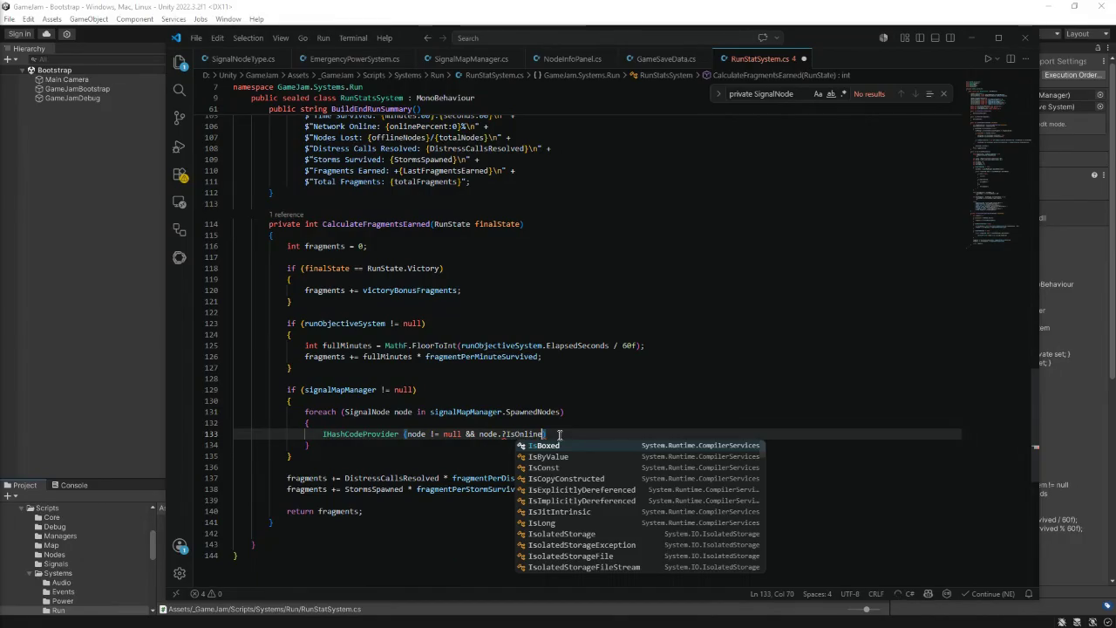
# - Remove the stray '?' before IsOnline, add 'fragments += fragmentPerOnlineNode', and save
pyautogui.click(507, 434)
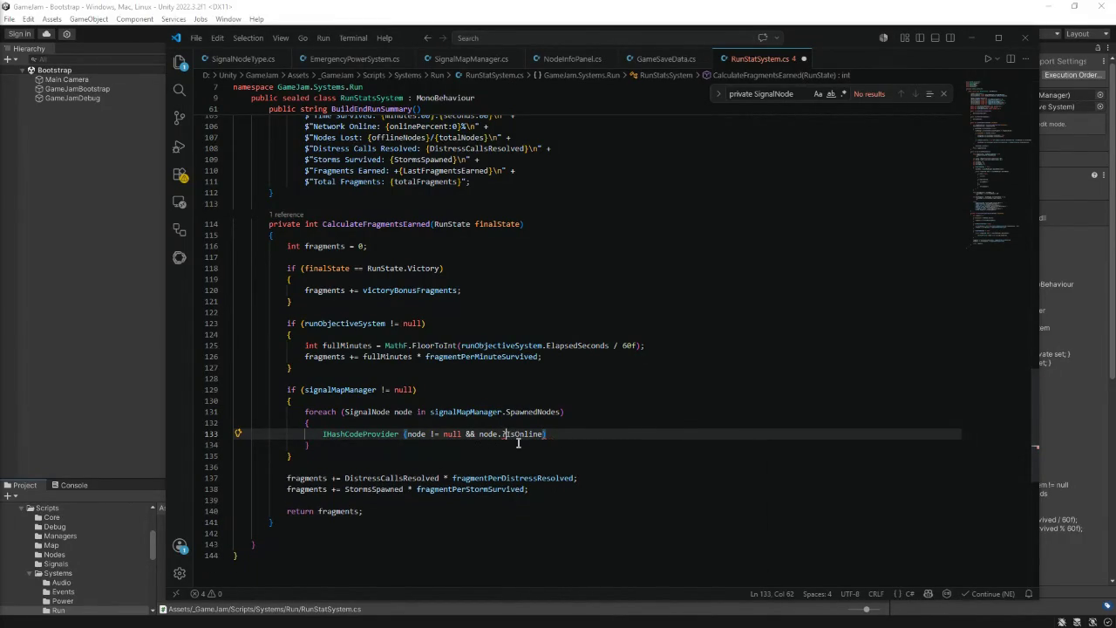
pyautogui.press('BackSpace')
pyautogui.press('End')
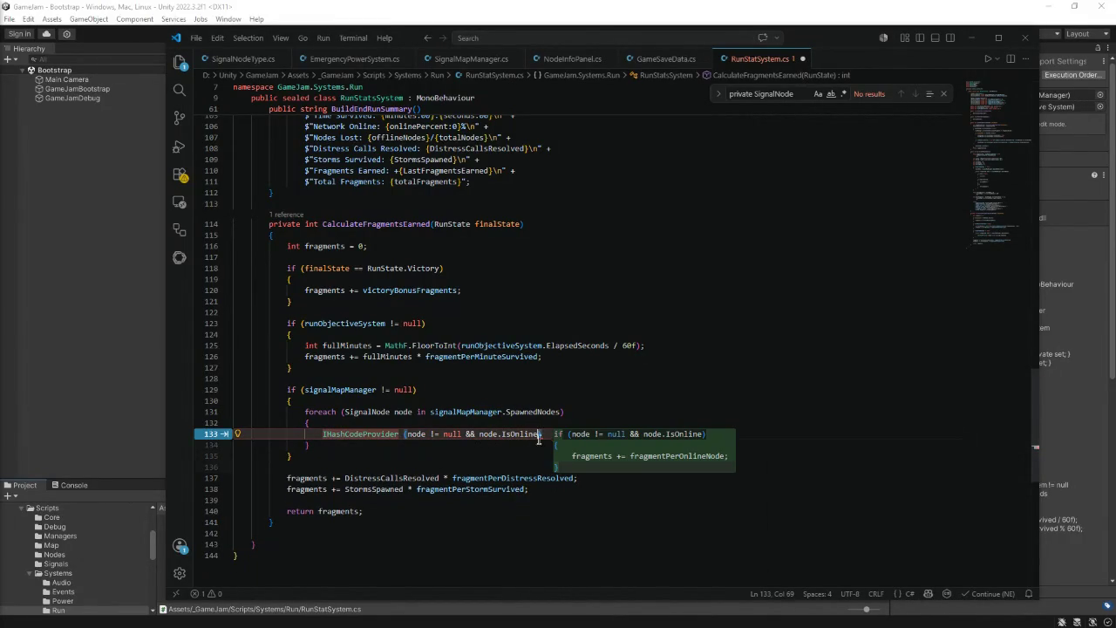
pyautogui.write('{')
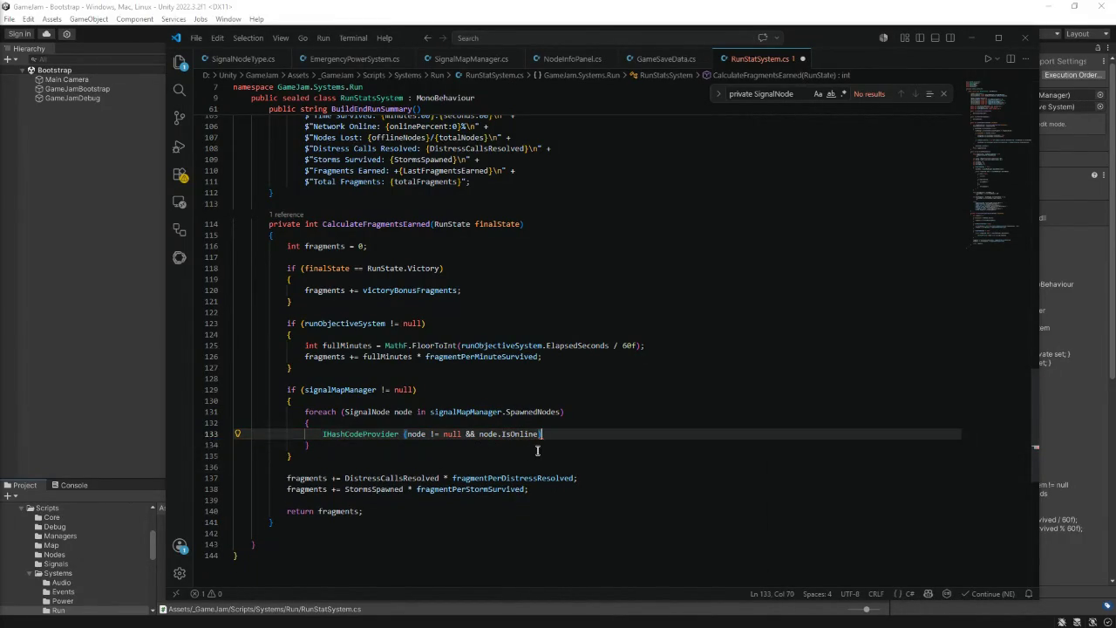
pyautogui.press('Return')
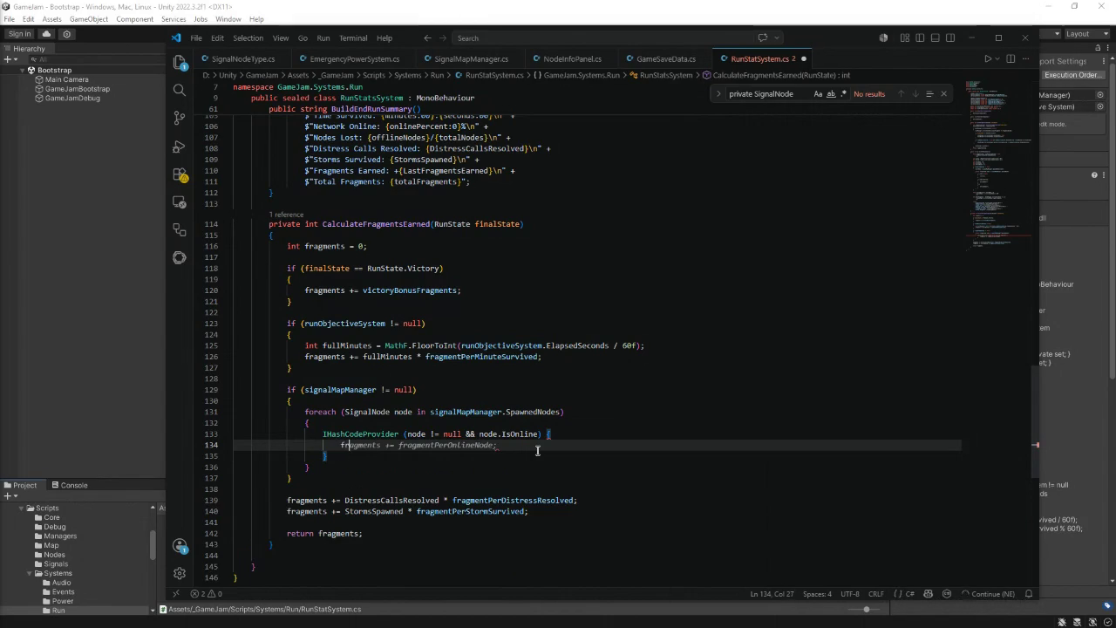
pyautogui.write('fragments +=')
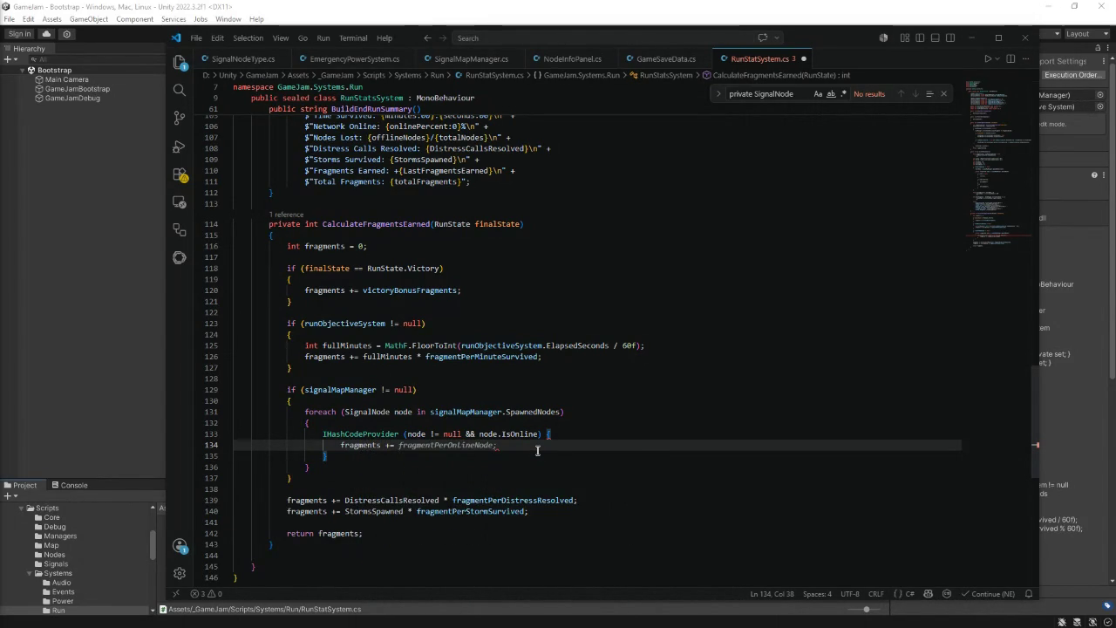
pyautogui.press('Tab')
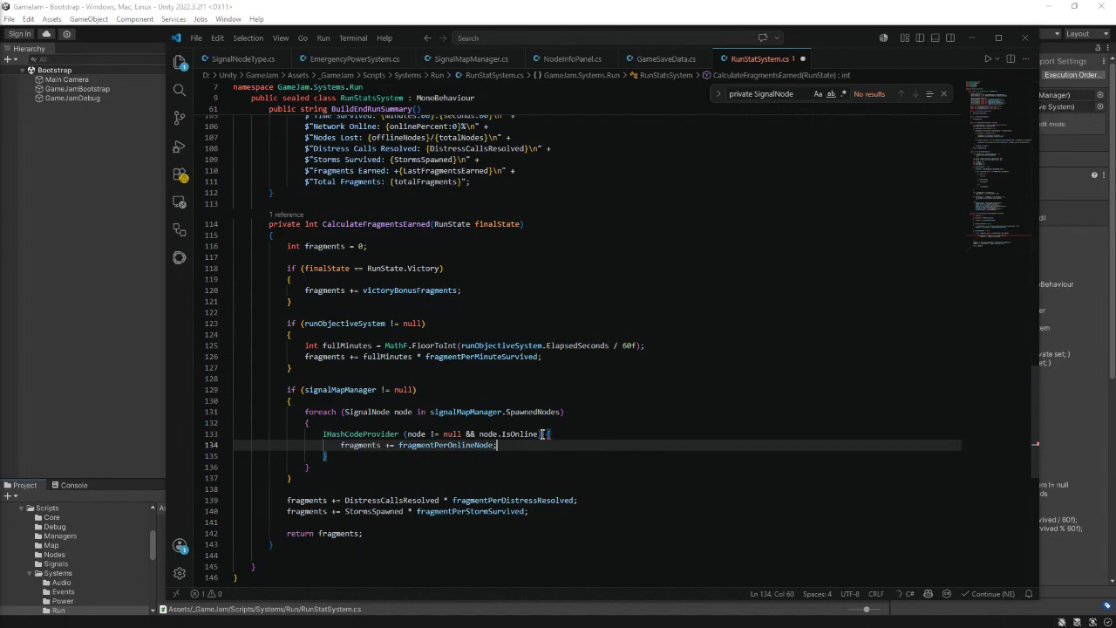
pyautogui.click(549, 433)
pyautogui.press('Return')
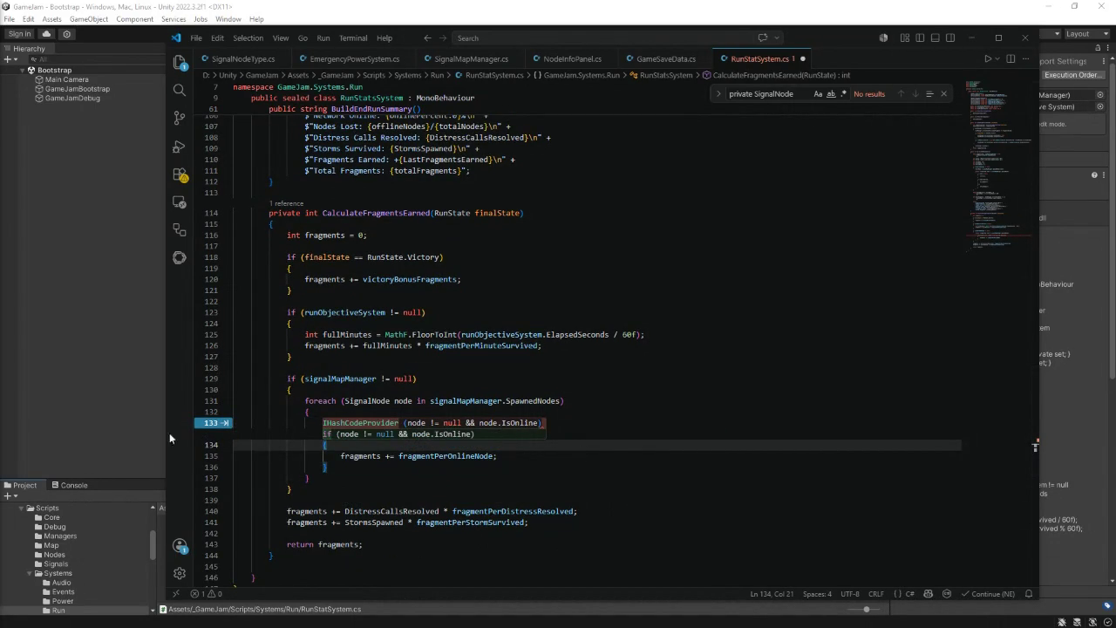
pyautogui.scroll(-2, 491, 433)
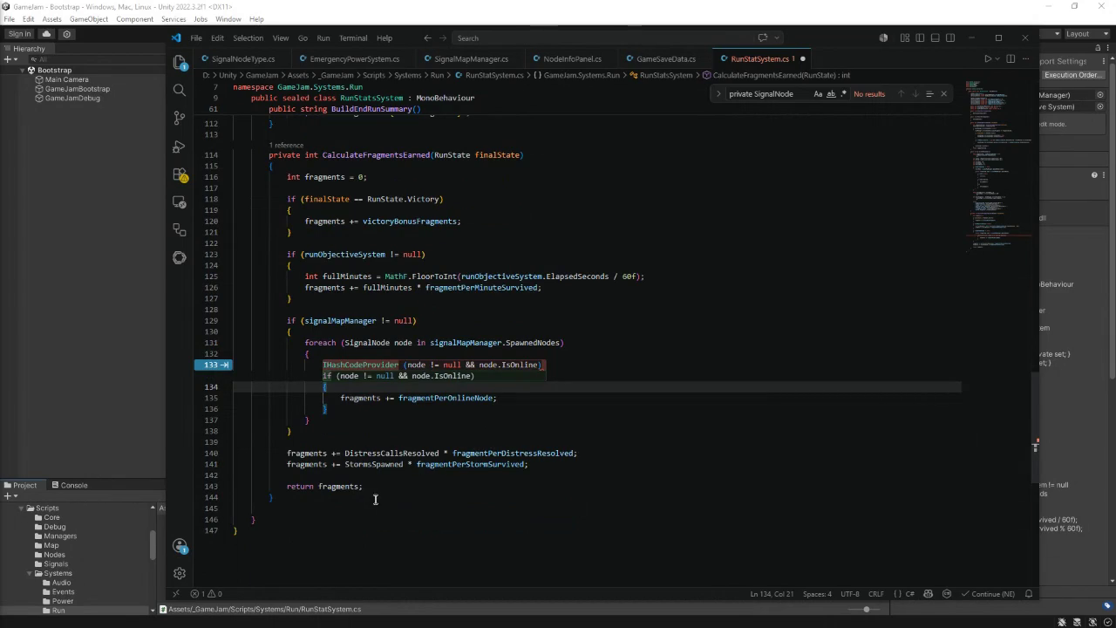
pyautogui.click(423, 499)
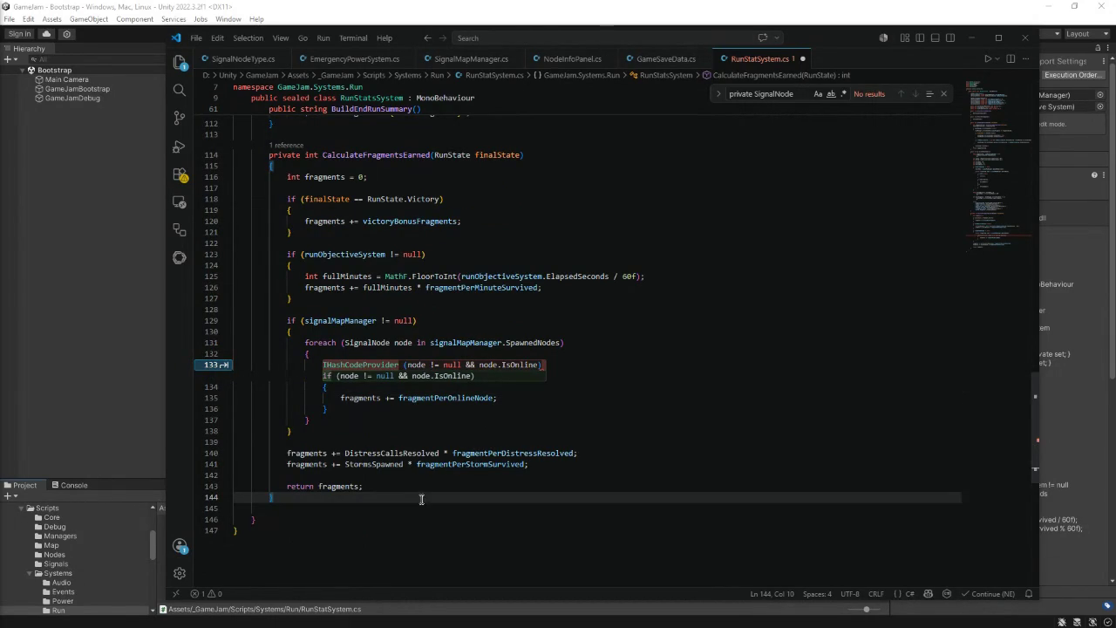
pyautogui.hotkey('ctrl', 's')
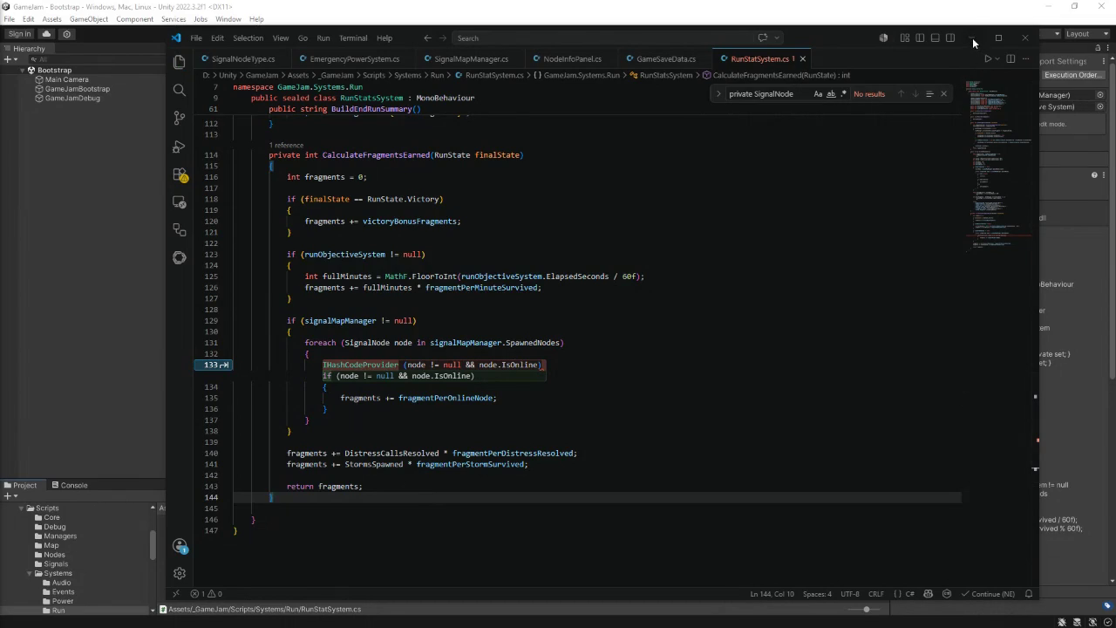
# - Rewrite line 133 as an if-statement adding fragmentPerOnlineNode per online node, and save
pyautogui.scroll(4, 689, 279)
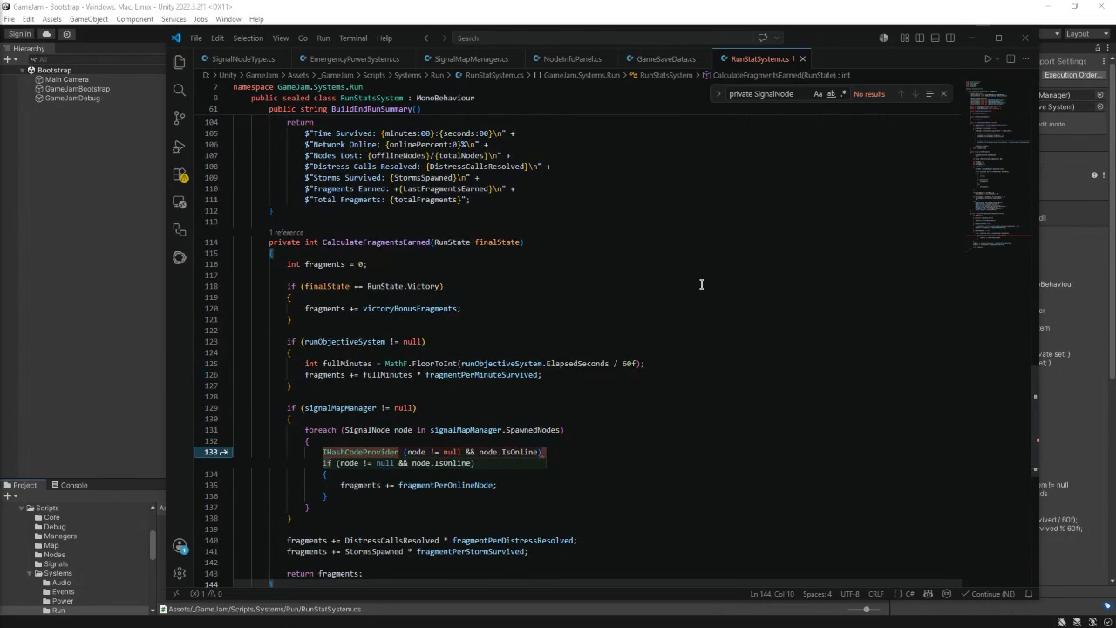
pyautogui.click(942, 94)
pyautogui.scroll(-2, 857, 188)
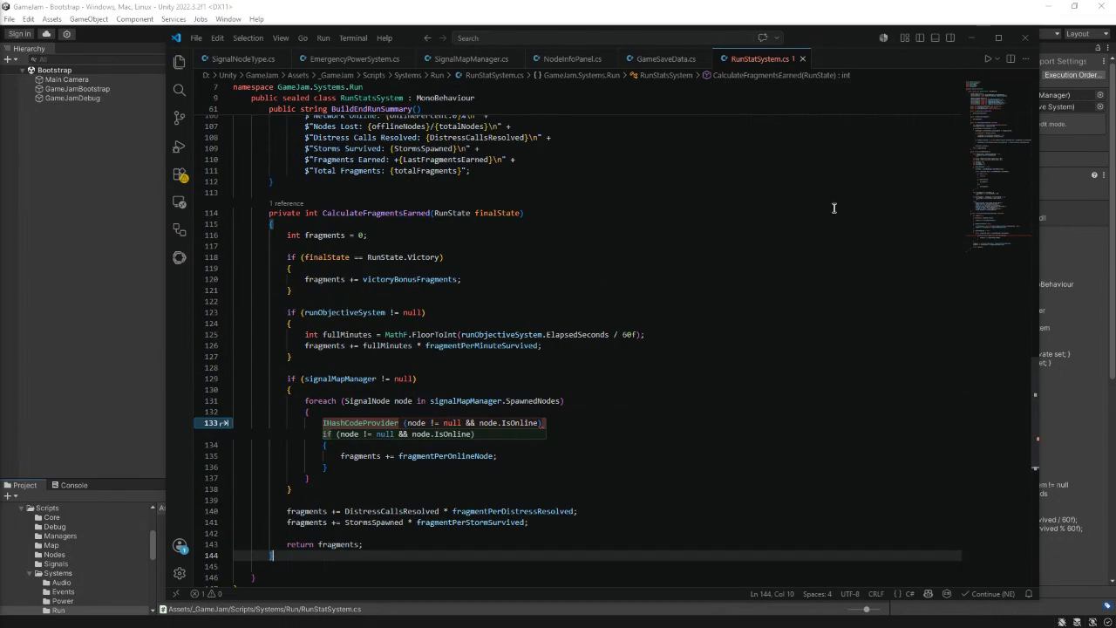
pyautogui.scroll(7, 926, 340)
pyautogui.scroll(-4, 926, 340)
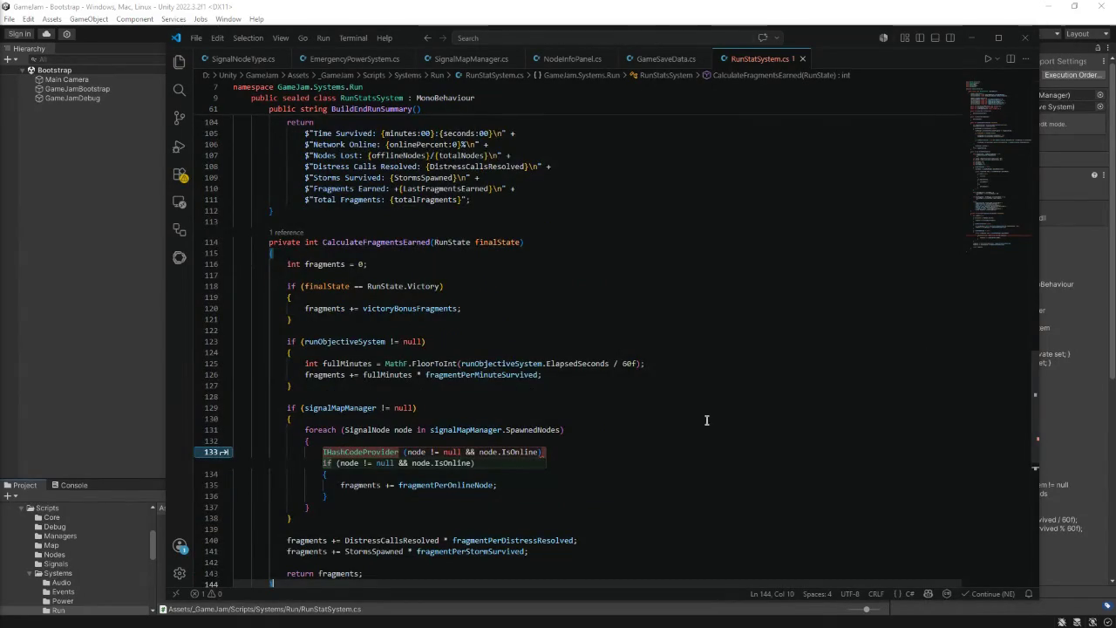
pyautogui.scroll(-4, 773, 397)
pyautogui.click(585, 425)
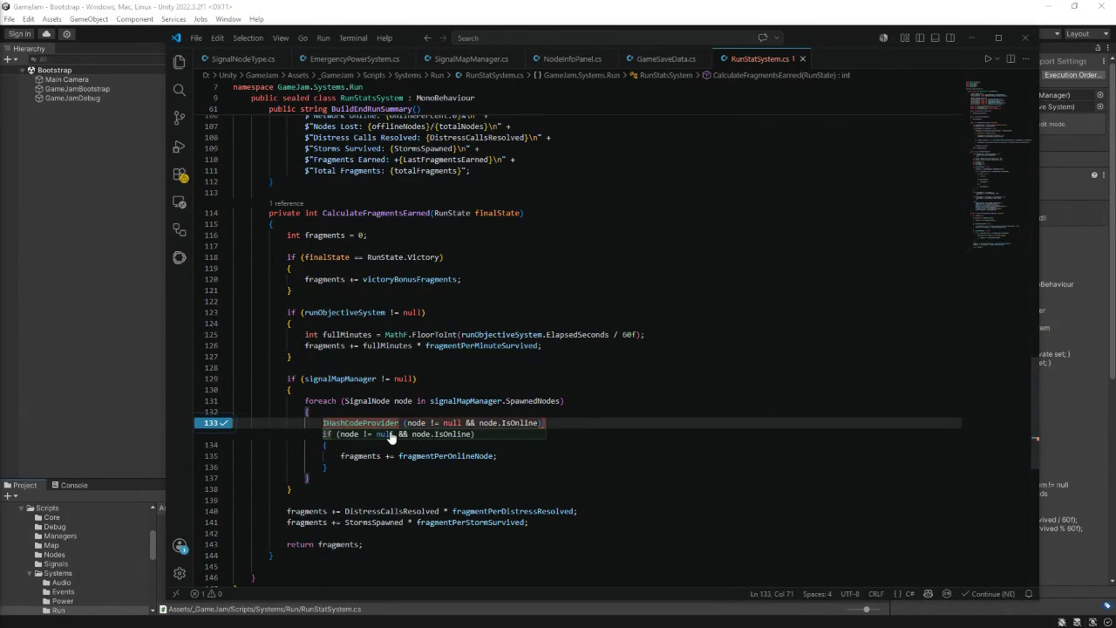
pyautogui.press('Tab')
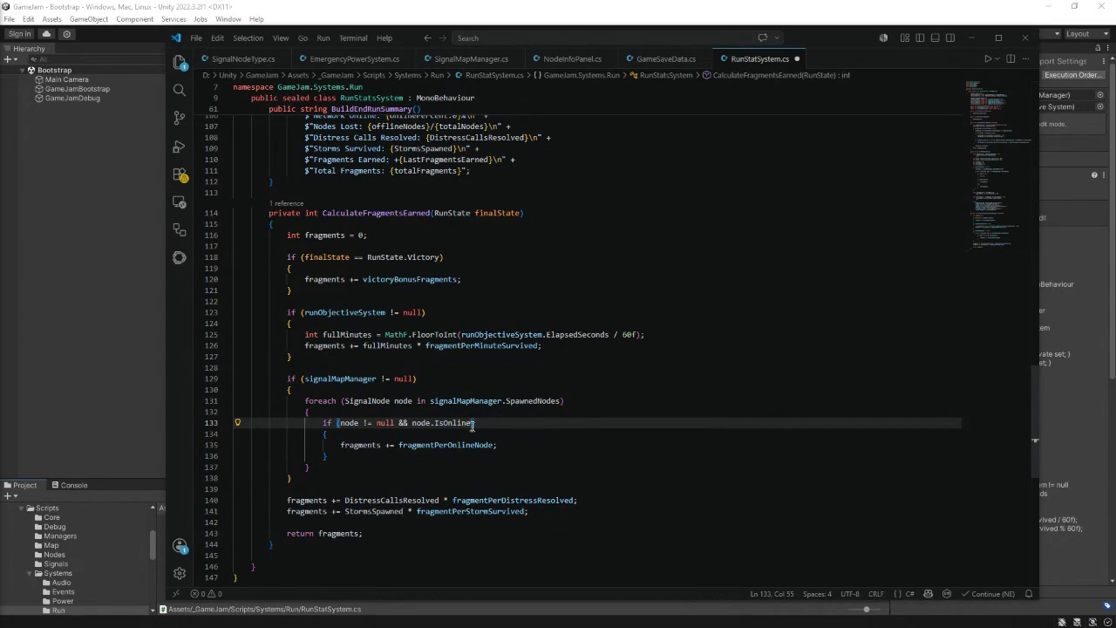
pyautogui.hotkey('ctrl', 's')
pyautogui.click(974, 37)
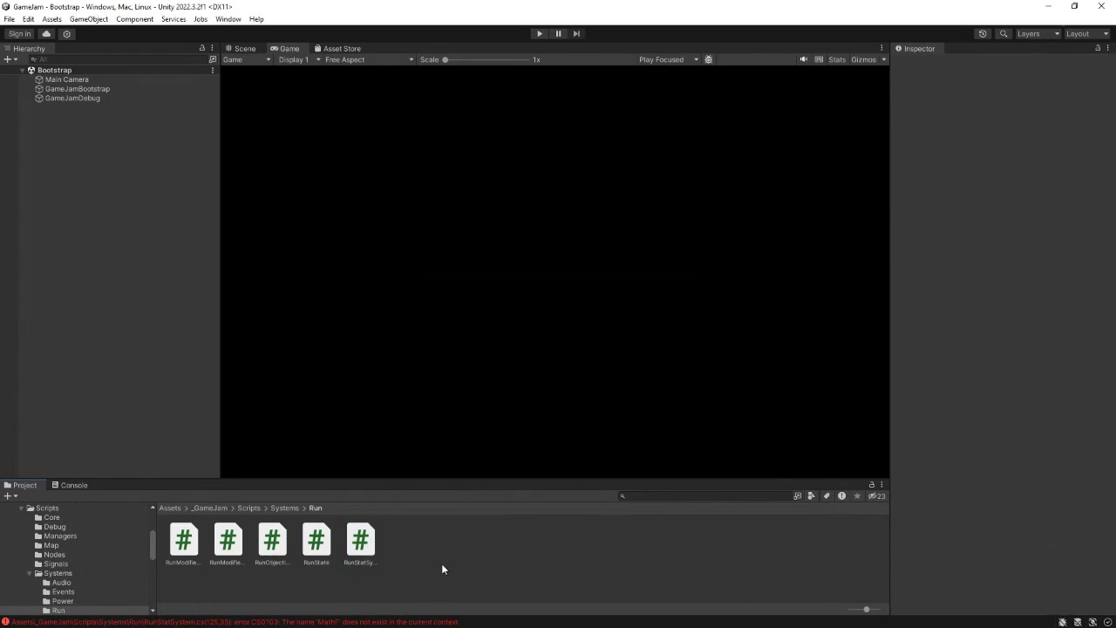
# - List the compile errors in the Console and open the MathF error line in RunStatSystem.cs
pyautogui.click(195, 621)
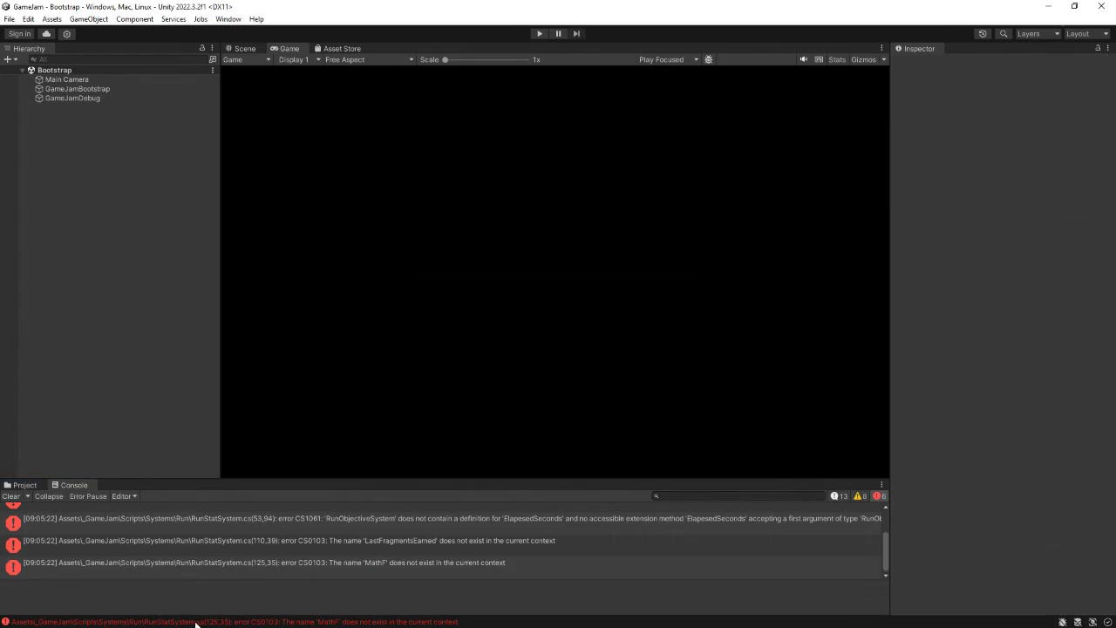
pyautogui.doubleClick(195, 559)
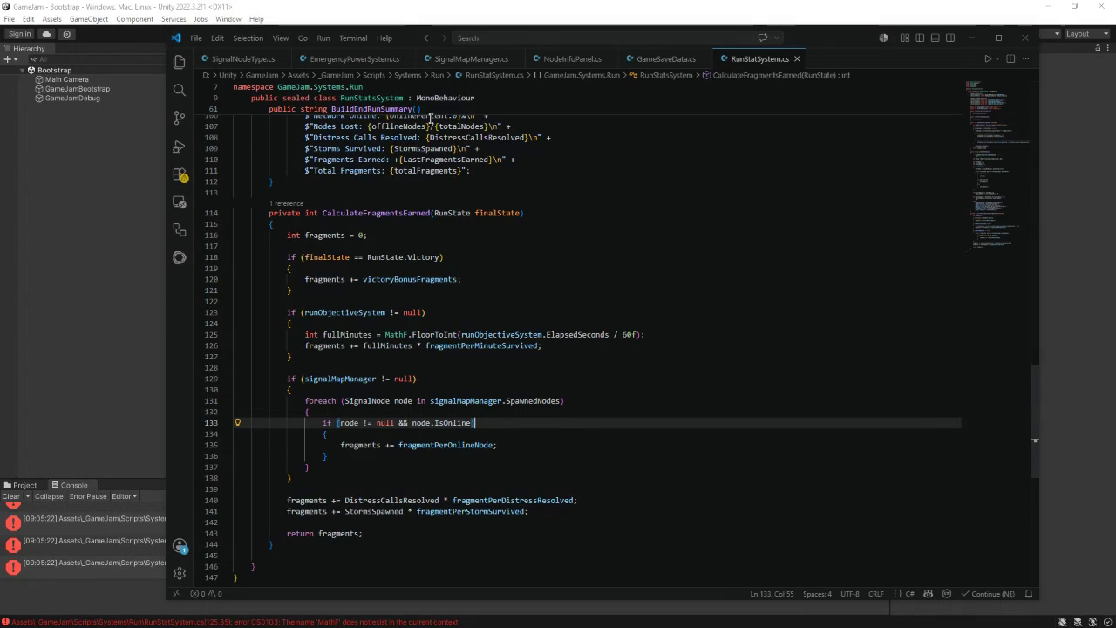
# - Change MathF to Mathf on line 125 of RunStatSystem.cs
pyautogui.moveTo(412, 35)
pyautogui.mouseDown()
pyautogui.moveTo(794, 78)
pyautogui.moveTo(416, 58)
pyautogui.mouseUp()
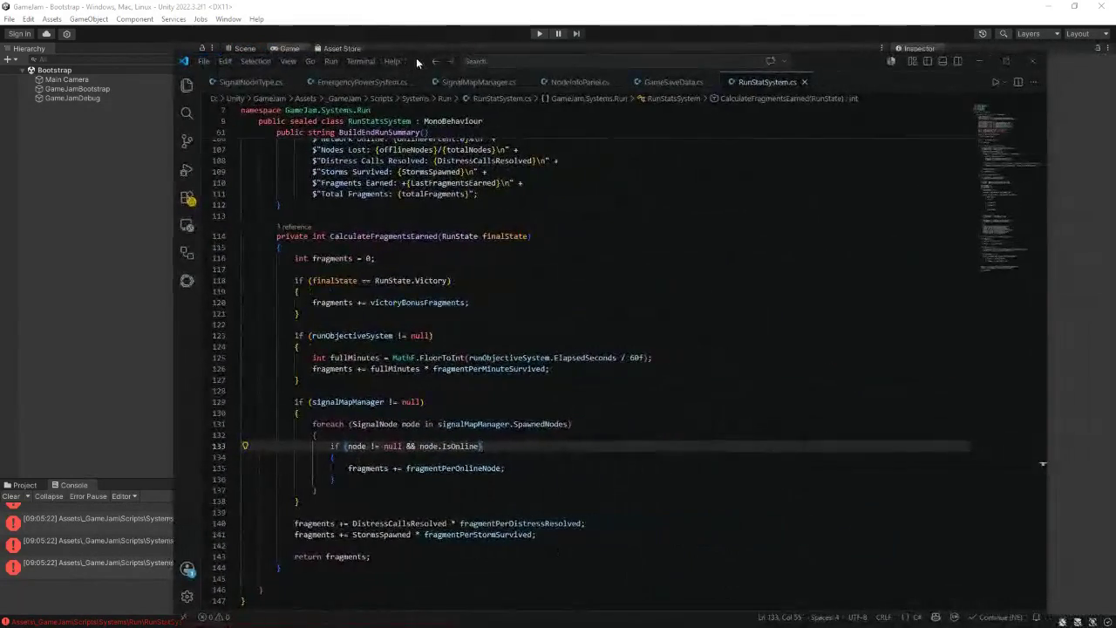
pyautogui.click(416, 358)
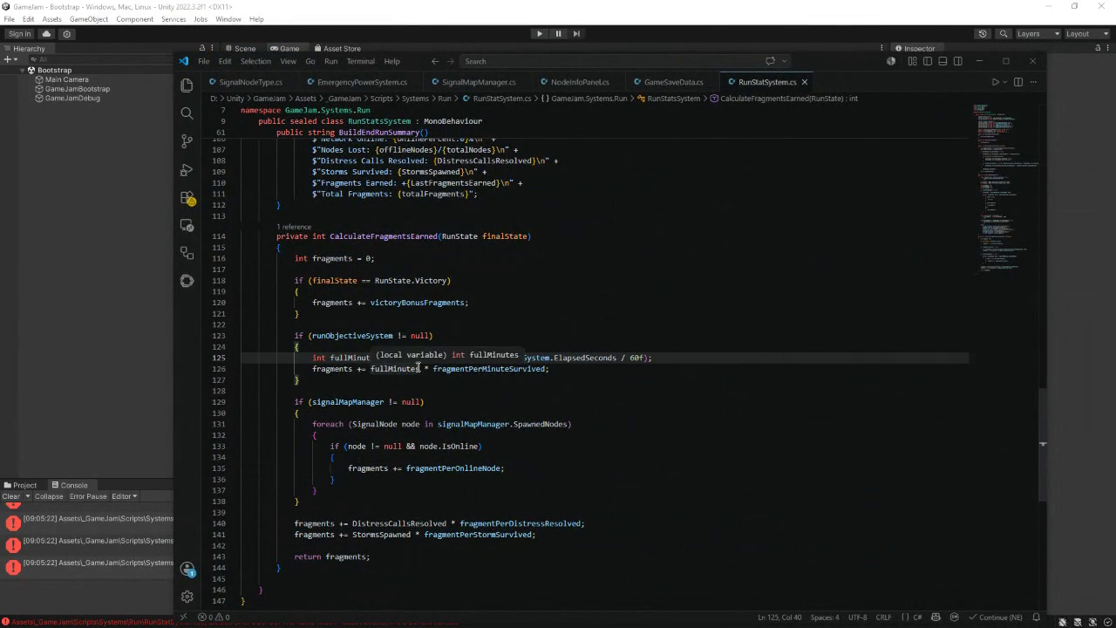
pyautogui.press('BackSpace')
pyautogui.write('f.FloorToInt(runObjectiveS')
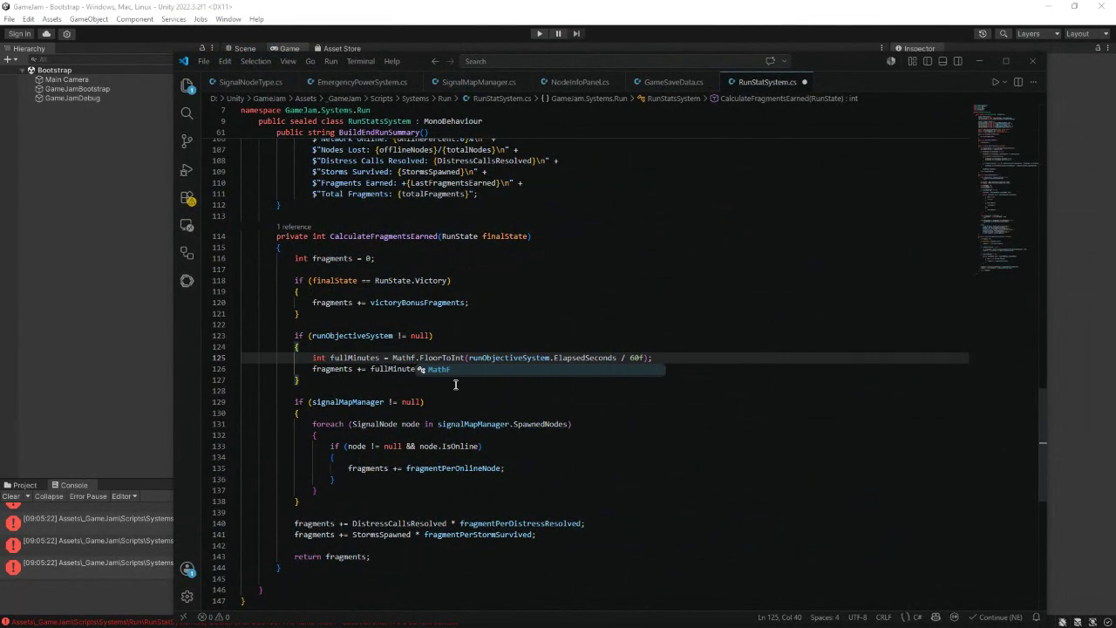
pyautogui.click(454, 389)
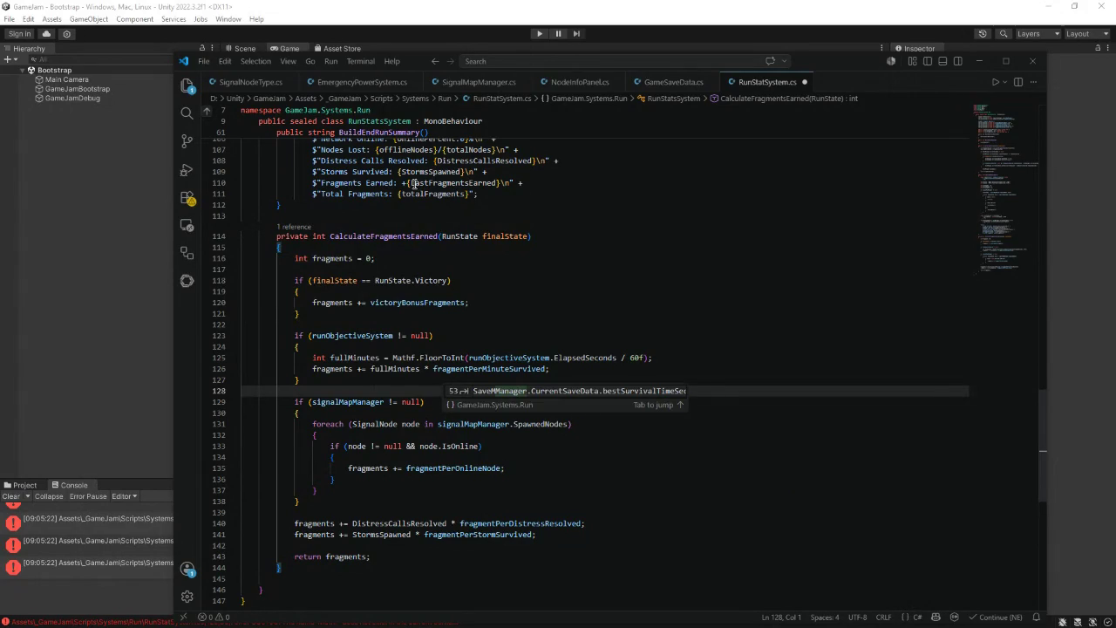
# - Rename the LastFragmentsEarner property to LastFragmentsEarned on line 24 and save
pyautogui.moveTo(1039, 425); pyautogui.dragTo(1034, 109)
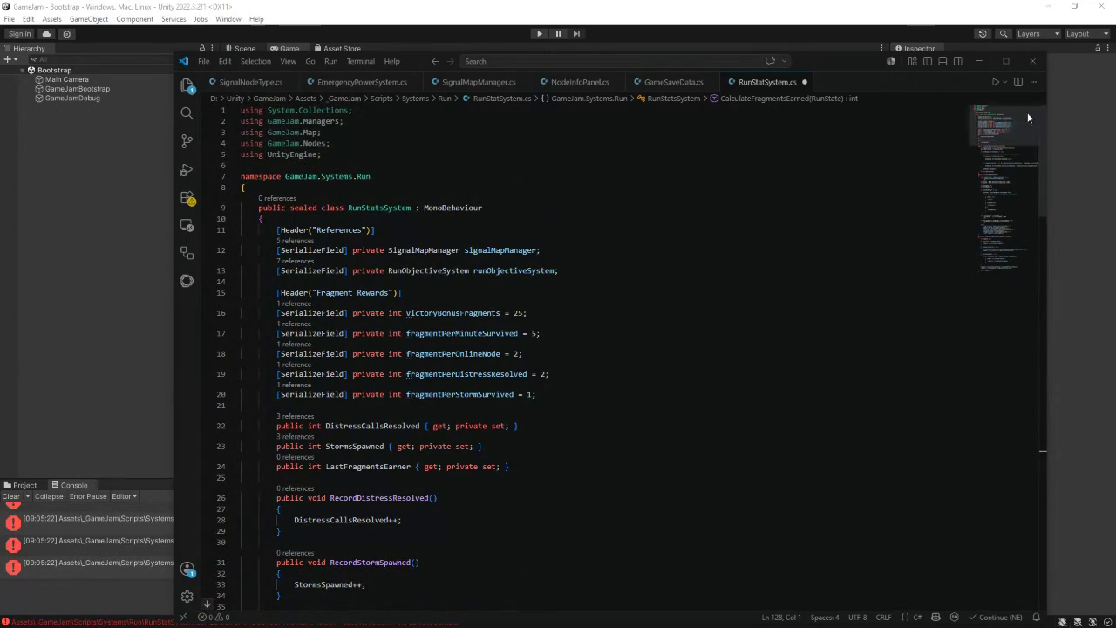
pyautogui.moveTo(325, 466); pyautogui.dragTo(410, 468)
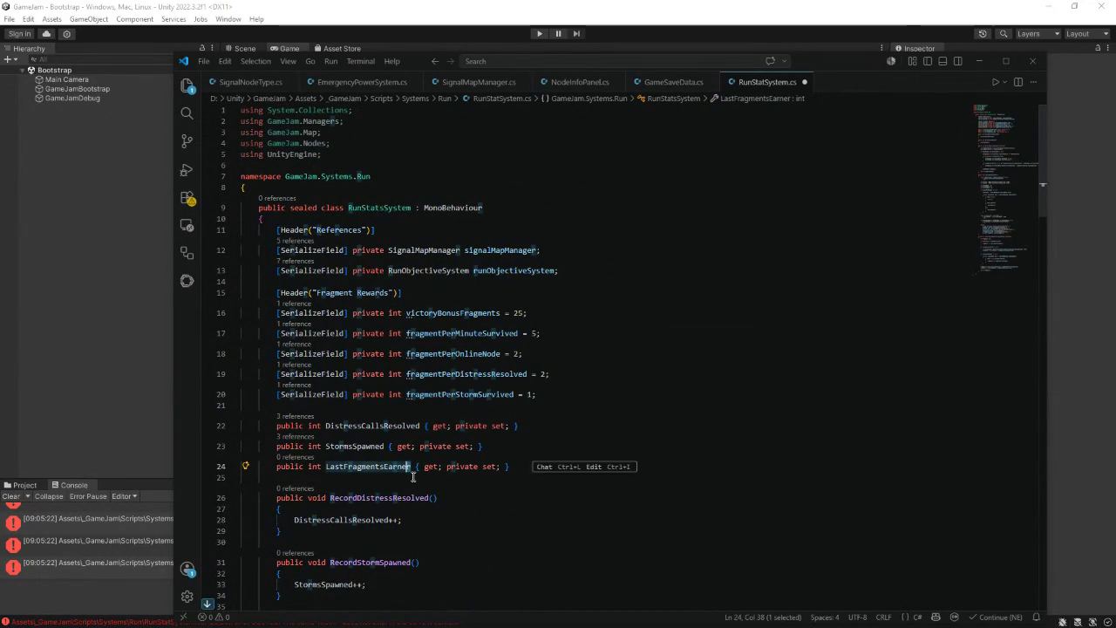
pyautogui.write('d')
pyautogui.hotkey('ctrl', 's')
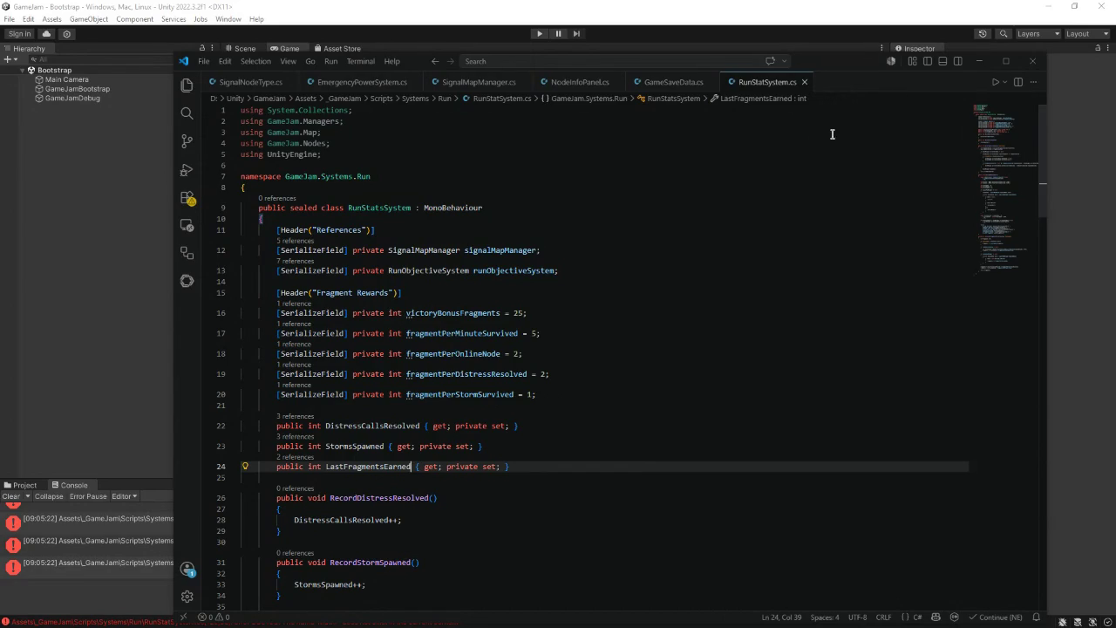
pyautogui.click(978, 60)
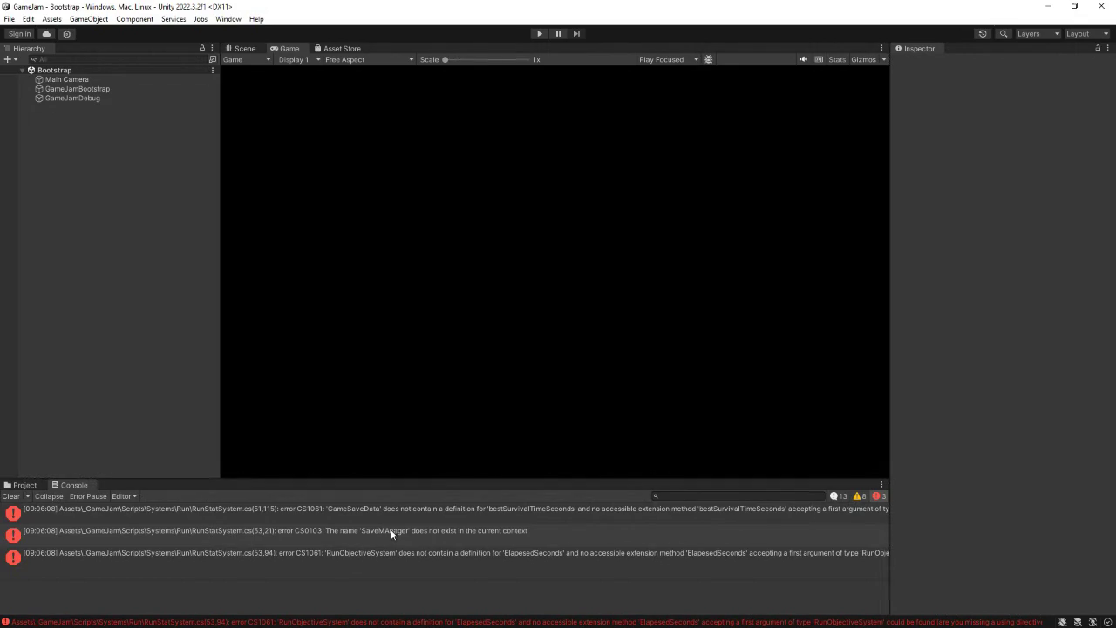
# - Correct the misspelled SaveMAnager reference to SaveManager on line 53 of RunStatSystem.cs
pyautogui.hotkey('alt', 'Tab')
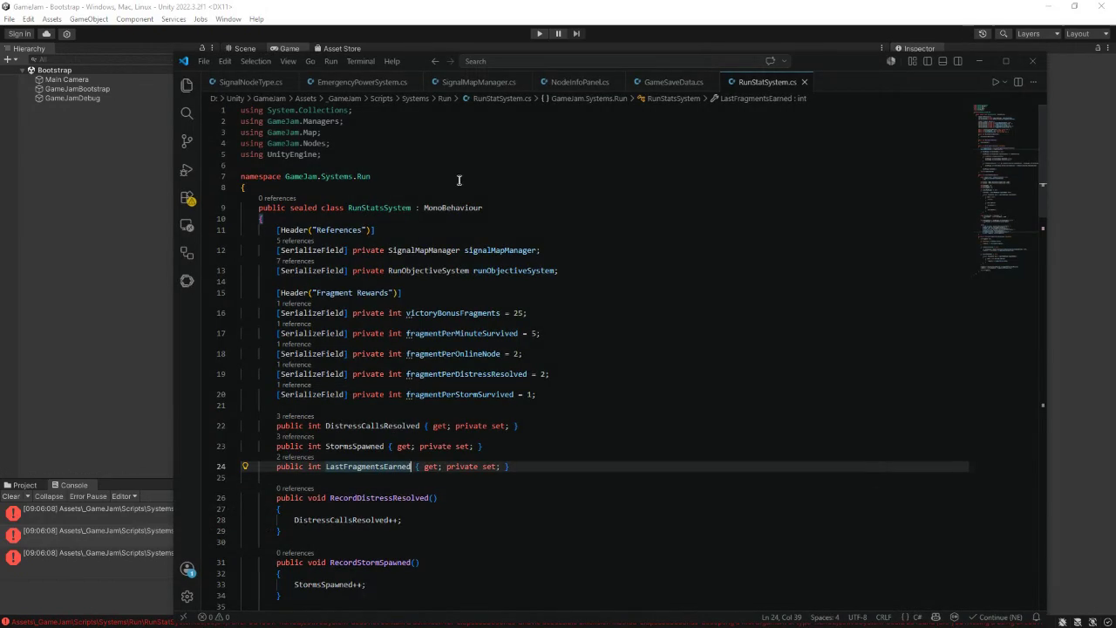
pyautogui.moveTo(813, 57)
pyautogui.mouseDown()
pyautogui.moveTo(1115, 56)
pyautogui.moveTo(994, 37)
pyautogui.moveTo(839, 36)
pyautogui.mouseUp()
pyautogui.scroll(-3, 529, 327)
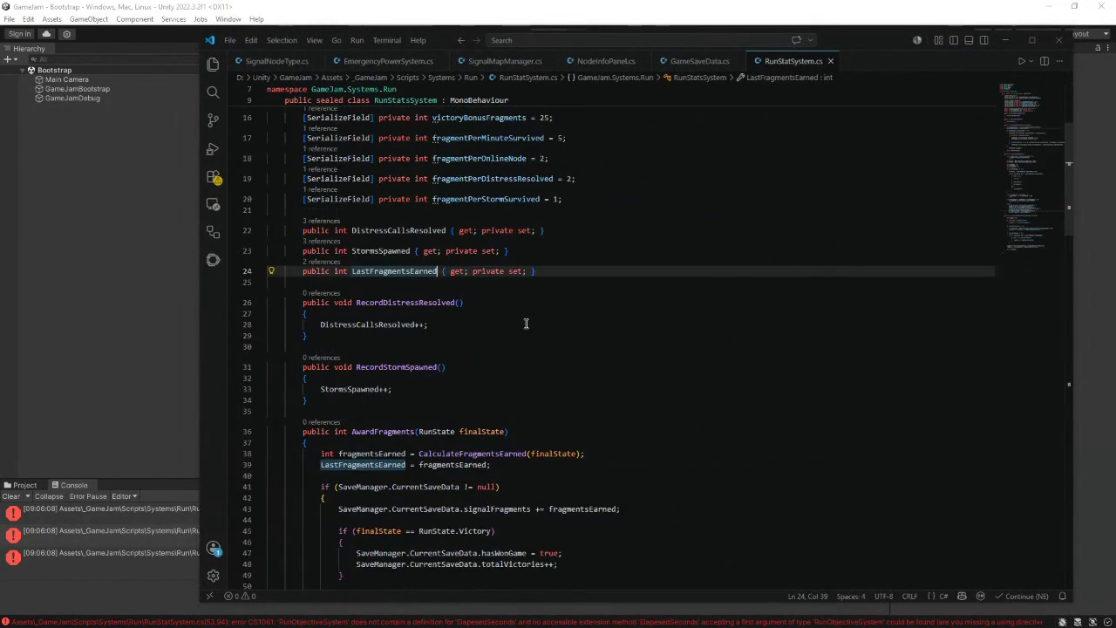
pyautogui.scroll(-3, 488, 326)
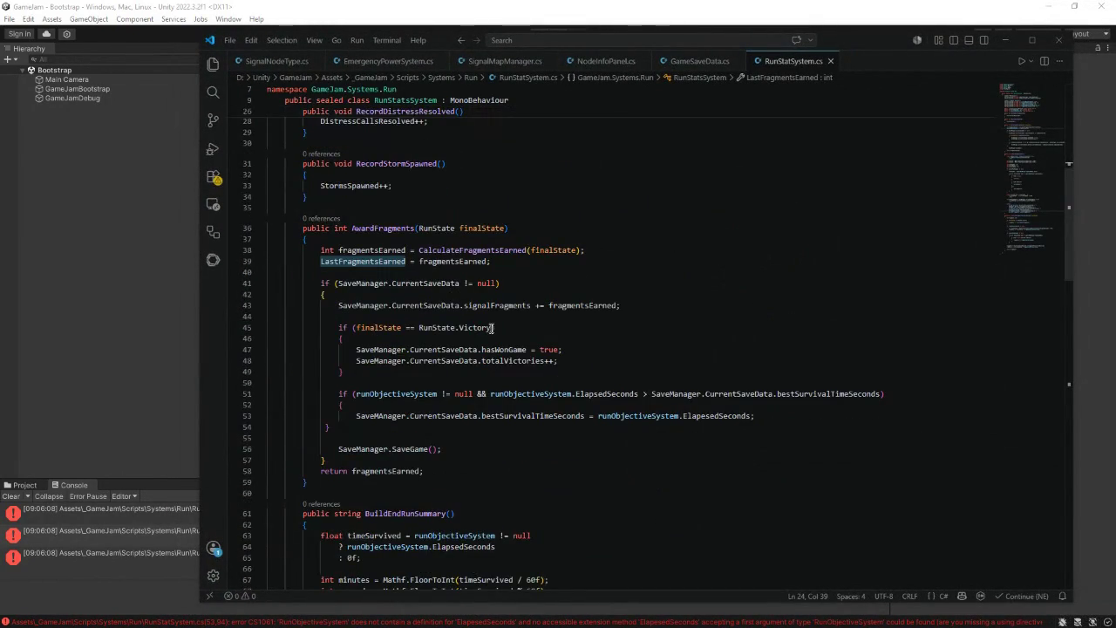
pyautogui.click(381, 415)
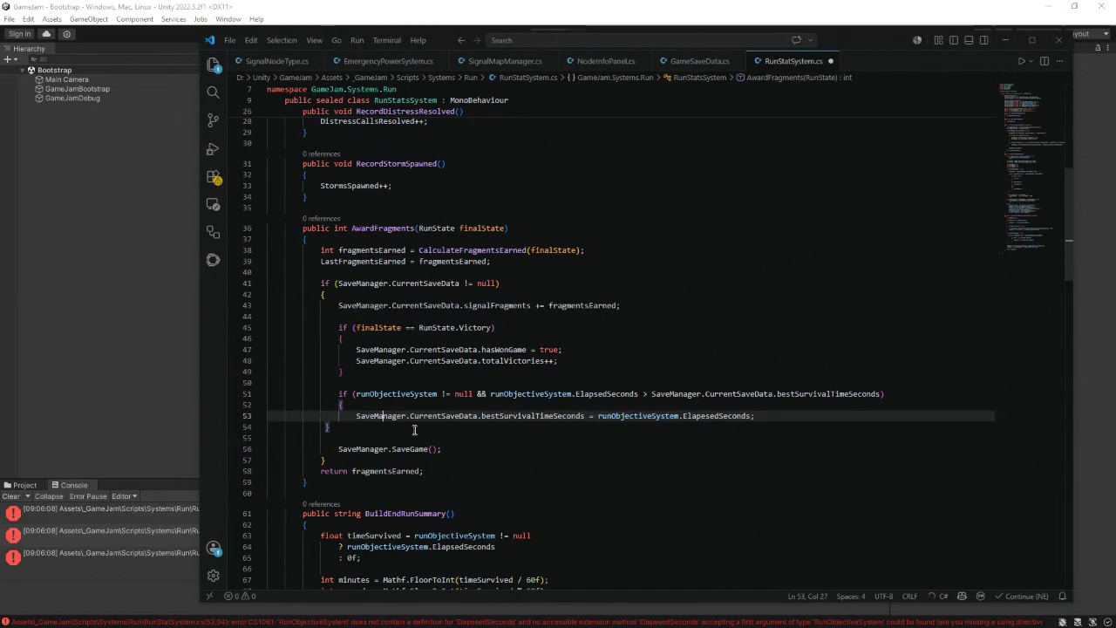
pyautogui.moveTo(851, 37)
pyautogui.mouseDown()
pyautogui.moveTo(635, 559)
pyautogui.moveTo(644, 598)
pyautogui.moveTo(652, 578)
pyautogui.mouseUp()
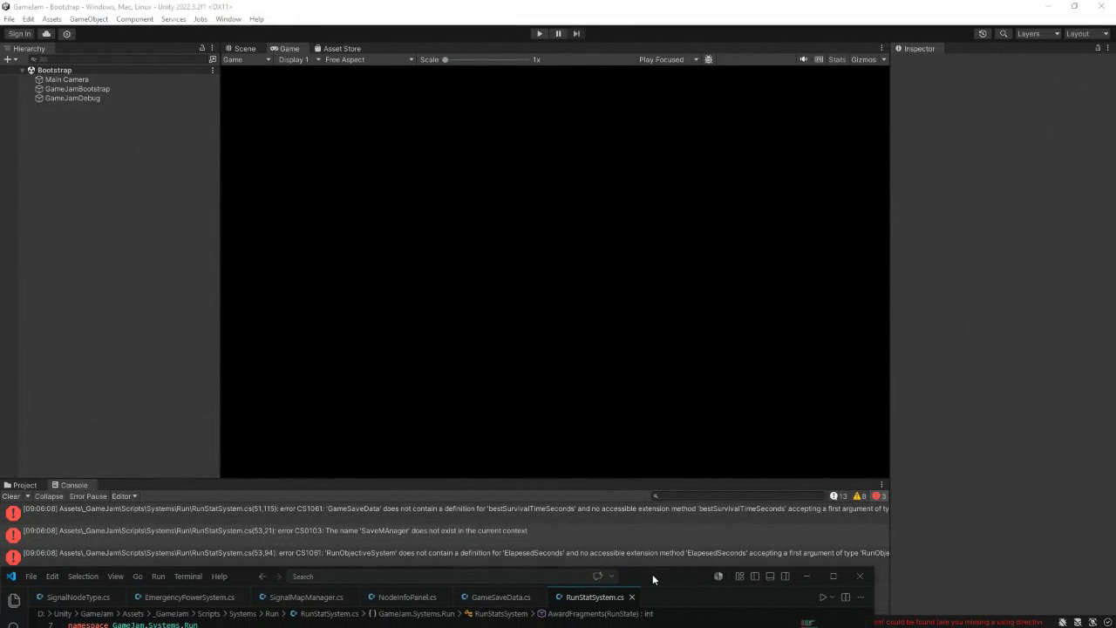
# - Fix bestSuvivalTimeSeconds to bestSurvivalTimeSeconds in GameSaveData.cs, save it, and minimize the editor
pyautogui.moveTo(653, 574)
pyautogui.mouseDown()
pyautogui.moveTo(682, 393)
pyautogui.moveTo(700, 153)
pyautogui.mouseUp()
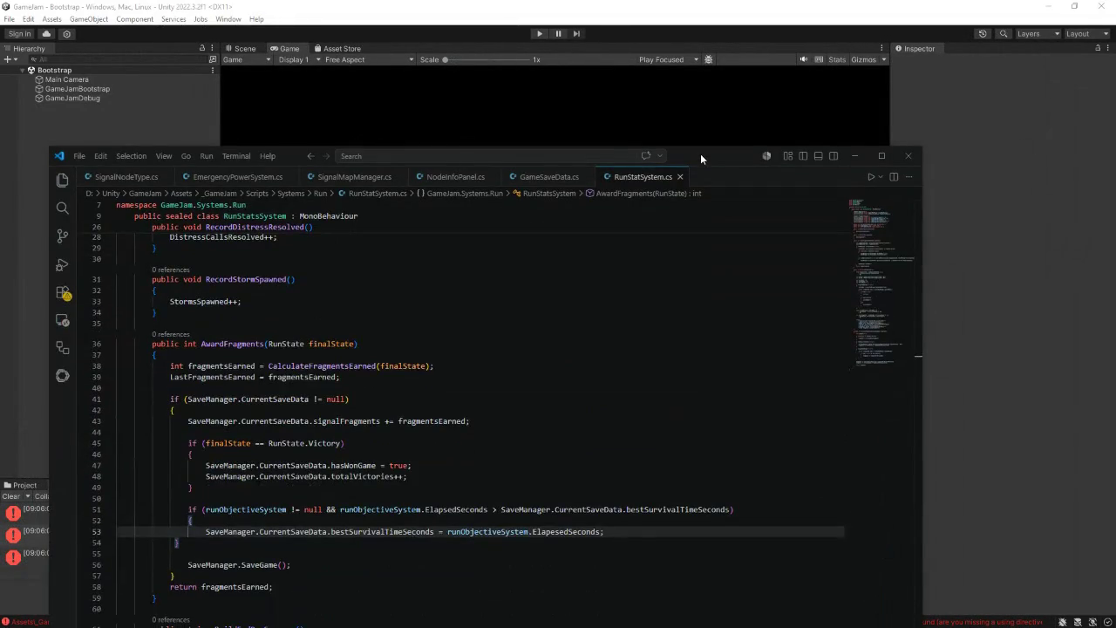
pyautogui.click(551, 177)
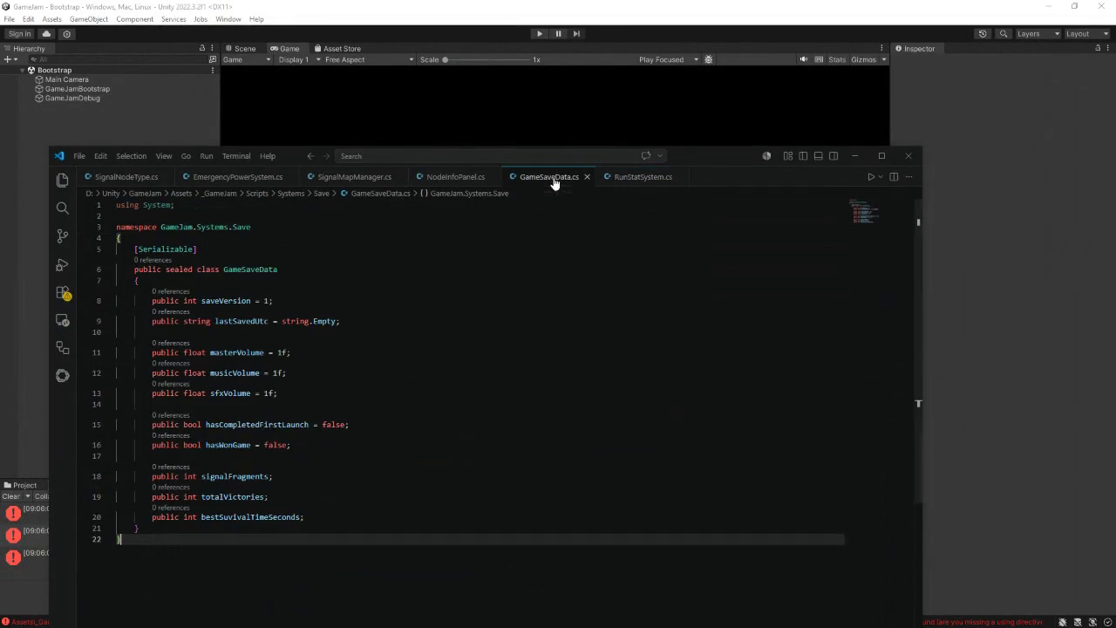
pyautogui.click(228, 517)
pyautogui.write('r')
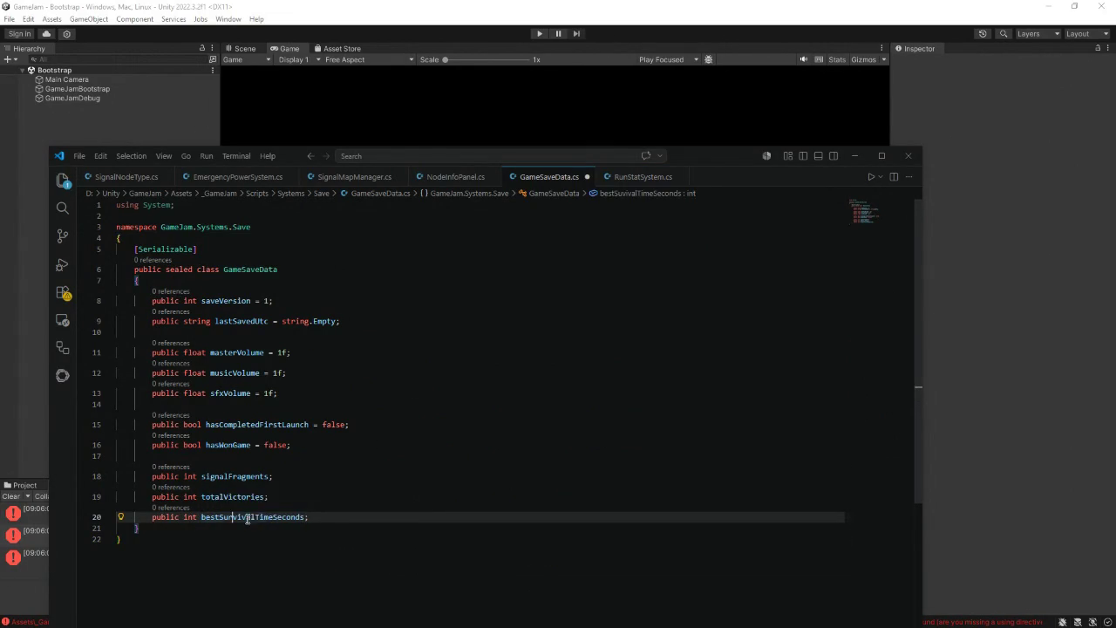
pyautogui.hotkey('ctrl', 's')
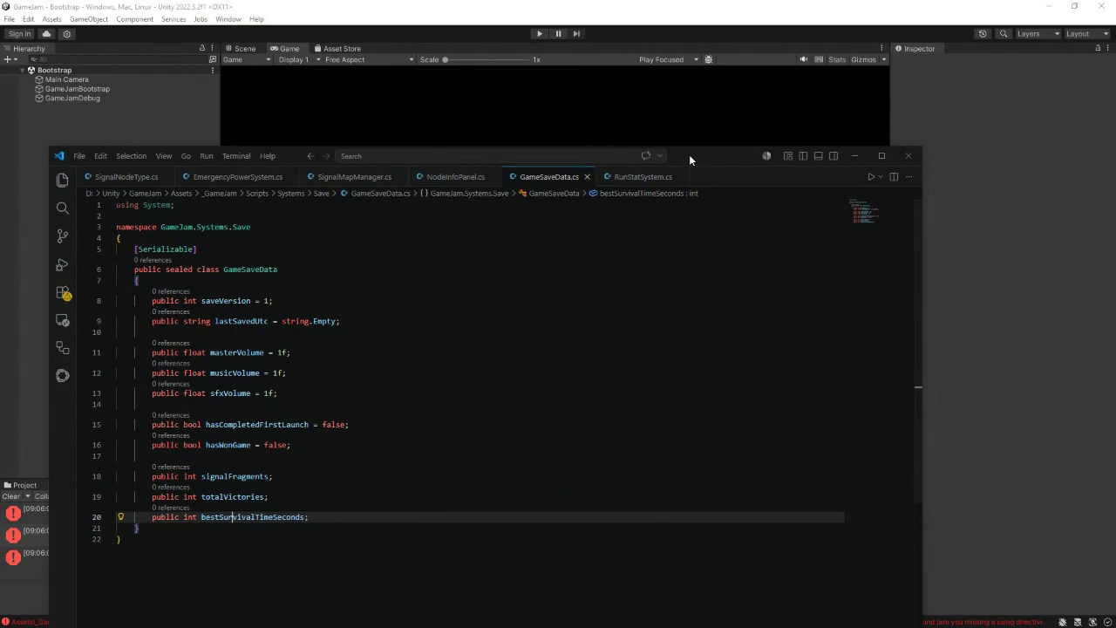
pyautogui.moveTo(689, 154)
pyautogui.mouseDown()
pyautogui.moveTo(653, 254)
pyautogui.moveTo(650, 614)
pyautogui.moveTo(662, 233)
pyautogui.mouseUp()
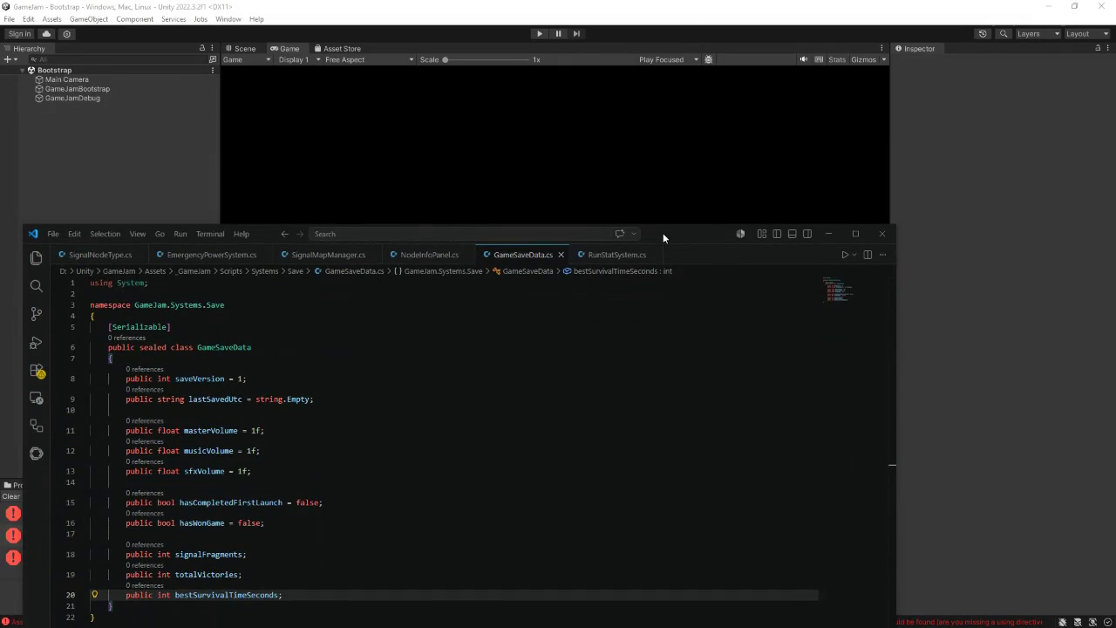
pyautogui.click(830, 233)
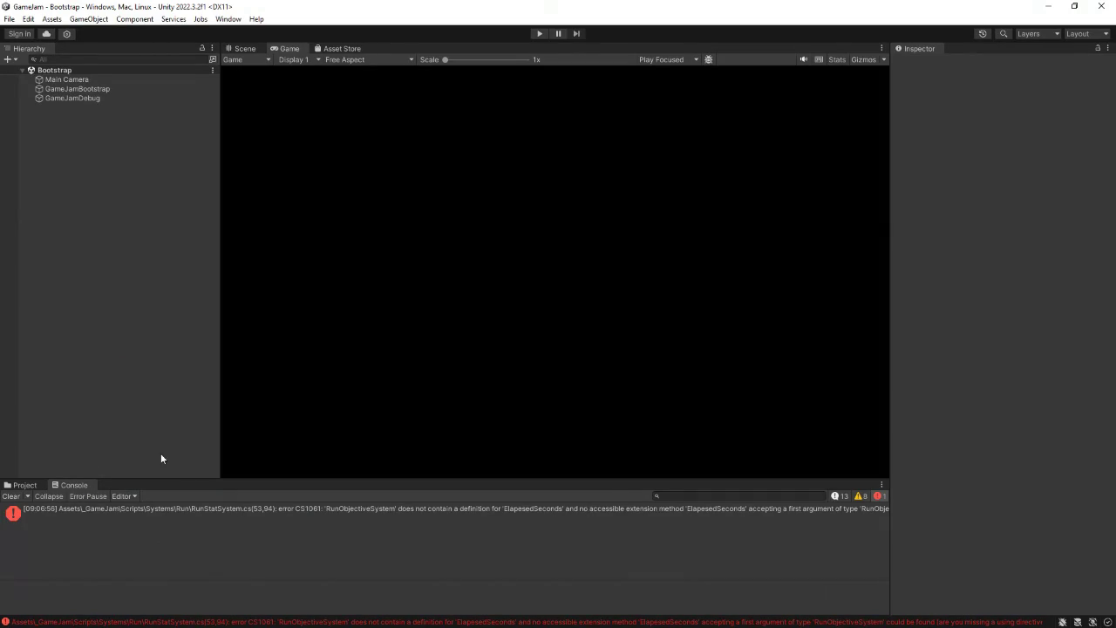
# - Open the RunObjectiveSystem script from Scripts/Systems/Run in the code editor
pyautogui.click(27, 488)
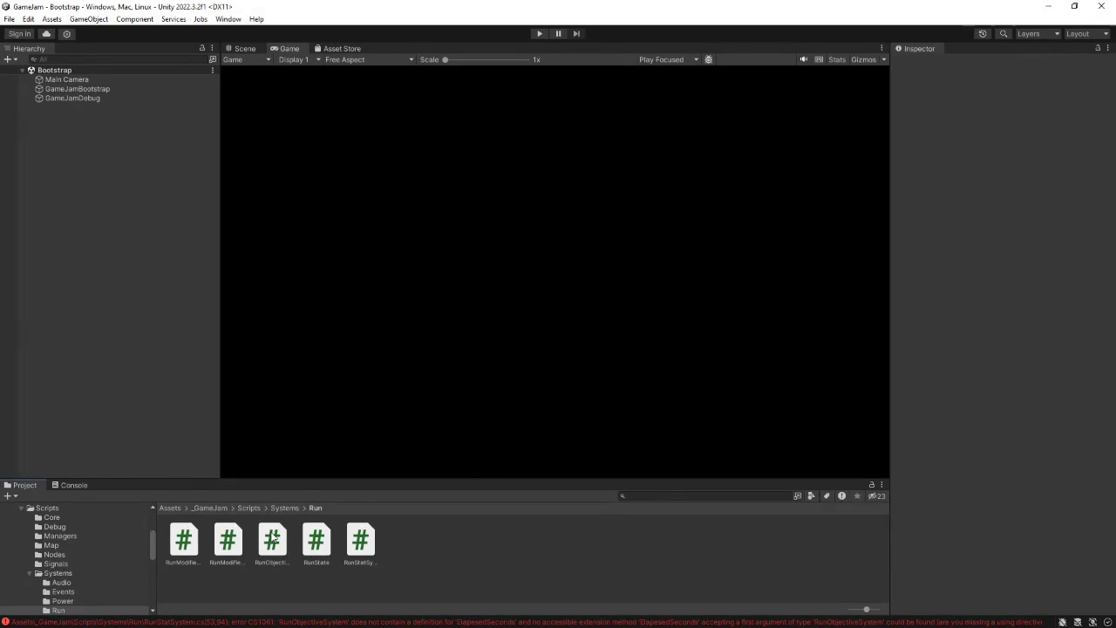
pyautogui.click(268, 562)
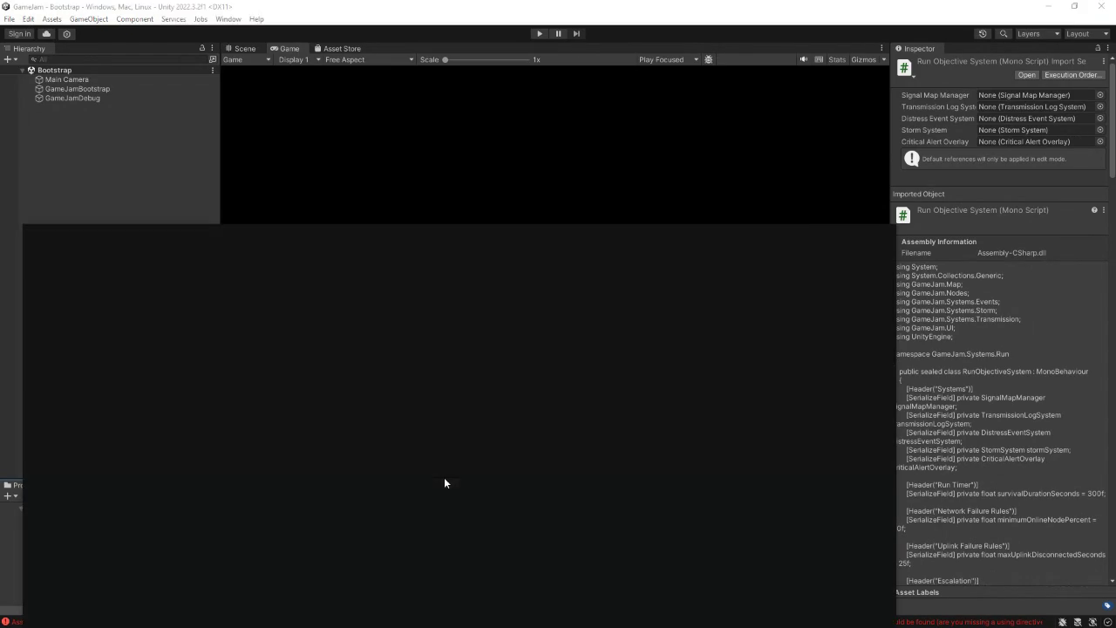
pyautogui.moveTo(686, 229)
pyautogui.mouseDown()
pyautogui.moveTo(719, 80)
pyautogui.moveTo(691, 595)
pyautogui.moveTo(894, 162)
pyautogui.moveTo(1115, 61)
pyautogui.moveTo(1088, 41)
pyautogui.moveTo(797, 40)
pyautogui.mouseUp()
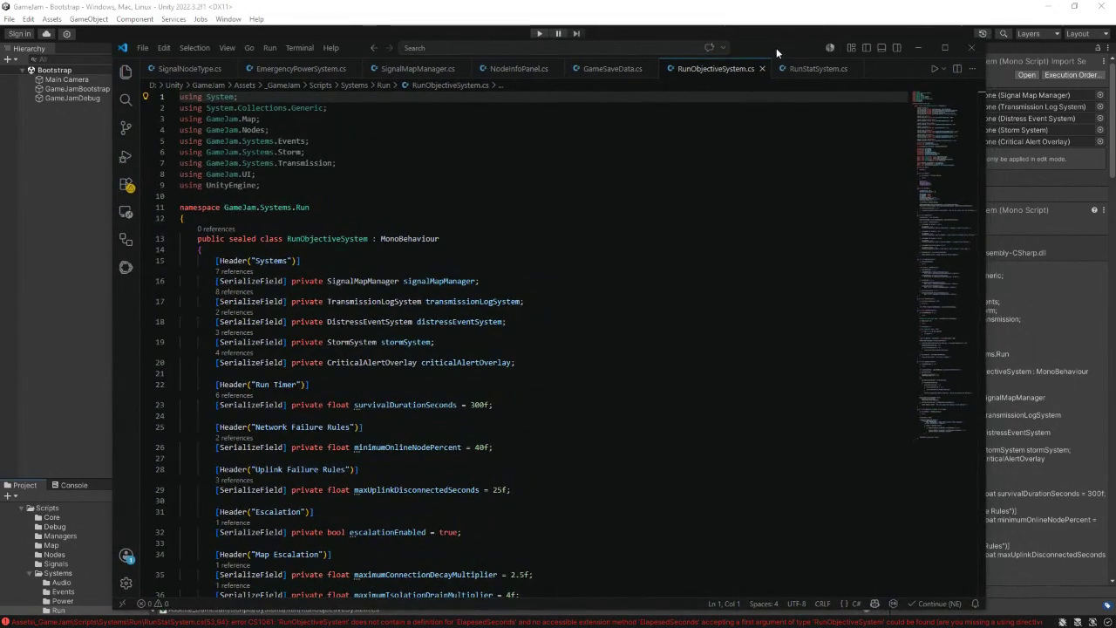
# - Delete the extra letter in ElapsedSeconds on RunStatSystem.cs line 53, save, and return to Unity
pyautogui.click(820, 66)
pyautogui.scroll(10, 628, 200)
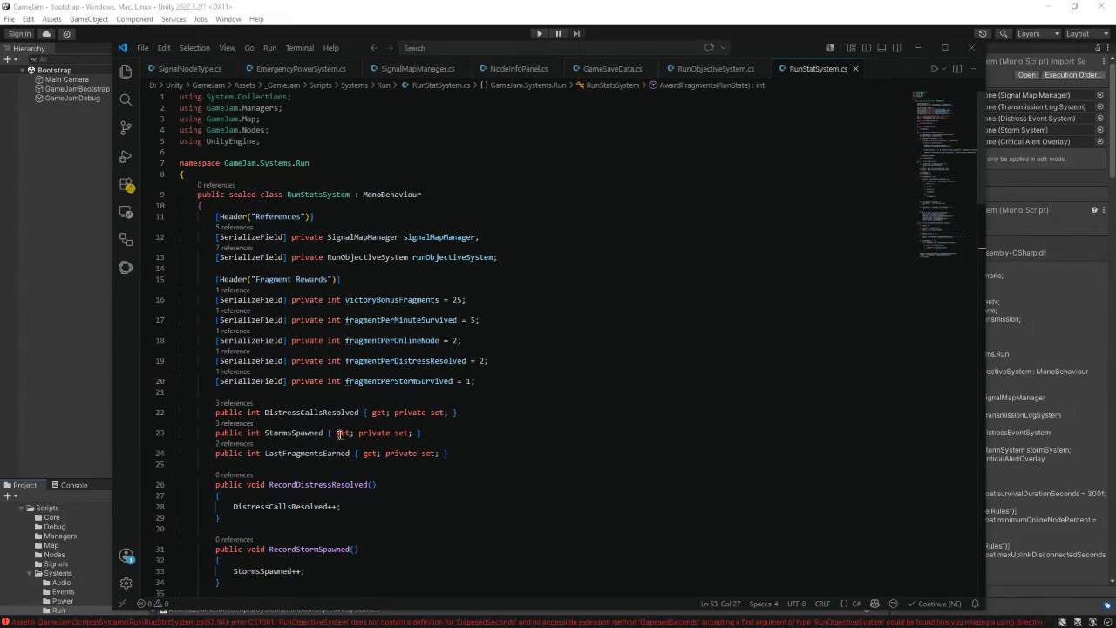
pyautogui.moveTo(776, 48)
pyautogui.mouseDown()
pyautogui.moveTo(795, 32)
pyautogui.moveTo(787, 50)
pyautogui.mouseUp()
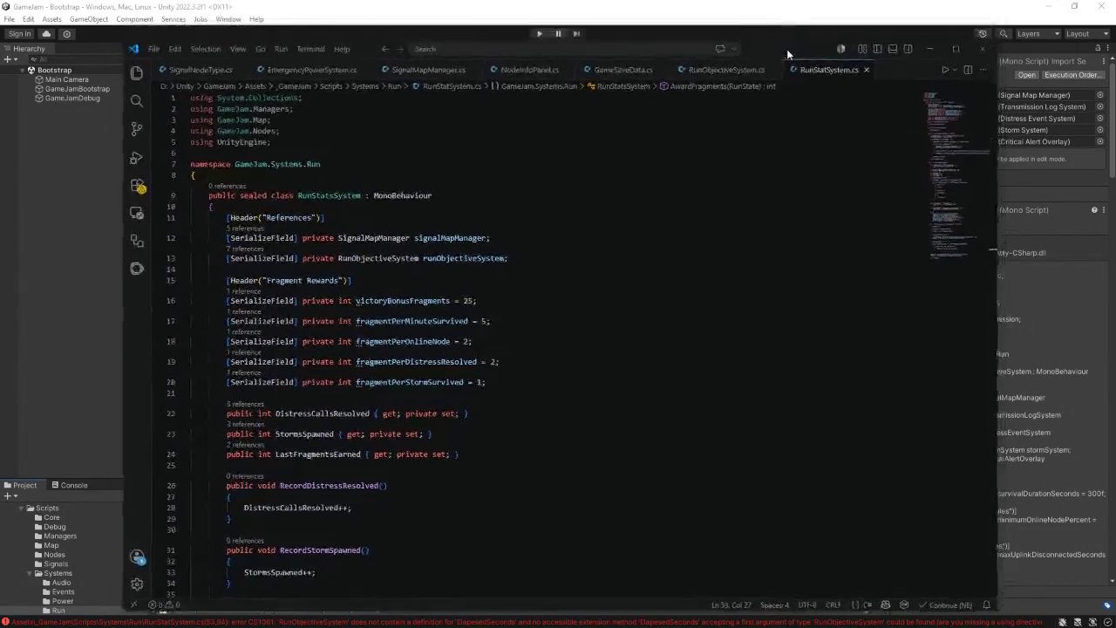
pyautogui.scroll(-9, 454, 416)
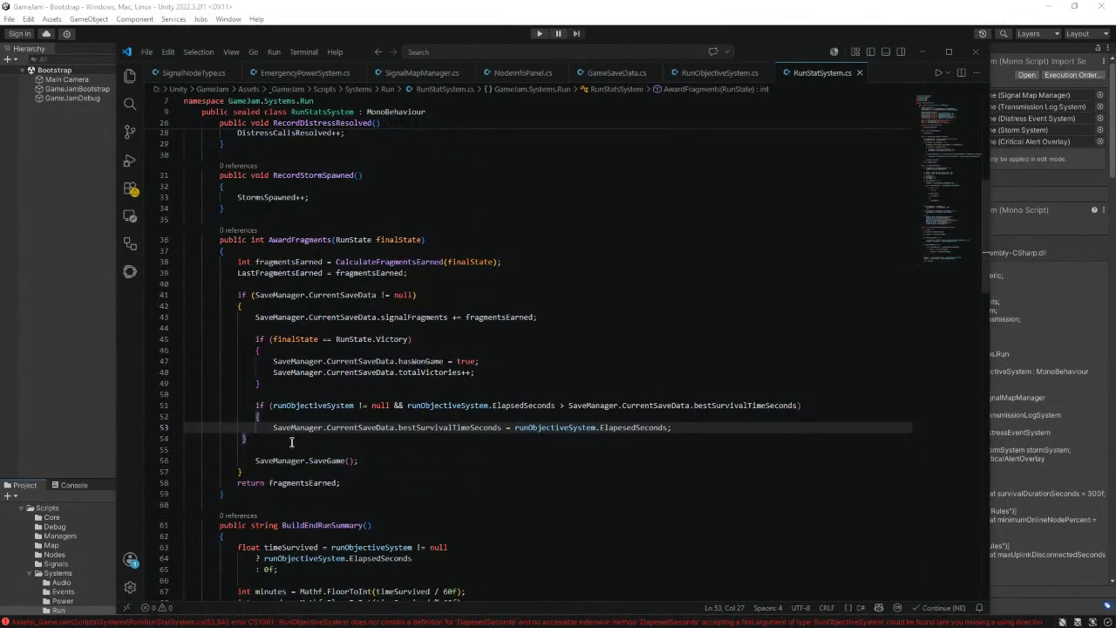
pyautogui.click(625, 428)
pyautogui.press('BackSpace')
pyautogui.hotkey('ctrl', 's')
pyautogui.click(105, 299)
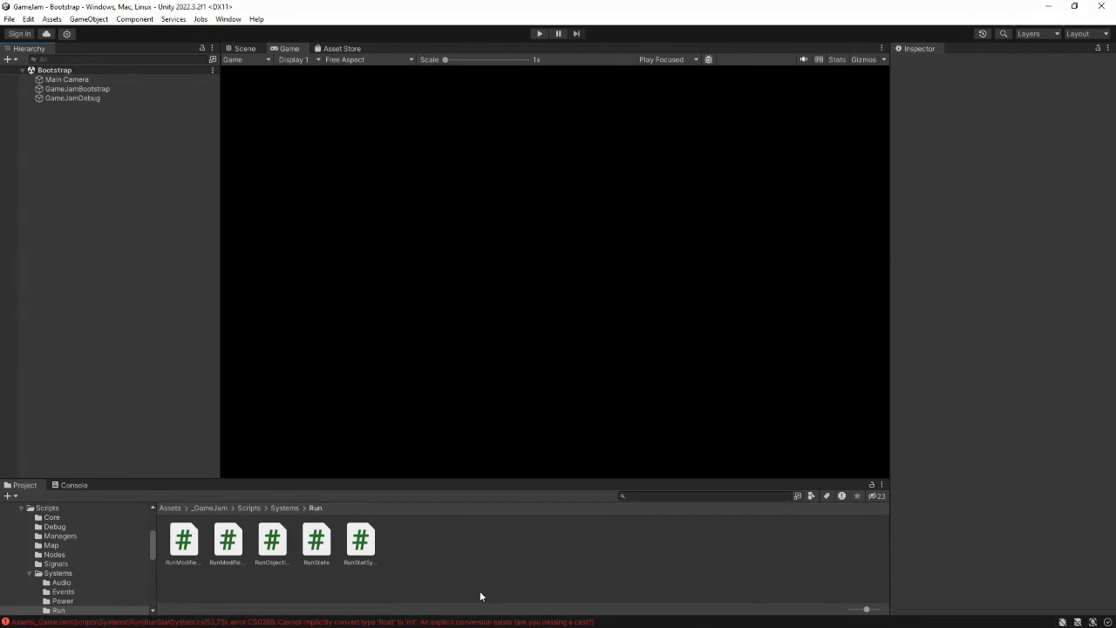
# - Read the CS0266 float-to-int conversion error in the Console, then return to the code editor
pyautogui.click(74, 485)
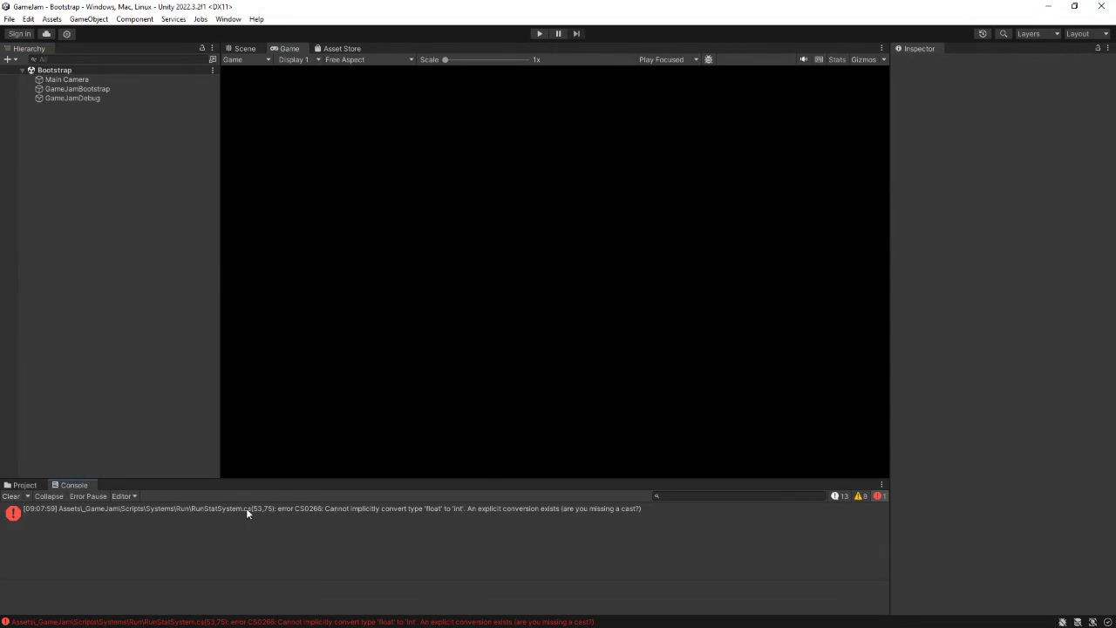
pyautogui.hotkey('alt', 'Tab')
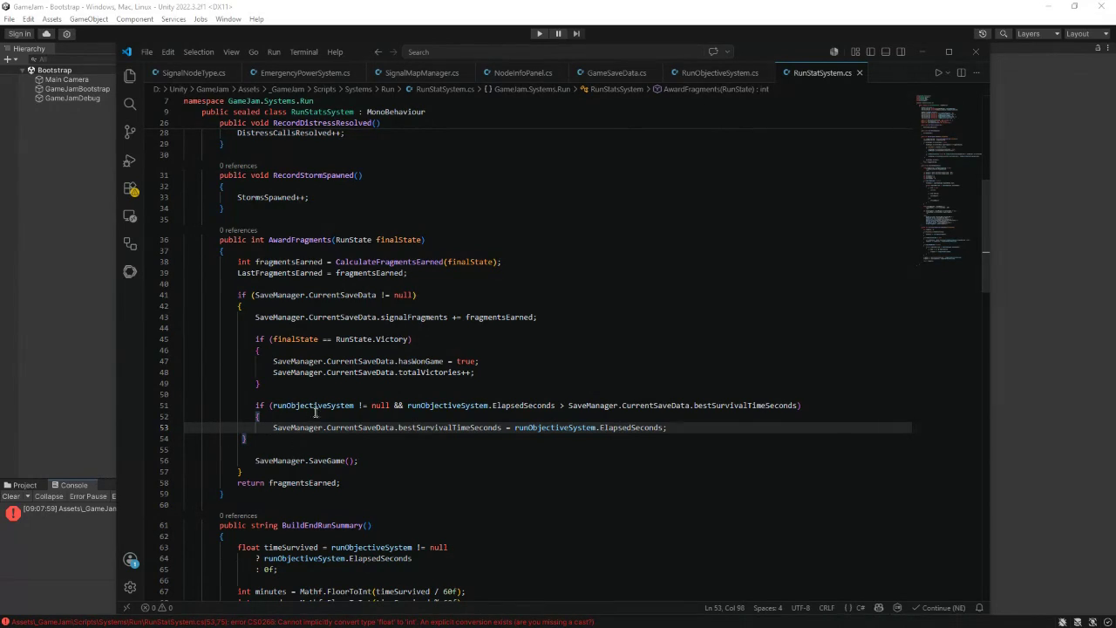
pyautogui.moveTo(323, 408)
pyautogui.click(705, 76)
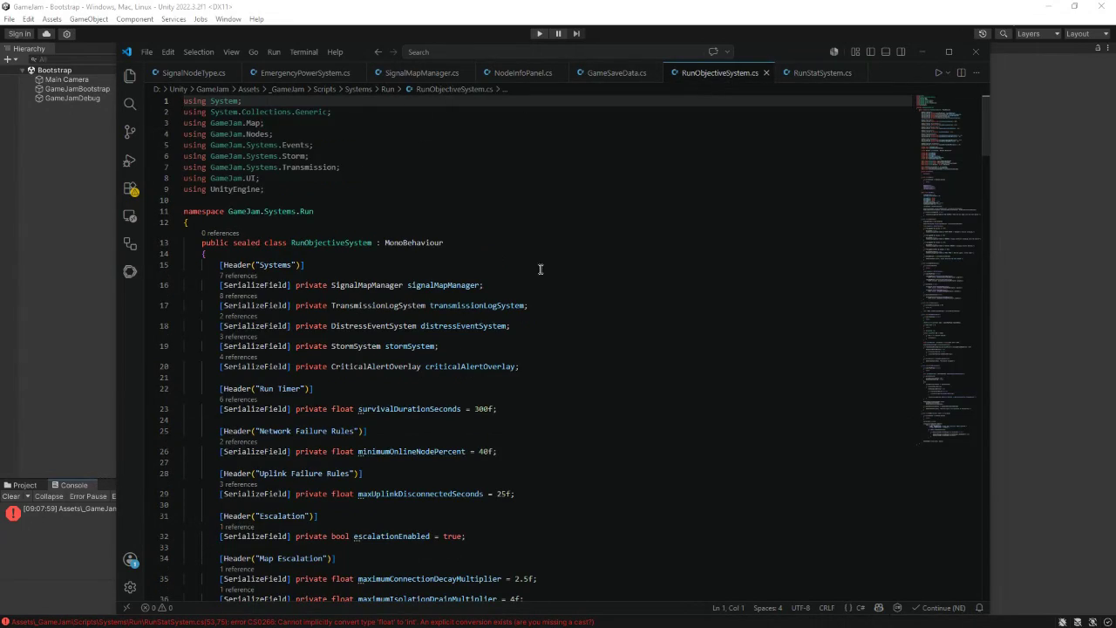
pyautogui.scroll(-2, 531, 322)
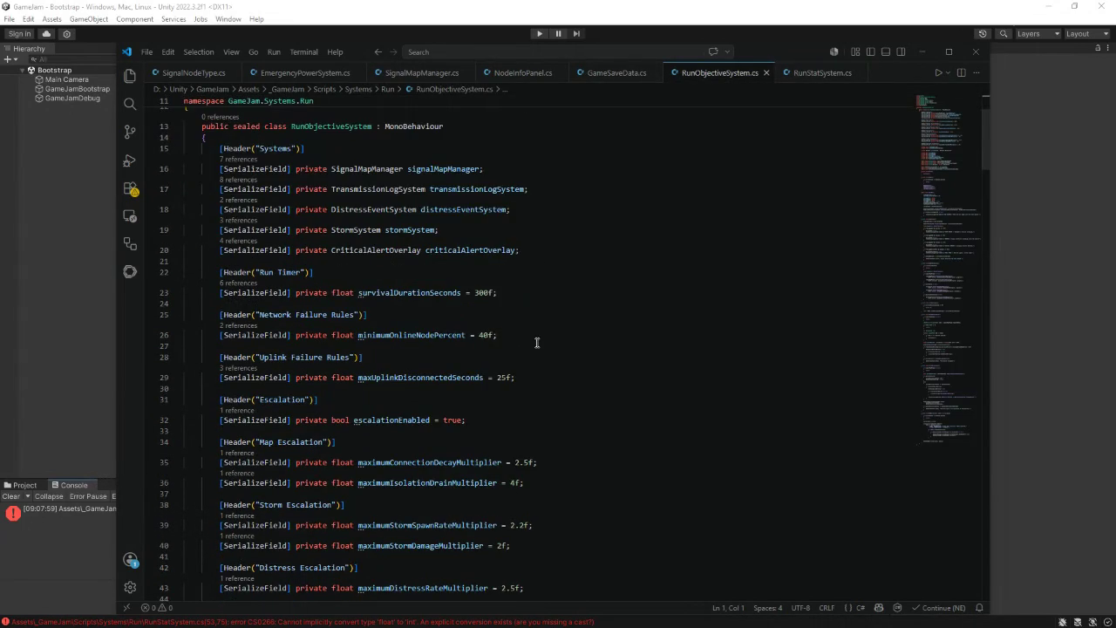
pyautogui.scroll(-2, 536, 342)
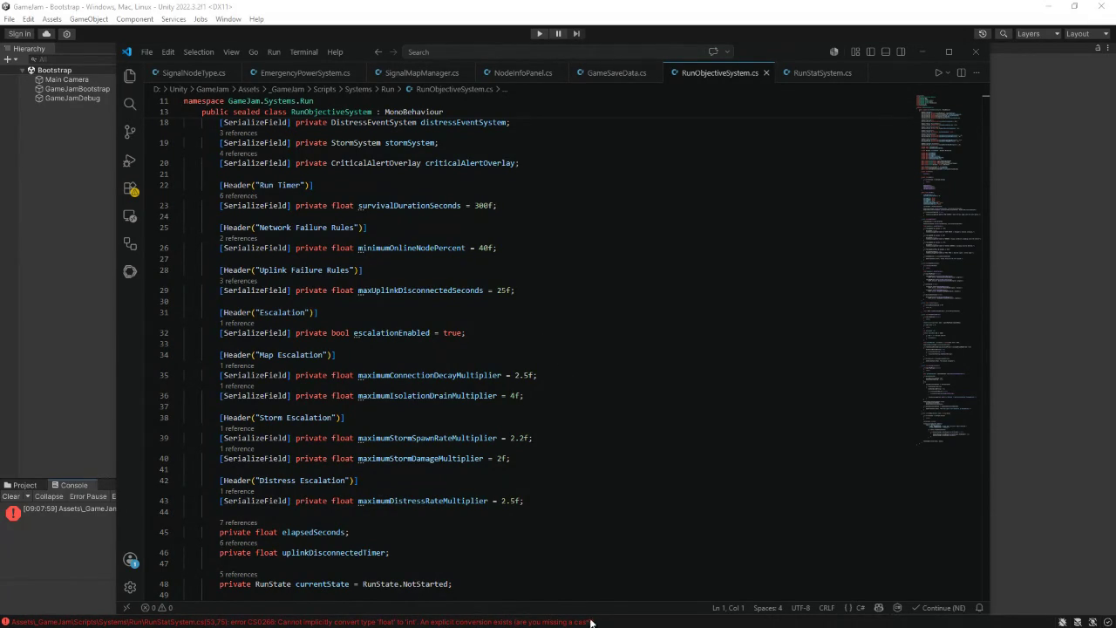
pyautogui.doubleClick(260, 625)
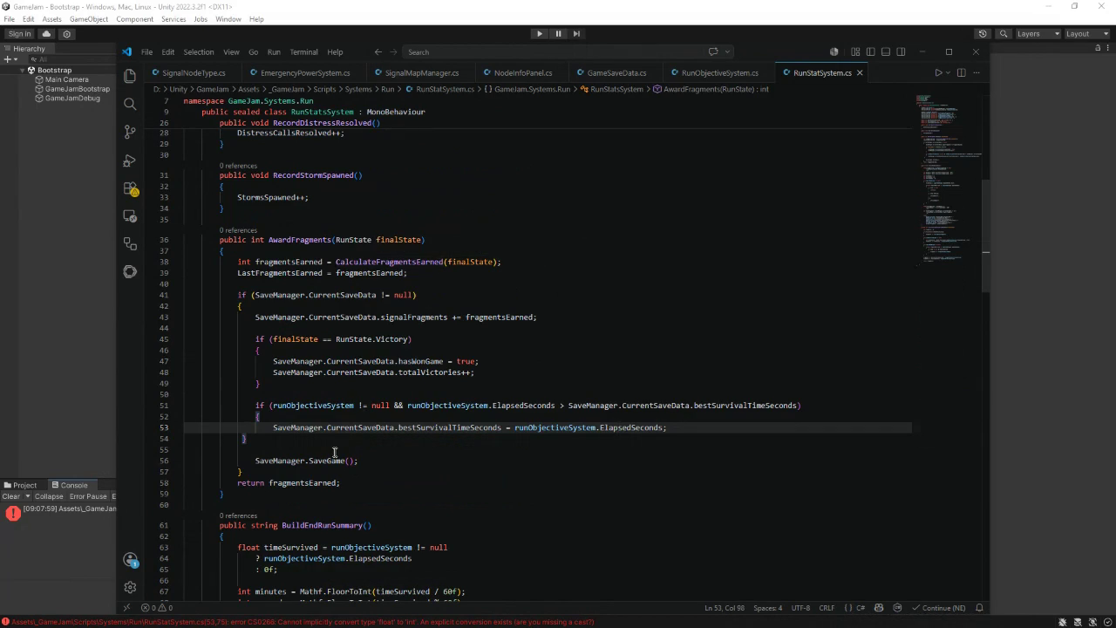
pyautogui.click(1062, 485)
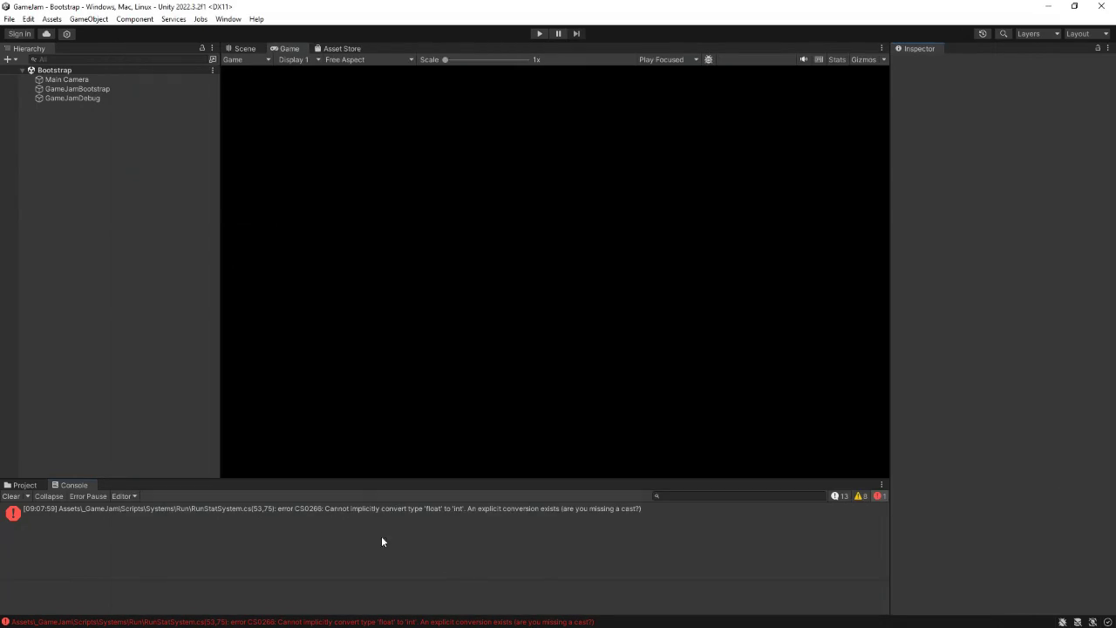
# - Check GameSaveData in Systems/Save, then select the SaveManager script in Scripts/Managers
pyautogui.click(26, 485)
pyautogui.click(285, 507)
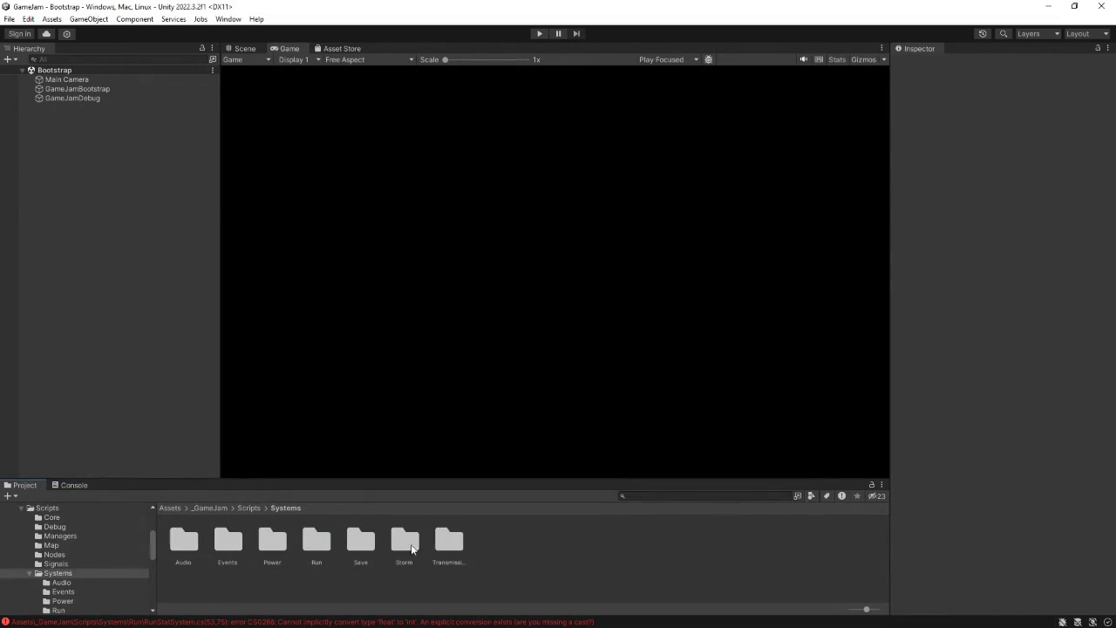
pyautogui.doubleClick(360, 543)
pyautogui.click(194, 547)
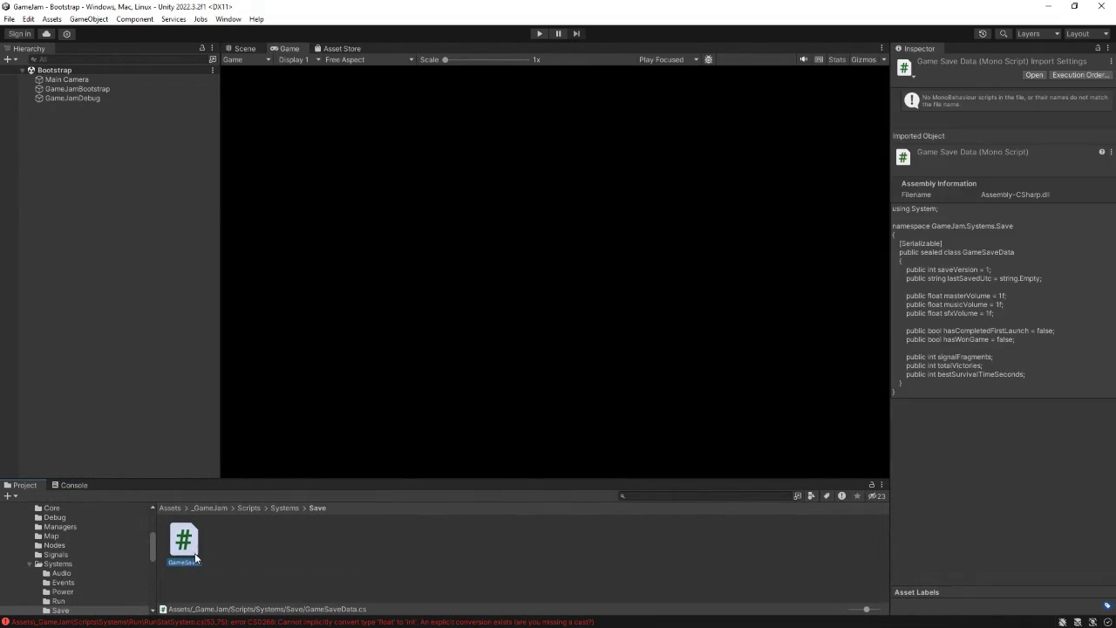
pyautogui.click(284, 507)
pyautogui.click(251, 508)
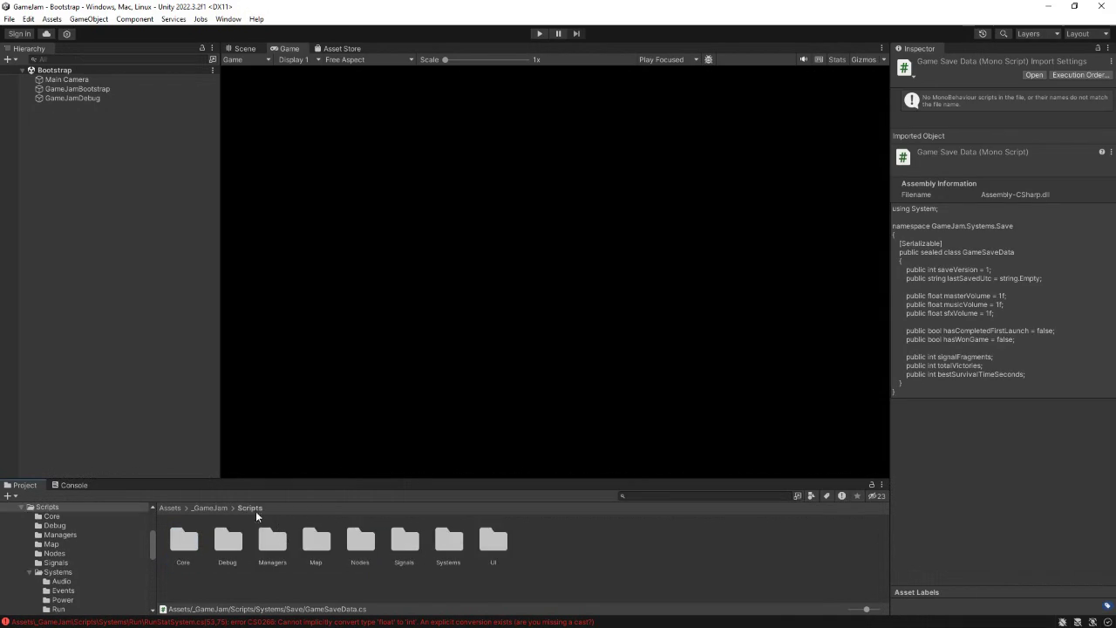
pyautogui.doubleClick(271, 539)
pyautogui.click(316, 542)
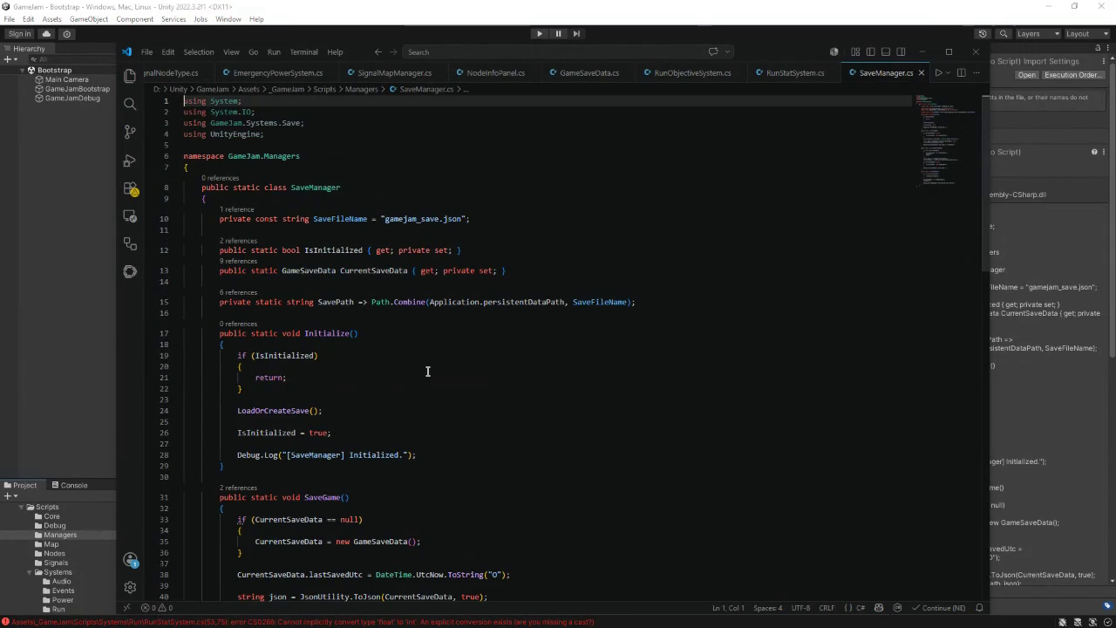
# - Scroll through SaveManager.cs's Initialize, SaveGame and LoadOrCreateSave methods, then view GameSaveData.cs
pyautogui.click(797, 76)
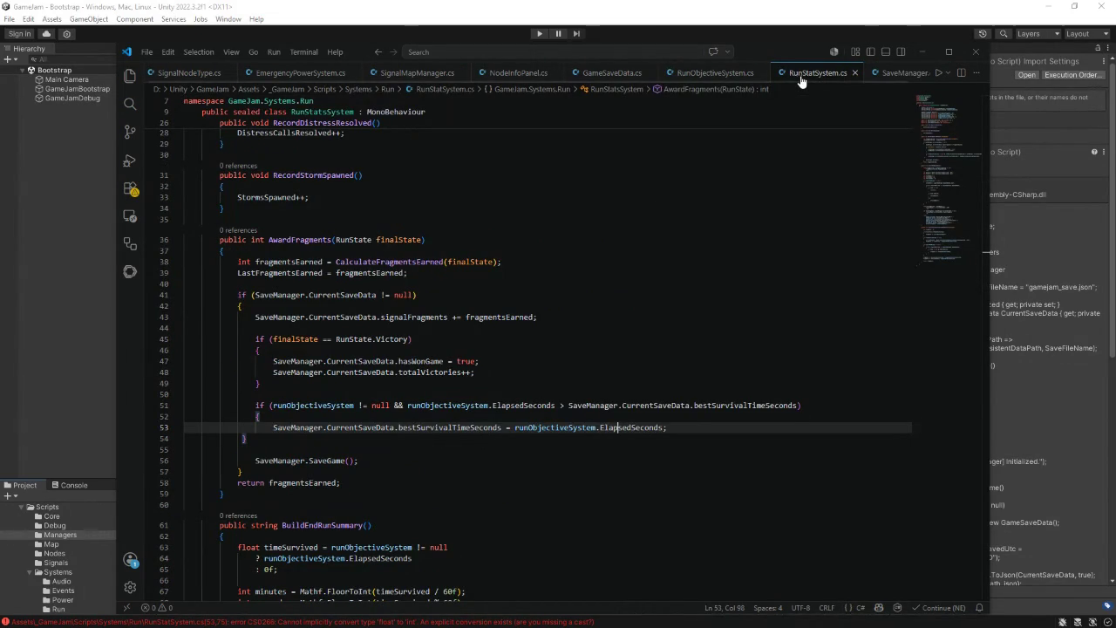
pyautogui.click(894, 77)
pyautogui.scroll(-10, 550, 329)
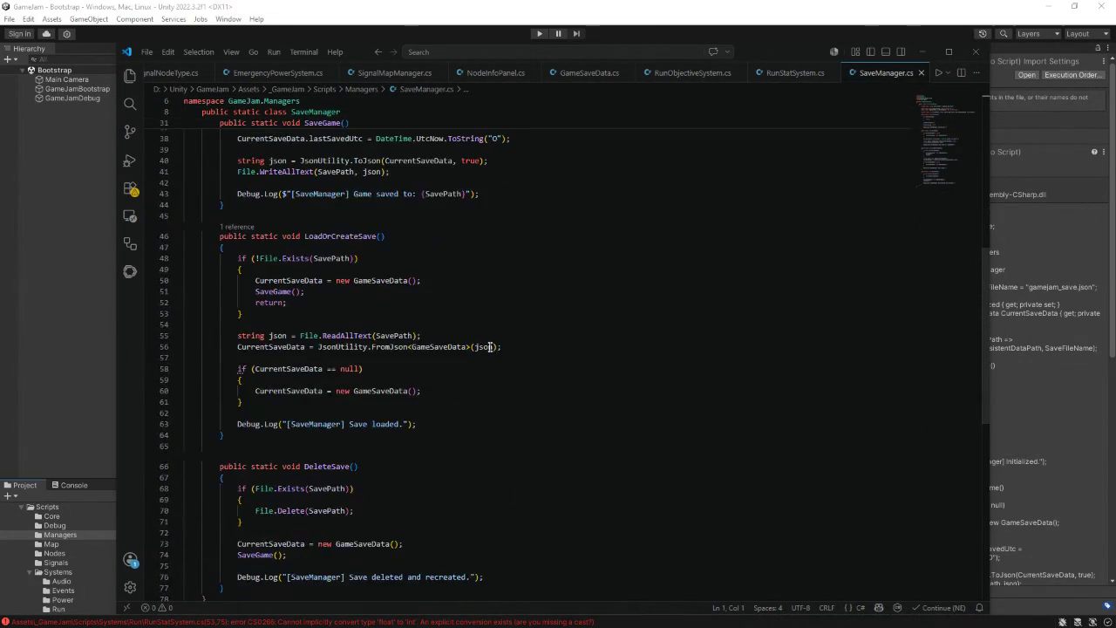
pyautogui.scroll(10, 488, 347)
pyautogui.scroll(5, 488, 348)
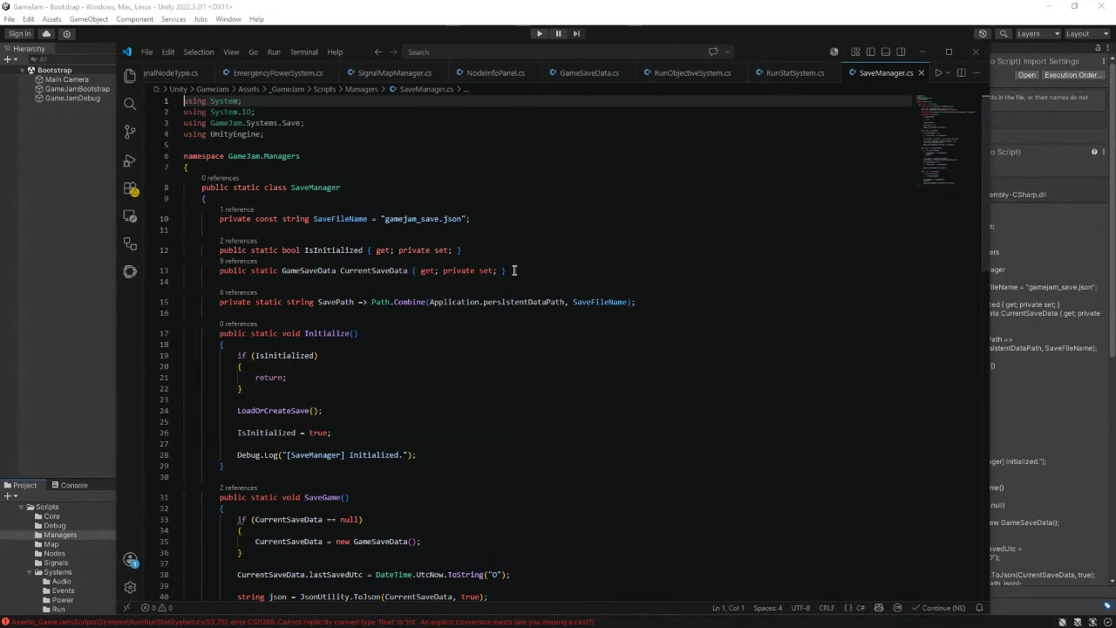
pyautogui.scroll(-3, 462, 348)
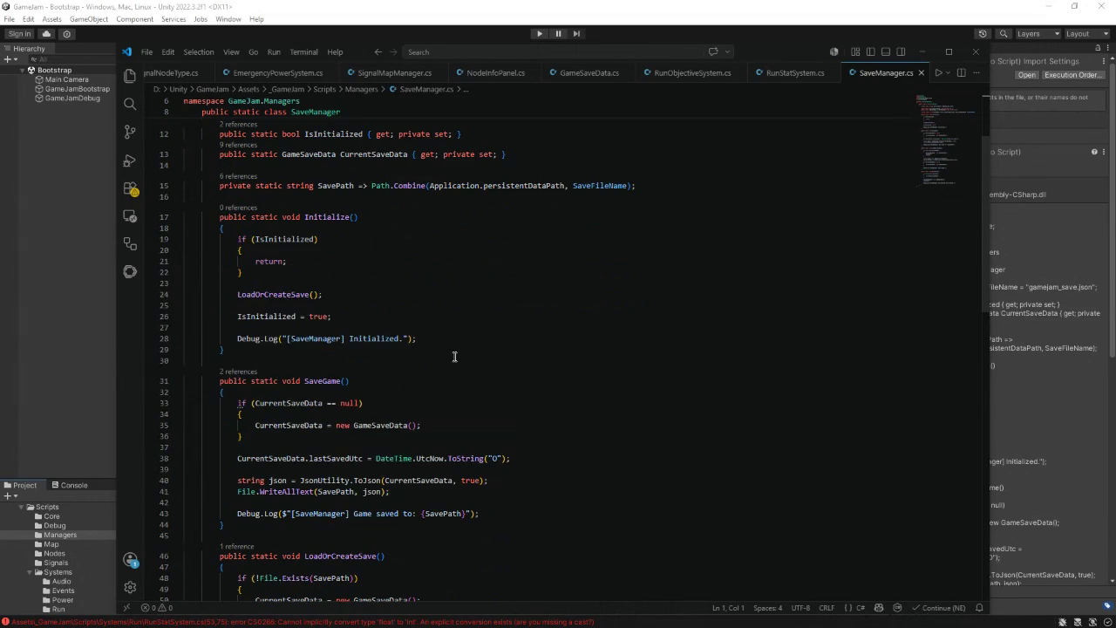
pyautogui.scroll(-1, 454, 356)
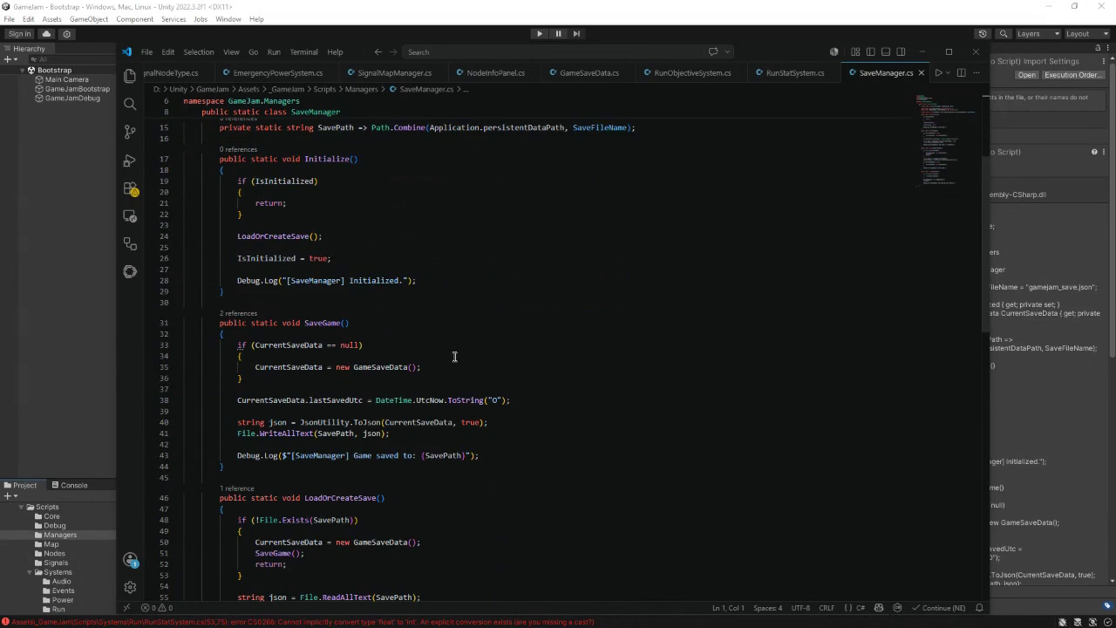
pyautogui.scroll(-1, 455, 358)
pyautogui.scroll(-2, 475, 370)
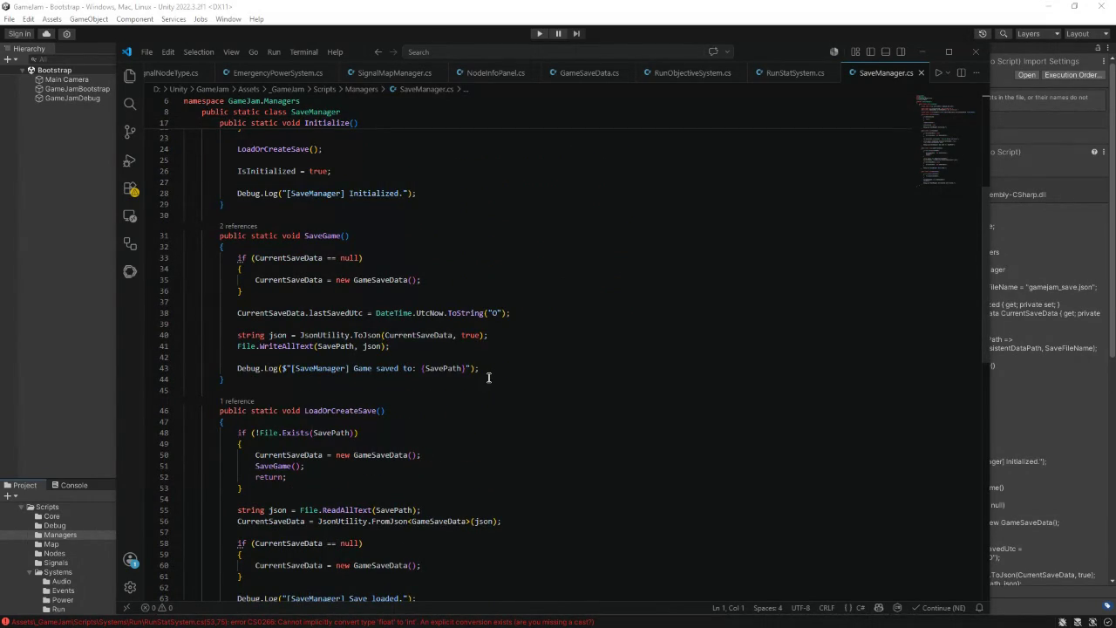
pyautogui.scroll(-3, 476, 375)
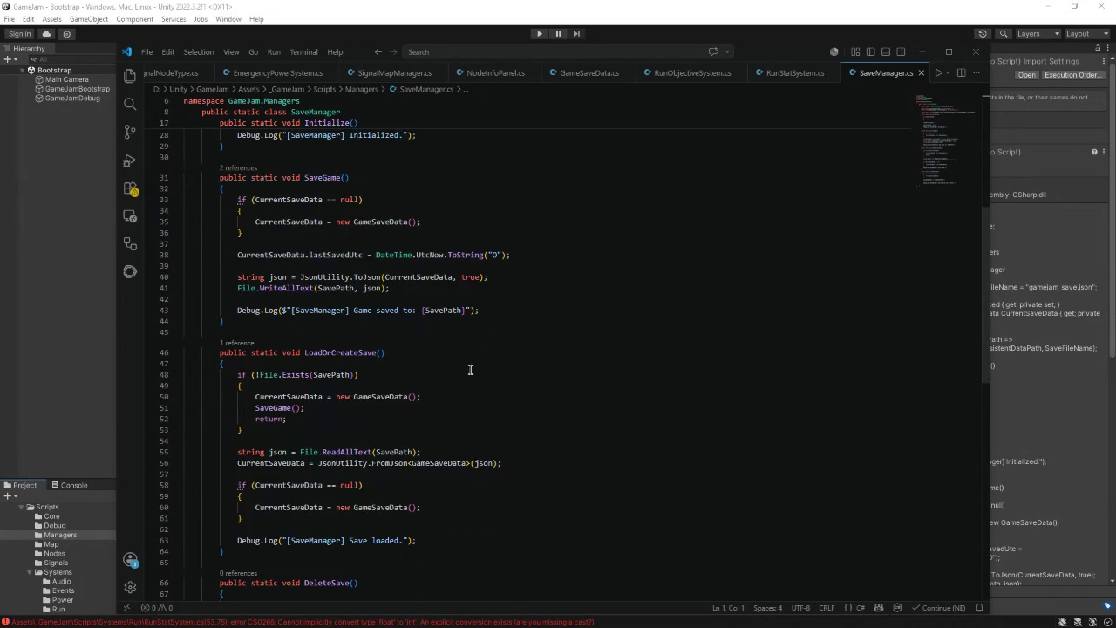
pyautogui.scroll(-1, 469, 373)
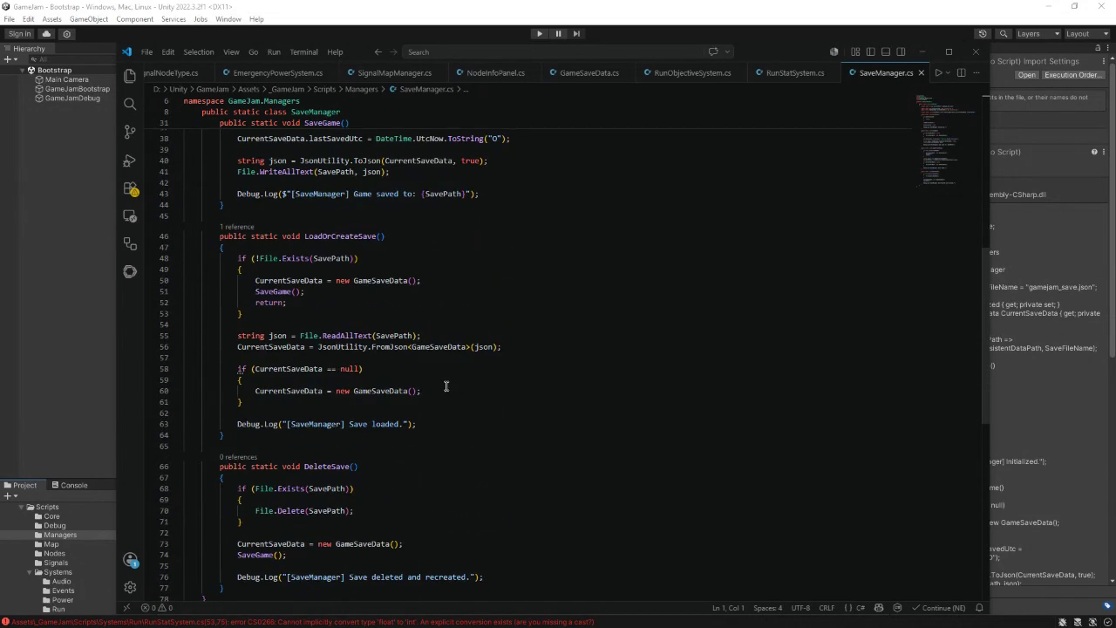
pyautogui.scroll(-5, 449, 390)
pyautogui.scroll(14, 447, 397)
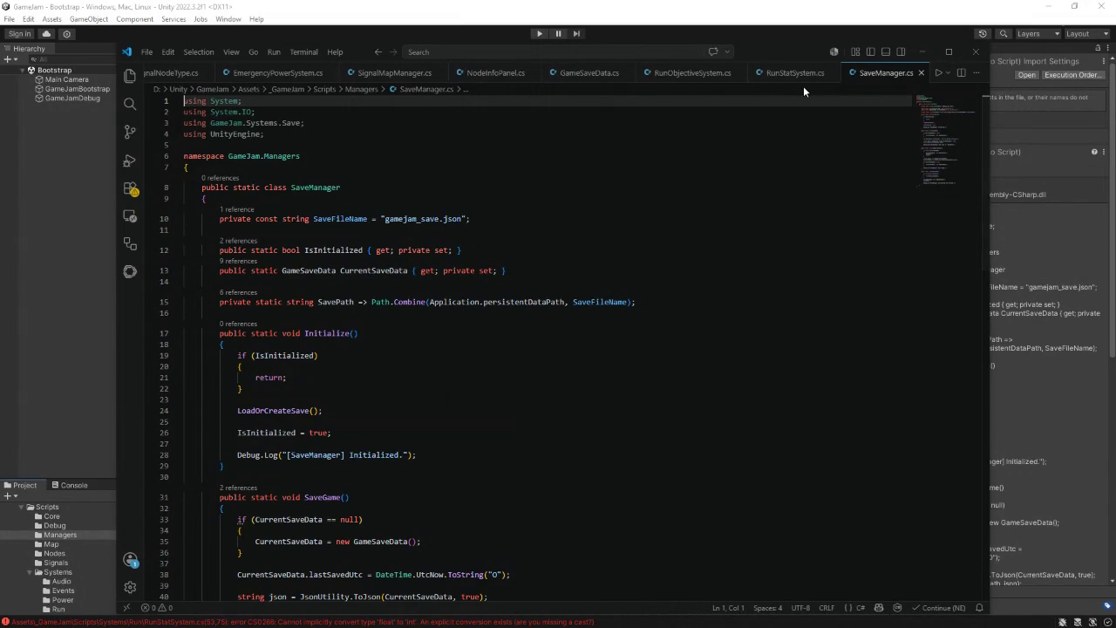
pyautogui.click(589, 72)
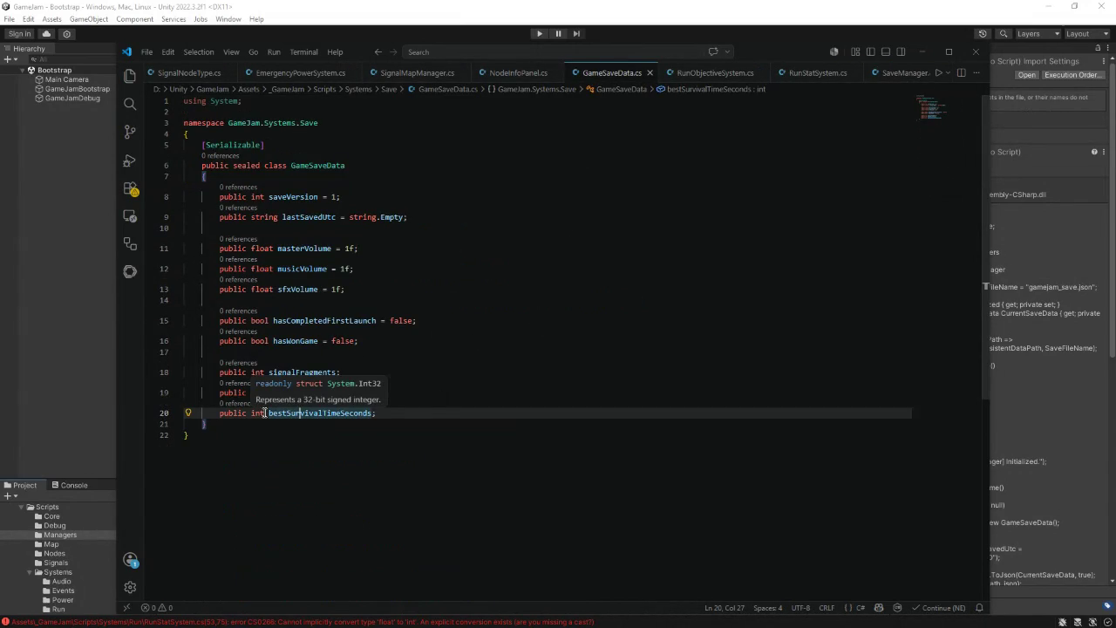
# - Change bestSurvivalTimeSeconds in GameSaveData.cs from int to float, save, and switch back to Unity
pyautogui.click(264, 412)
pyautogui.doubleClick(263, 413)
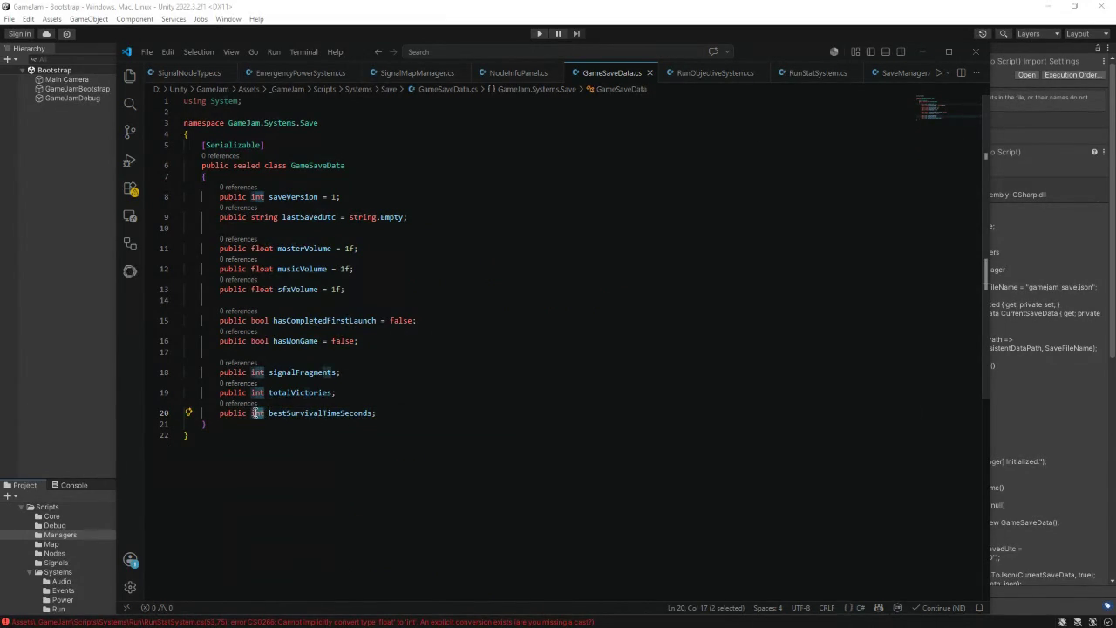
pyautogui.write('float')
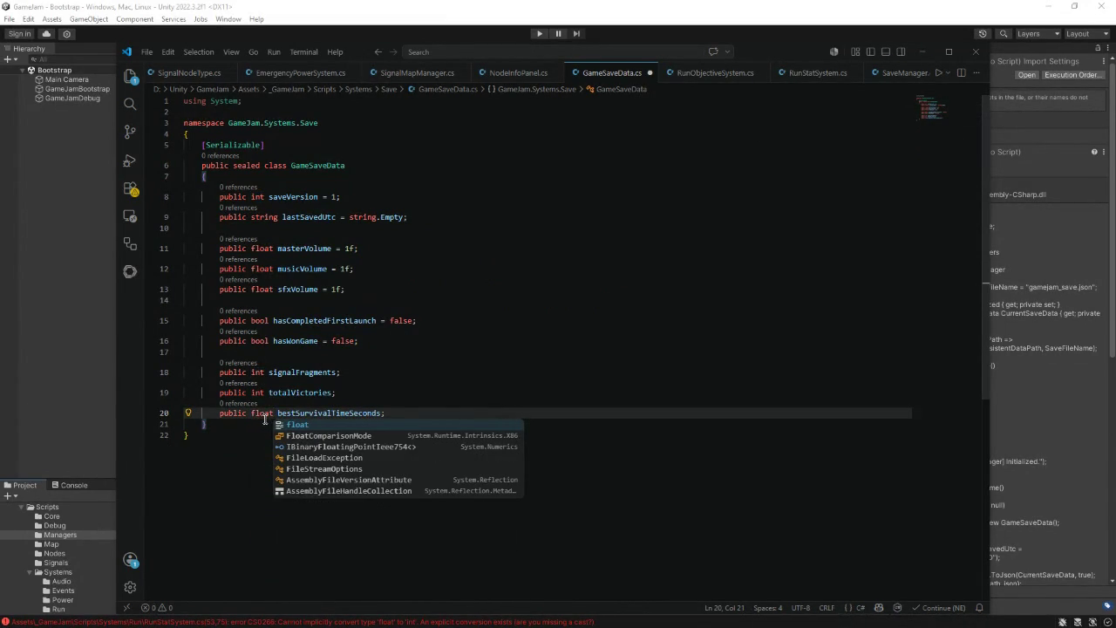
pyautogui.press('Escape')
pyautogui.press('Up')
pyautogui.press('End')
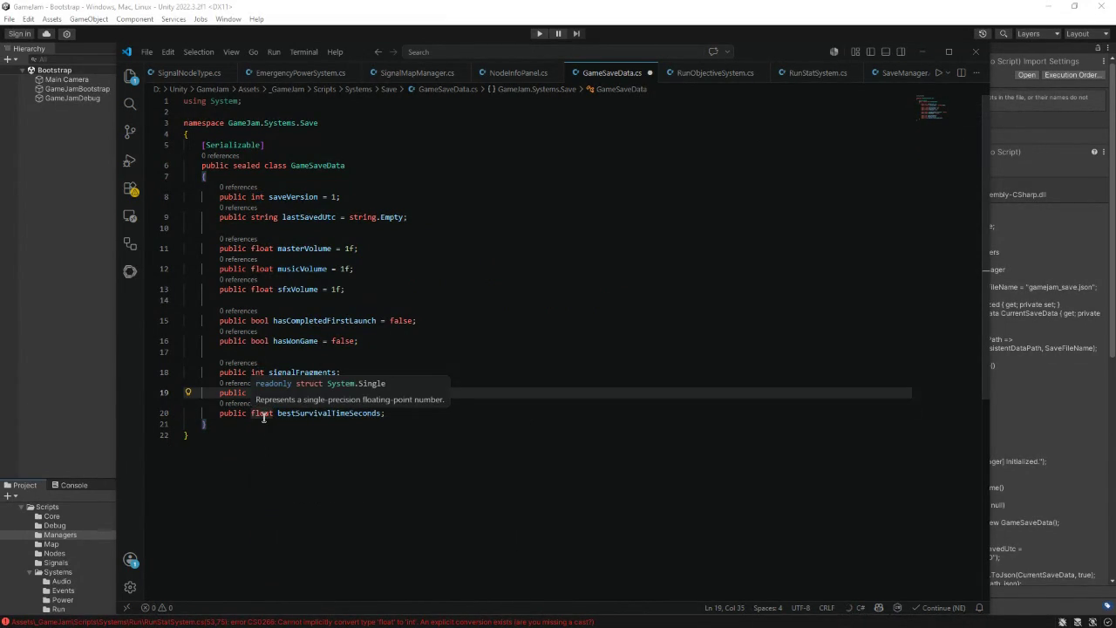
pyautogui.press('Down')
pyautogui.press('Down')
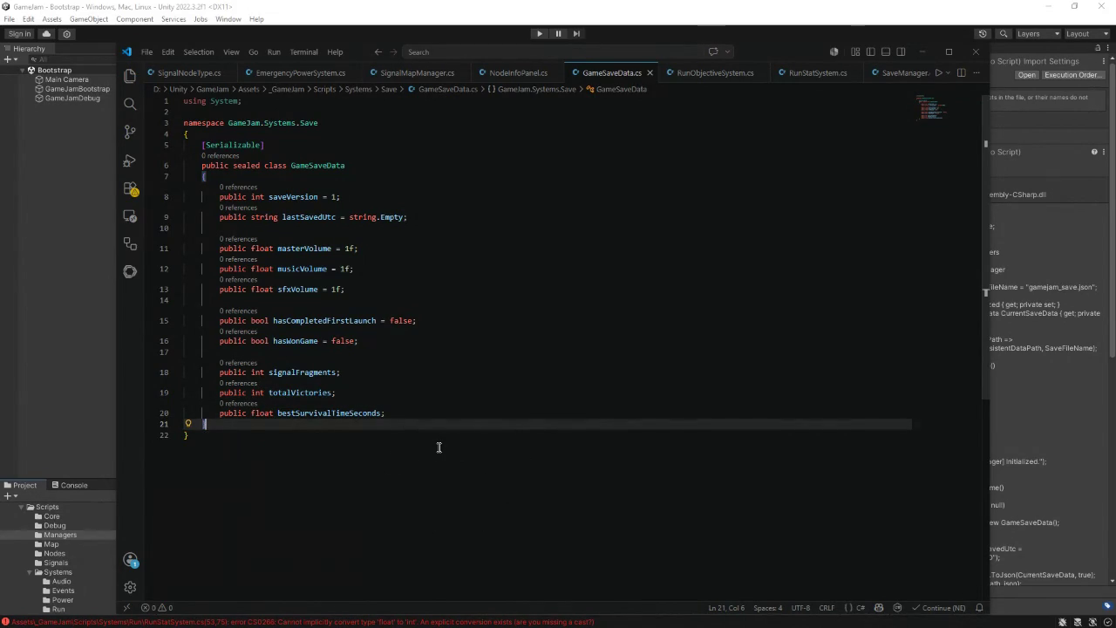
pyautogui.click(75, 302)
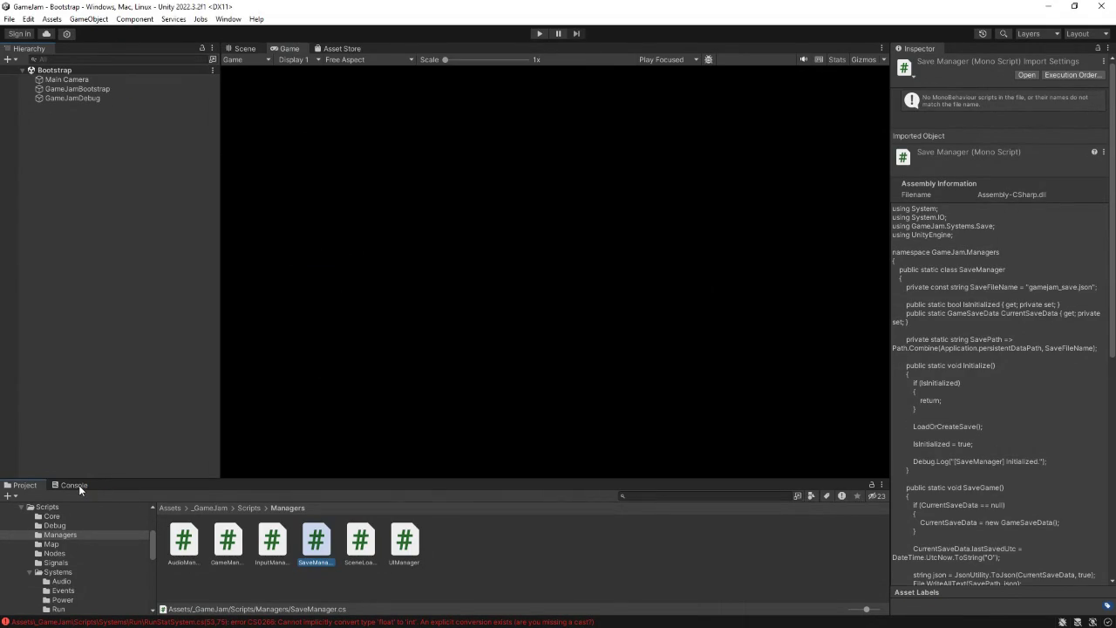
# - Confirm the Console shows no compile errors, then open EndRunPanel.cs from the Scripts/UI folder
pyautogui.click(78, 485)
pyautogui.click(33, 486)
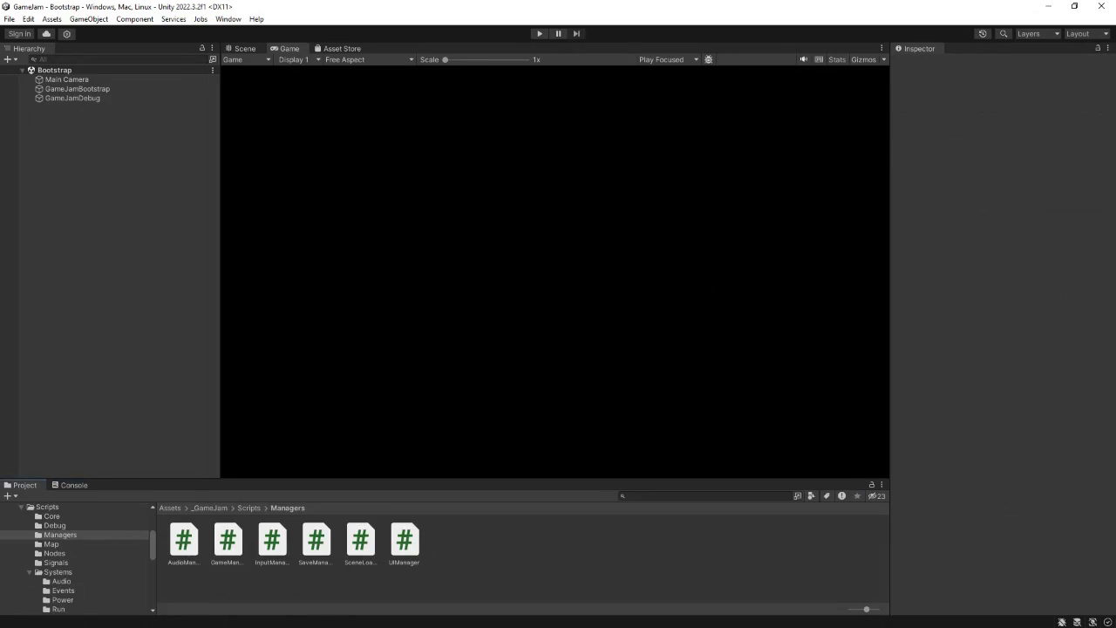
pyautogui.click(249, 508)
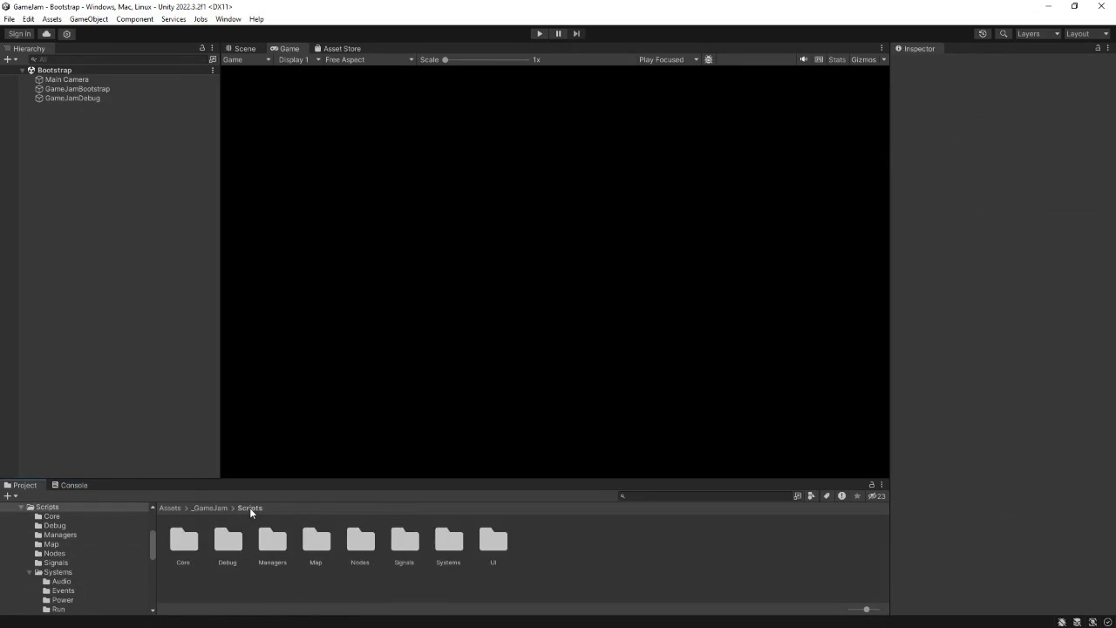
pyautogui.doubleClick(495, 538)
pyautogui.click(316, 541)
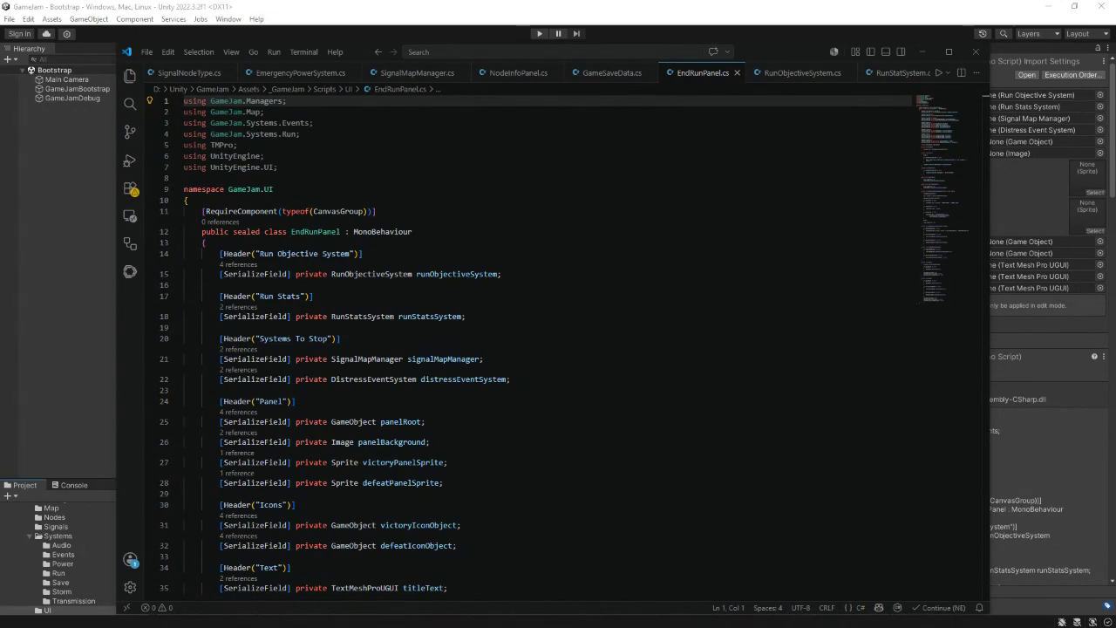
# - Add a 'private bool hasProcessedEndRun;' field after the canvasGroup field
pyautogui.scroll(-5, 514, 377)
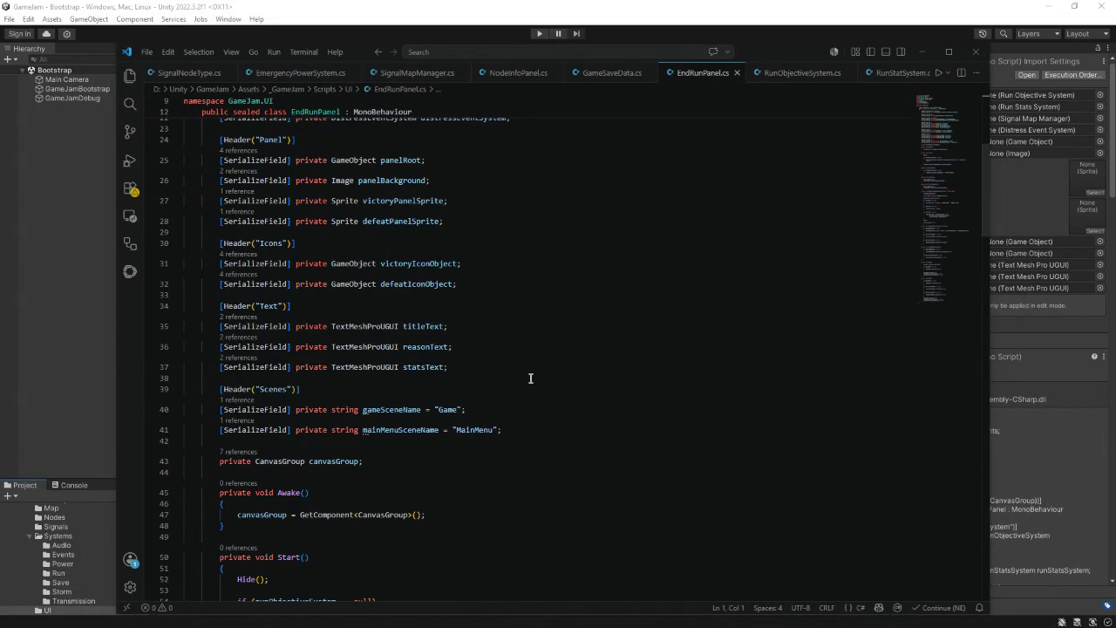
pyautogui.scroll(-1, 529, 376)
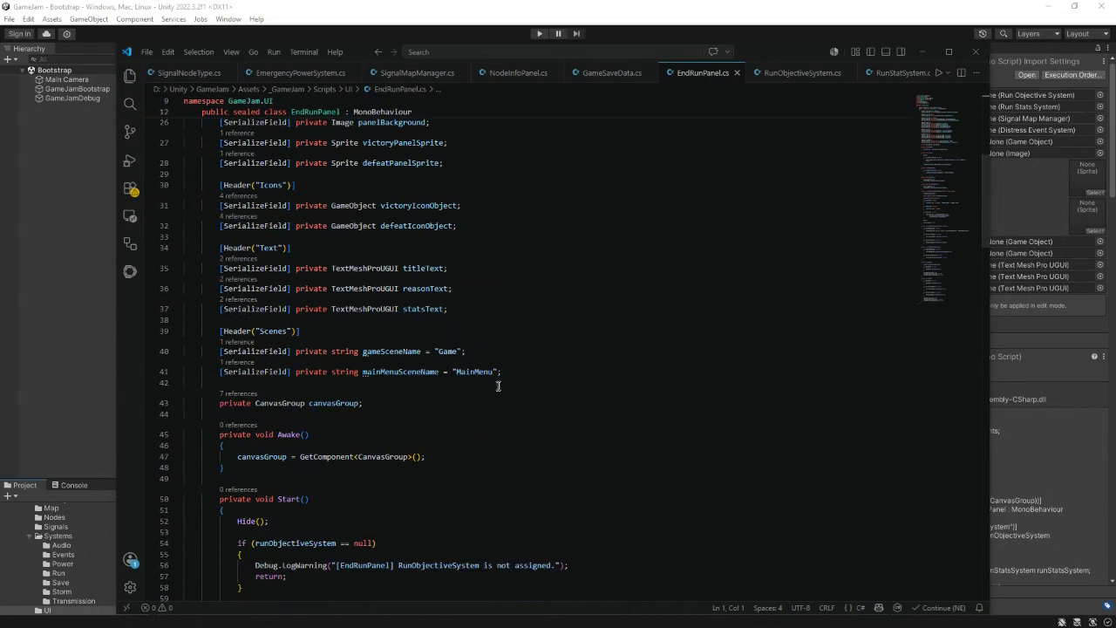
pyautogui.click(371, 404)
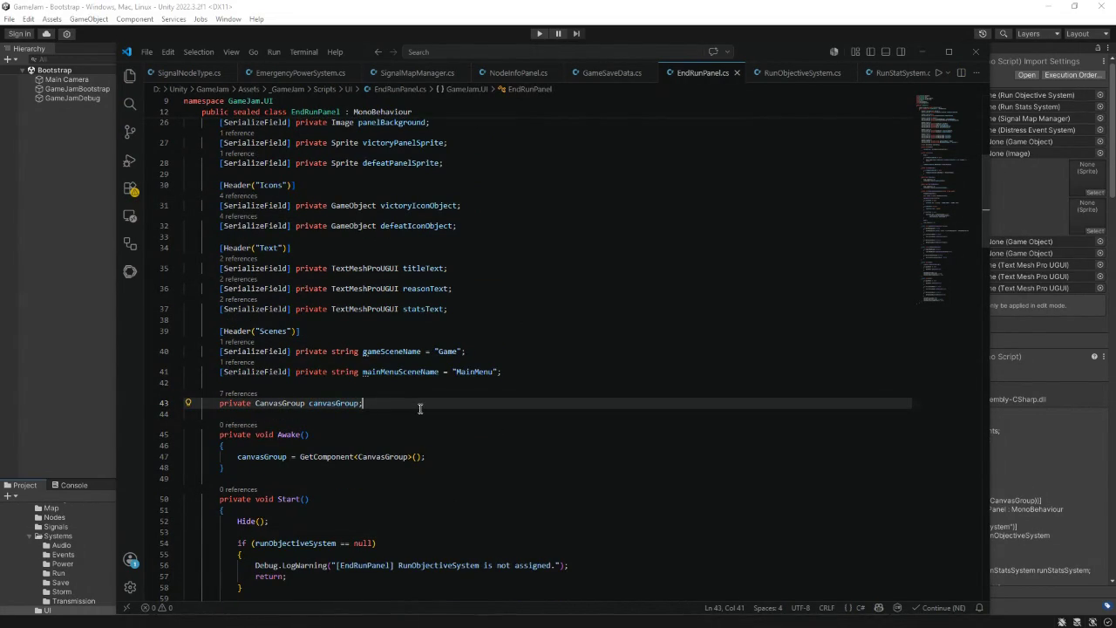
pyautogui.press('Return')
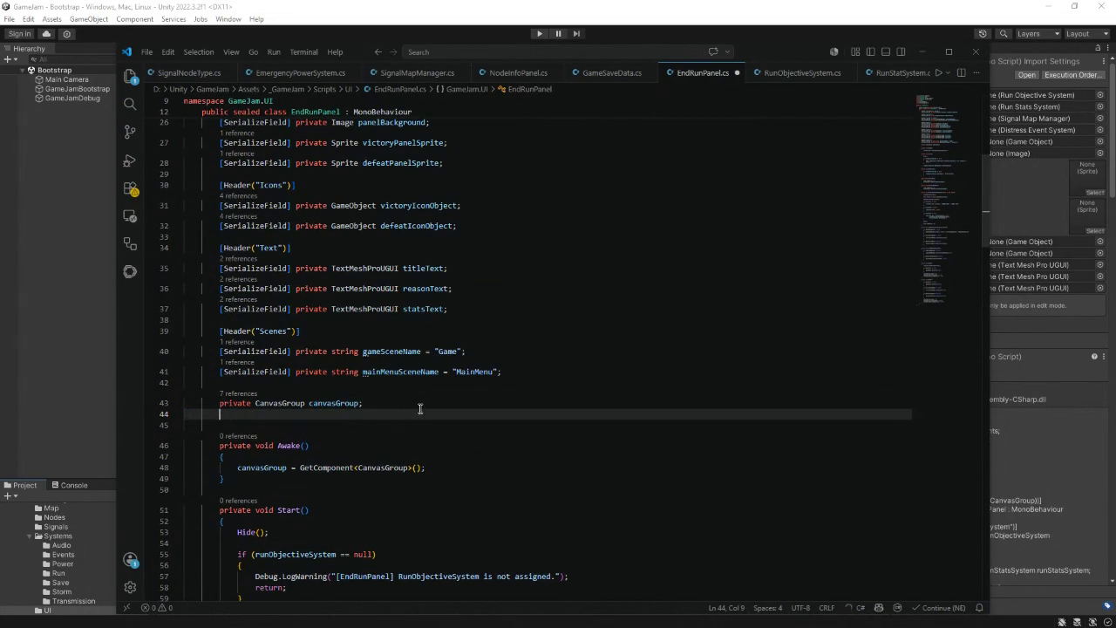
pyautogui.write('priv')
pyautogui.write('aate')
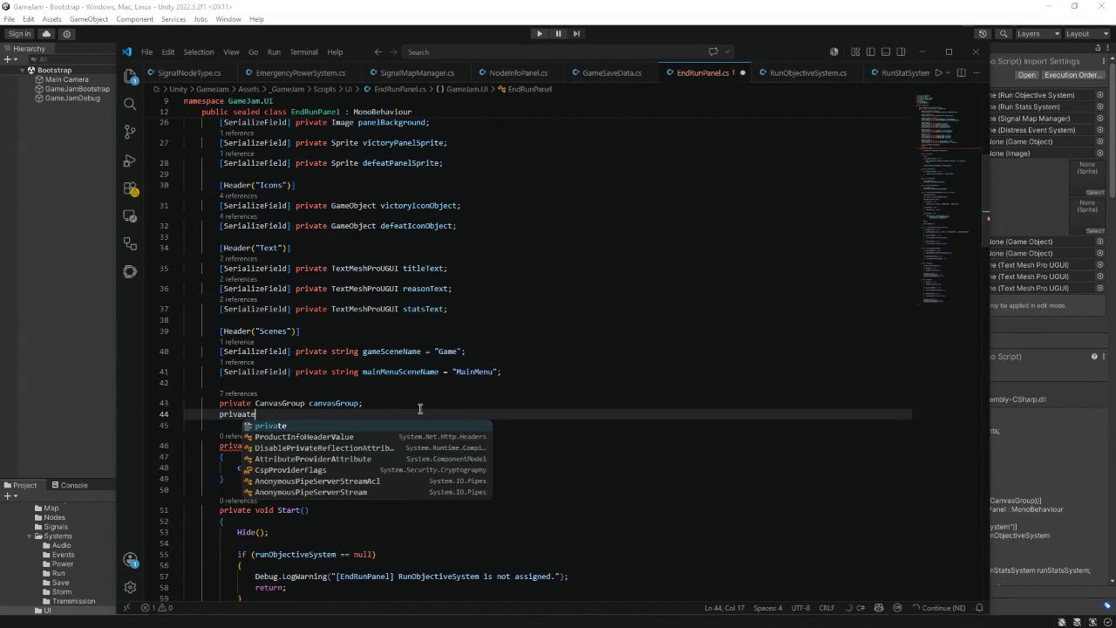
pyautogui.press('Escape')
pyautogui.write(' b')
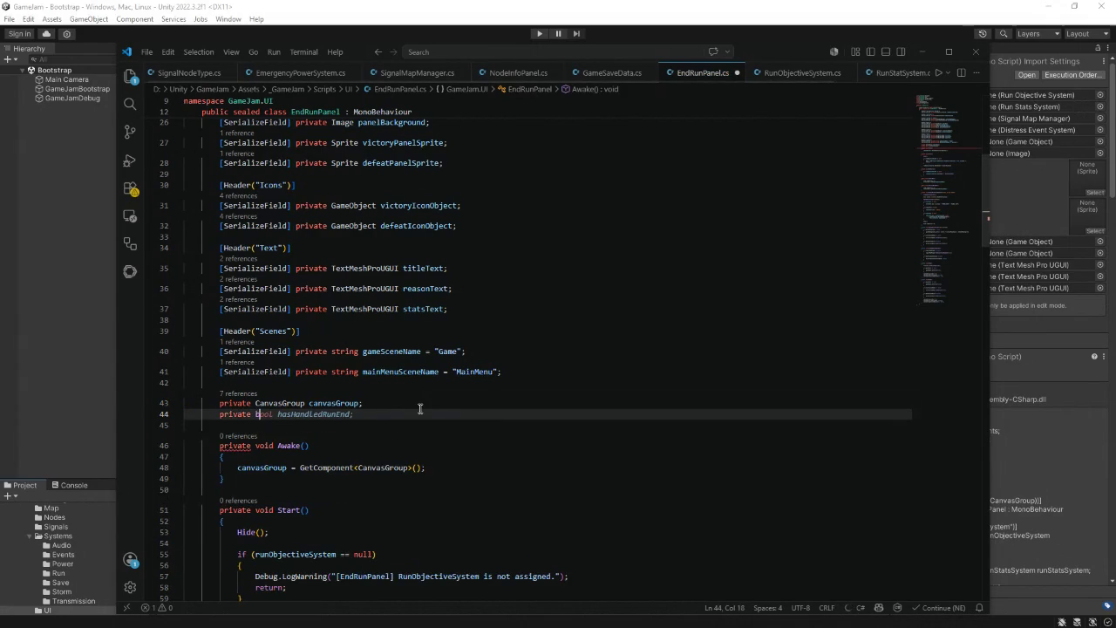
pyautogui.write('ool ')
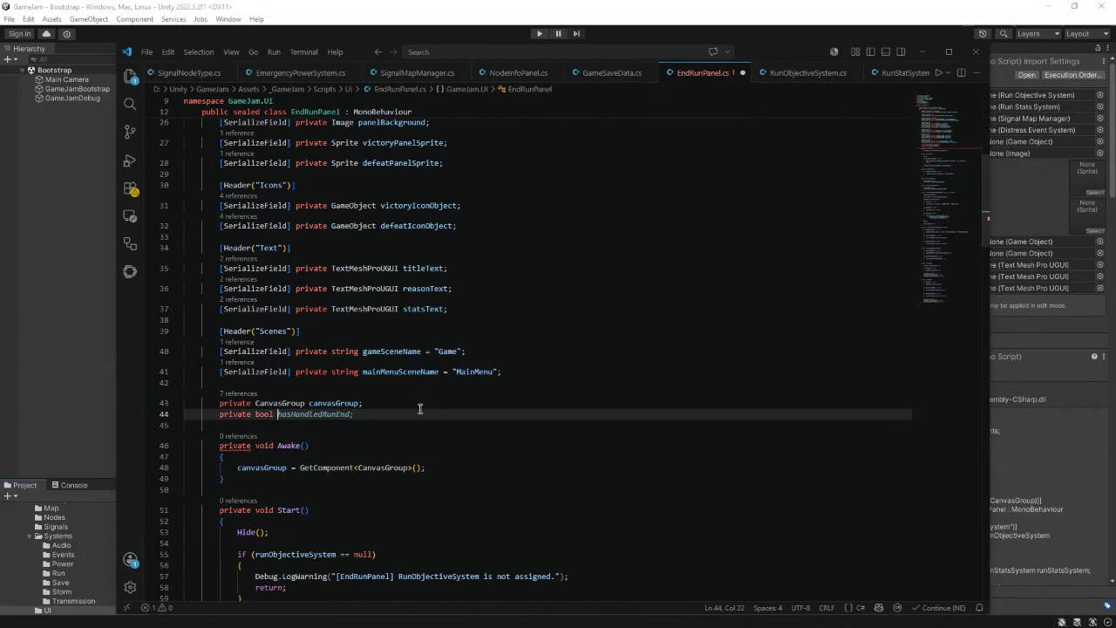
pyautogui.write('hasProces')
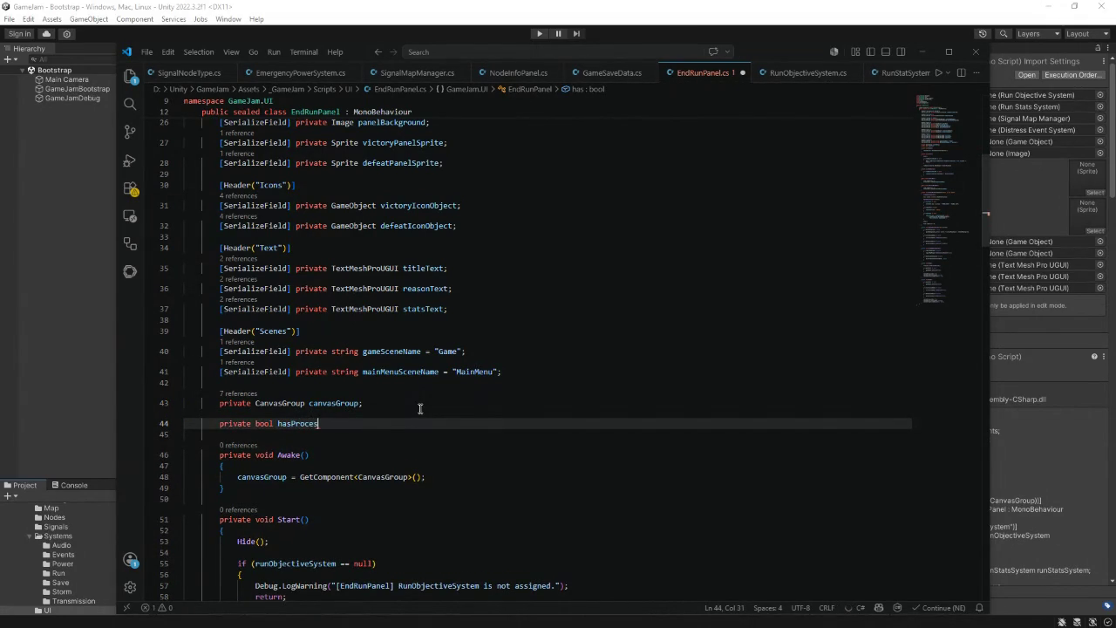
pyautogui.write('sedEndR')
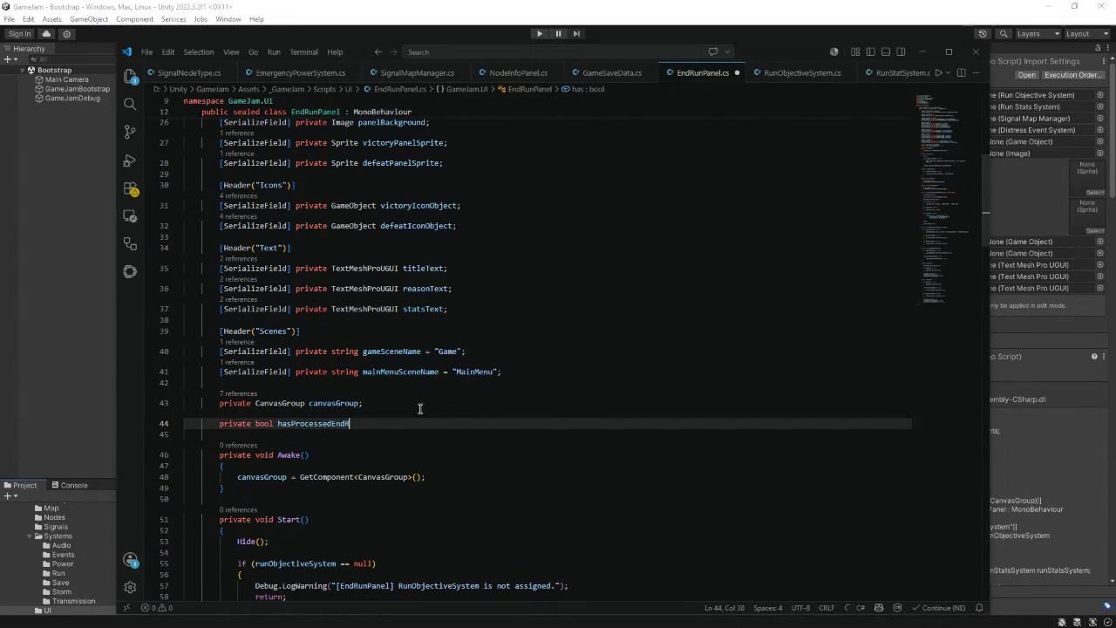
pyautogui.write('un;')
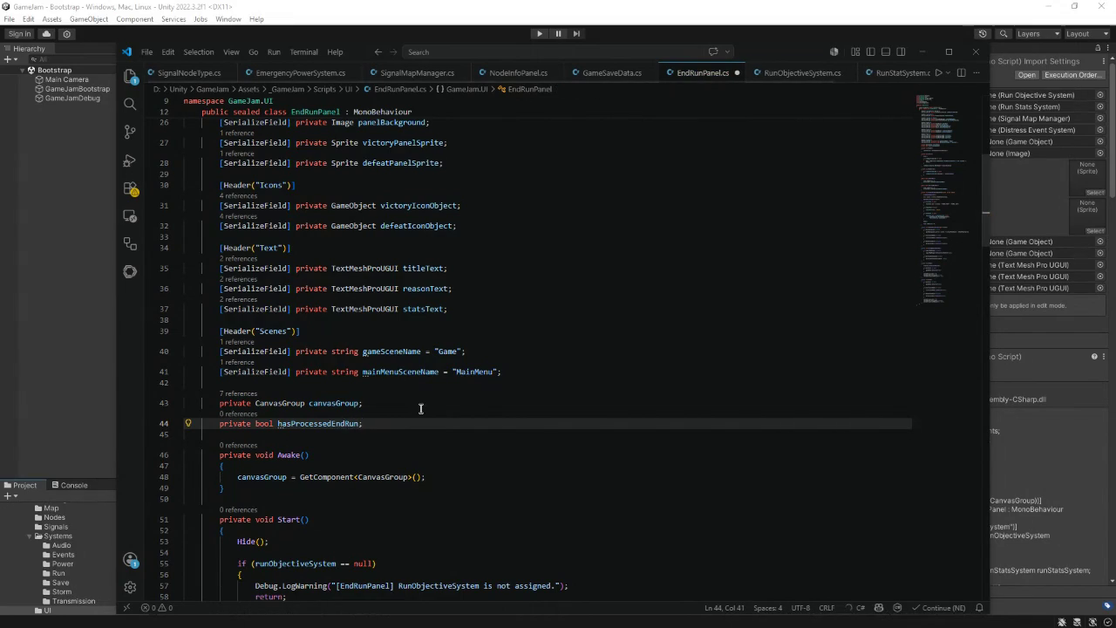
# - Insert the suggested hasProcessedEndRun early-return guard at the top of HandleRunEnded
pyautogui.scroll(-1, 389, 399)
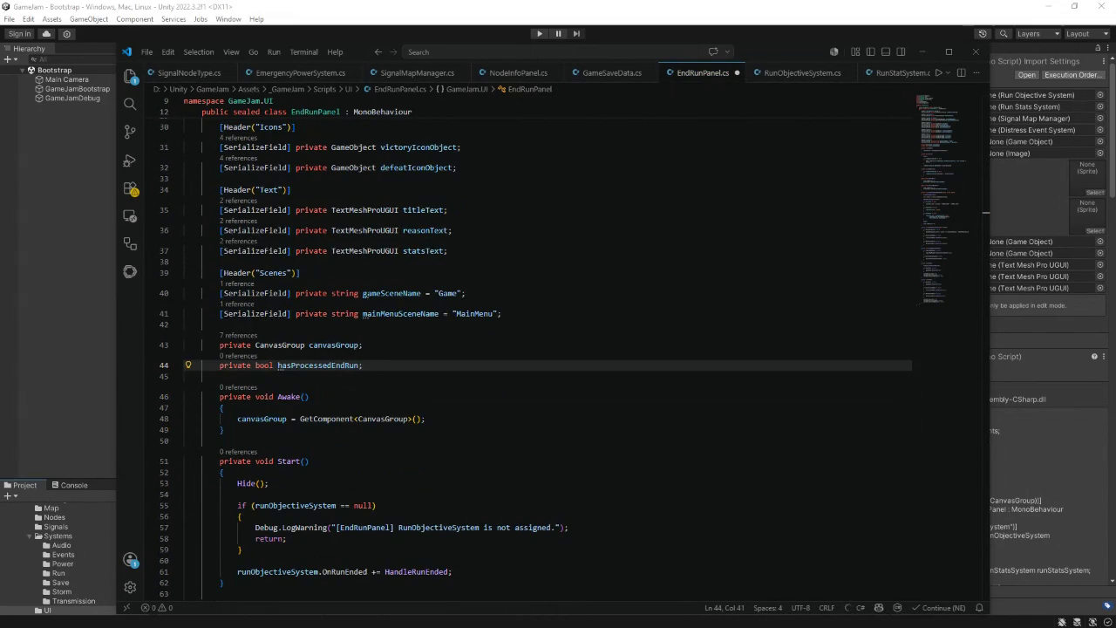
pyautogui.scroll(-1, 459, 401)
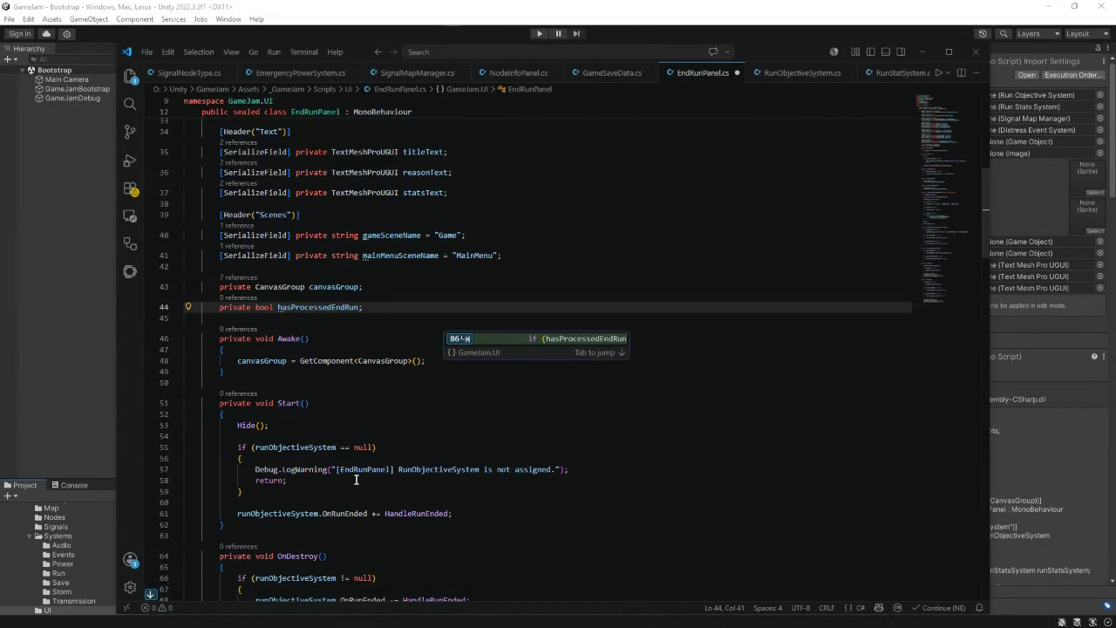
pyautogui.scroll(-4, 394, 506)
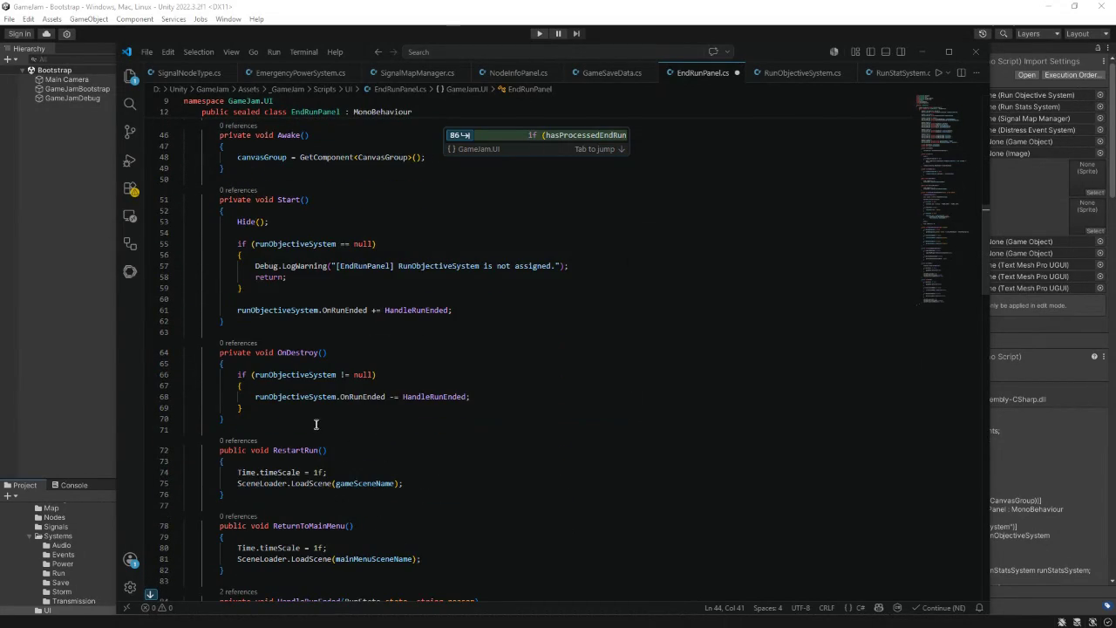
pyautogui.scroll(-4, 315, 425)
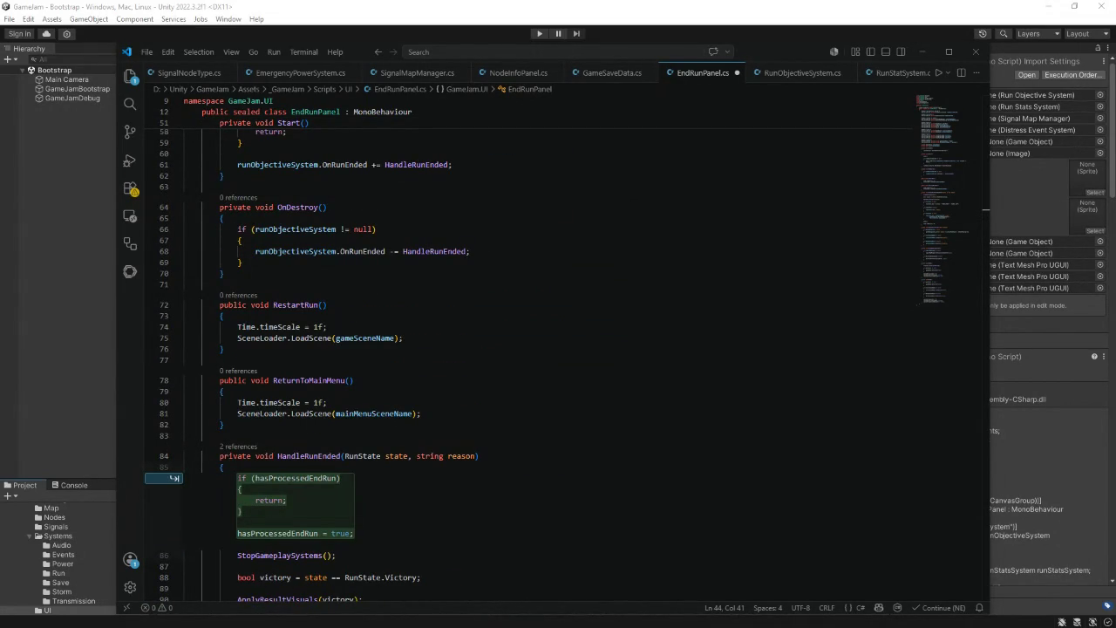
pyautogui.moveTo(325, 326)
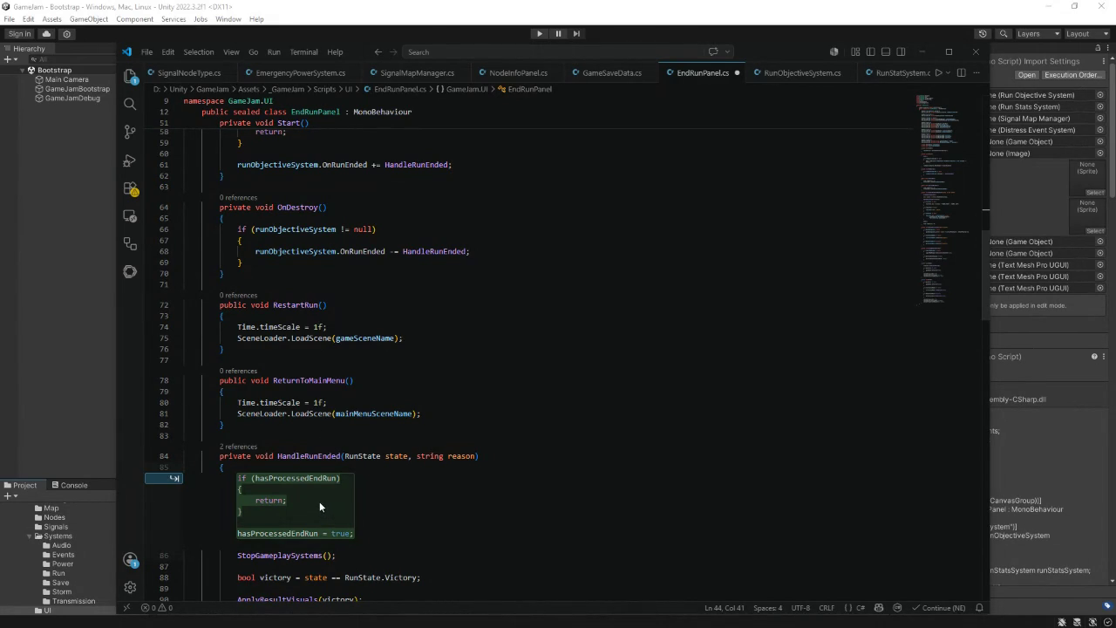
pyautogui.press('Tab')
pyautogui.scroll(-3, 387, 505)
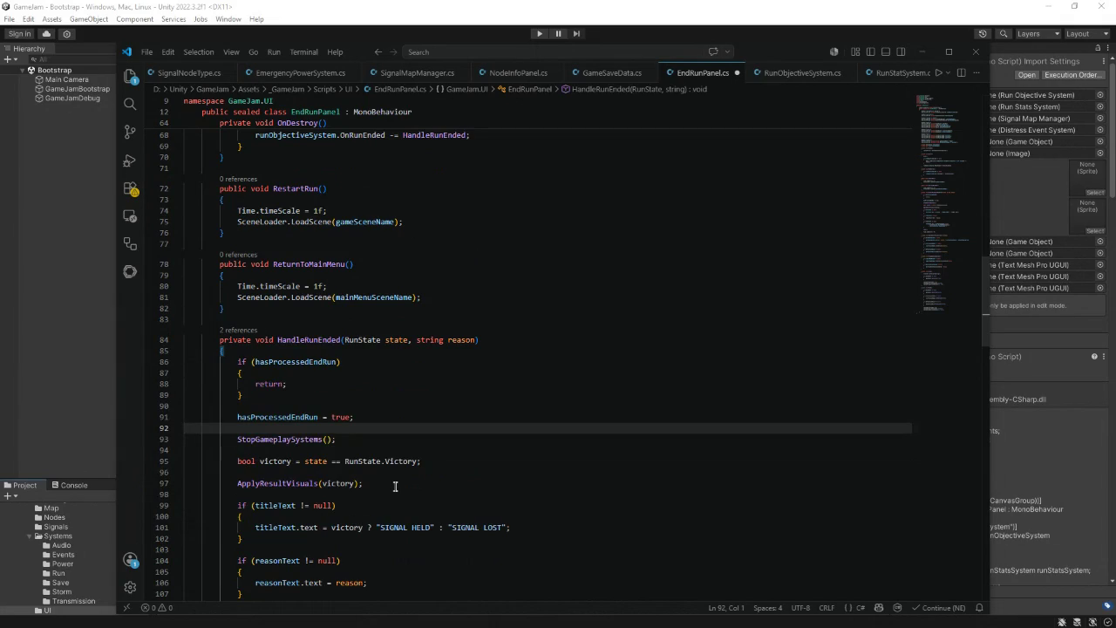
pyautogui.scroll(-2, 383, 488)
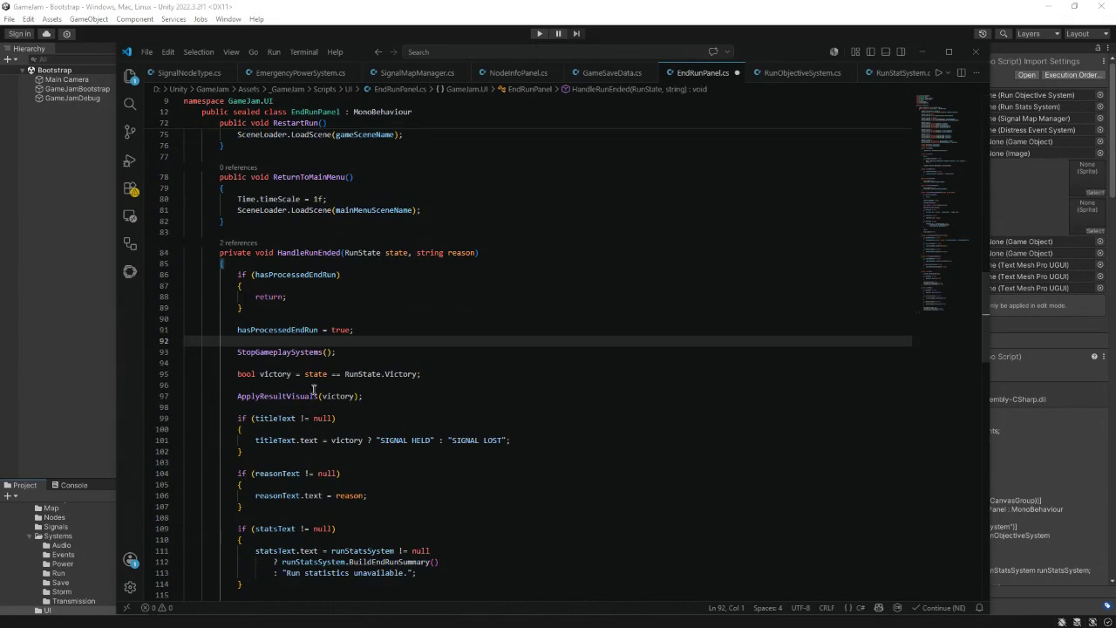
pyautogui.click(347, 352)
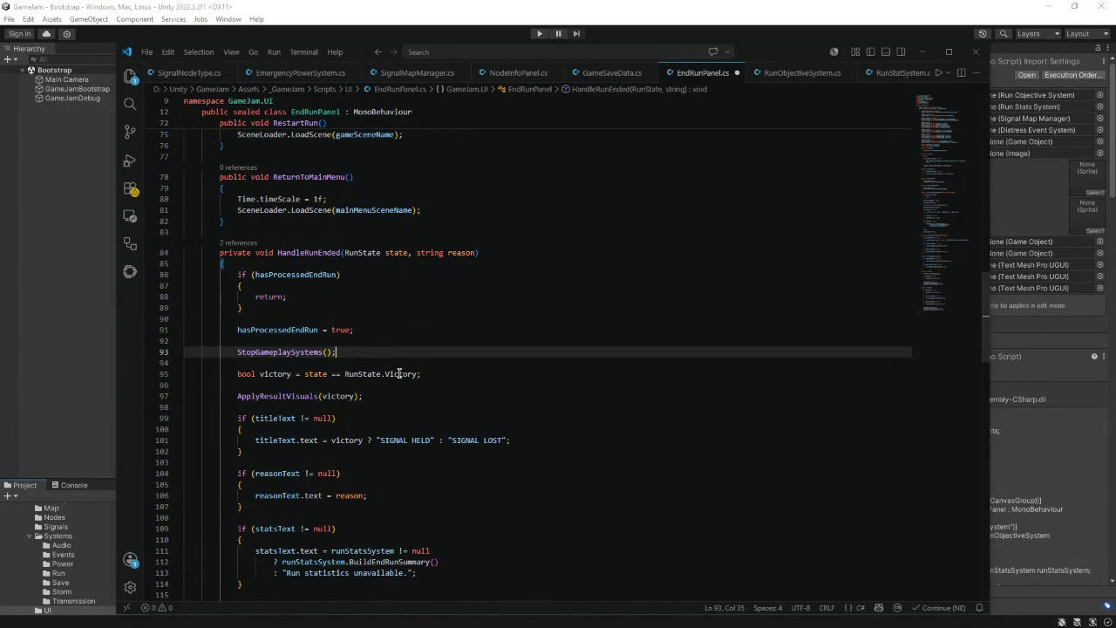
# - After StopGameplaySystems(), add an if (runStatsSystem != null) block calling runStatsSystem.AwardFragments(state)
pyautogui.press('Return')
pyautogui.press('Return')
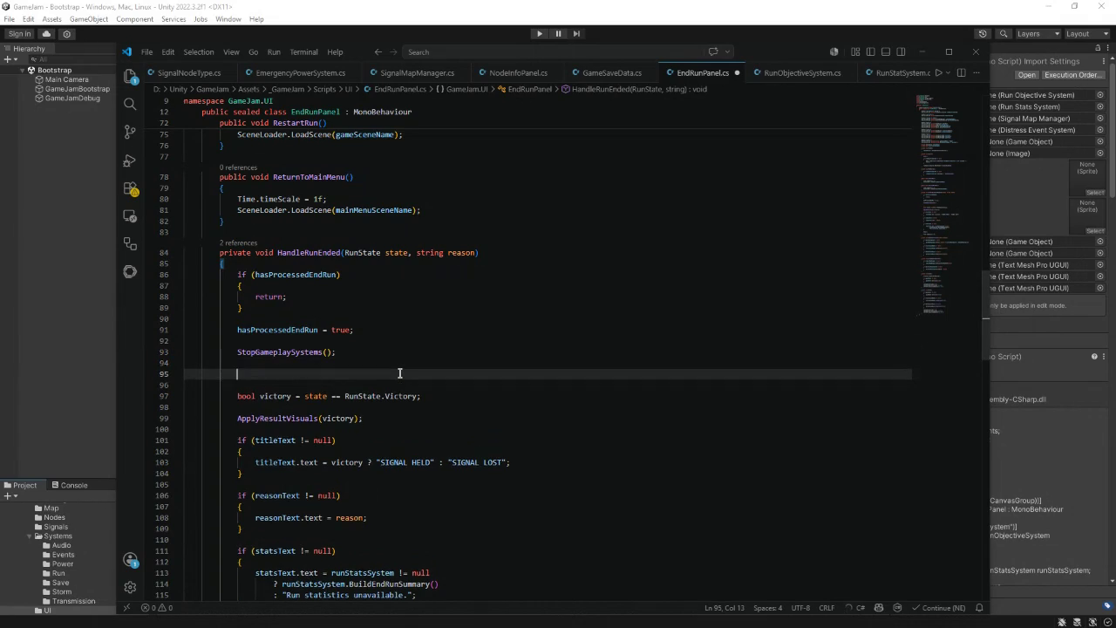
pyautogui.write('i')
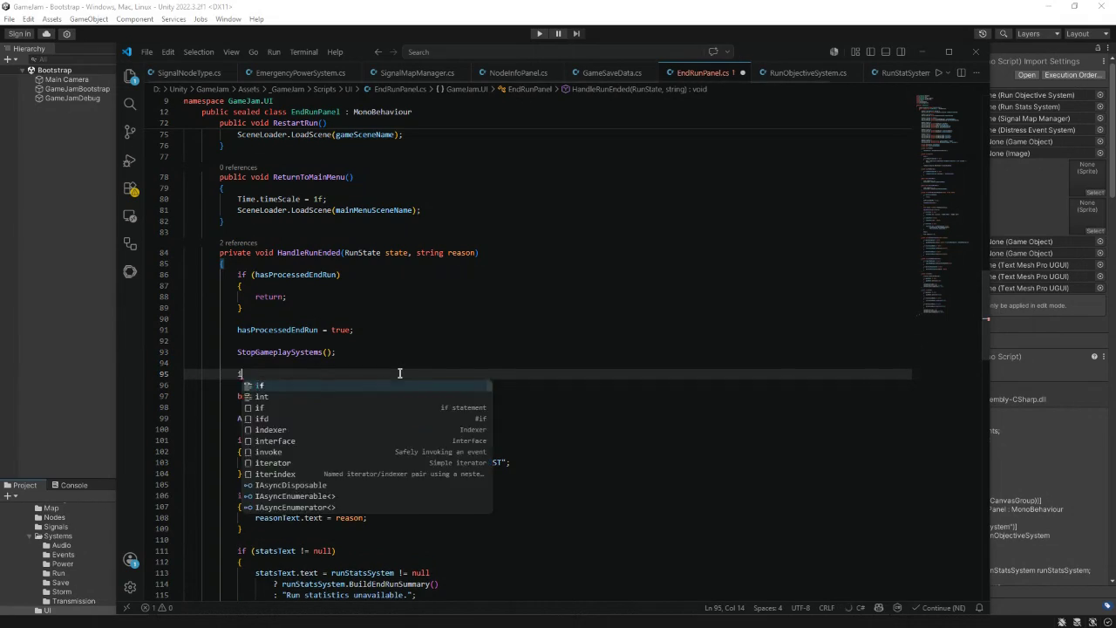
pyautogui.write('f (')
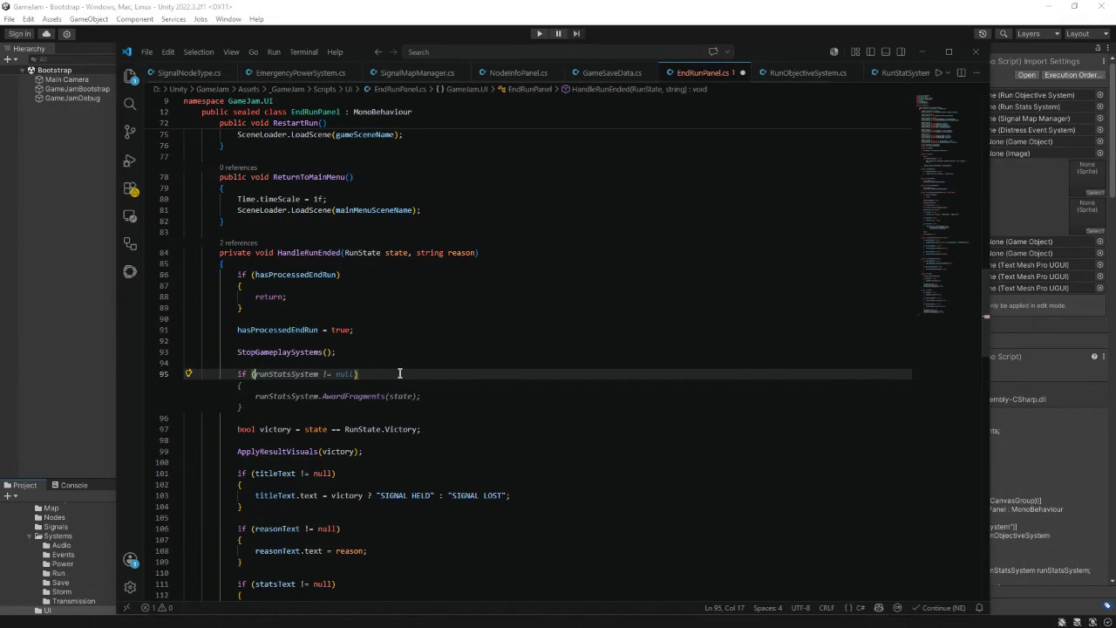
pyautogui.write('runS')
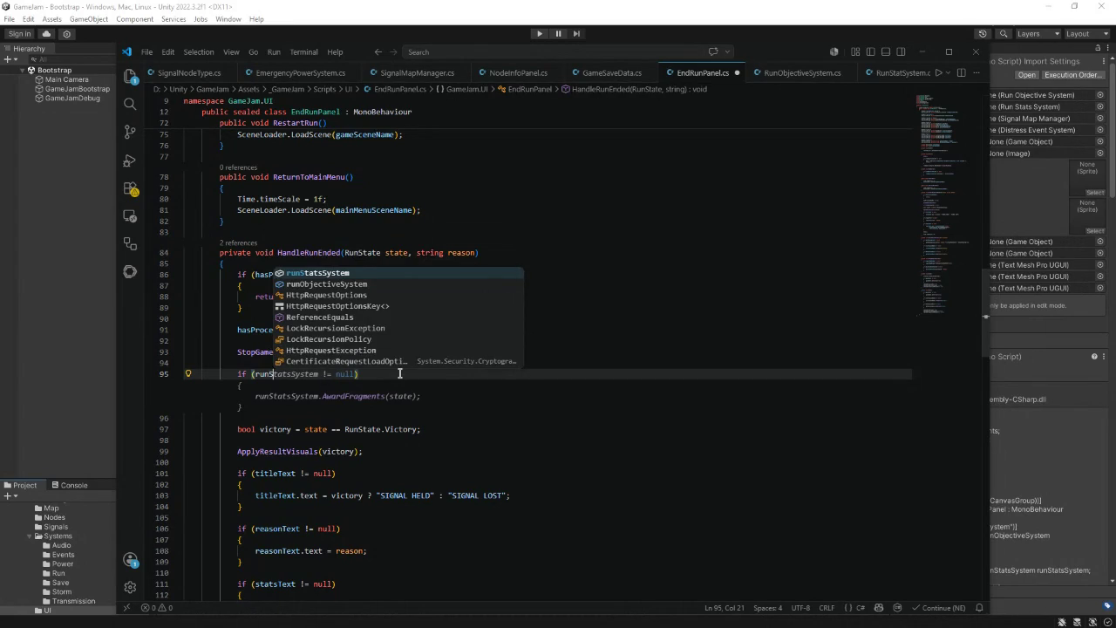
pyautogui.press('Tab')
pyautogui.press('Tab')
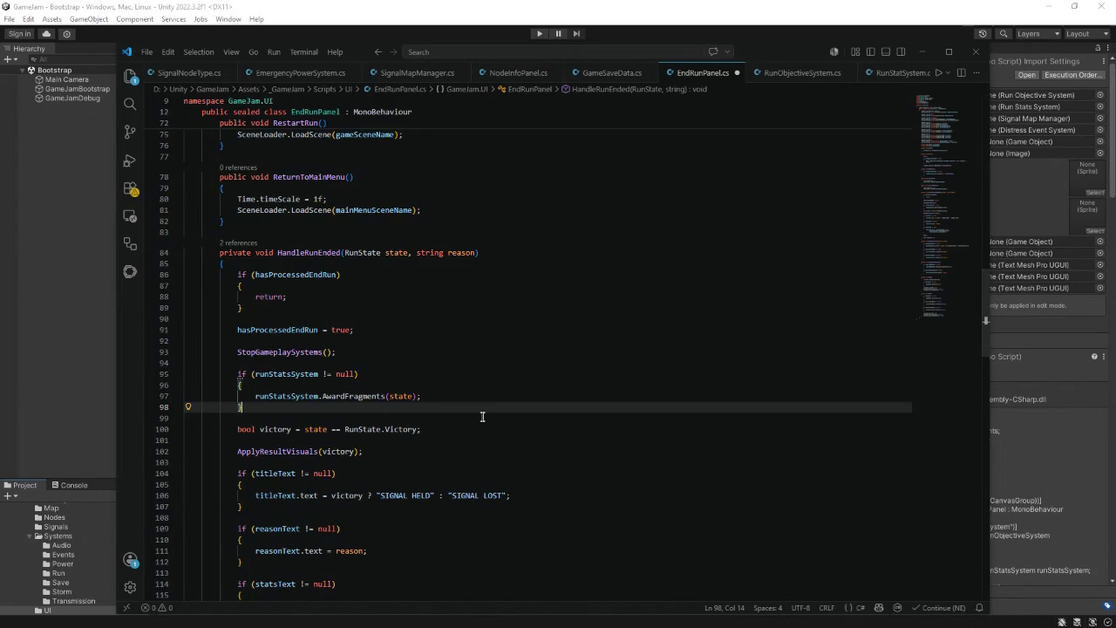
pyautogui.scroll(-3, 481, 413)
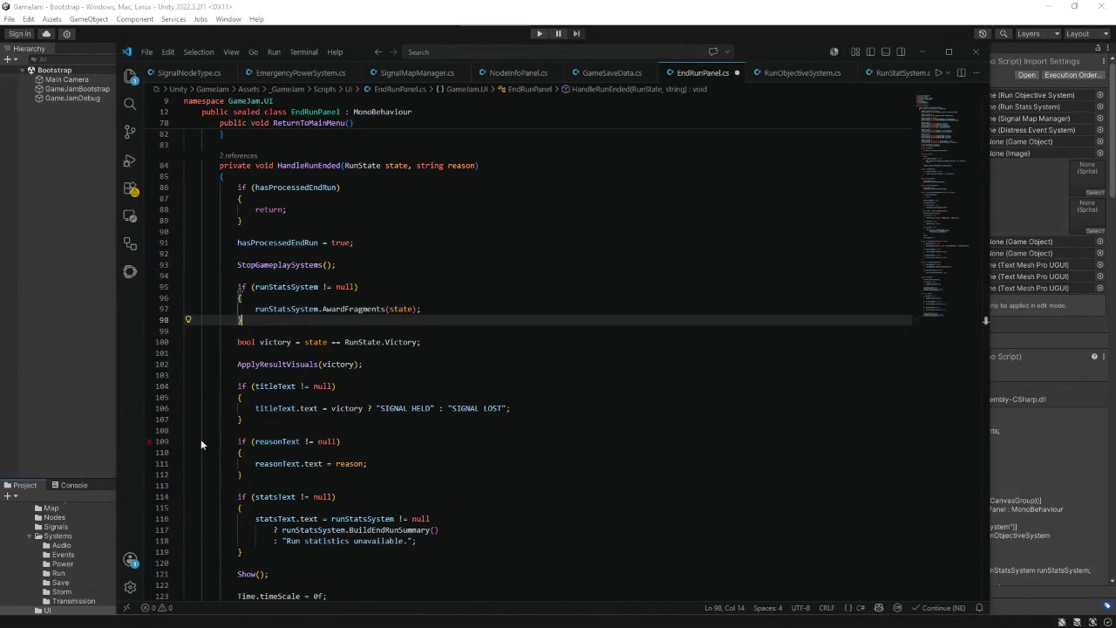
# - Review ApplyResultVisuals, StopGameplaySystems, Show and Hide, then save EndRunPanel.cs
pyautogui.scroll(-2, 358, 436)
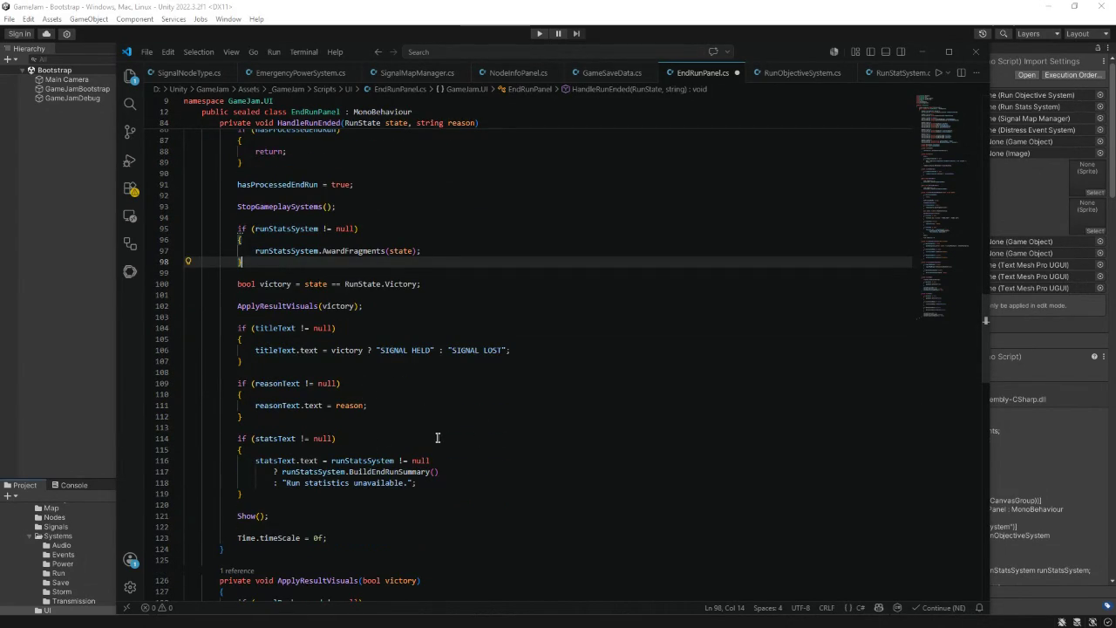
pyautogui.scroll(-3, 435, 438)
pyautogui.scroll(-5, 435, 438)
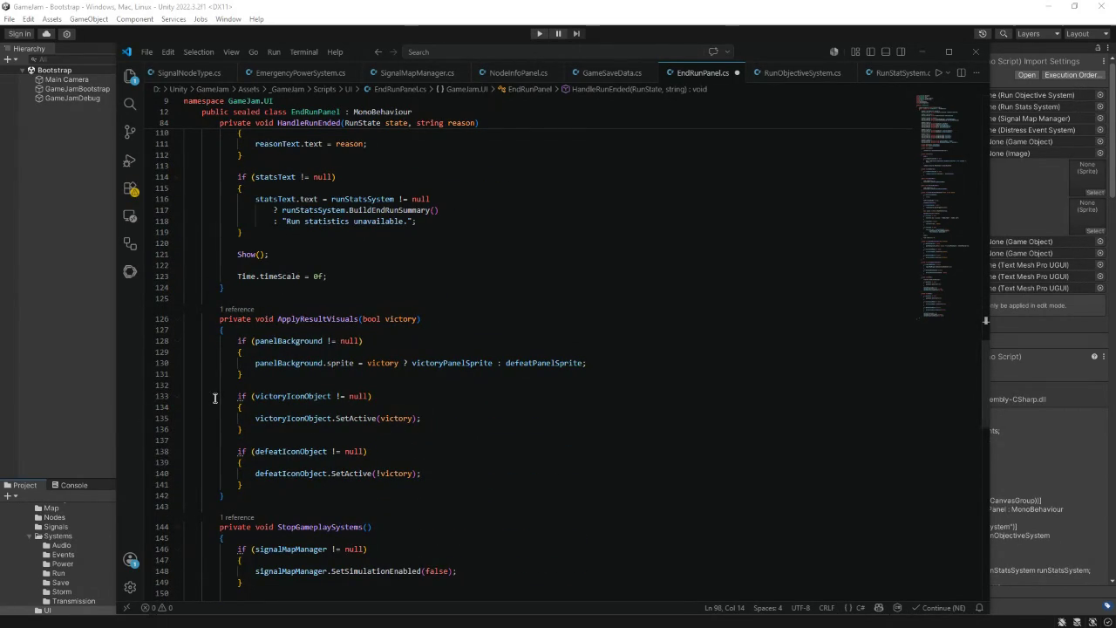
pyautogui.scroll(-4, 216, 397)
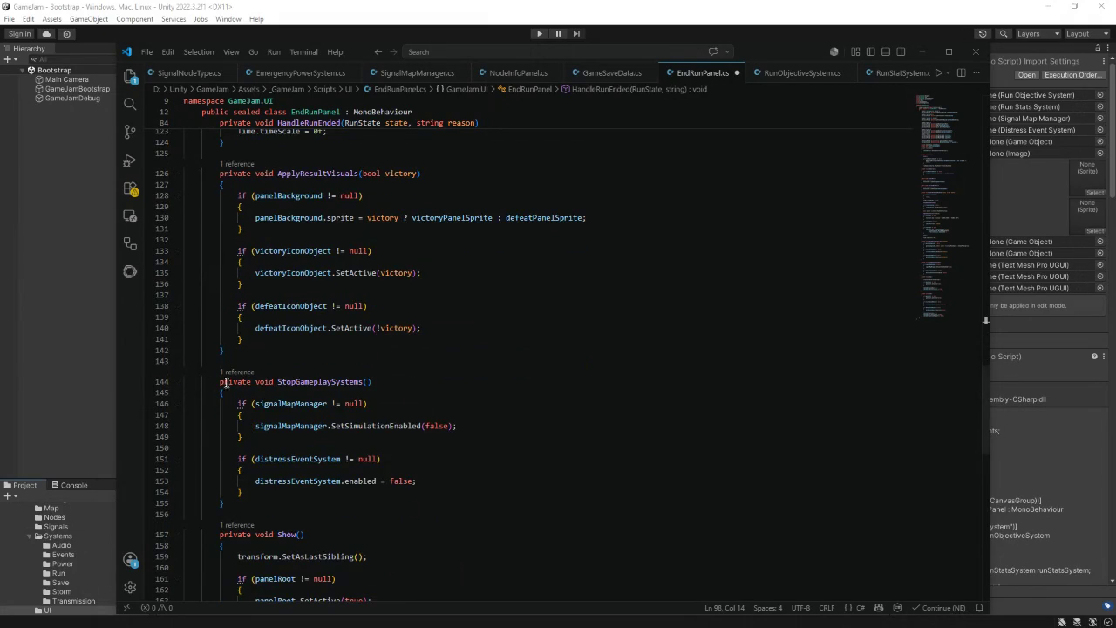
pyautogui.scroll(-7, 213, 384)
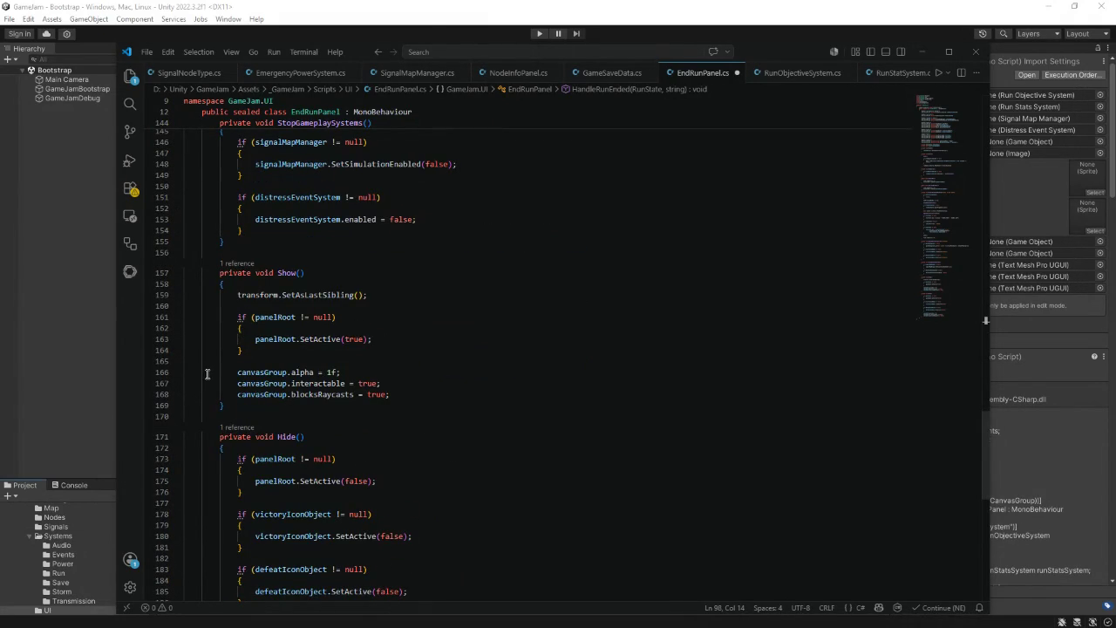
pyautogui.scroll(-3, 238, 387)
pyautogui.scroll(-1, 238, 387)
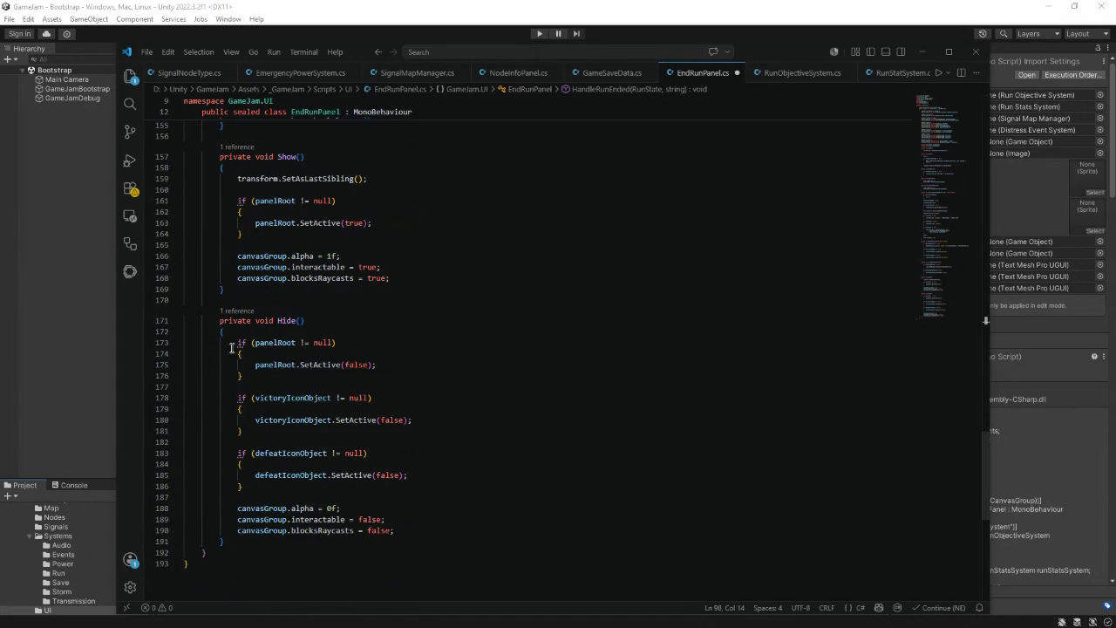
pyautogui.scroll(-2, 233, 348)
pyautogui.click(534, 361)
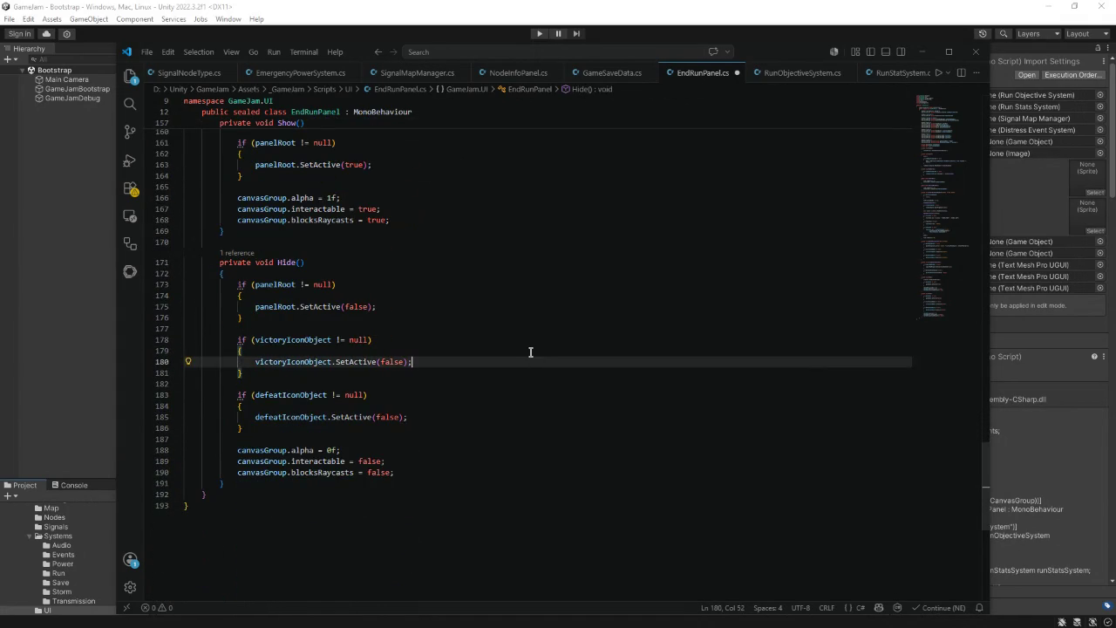
pyautogui.hotkey('ctrl', 's')
# - Open the Game scene from _GameJam/Scenes and select RunStatsSystem to view its fragment rewards
pyautogui.click(923, 51)
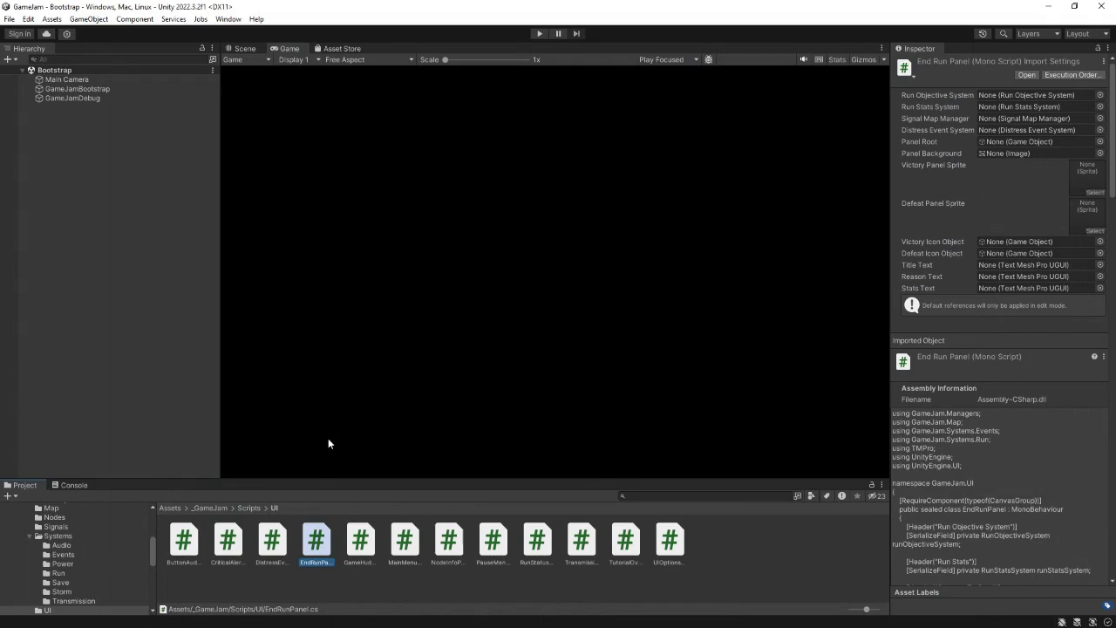
pyautogui.click(209, 507)
pyautogui.doubleClick(361, 539)
pyautogui.doubleClick(227, 539)
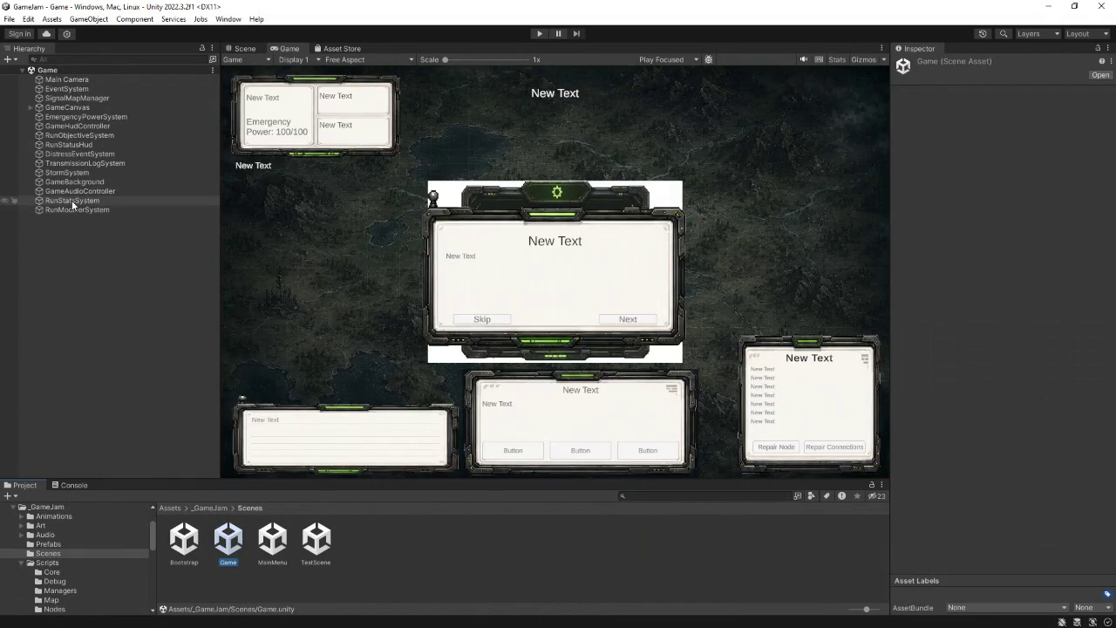
pyautogui.click(73, 200)
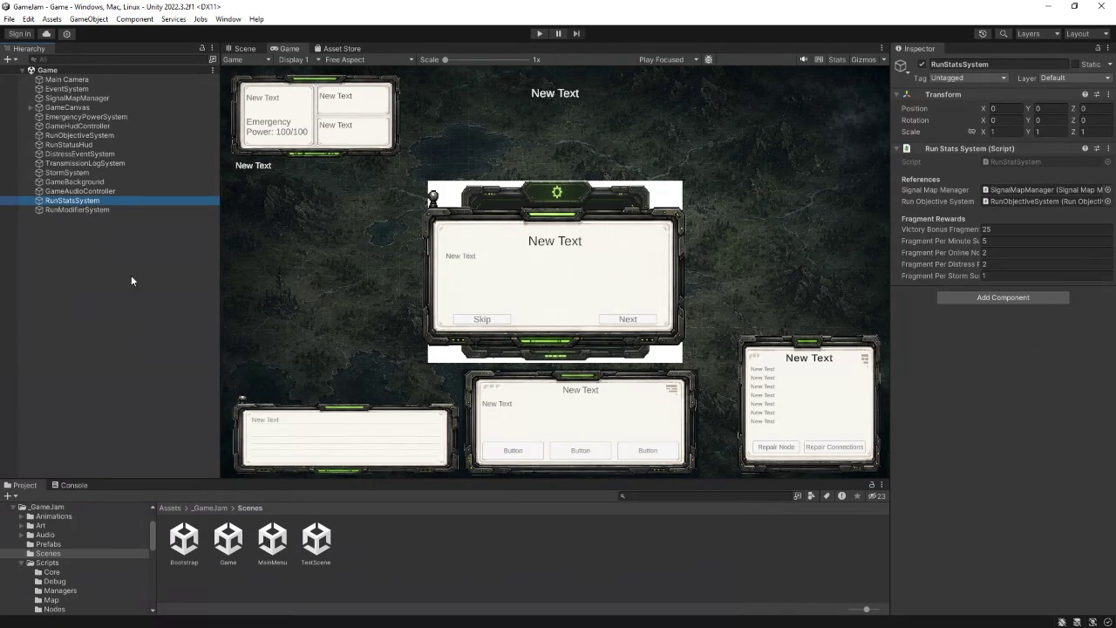
# - Select EndRunPanel under GameCanvas and check its End Run Panel component references
pyautogui.click(31, 107)
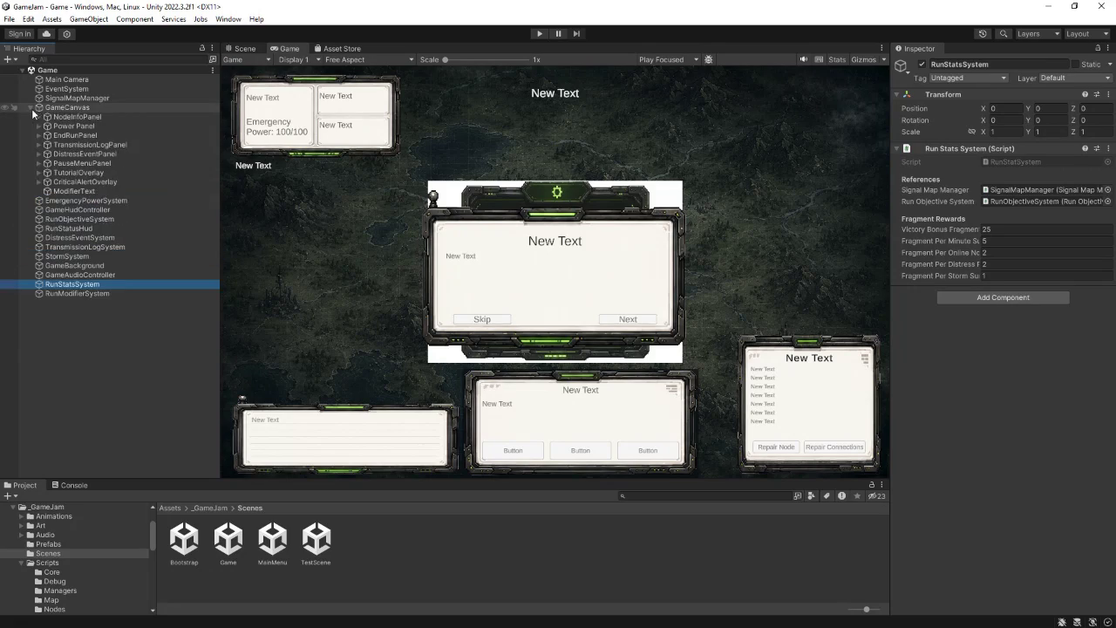
pyautogui.click(77, 136)
pyautogui.scroll(-8, 923, 358)
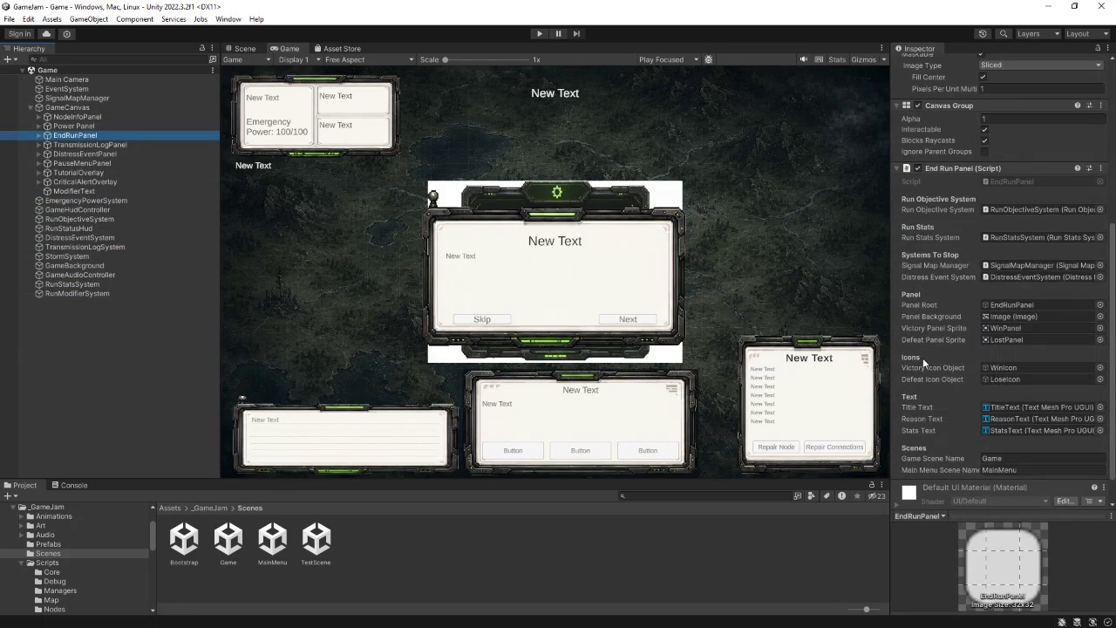
pyautogui.scroll(-1, 923, 358)
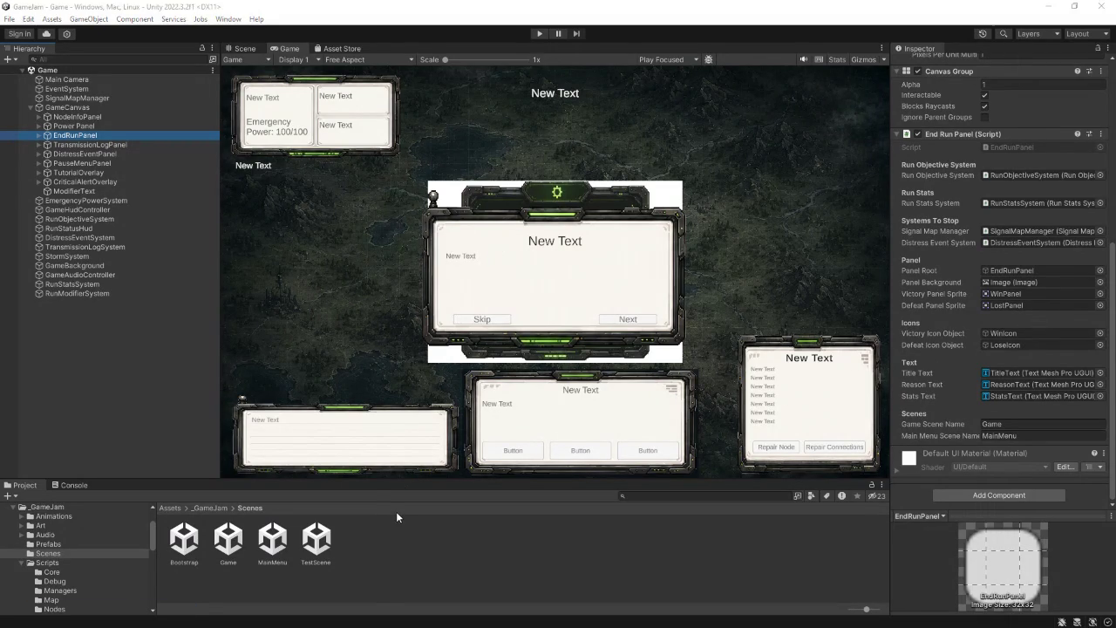
pyautogui.click(14, 616)
# - Open Documents in File Explorer to get to the Player.log file
pyautogui.click(14, 508)
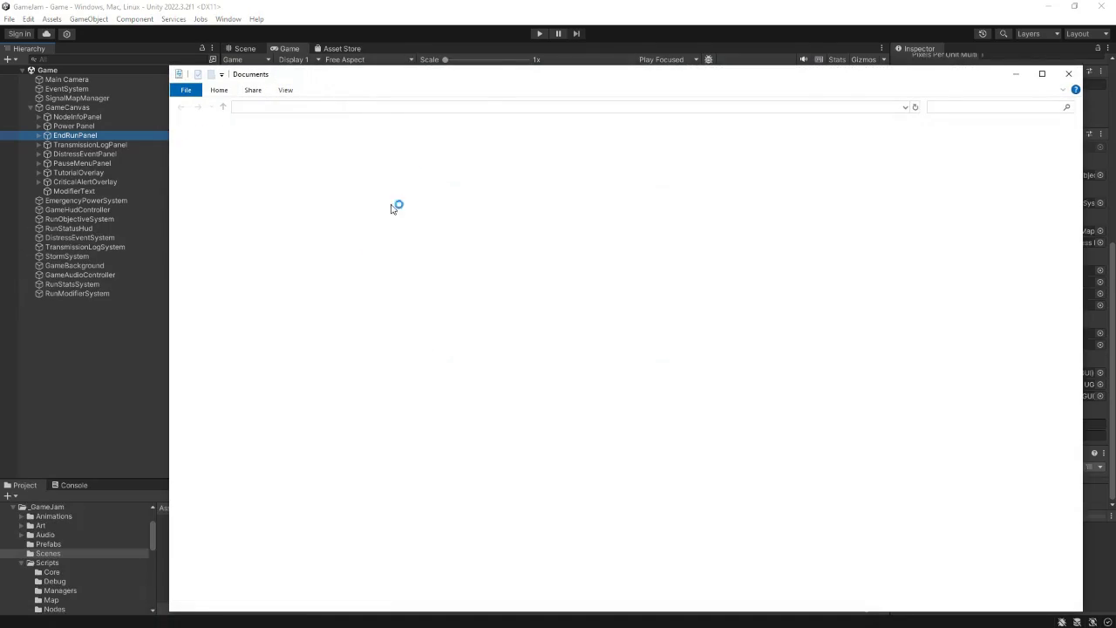
pyautogui.hotkey('alt', 'Tab')
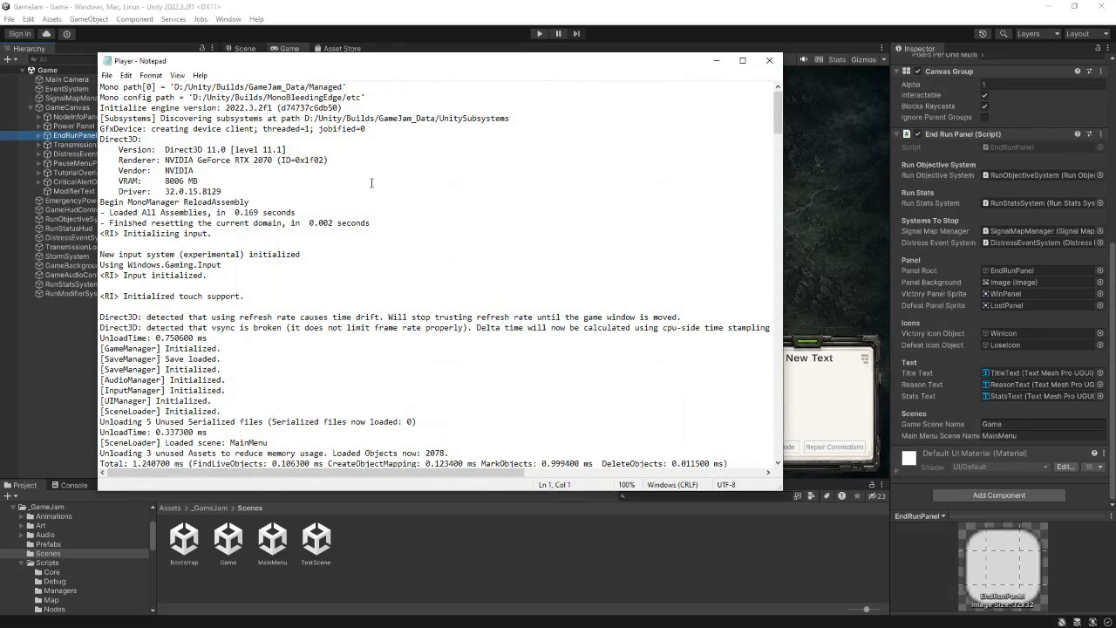
pyautogui.scroll(-3, 370, 182)
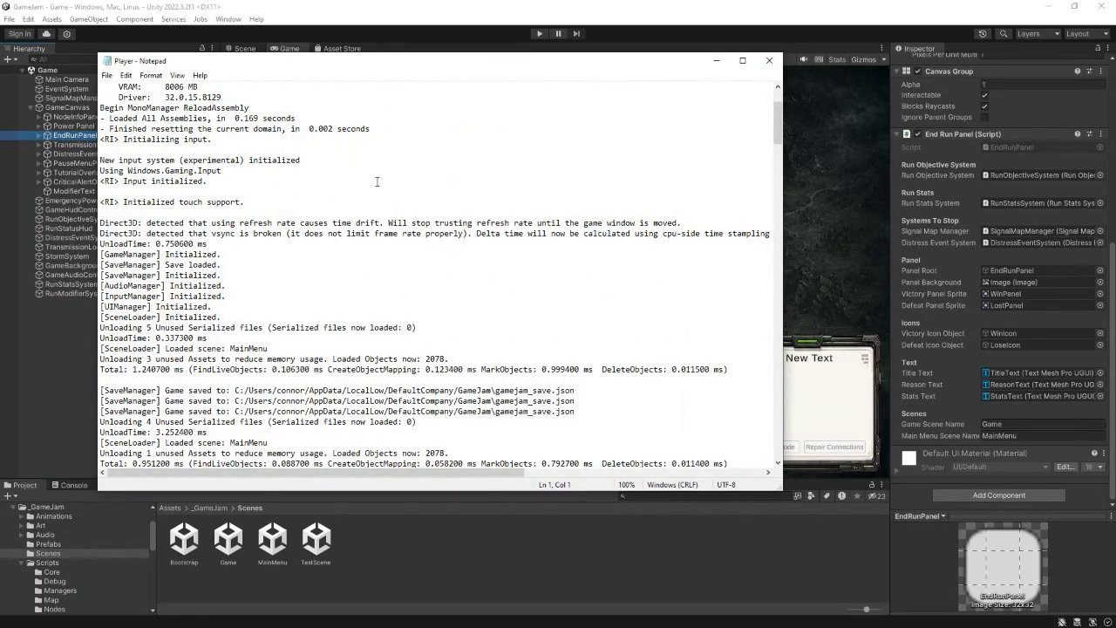
pyautogui.scroll(-2, 375, 181)
pyautogui.scroll(-1, 374, 182)
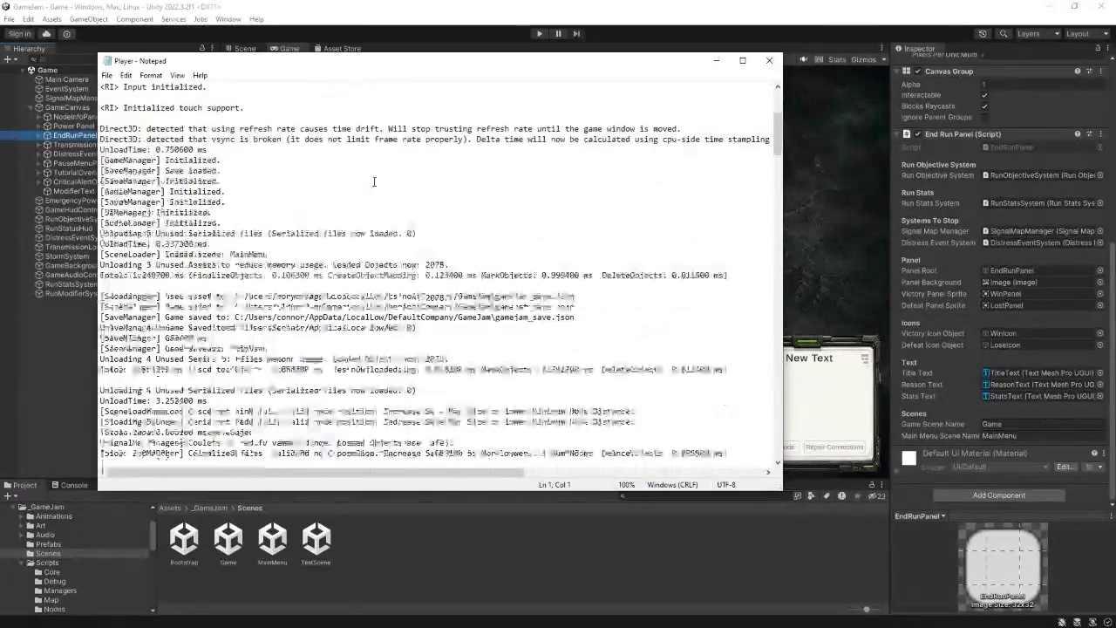
pyautogui.scroll(-1, 374, 181)
pyautogui.scroll(-7, 374, 182)
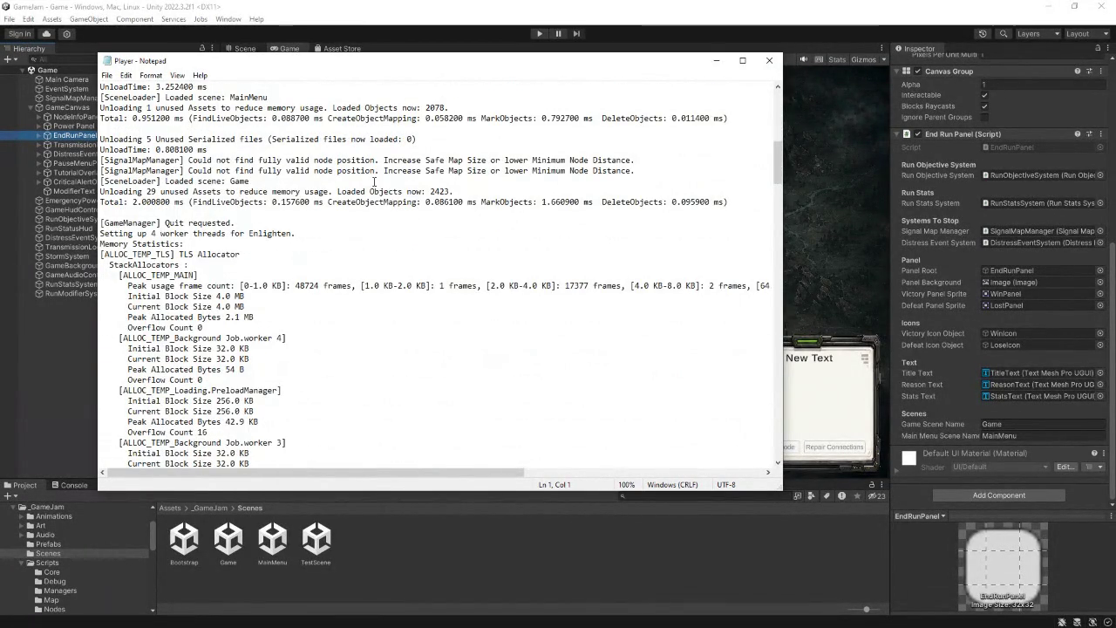
pyautogui.scroll(-3, 374, 181)
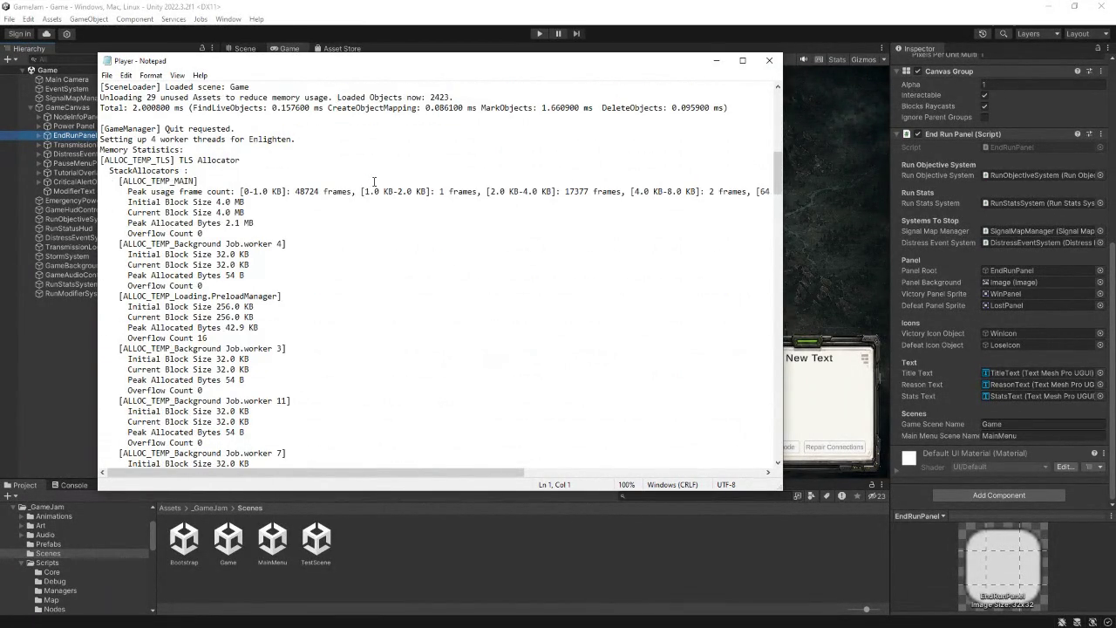
pyautogui.scroll(-20, 374, 182)
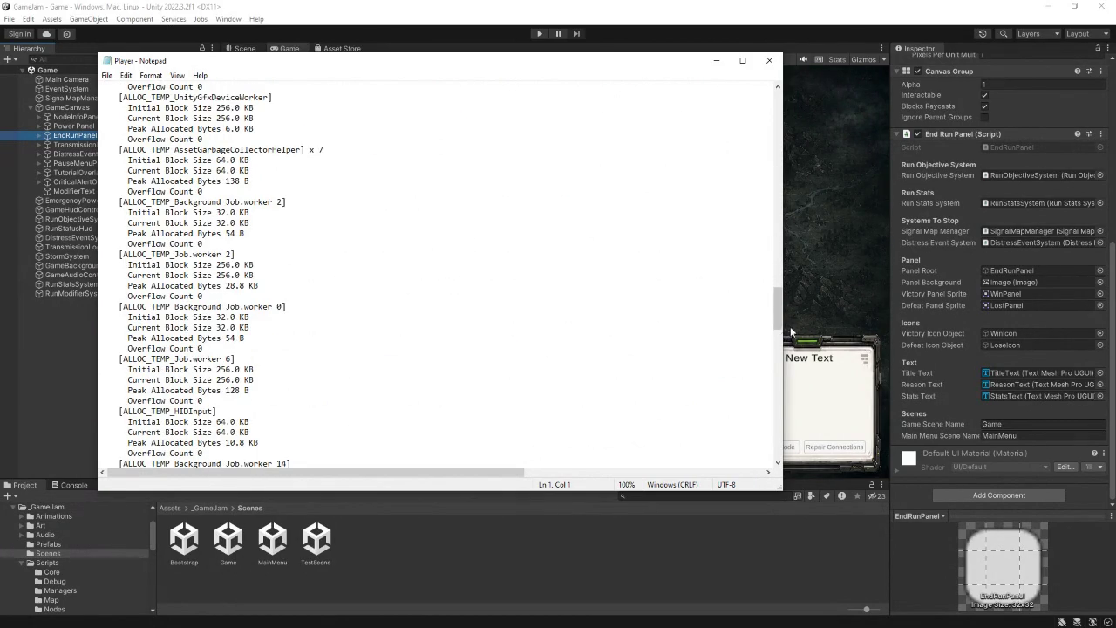
pyautogui.moveTo(778, 307); pyautogui.dragTo(771, 440)
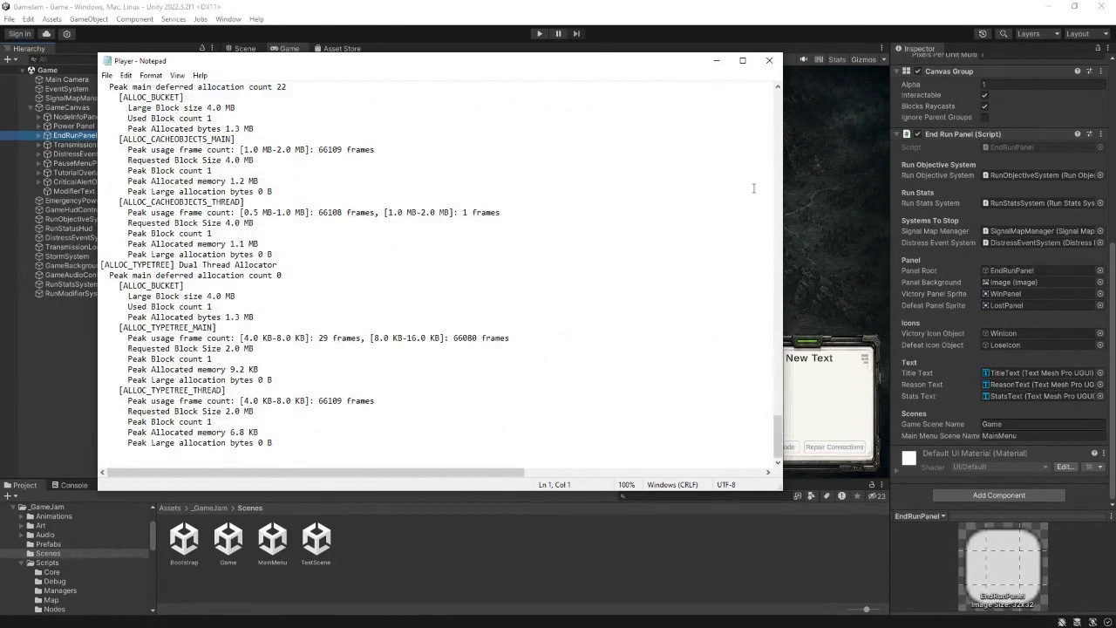
pyautogui.click(769, 61)
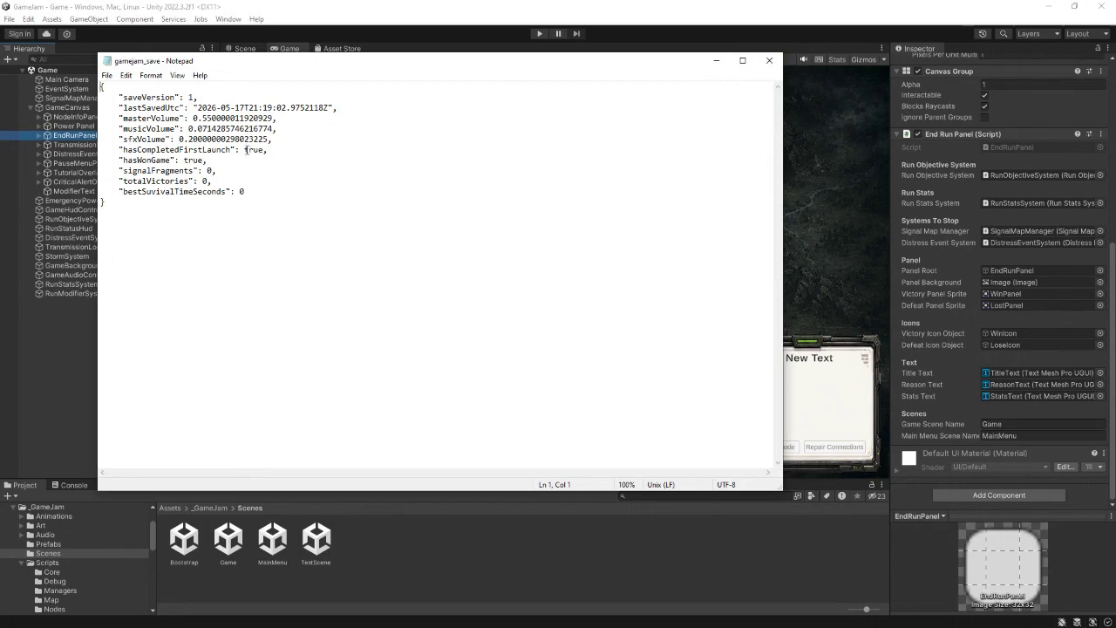
# - Set hasWonGame and hasCompletedFirstLaunch to false, signalFragments 461946, totalVictories 10, bestSuvivalTimeSeconds 1437
pyautogui.moveTo(204, 161); pyautogui.dragTo(184, 161)
pyautogui.write('false')
pyautogui.moveTo(265, 150); pyautogui.dragTo(246, 150)
pyautogui.write('false')
pyautogui.doubleClick(211, 171)
pyautogui.write('46194')
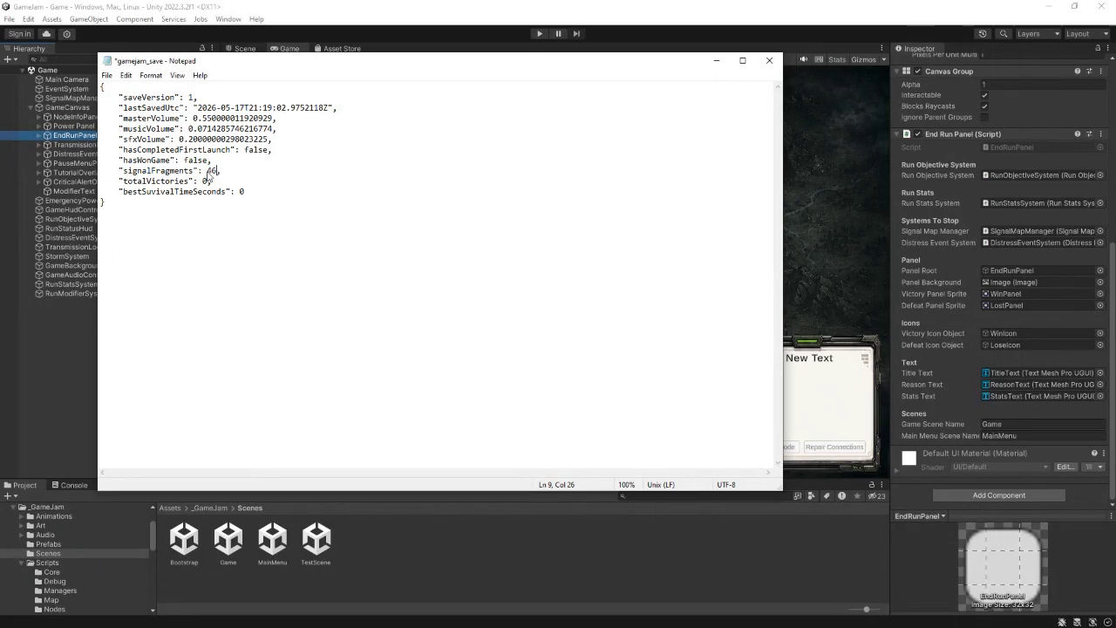
pyautogui.write('6')
pyautogui.click(208, 181)
pyautogui.press('BackSpace')
pyautogui.write('10')
pyautogui.doubleClick(239, 191)
pyautogui.write('1437')
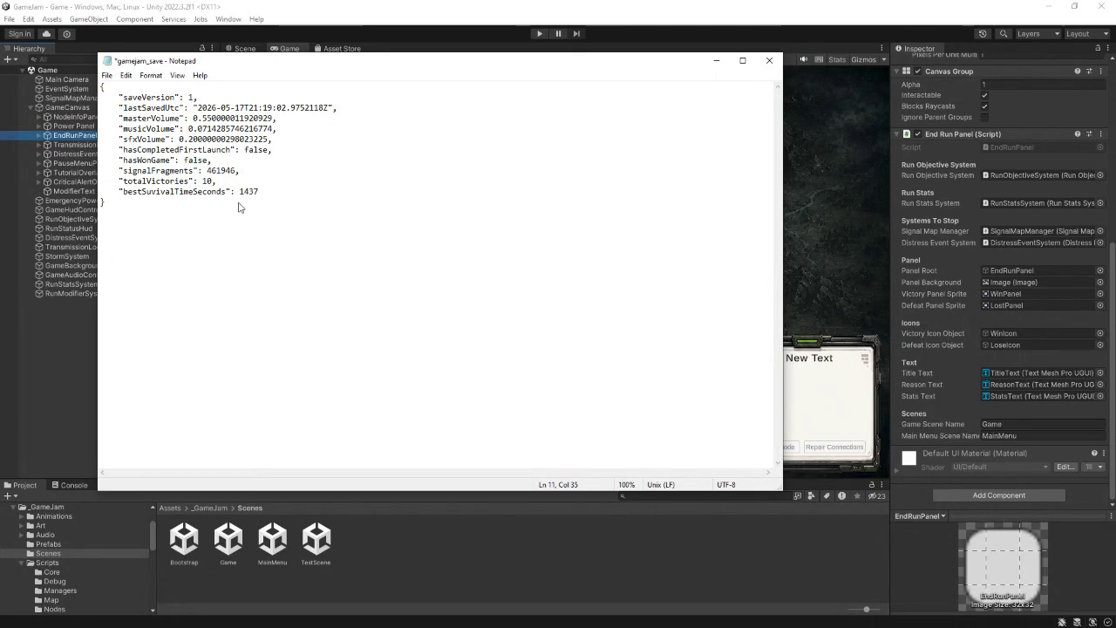
# - Save gamejam_save and close Notepad
pyautogui.click(107, 75)
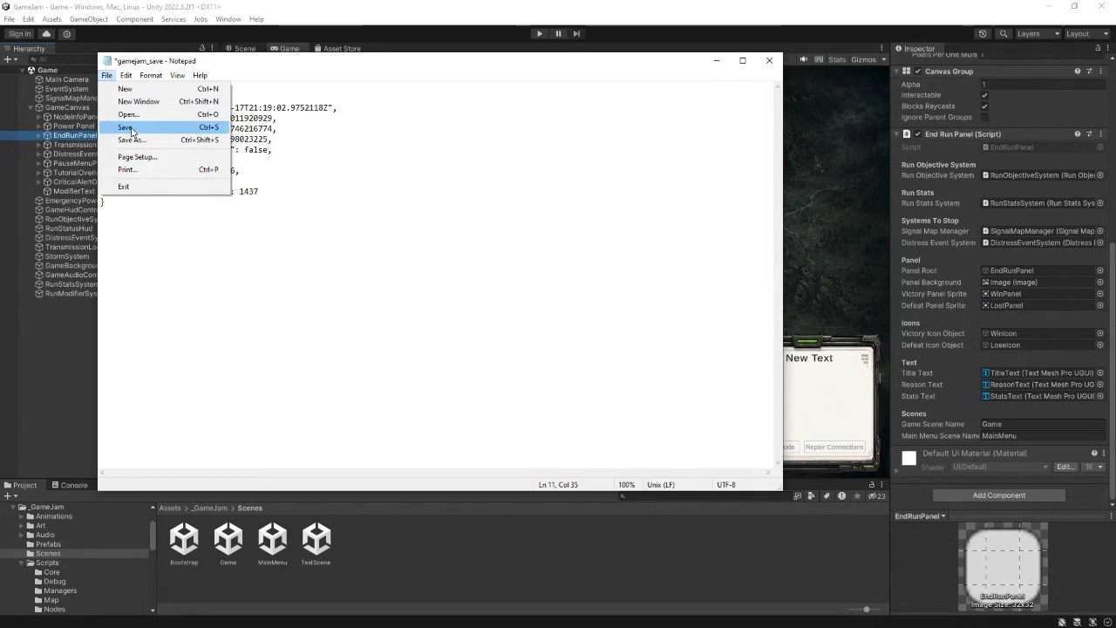
pyautogui.click(131, 131)
pyautogui.click(716, 60)
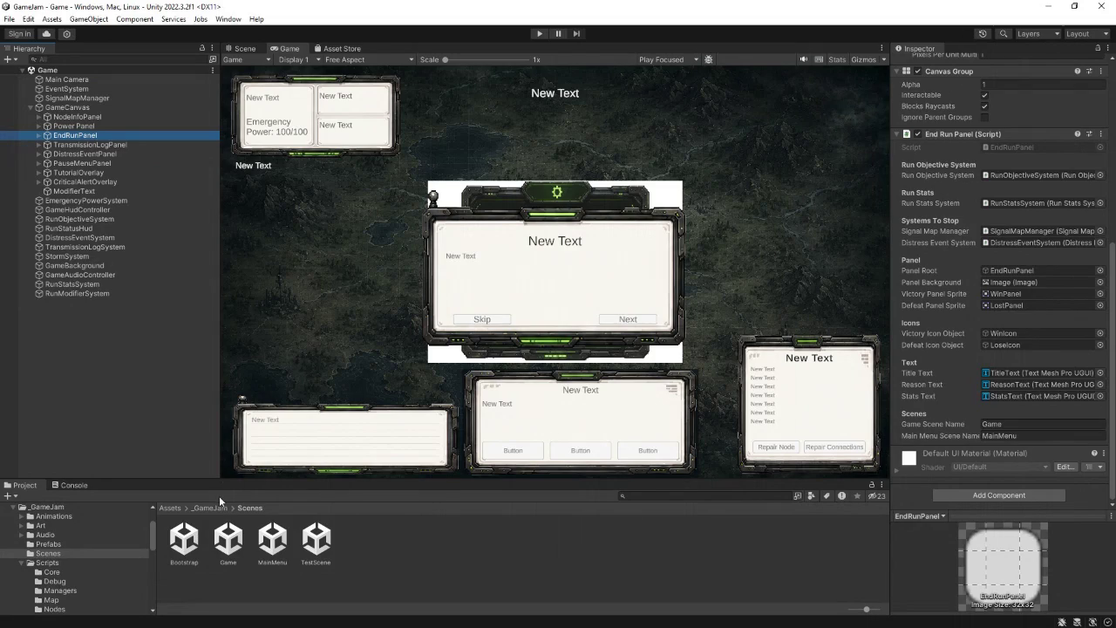
# - Open the Bootstrap scene and enter Play mode
pyautogui.doubleClick(184, 539)
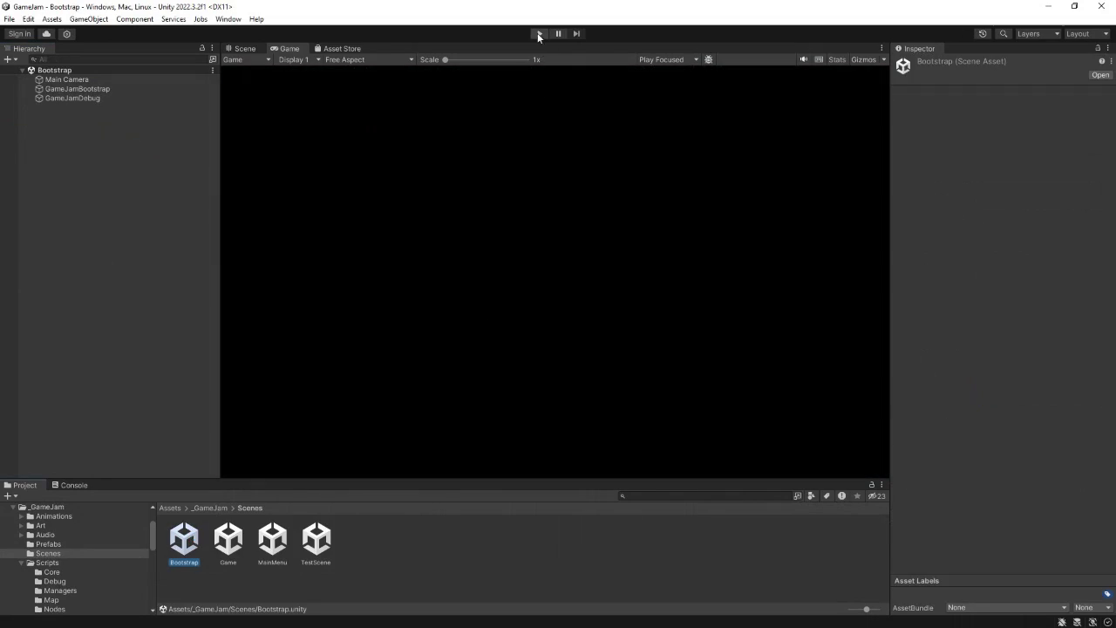
pyautogui.click(539, 34)
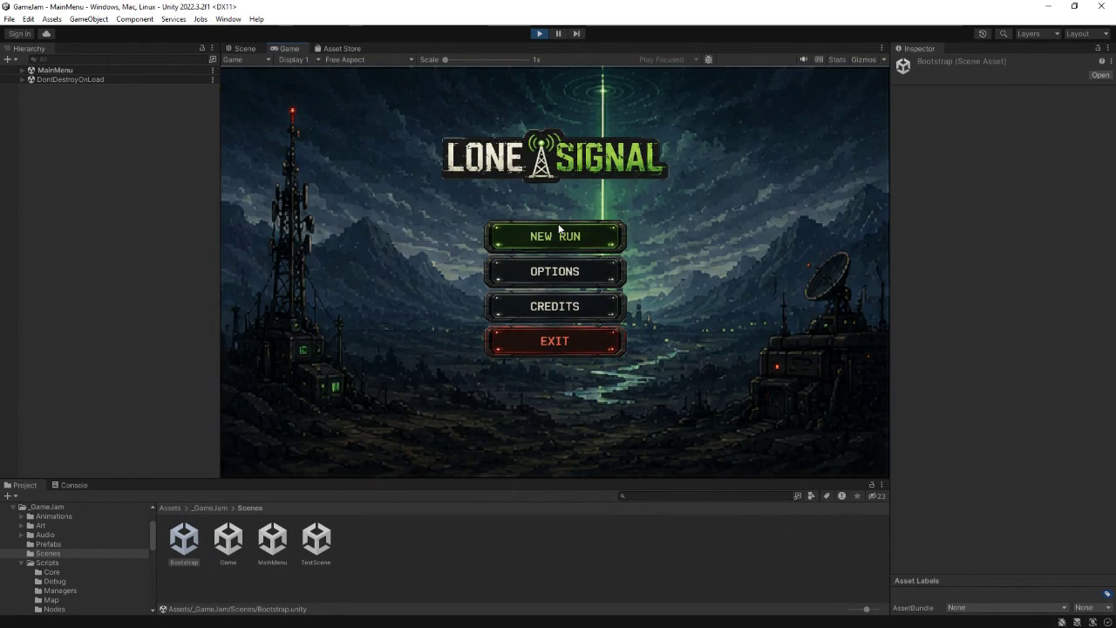
# - Start a new run from the main menu and skip the tutorial after page two
pyautogui.click(548, 270)
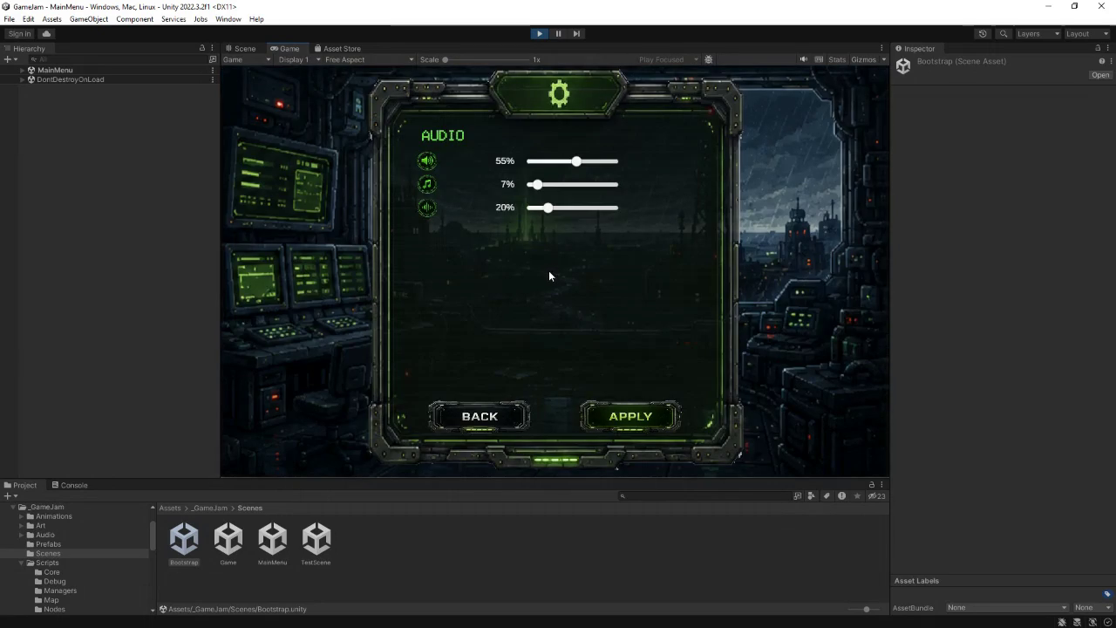
pyautogui.click(473, 416)
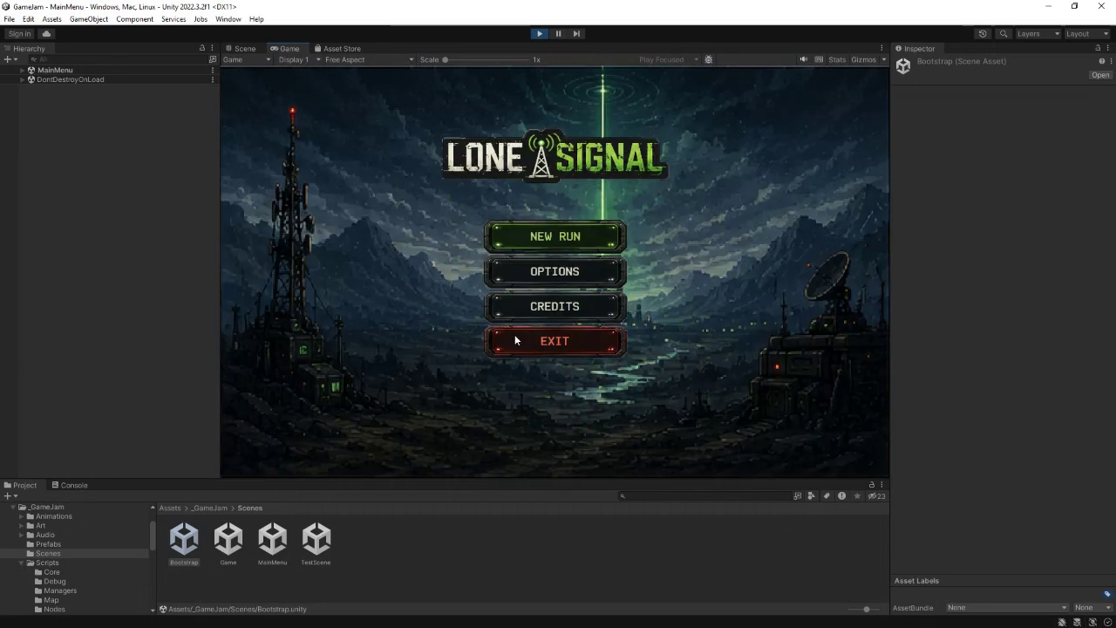
pyautogui.click(563, 241)
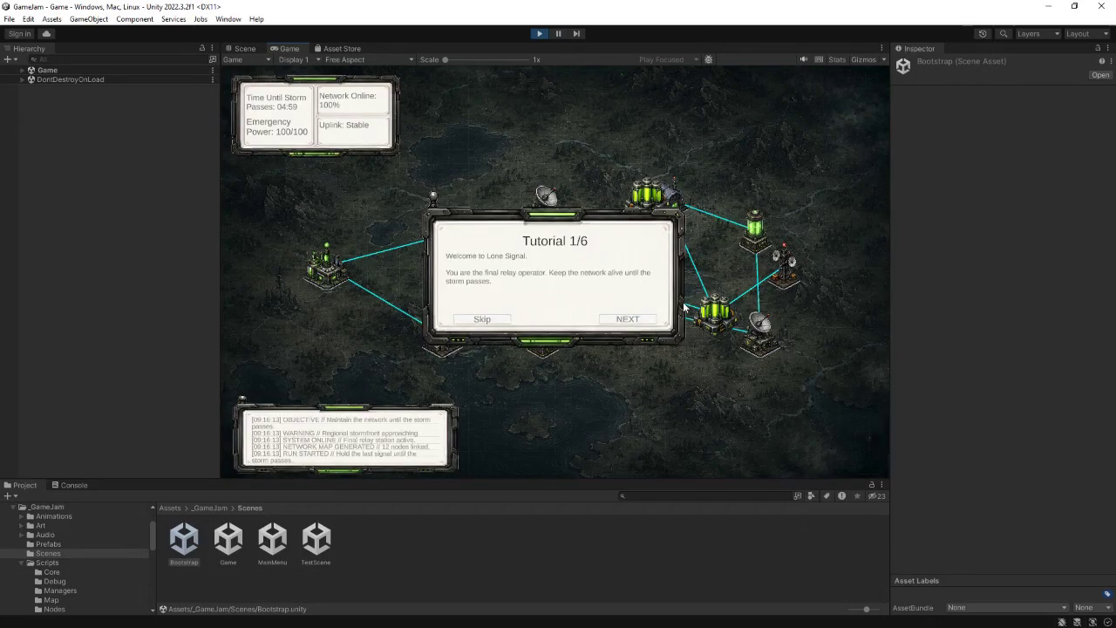
pyautogui.click(633, 320)
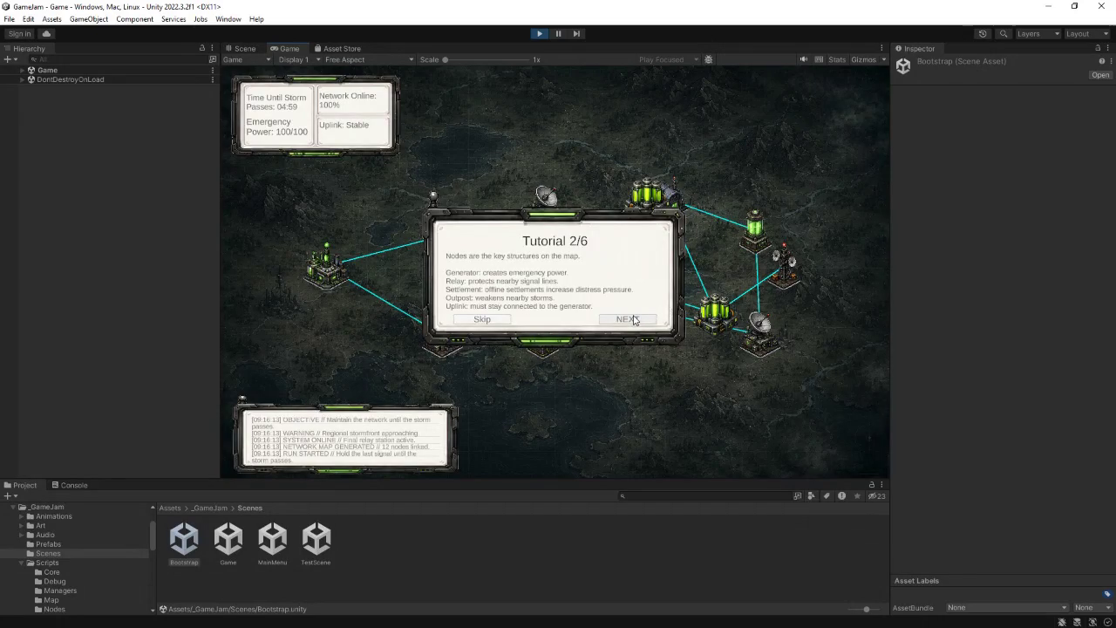
pyautogui.click(634, 320)
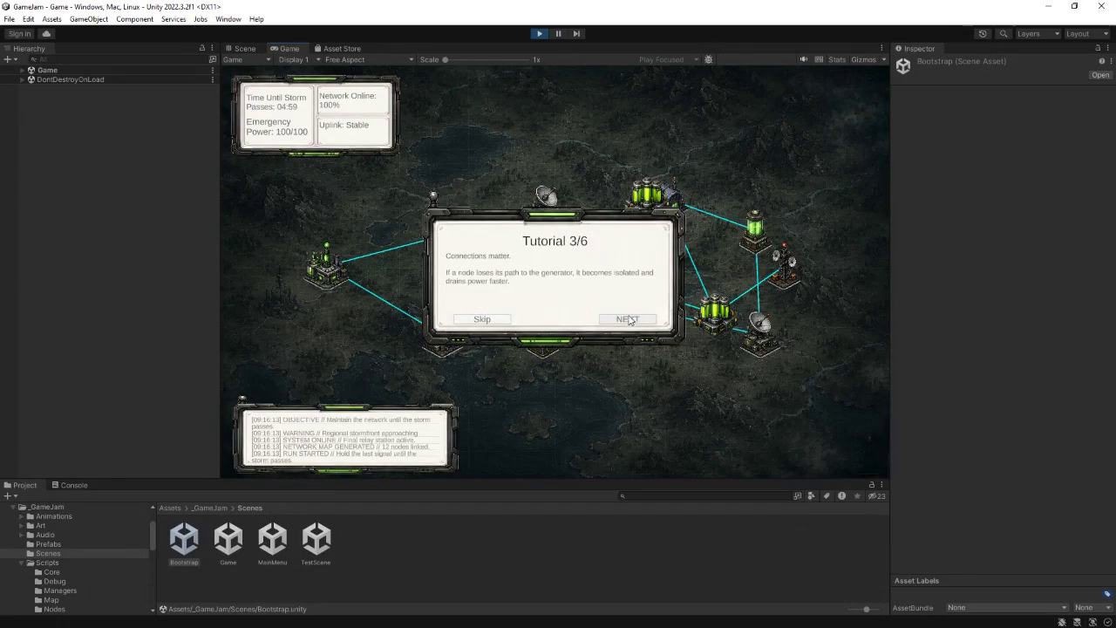
pyautogui.click(482, 319)
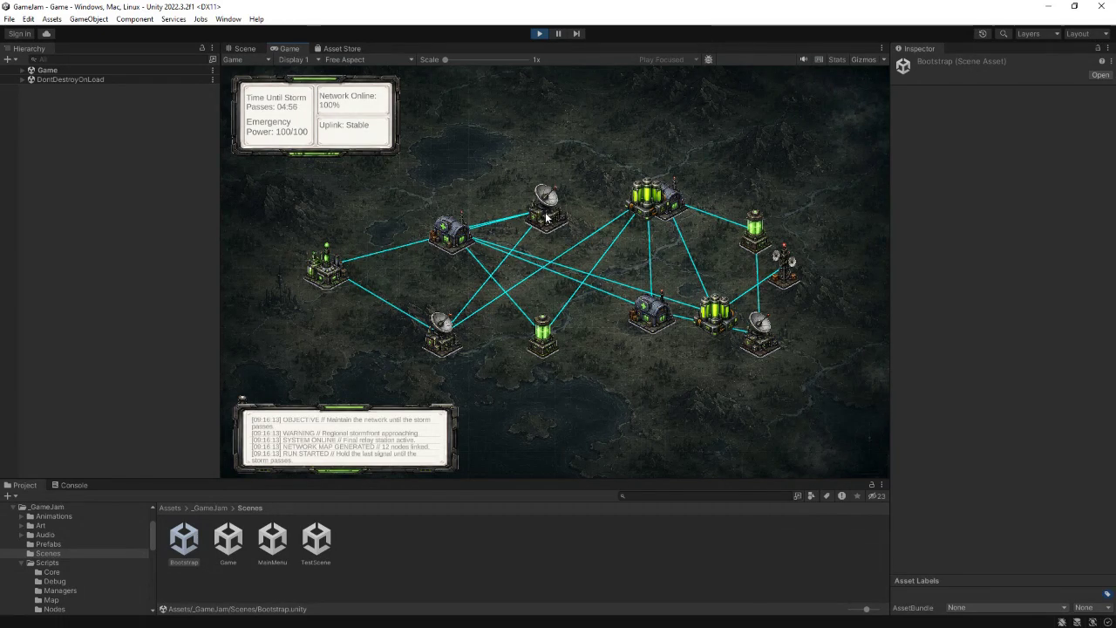
# - Repair Uplink 12, check nearby nodes, and answer the distress call with calibration power
pyautogui.click(784, 273)
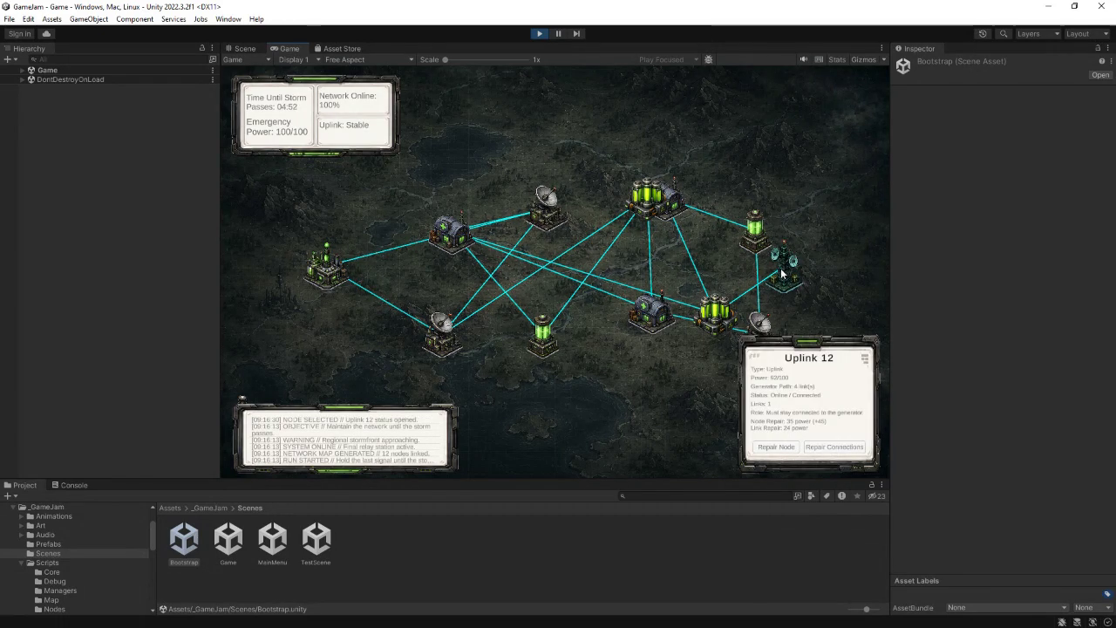
pyautogui.click(788, 447)
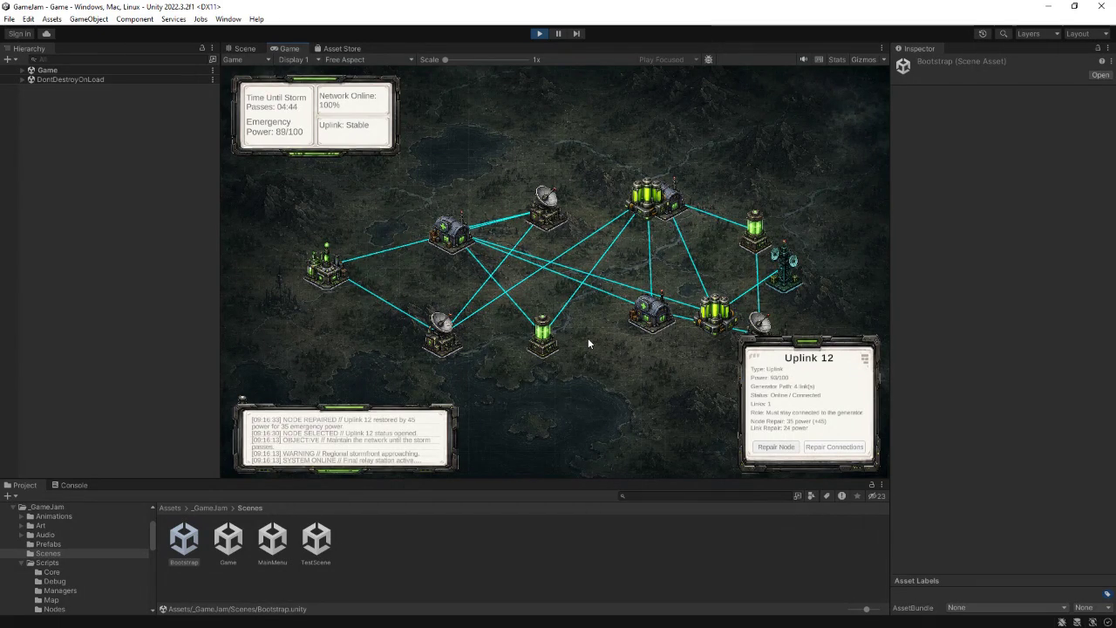
pyautogui.click(659, 335)
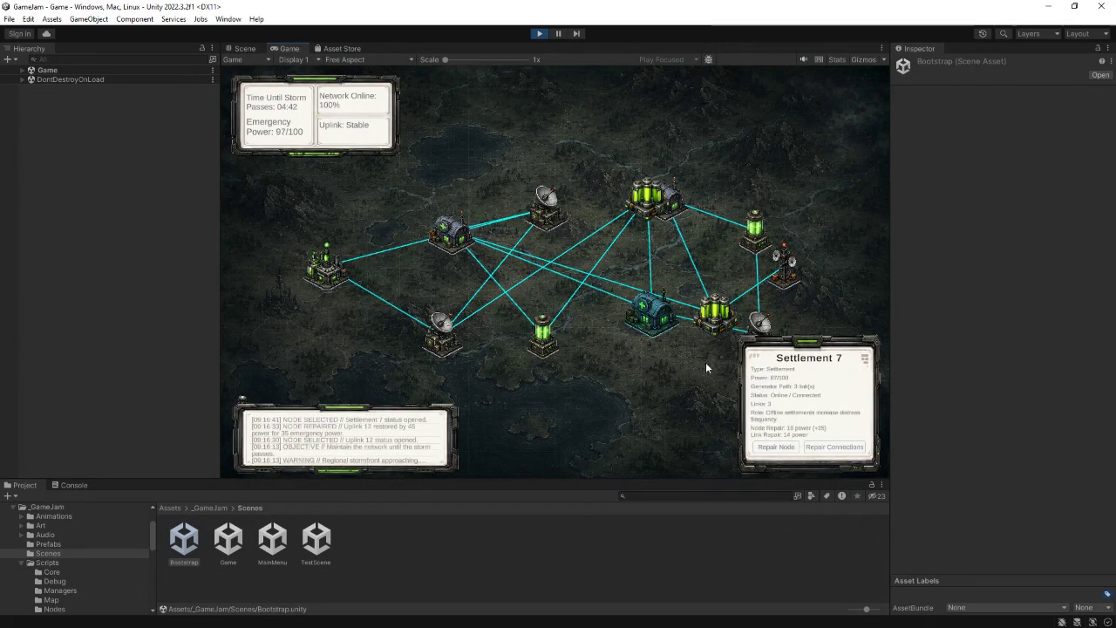
pyautogui.click(716, 316)
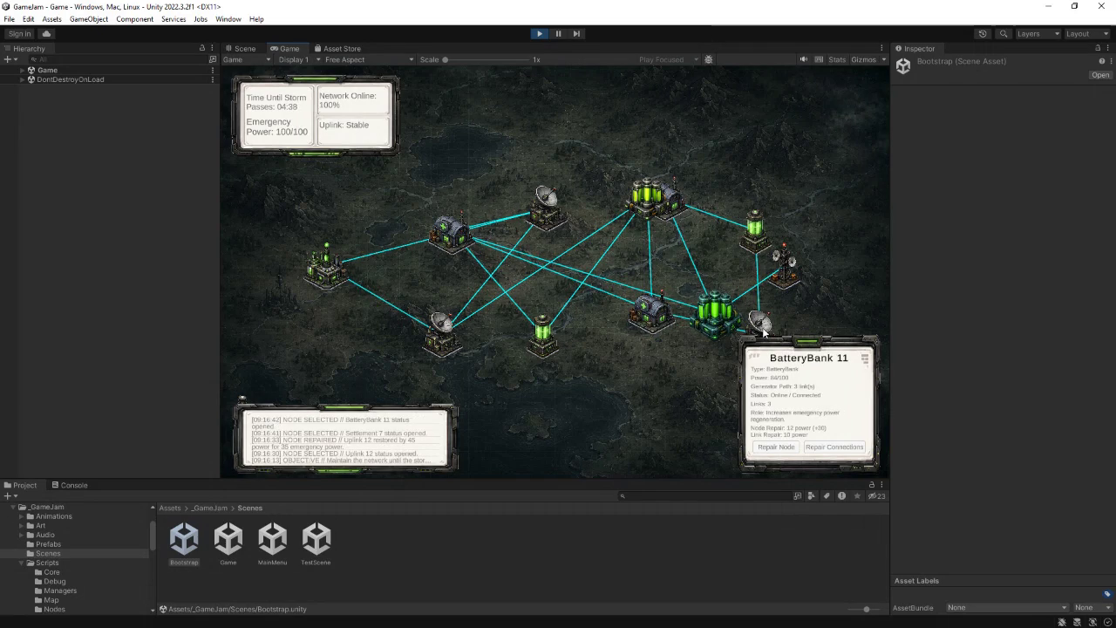
pyautogui.click(673, 200)
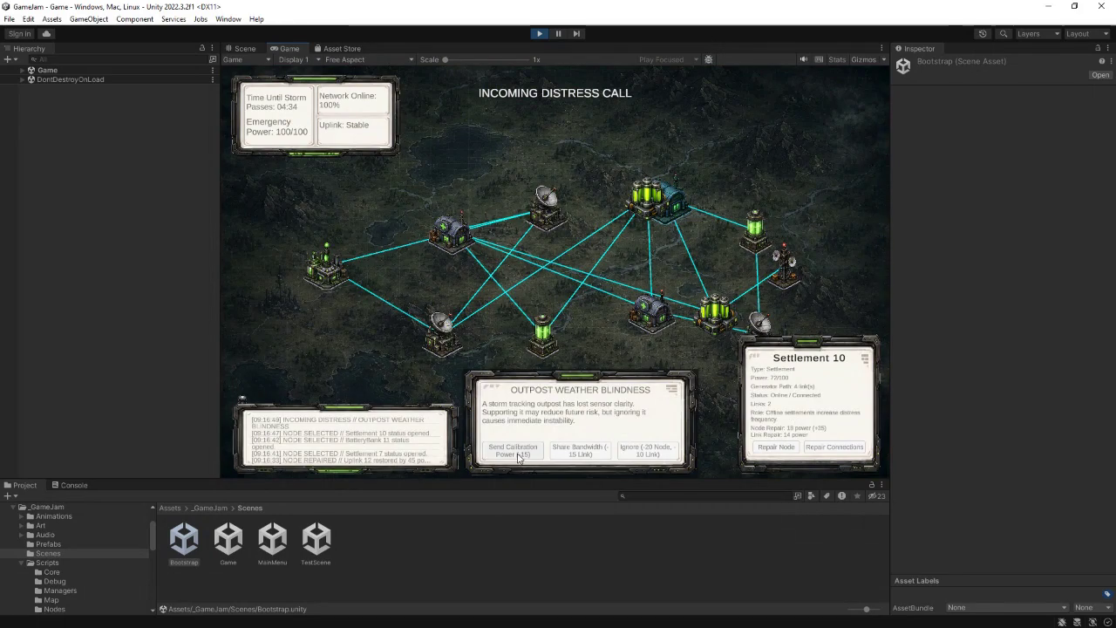
pyautogui.click(520, 453)
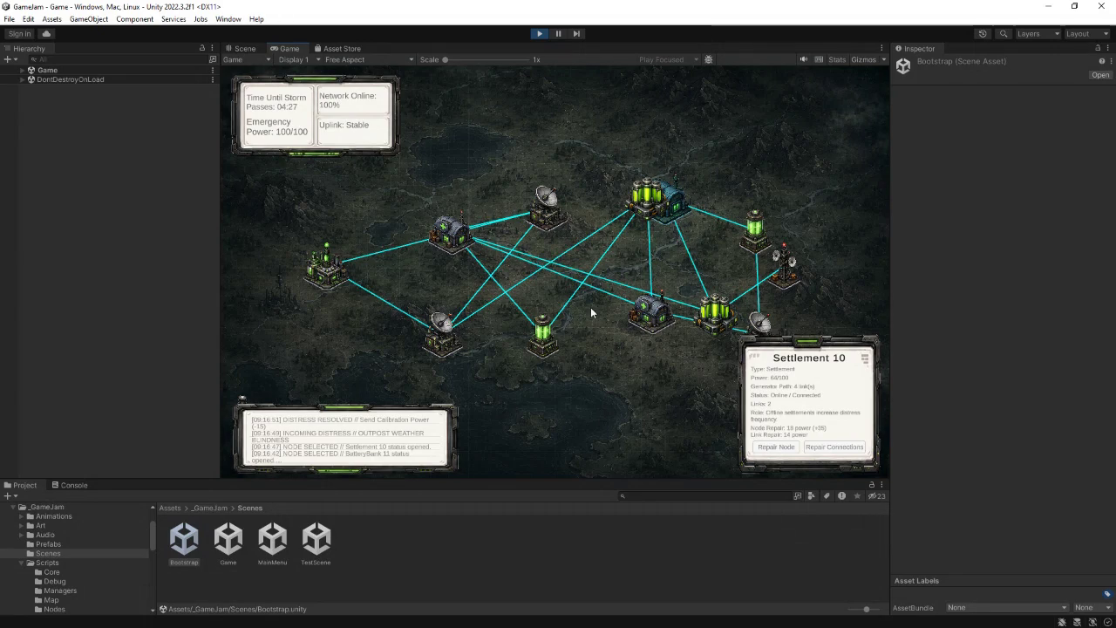
# - Repair Relay 2, Outpost 5, Outpost 9 and Relay 8
pyautogui.click(549, 340)
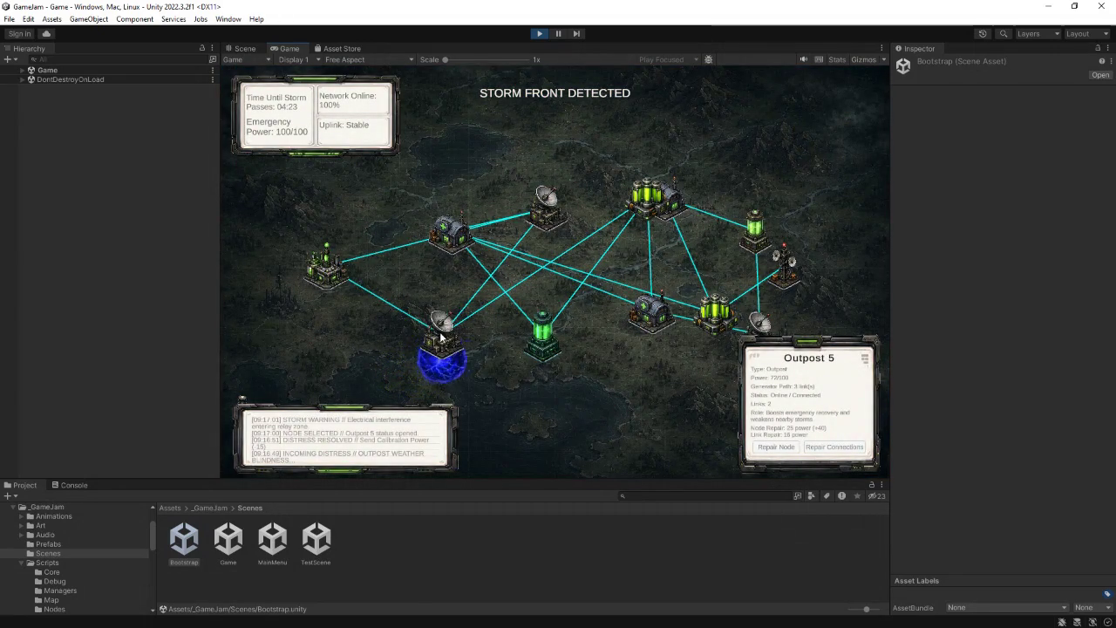
pyautogui.click(445, 324)
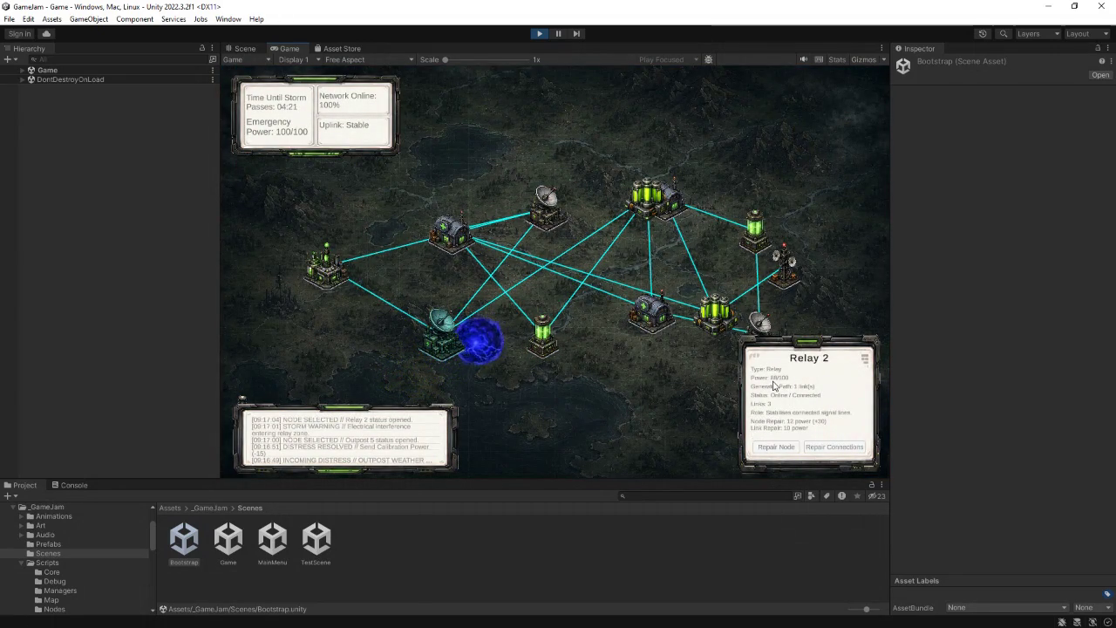
pyautogui.click(784, 448)
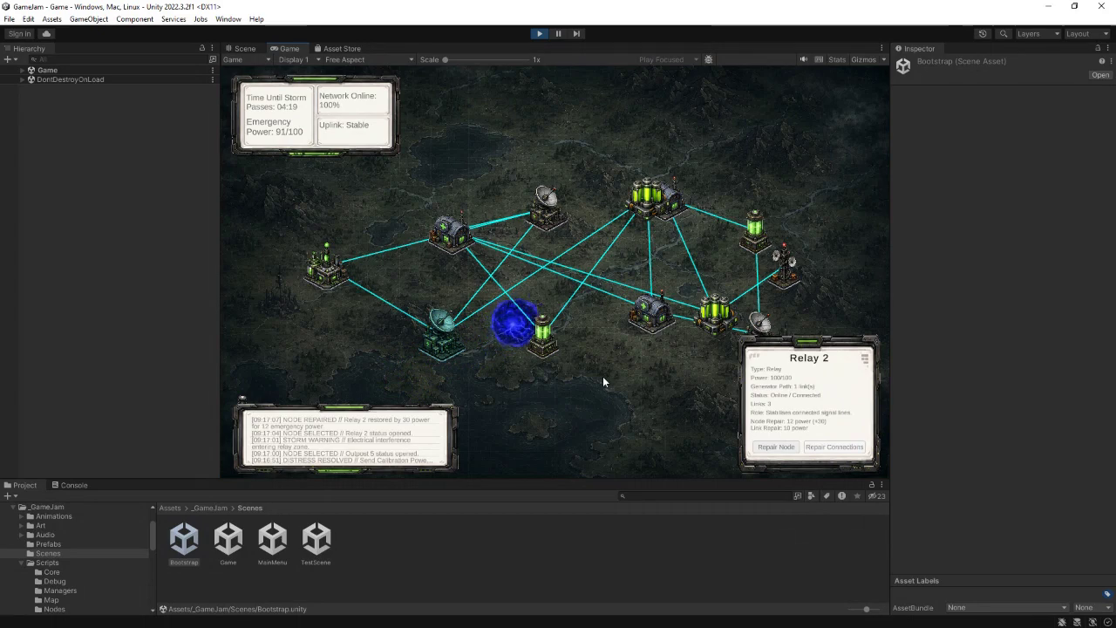
pyautogui.click(543, 342)
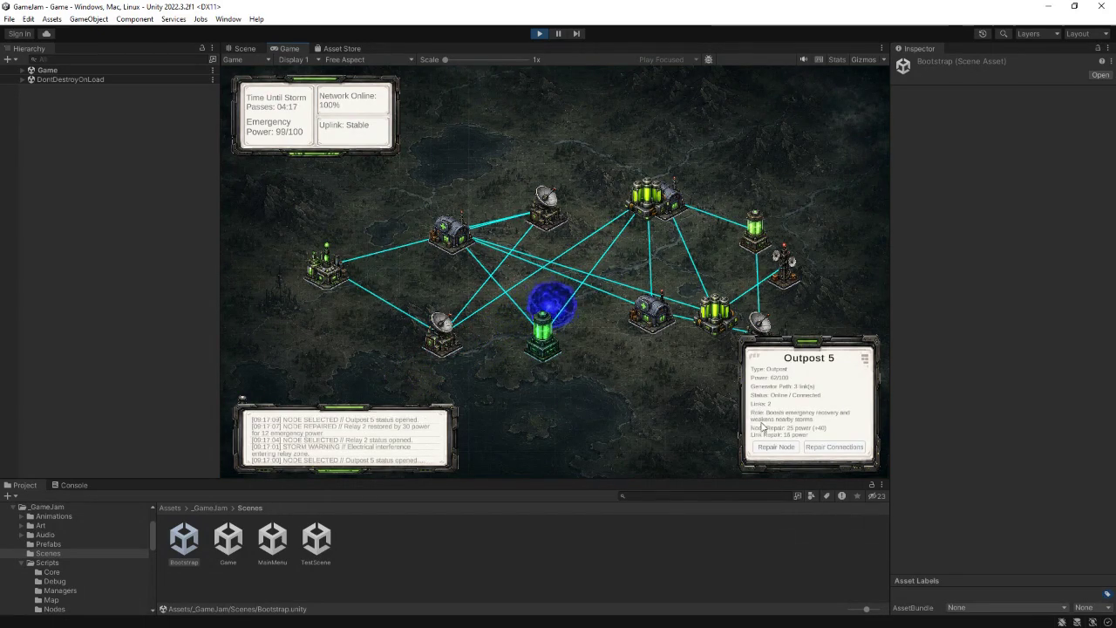
pyautogui.click(784, 447)
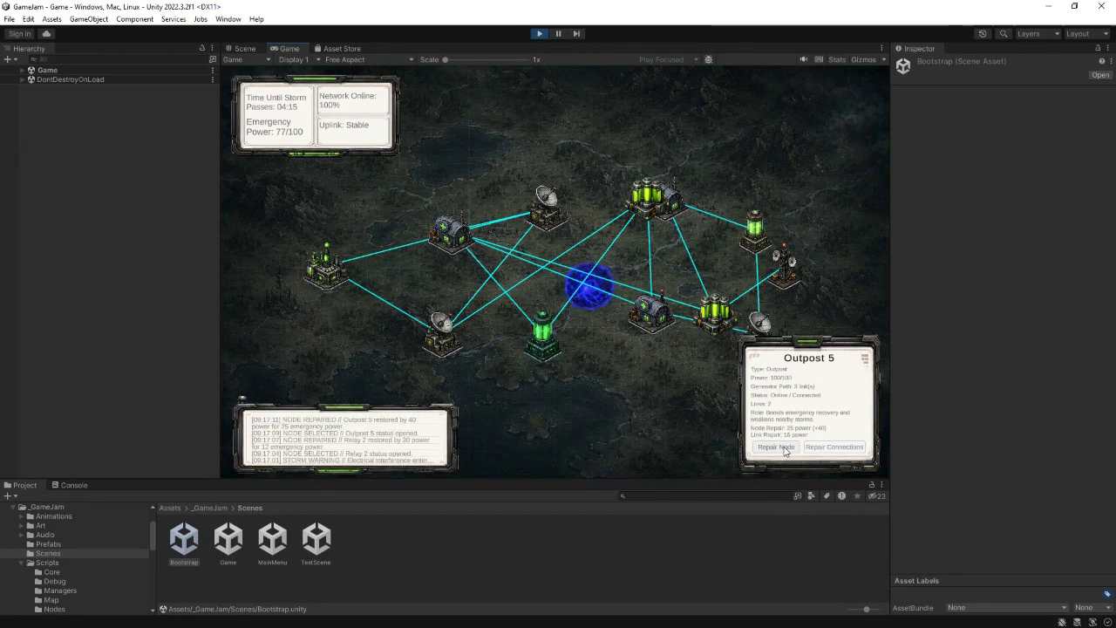
pyautogui.click(755, 225)
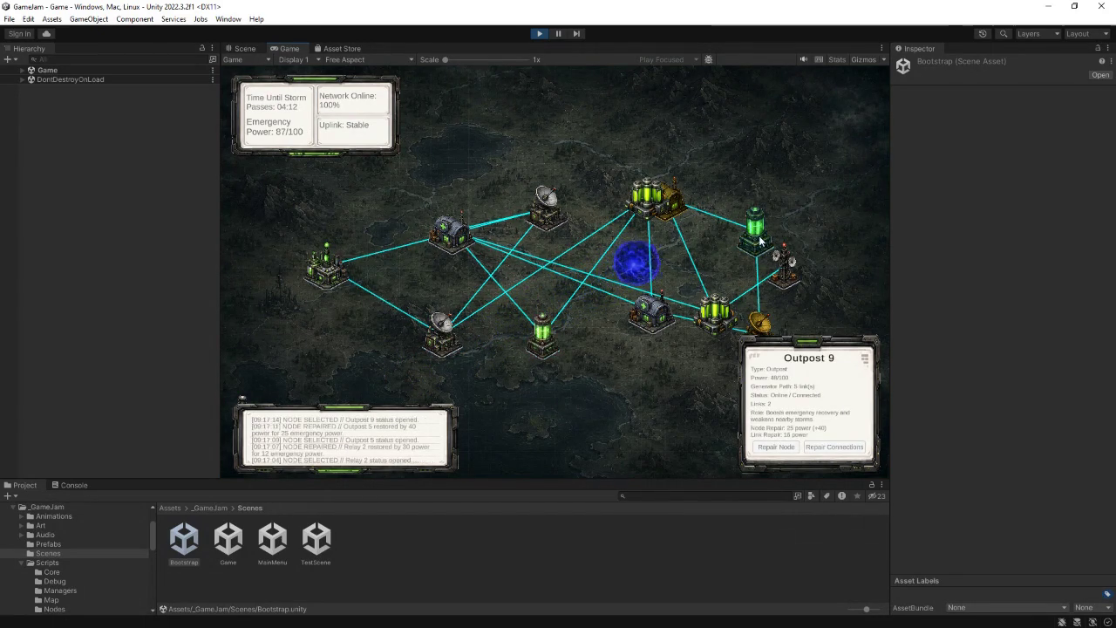
pyautogui.click(774, 448)
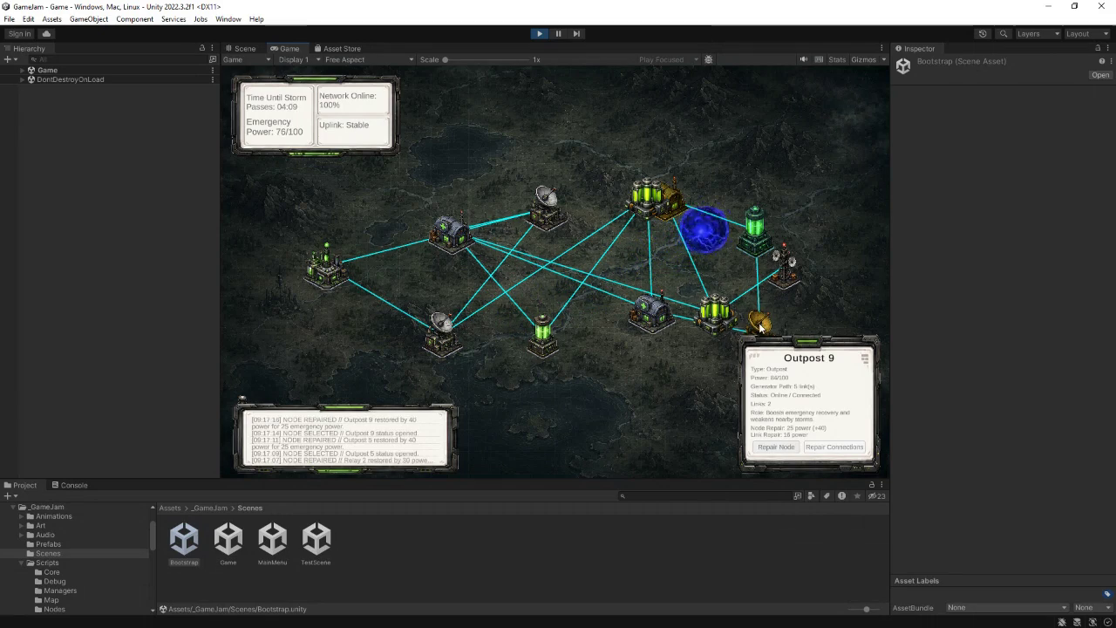
pyautogui.click(758, 322)
pyautogui.click(775, 447)
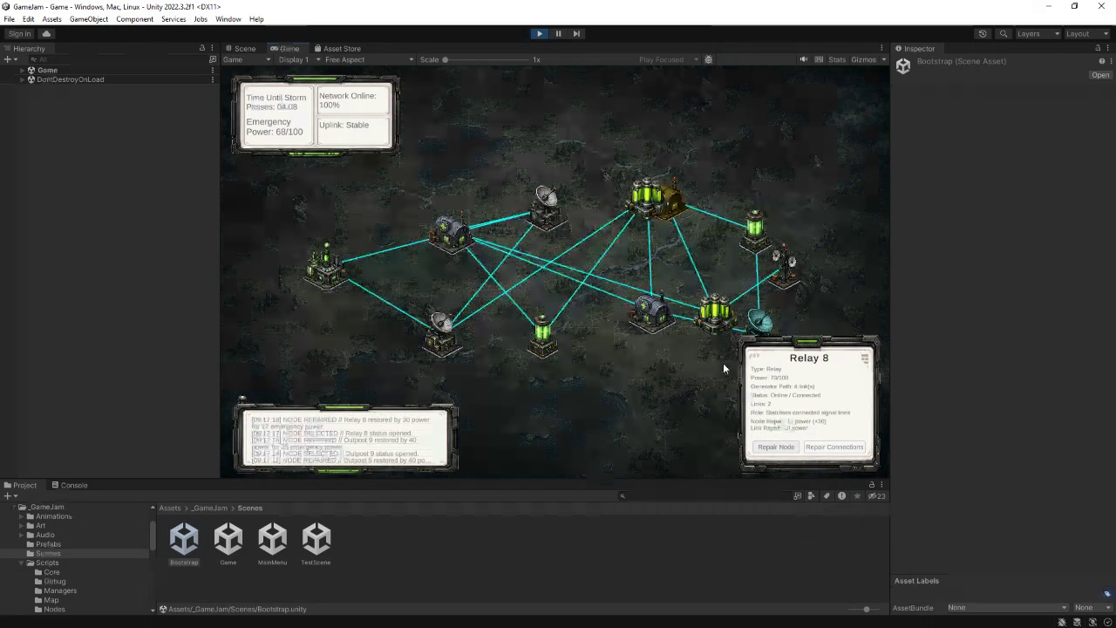
pyautogui.click(778, 447)
# - Repair Uplink 12 and resolve the Outpost Weather Blindness call by sharing bandwidth
pyautogui.click(673, 209)
pyautogui.click(784, 266)
pyautogui.click(773, 448)
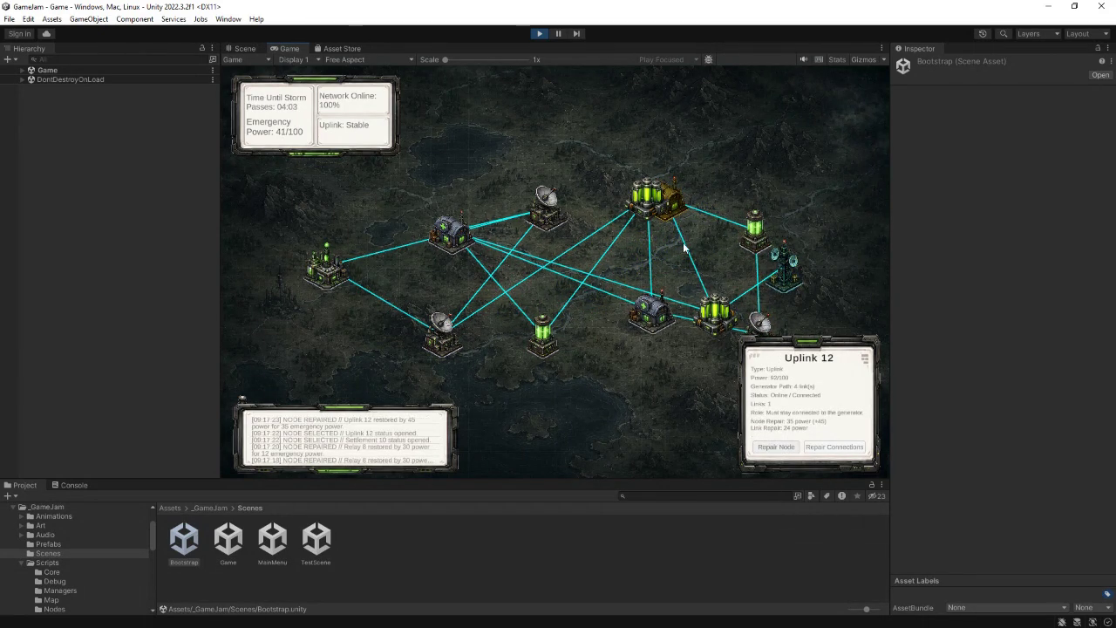
pyautogui.click(675, 207)
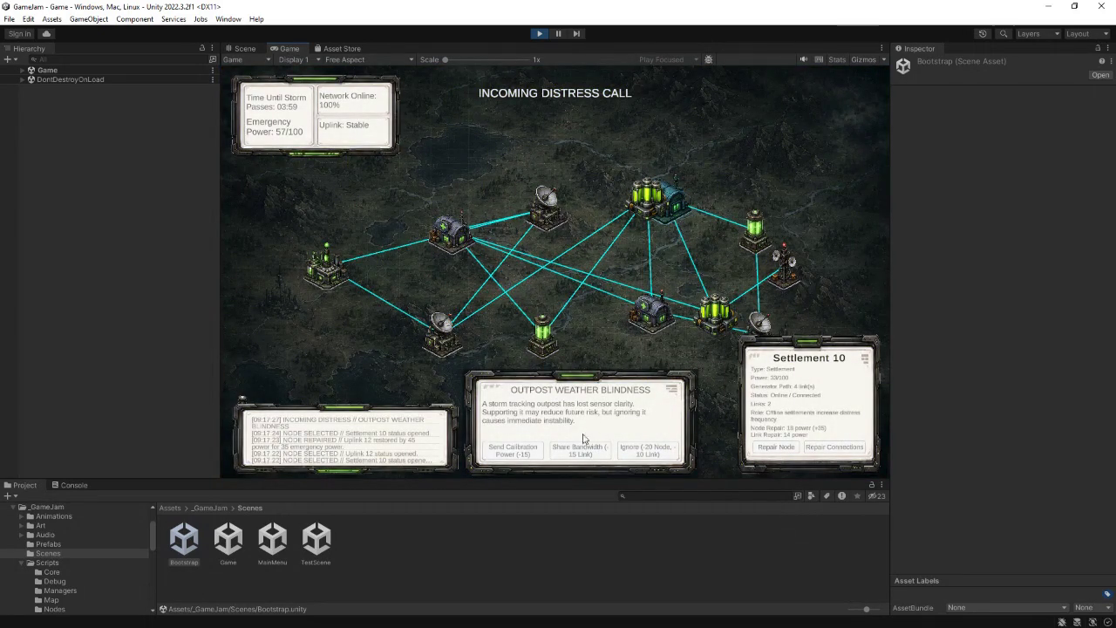
pyautogui.click(580, 450)
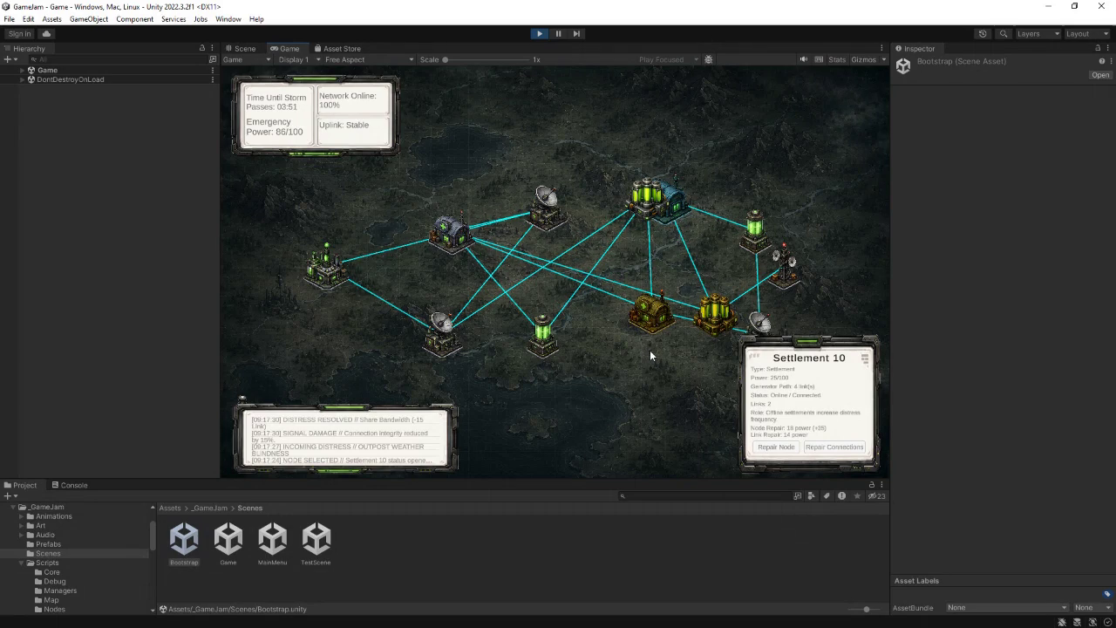
# - Repair BatteryBank 11, Settlement 10 and Outpost 9
pyautogui.click(716, 313)
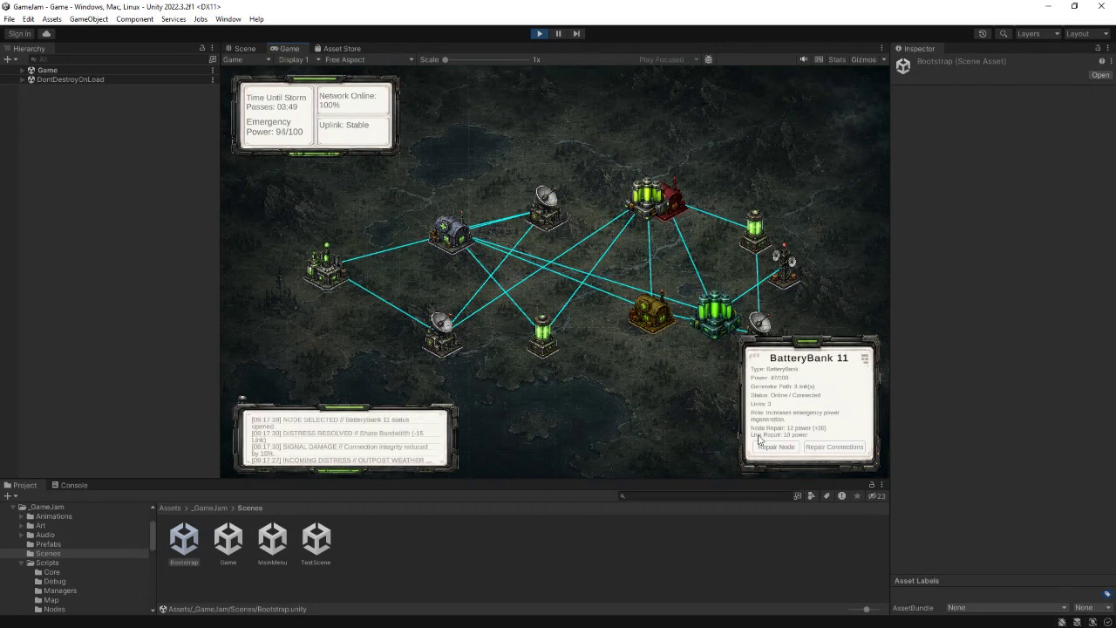
pyautogui.click(776, 449)
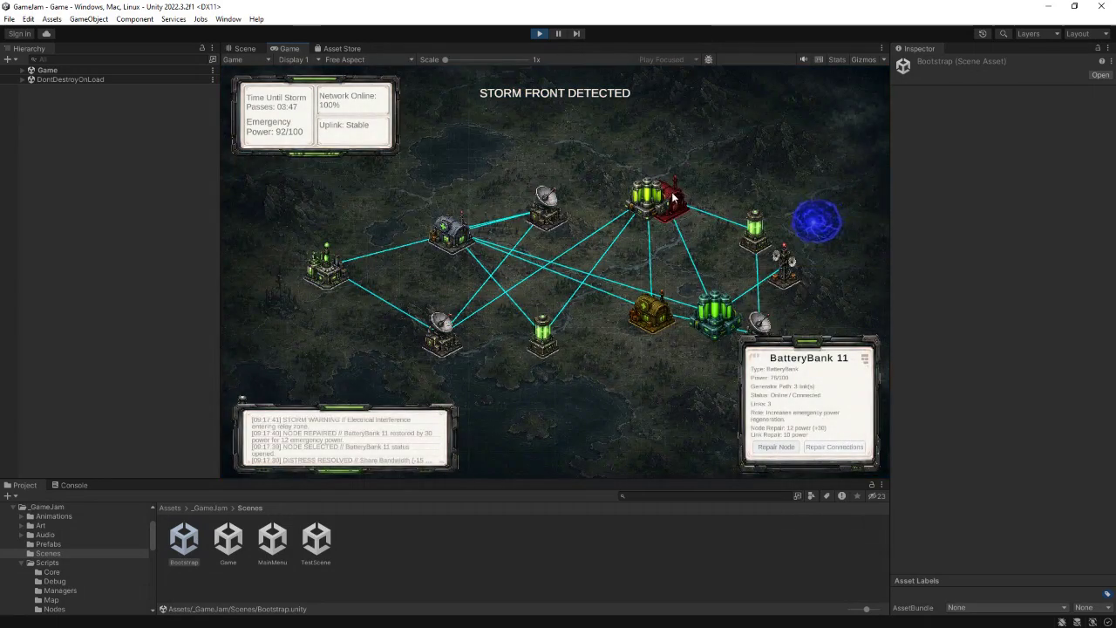
pyautogui.click(678, 206)
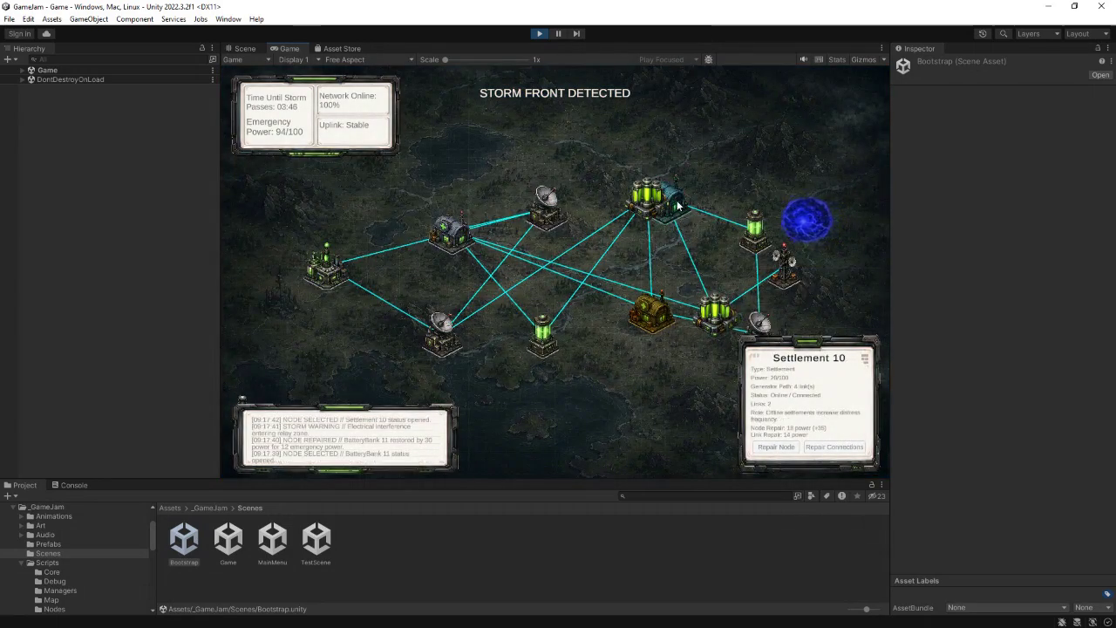
pyautogui.click(787, 449)
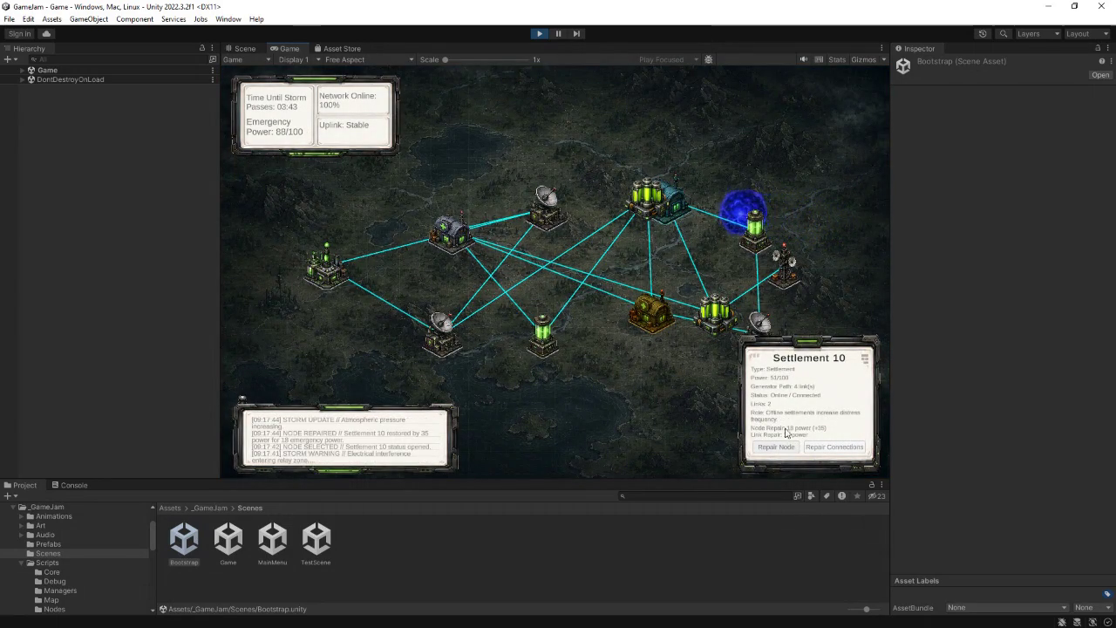
pyautogui.click(765, 326)
pyautogui.click(784, 447)
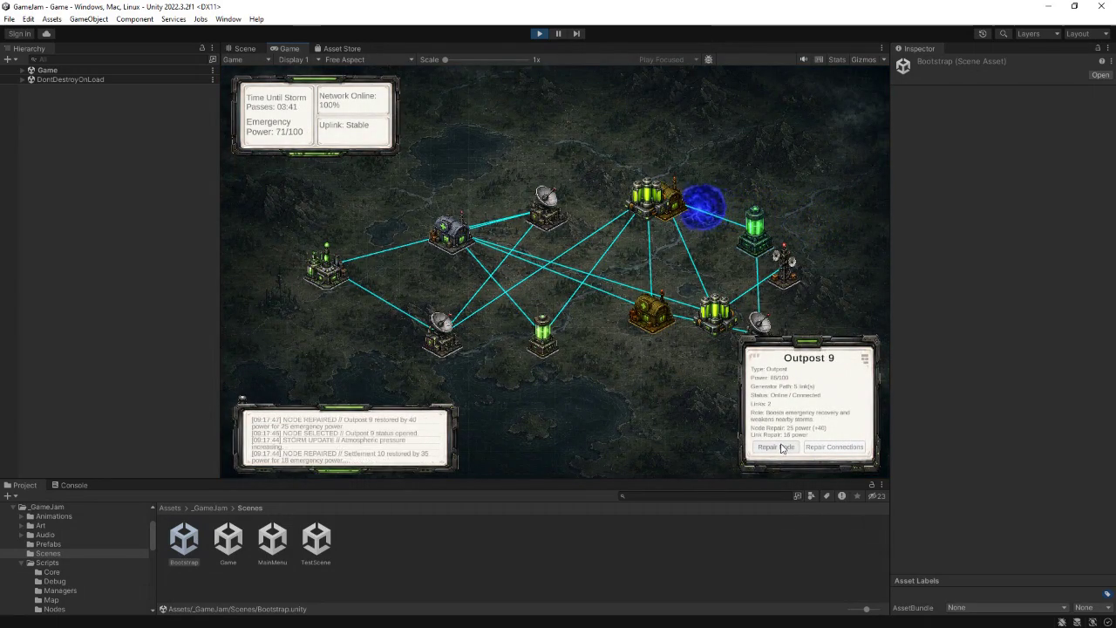
# - Restore the links of Settlement 10 and BatteryBank 6, then stabilise the overloaded relay
pyautogui.click(676, 206)
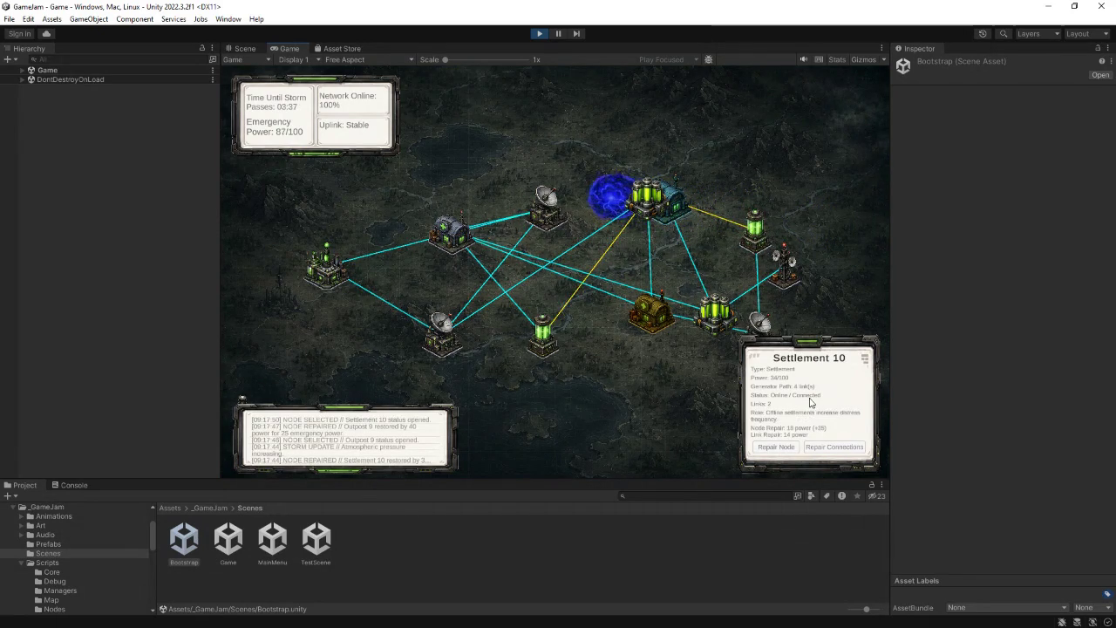
pyautogui.click(834, 447)
pyautogui.click(652, 199)
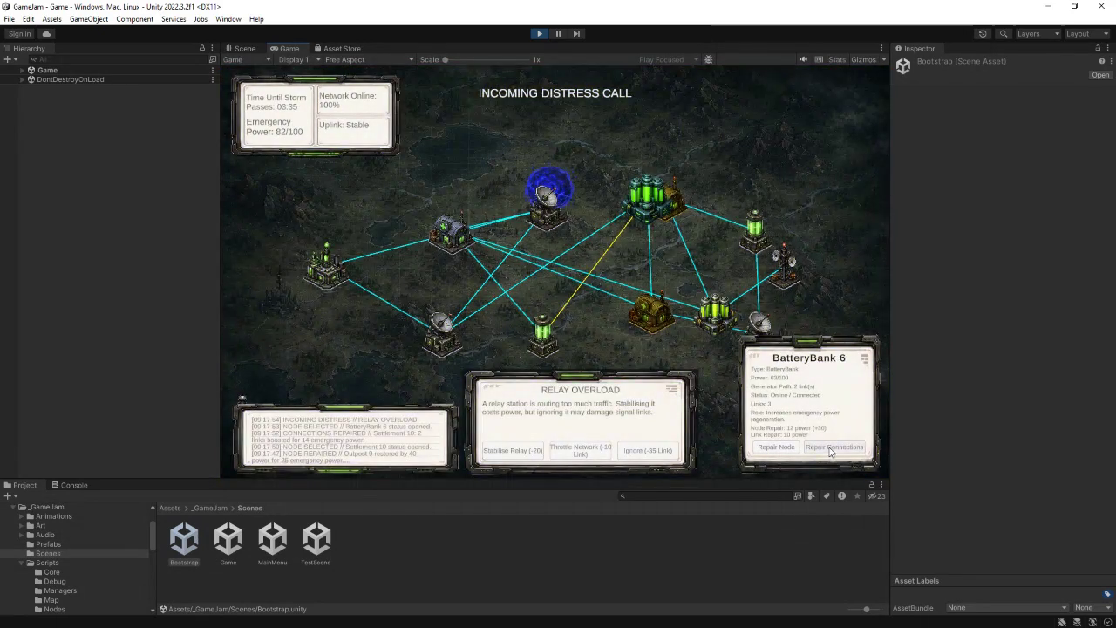
pyautogui.click(830, 449)
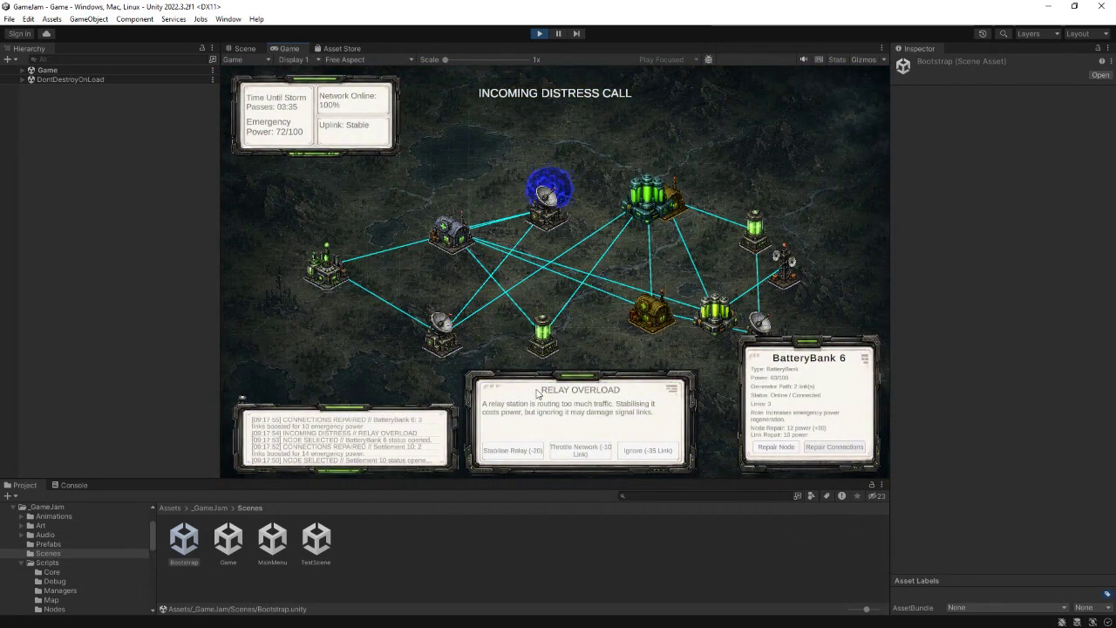
pyautogui.click(521, 451)
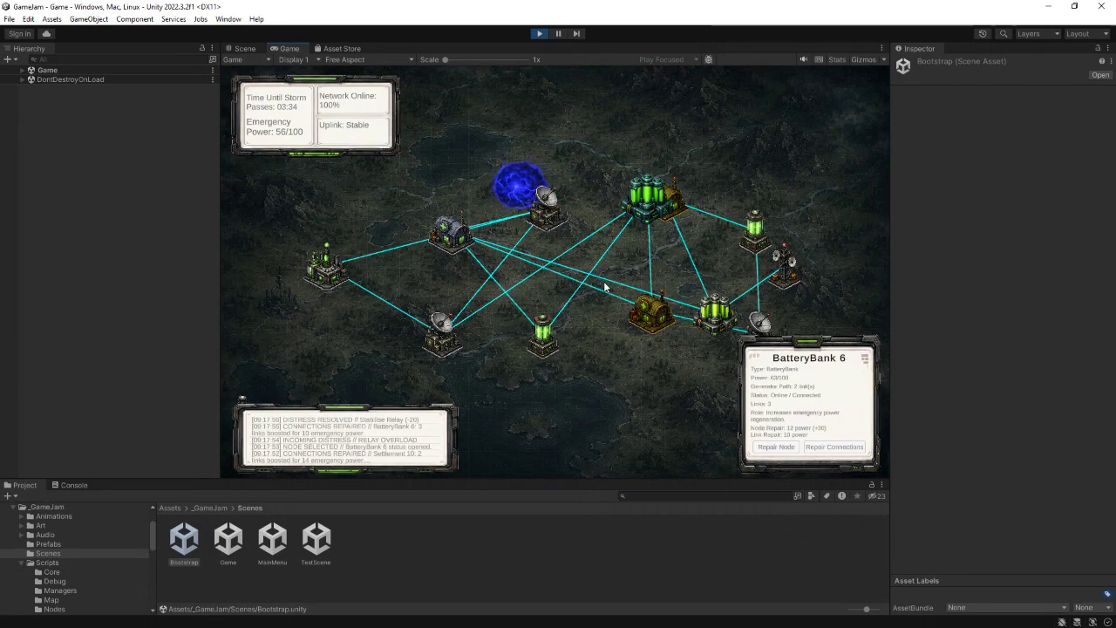
# - Repair Settlement 7, Settlement 10 and Uplink 12, then select Outpost 5
pyautogui.click(670, 328)
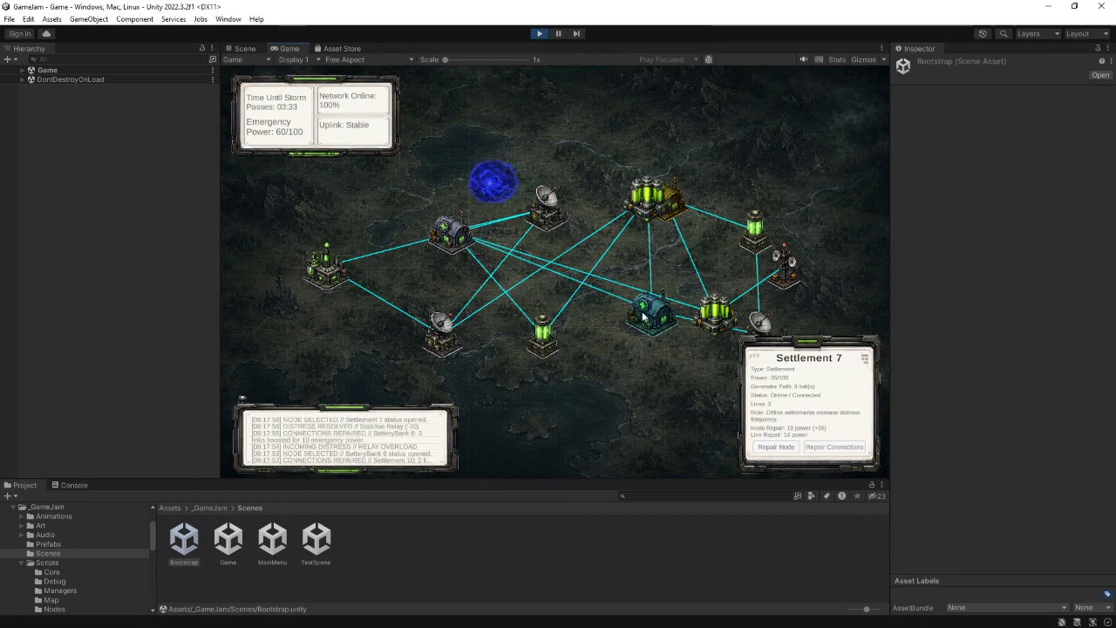
pyautogui.click(776, 448)
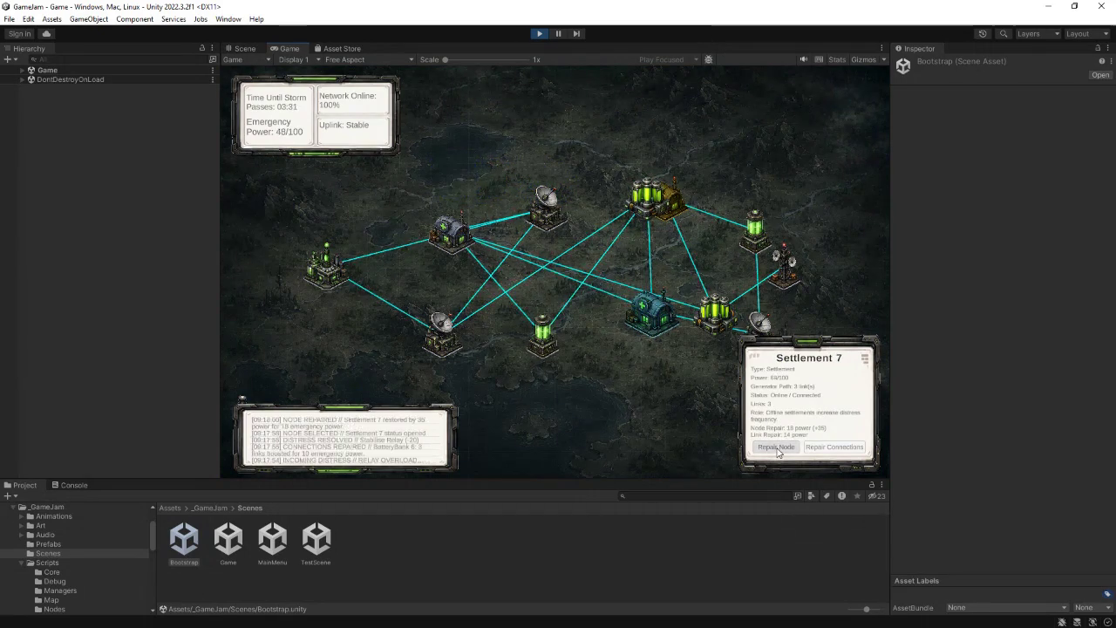
pyautogui.click(672, 209)
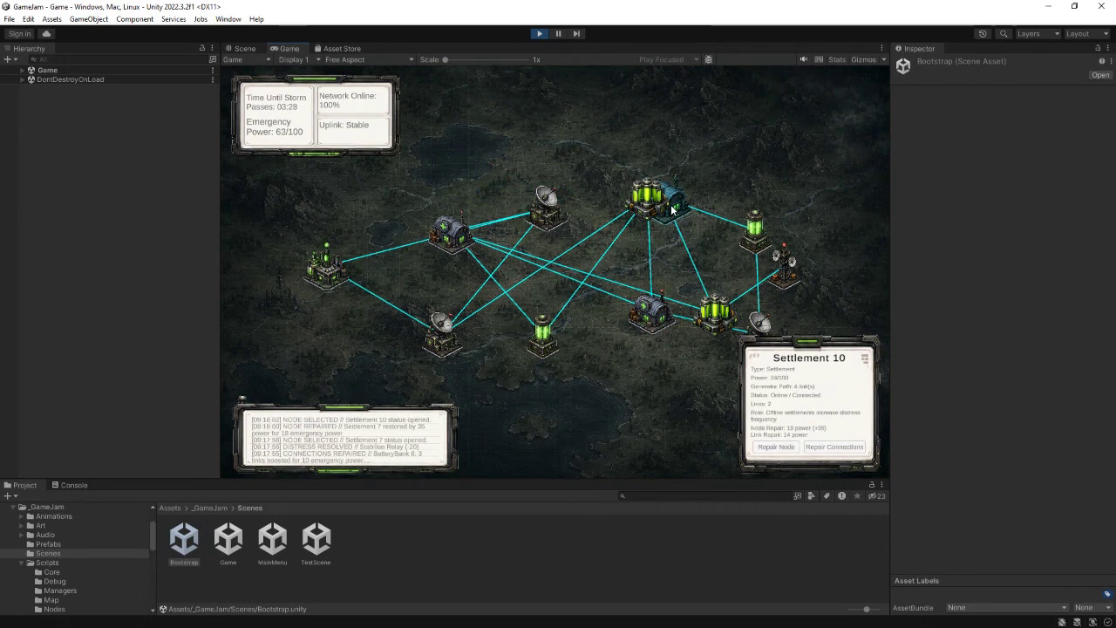
pyautogui.click(775, 447)
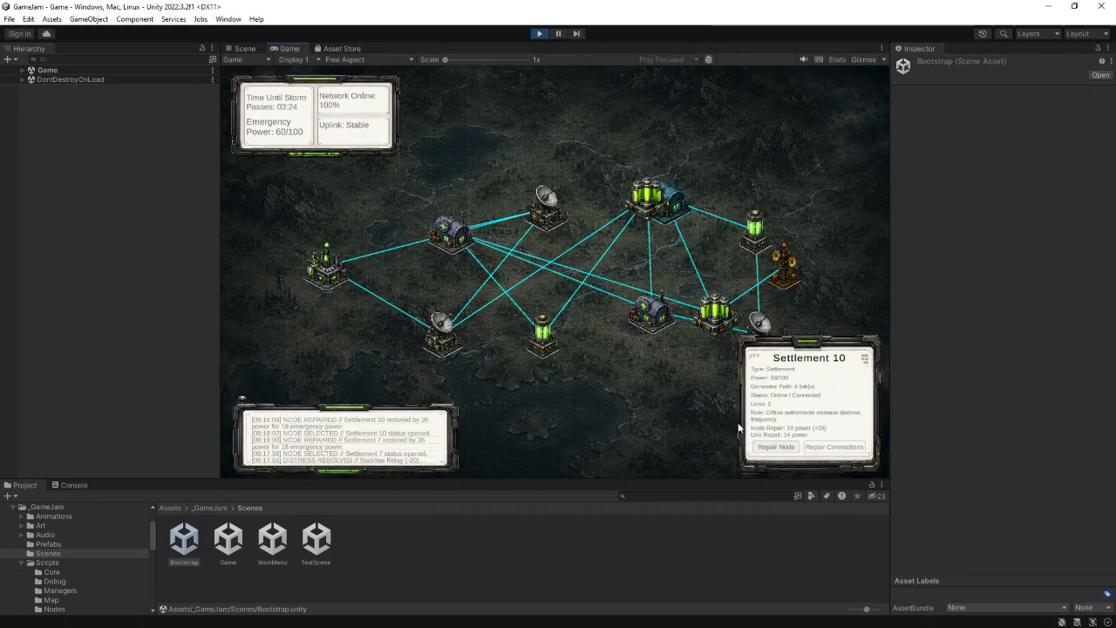
pyautogui.click(783, 270)
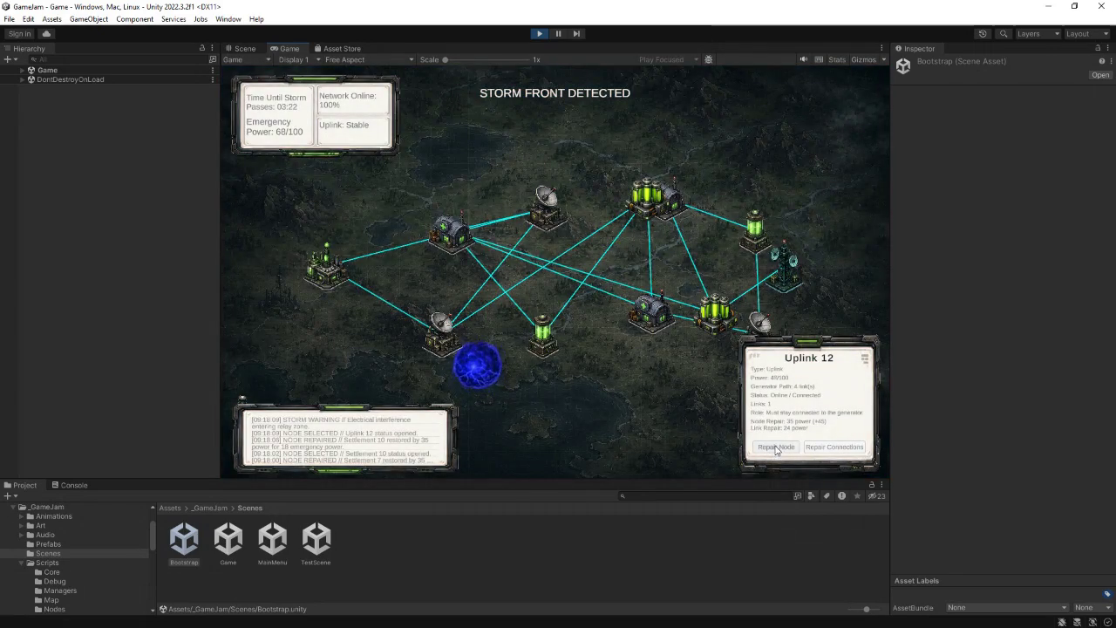
pyautogui.click(774, 447)
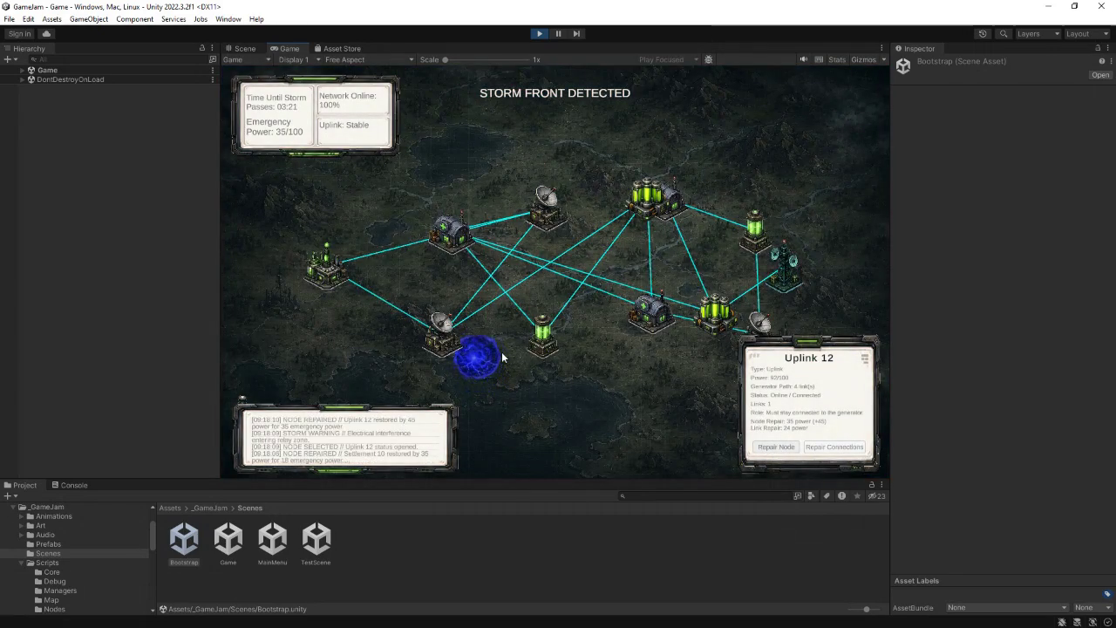
pyautogui.click(543, 335)
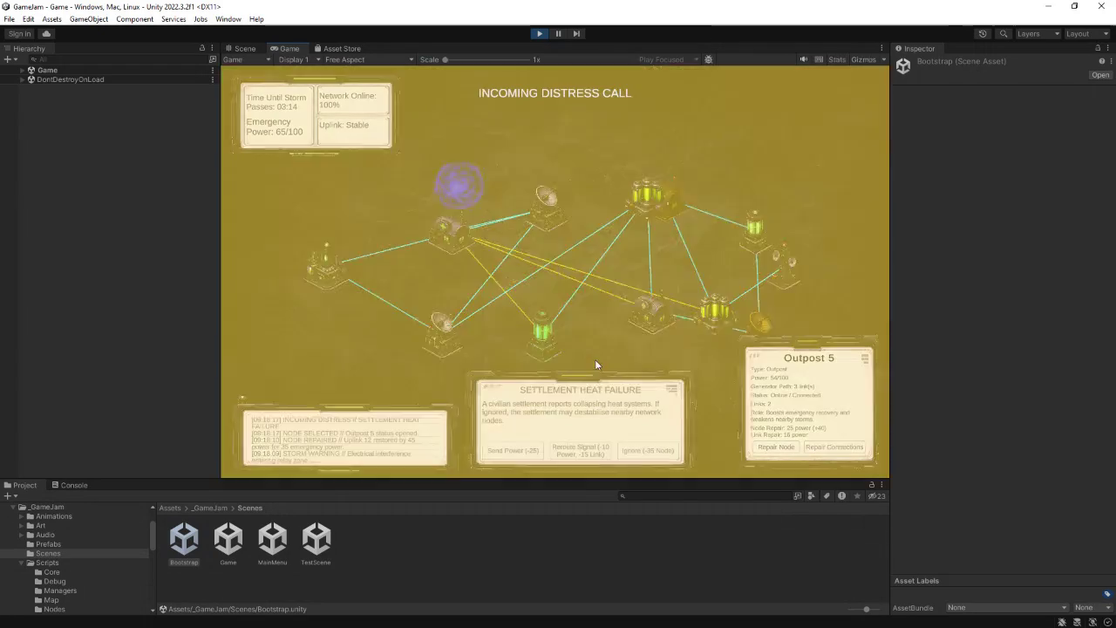
# - Send power to the heat-failing settlement, relink Settlement 4 and repair BatteryBank 11
pyautogui.click(529, 451)
pyautogui.click(449, 231)
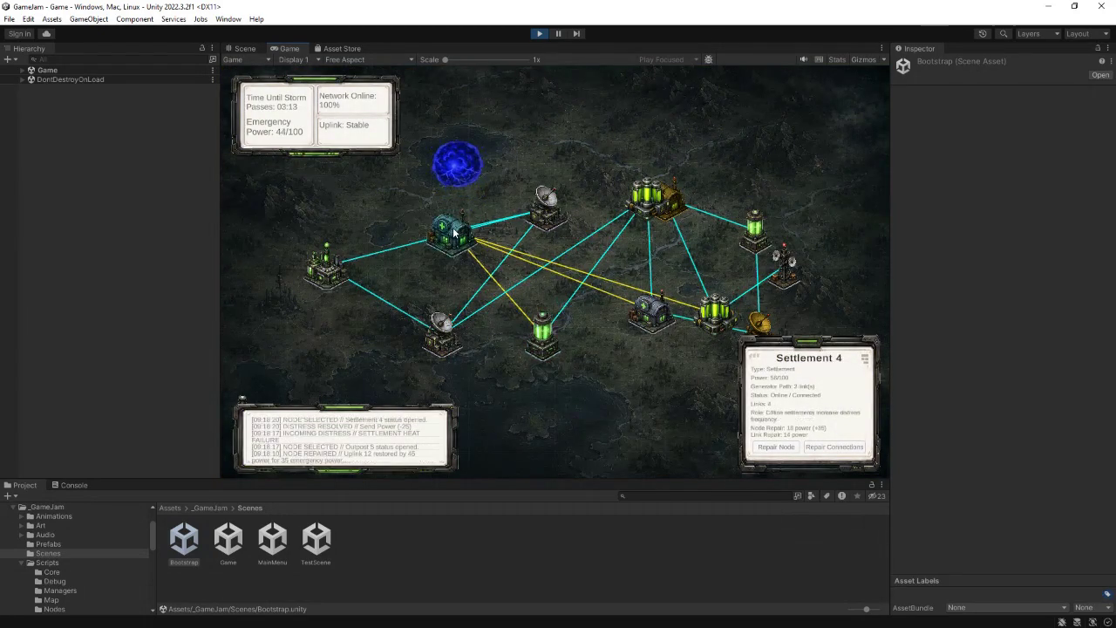
pyautogui.click(827, 451)
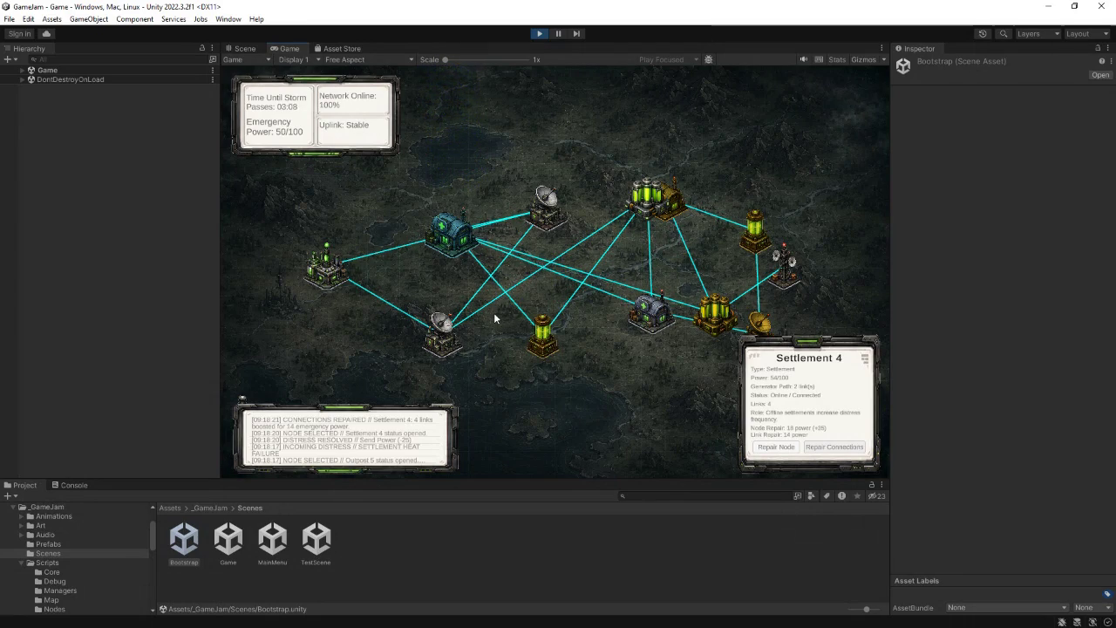
pyautogui.click(544, 338)
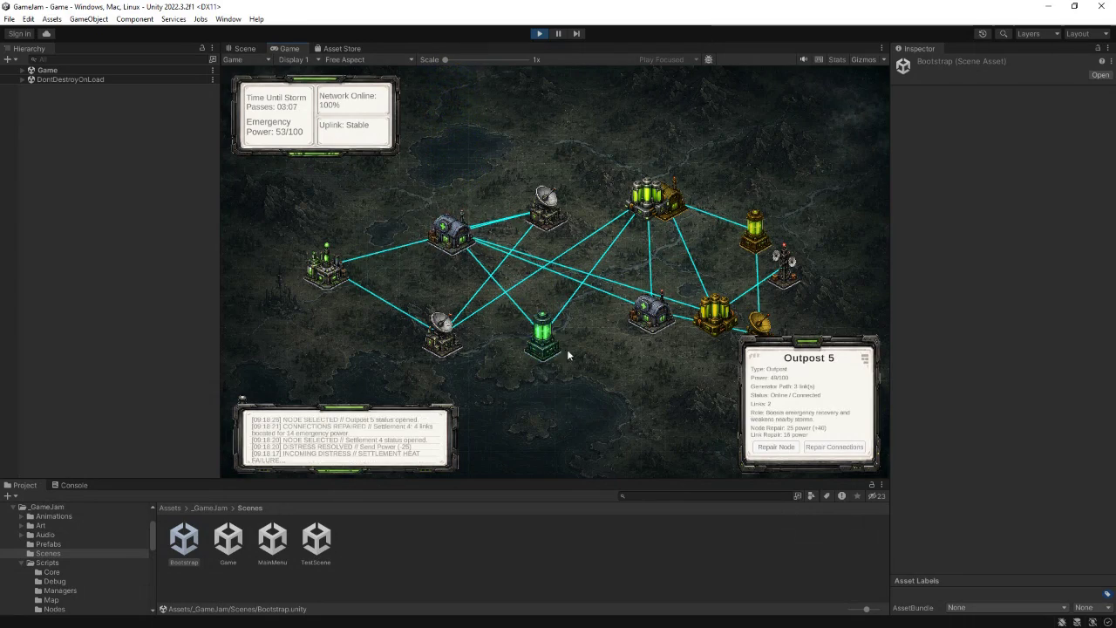
pyautogui.click(721, 321)
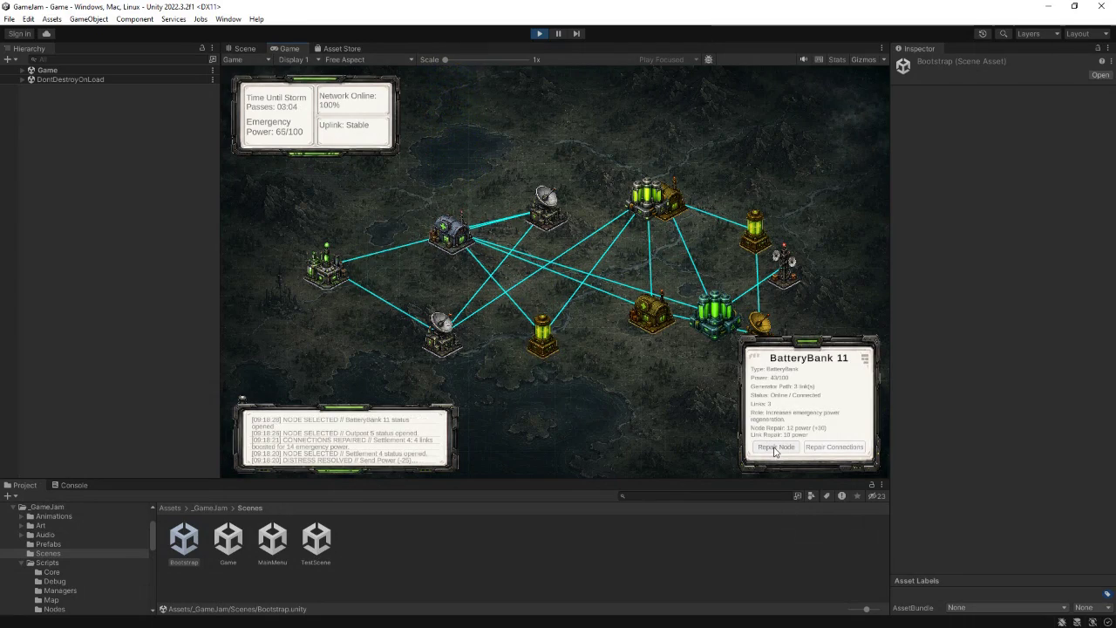
pyautogui.click(775, 447)
# - Repair Outpost 5 and Relay 8, sending power to the heat failure again
pyautogui.click(542, 336)
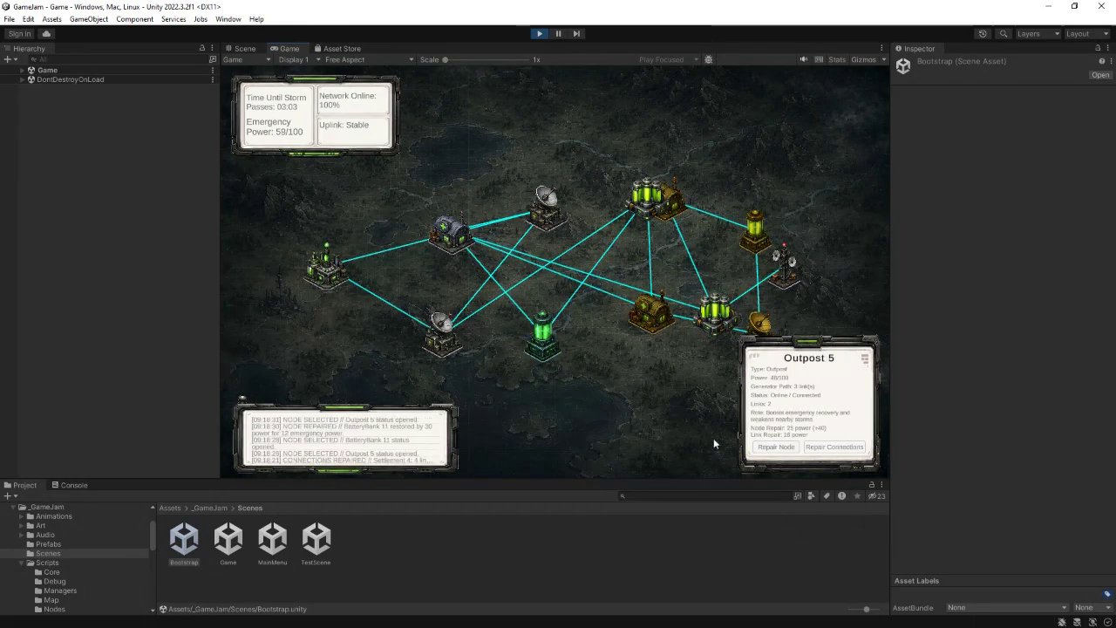
pyautogui.click(779, 449)
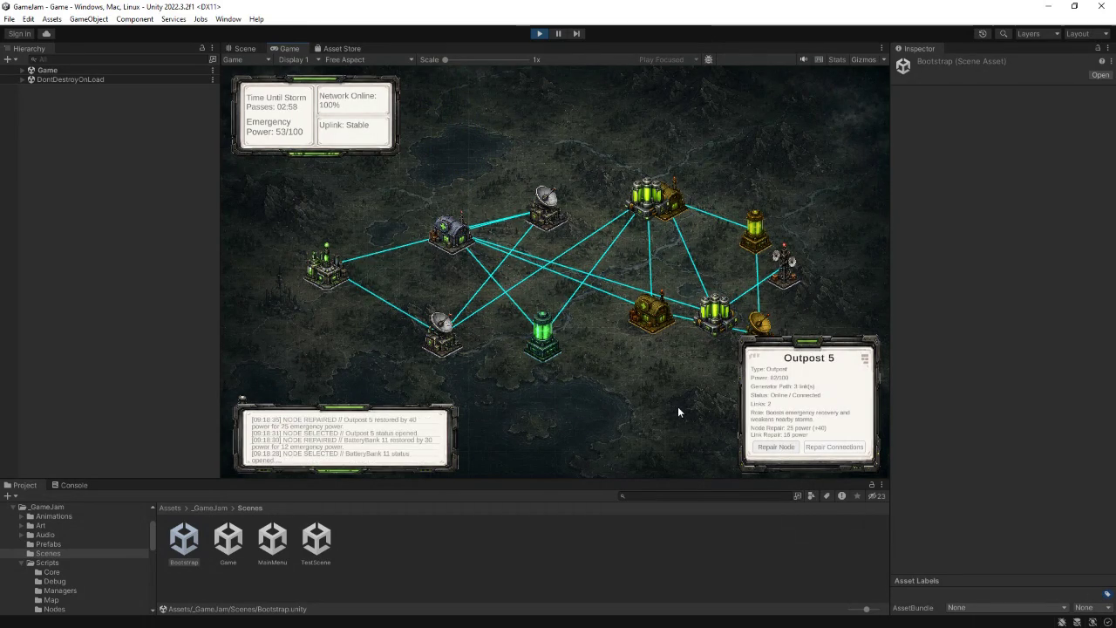
pyautogui.click(760, 324)
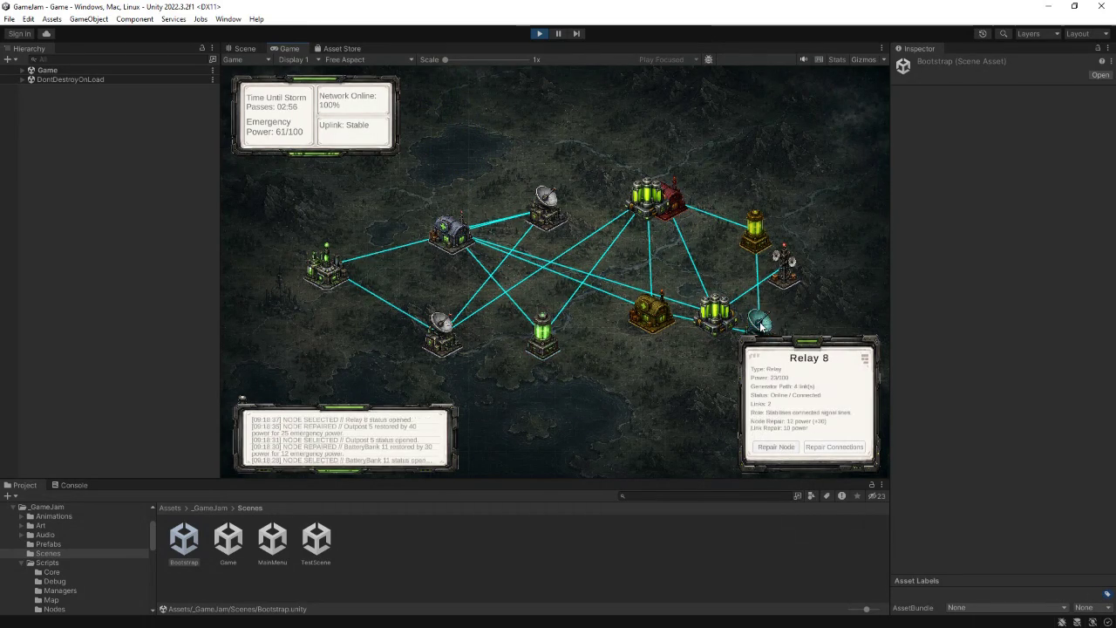
pyautogui.click(776, 447)
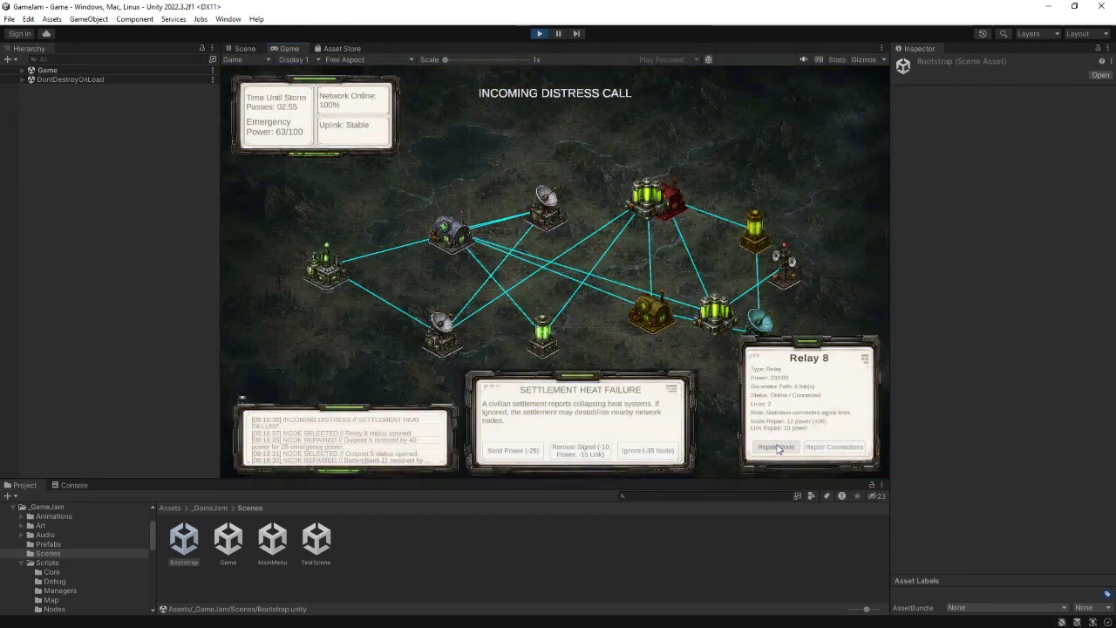
pyautogui.click(531, 450)
pyautogui.click(784, 448)
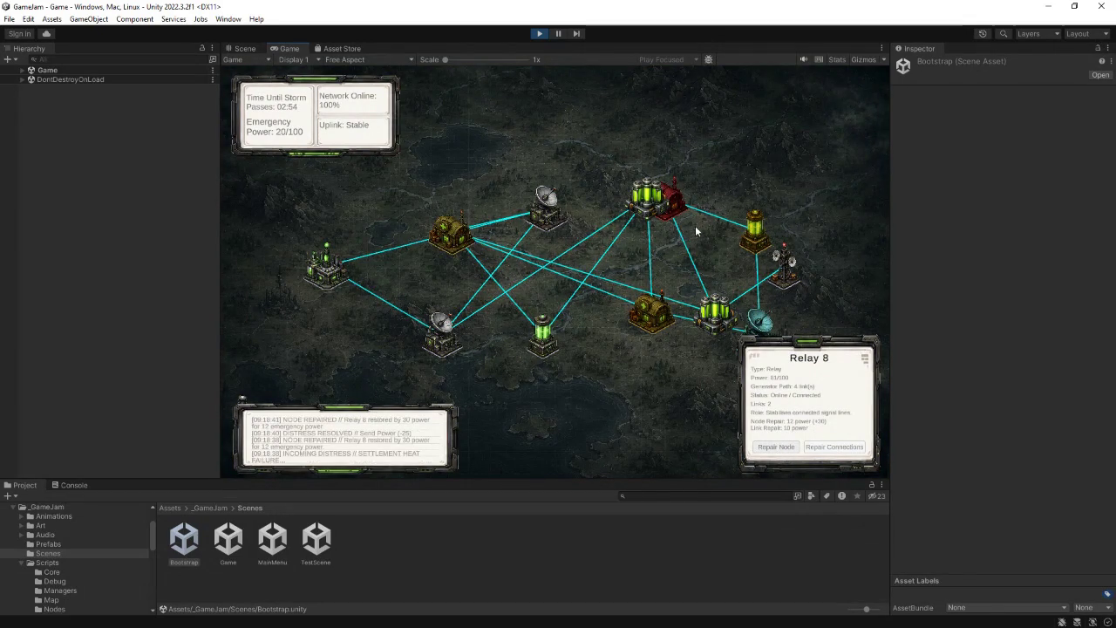
# - Repair Settlement 10 and BatteryBank 6, then select Settlement 7
pyautogui.click(675, 200)
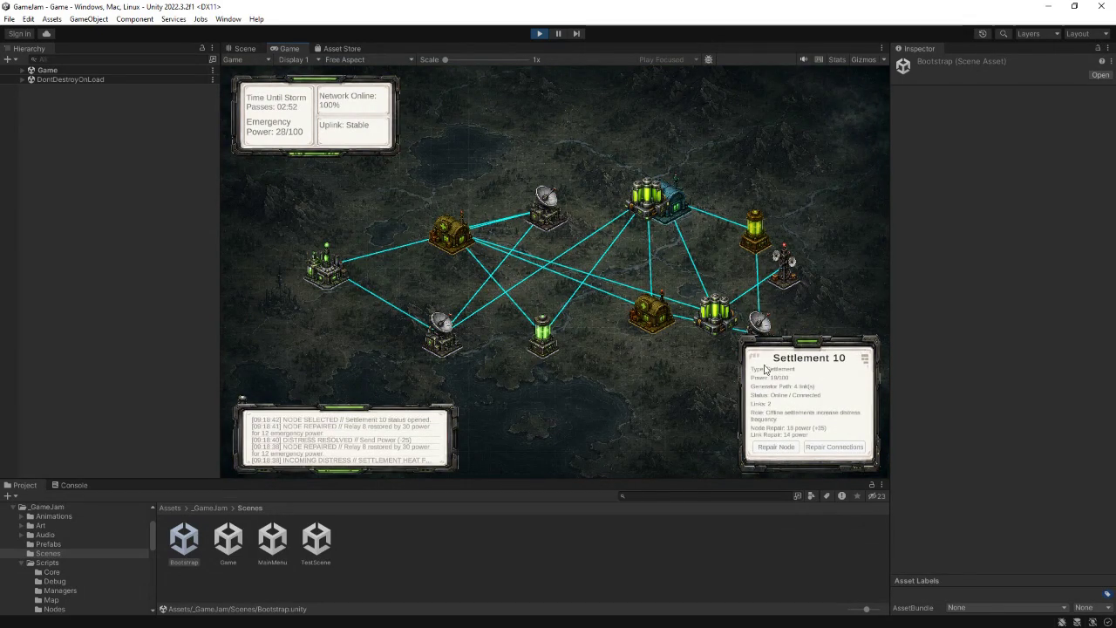
pyautogui.click(785, 449)
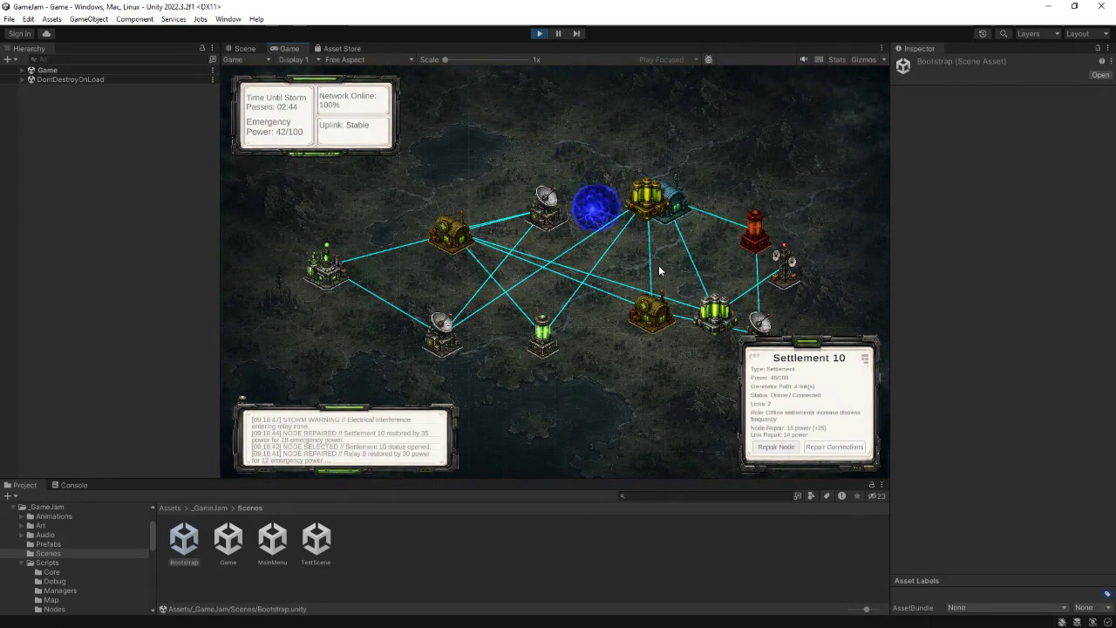
pyautogui.click(643, 212)
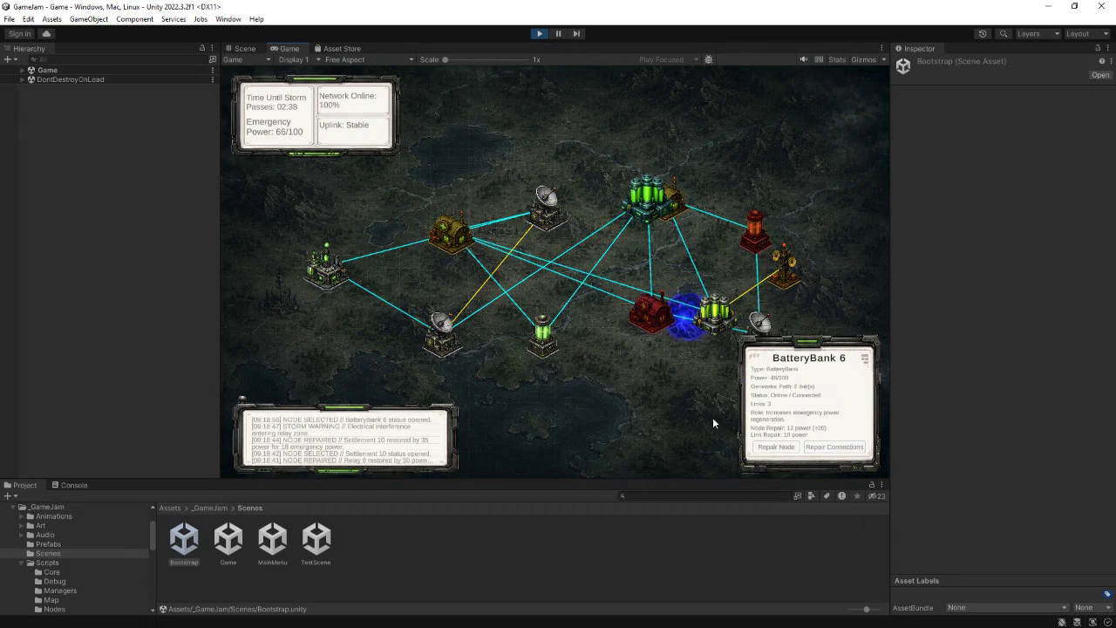
pyautogui.click(773, 447)
pyautogui.click(653, 315)
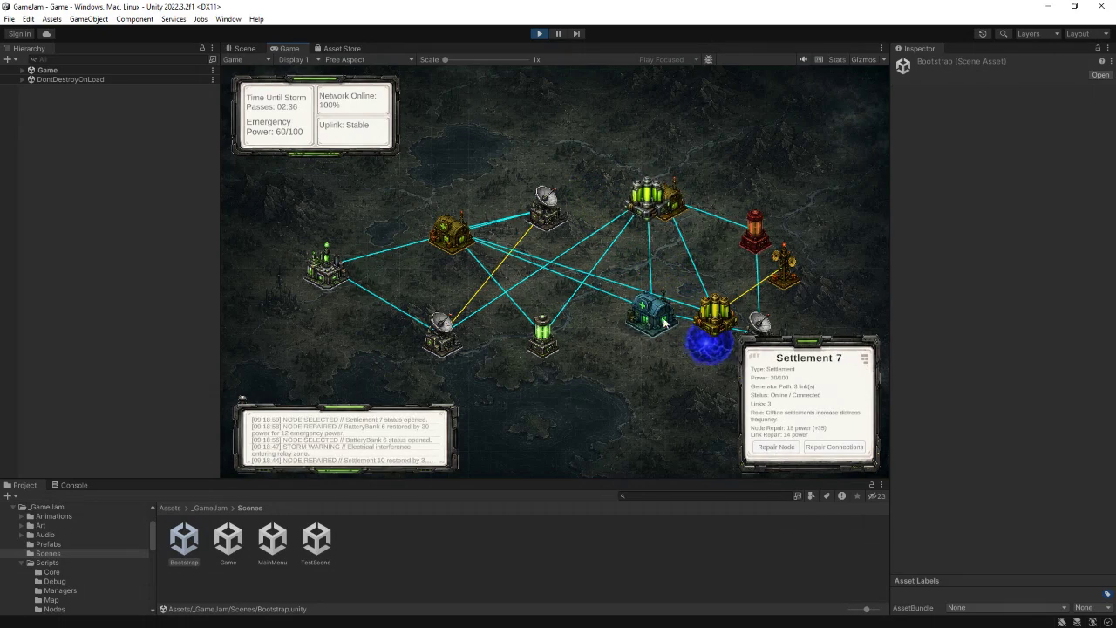
# - Repair Settlement 7, relink BatteryBank 11 and send calibration power to the blinded outpost
pyautogui.click(776, 447)
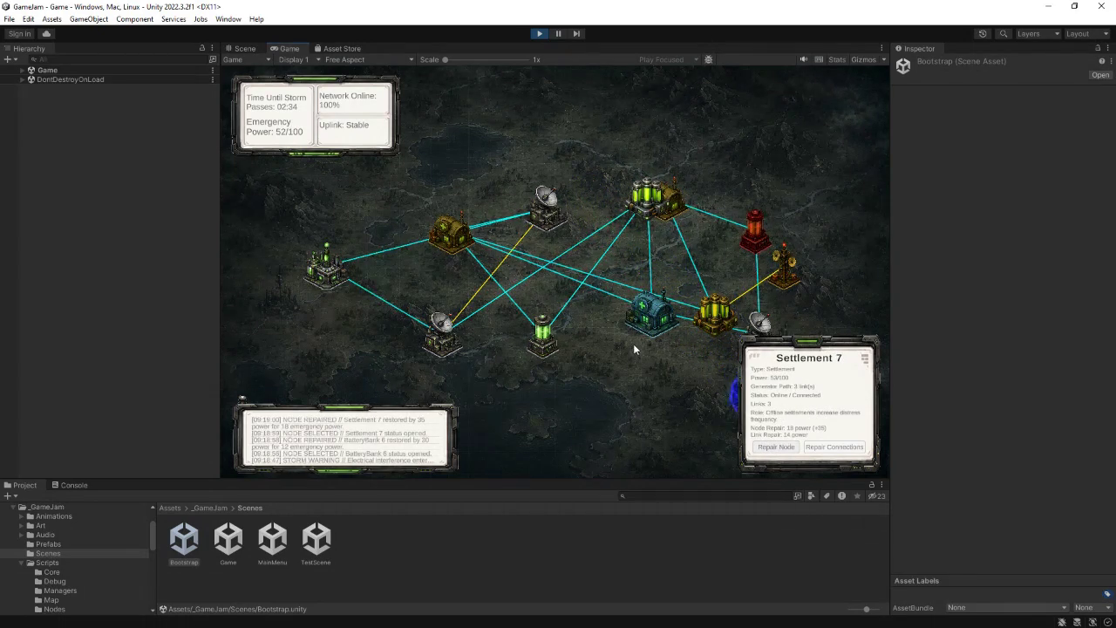
pyautogui.click(715, 312)
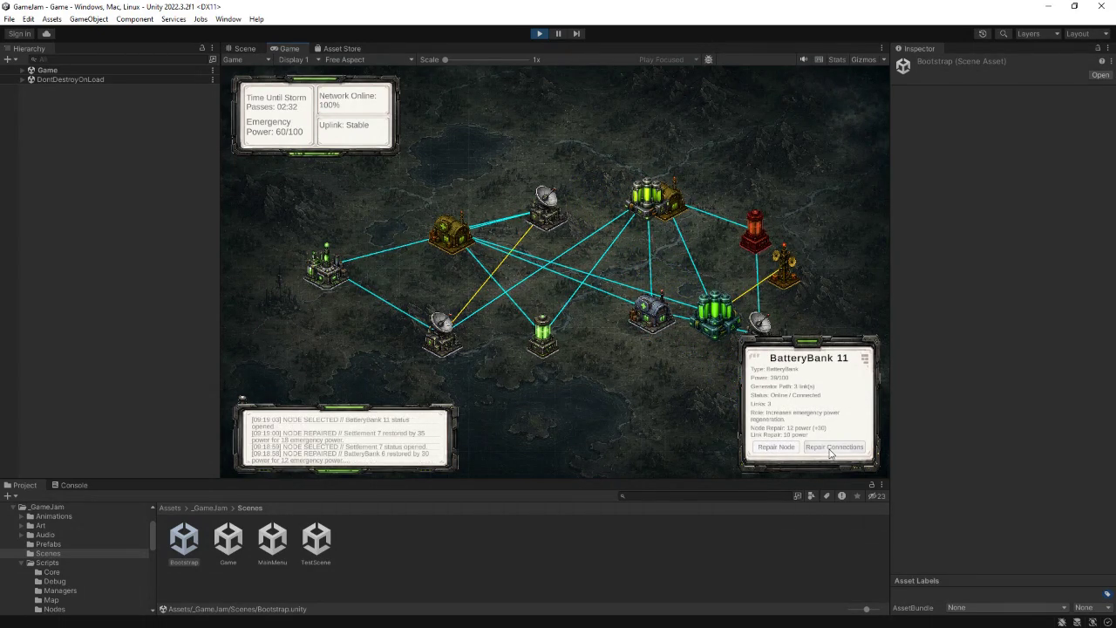
pyautogui.click(831, 448)
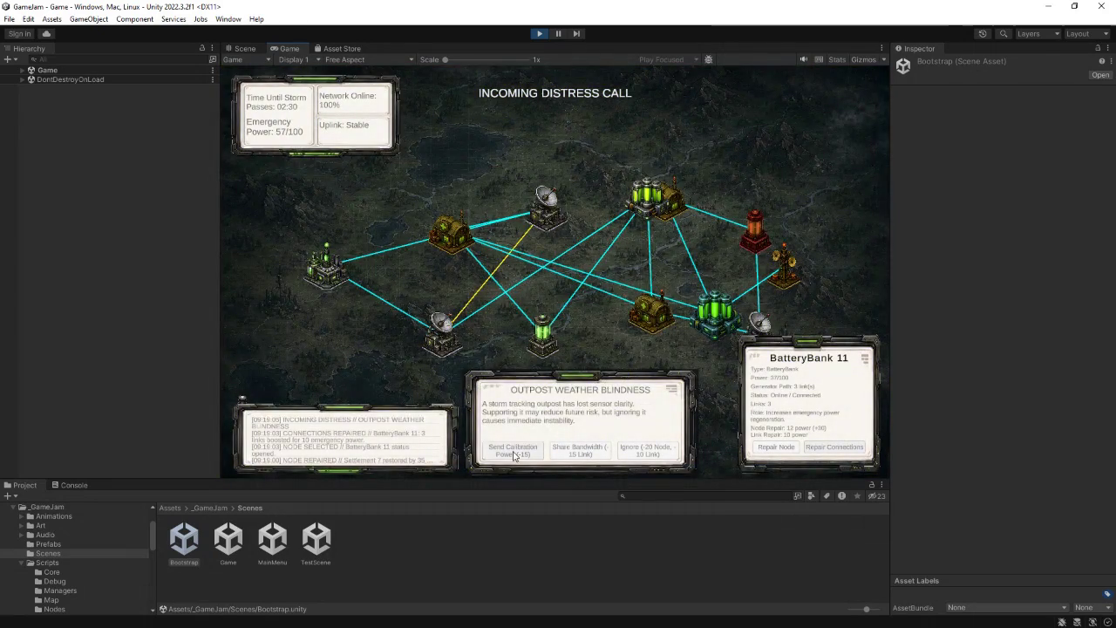
pyautogui.click(513, 451)
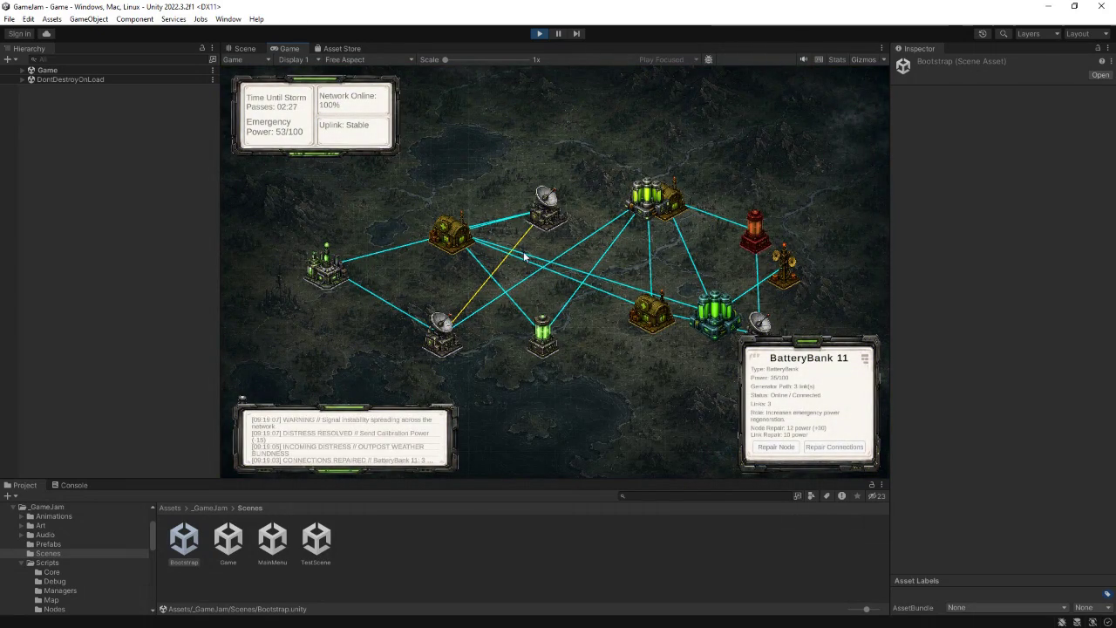
# - Restore Relay 2's links and repair Settlement 4, Uplink 12, Settlement 10 and BatteryBank 11
pyautogui.click(440, 325)
pyautogui.click(834, 447)
pyautogui.click(449, 232)
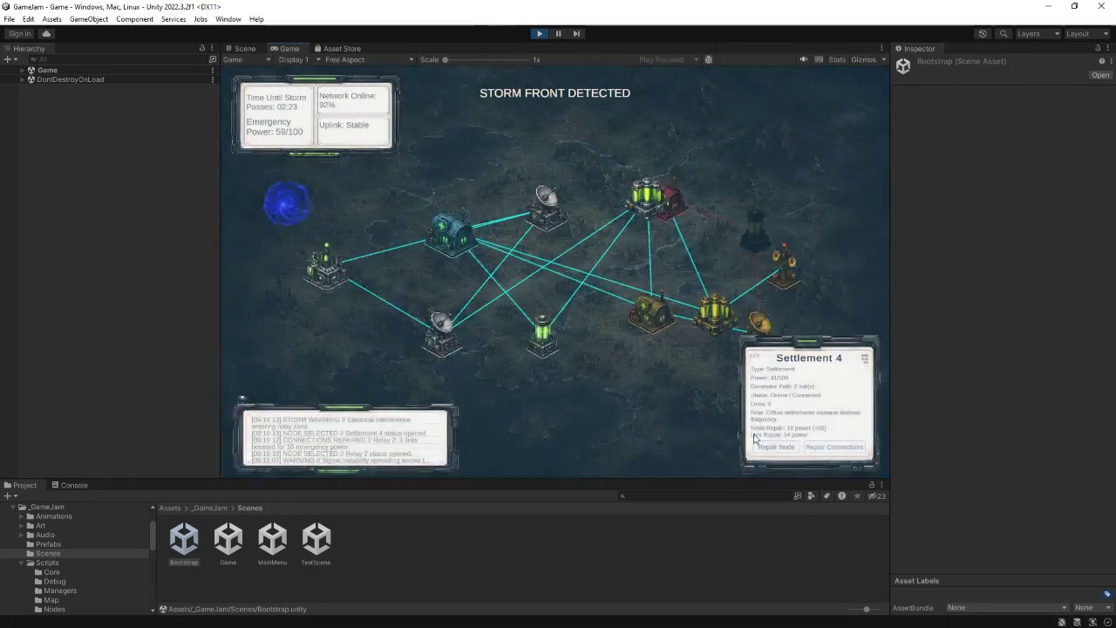
pyautogui.click(783, 447)
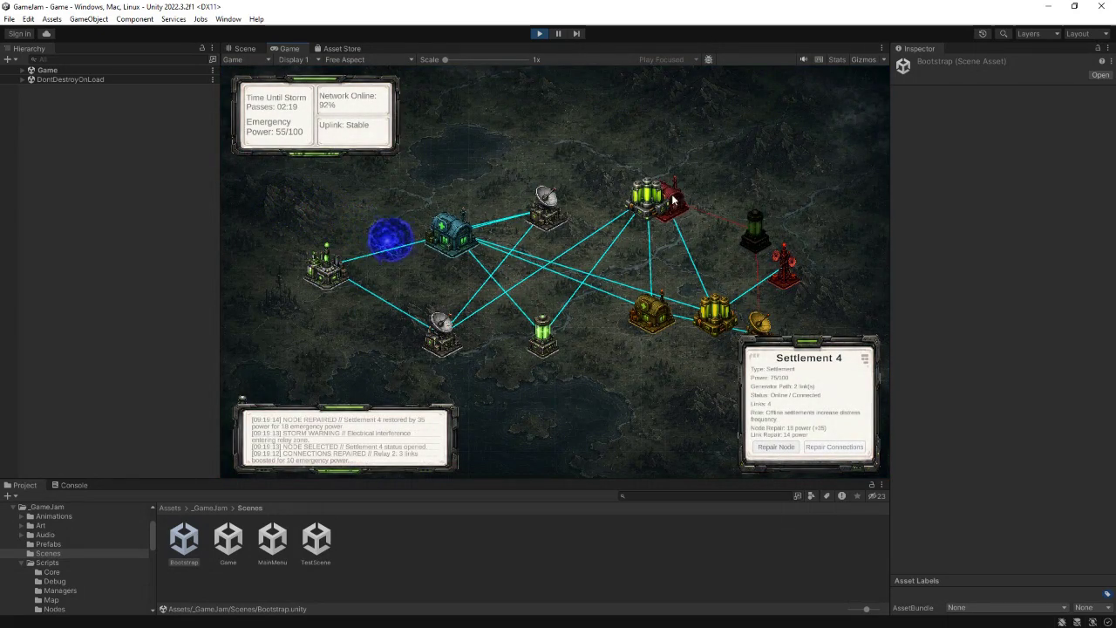
pyautogui.click(782, 273)
pyautogui.click(776, 447)
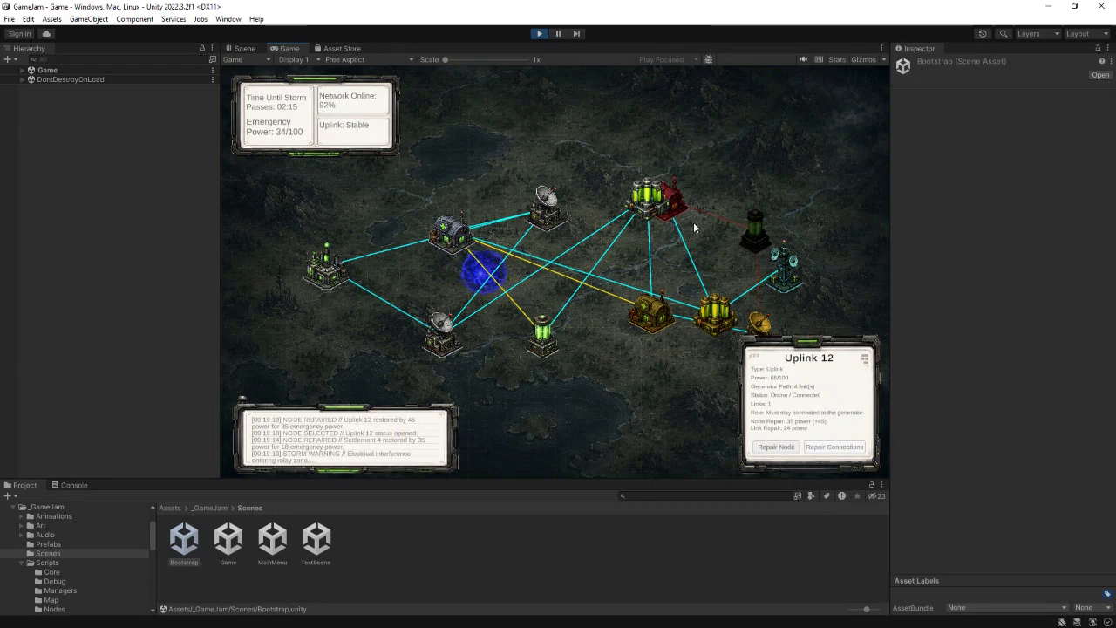
pyautogui.click(671, 199)
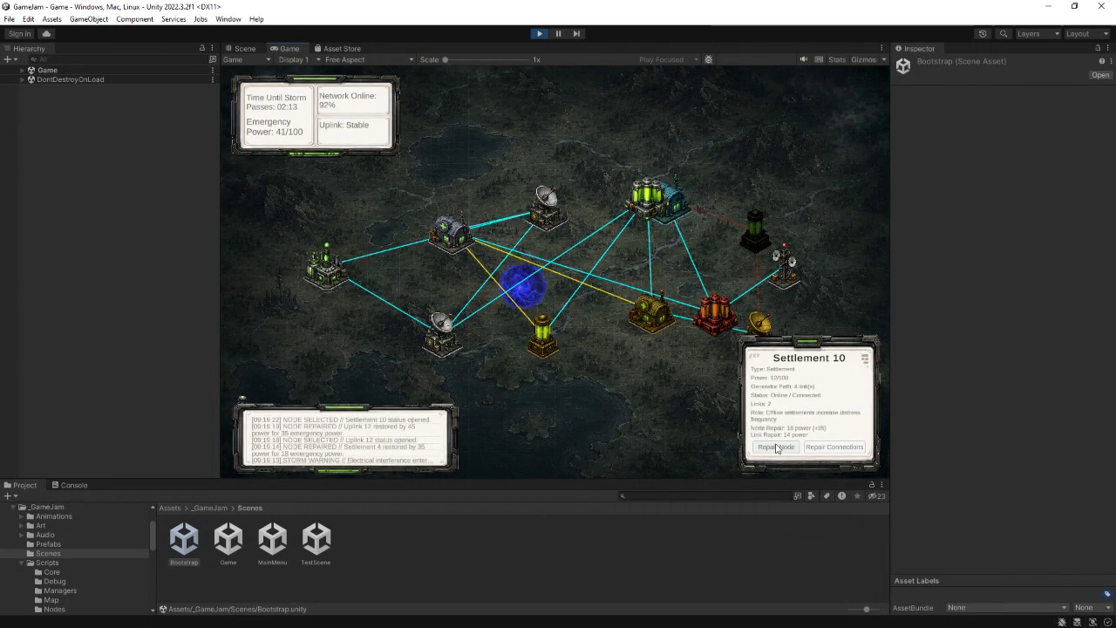
pyautogui.click(776, 446)
pyautogui.click(715, 314)
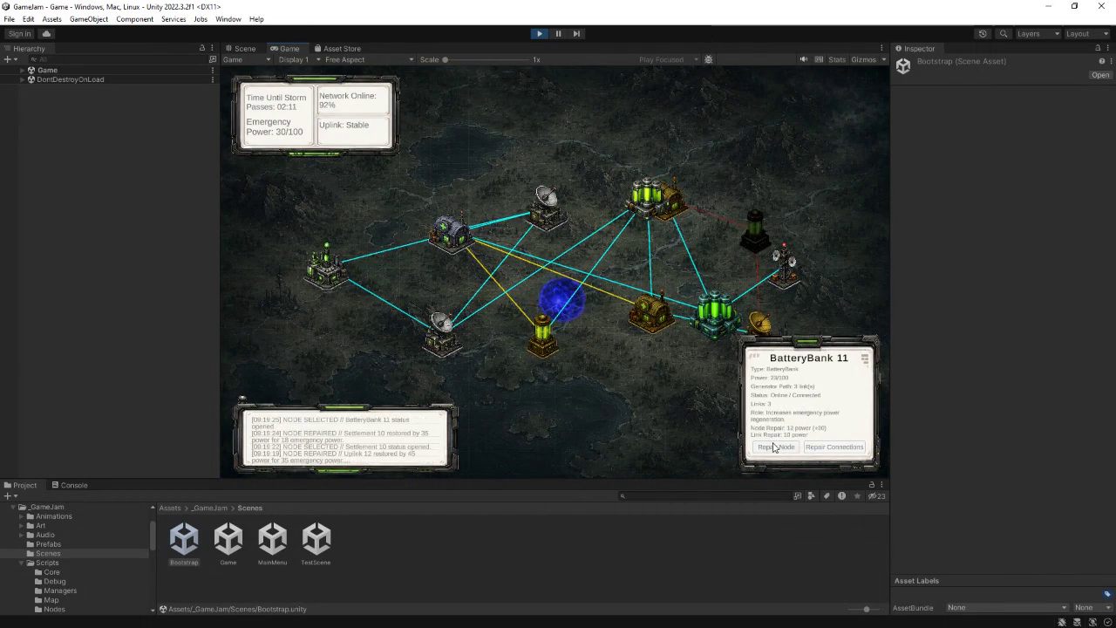
pyautogui.click(776, 447)
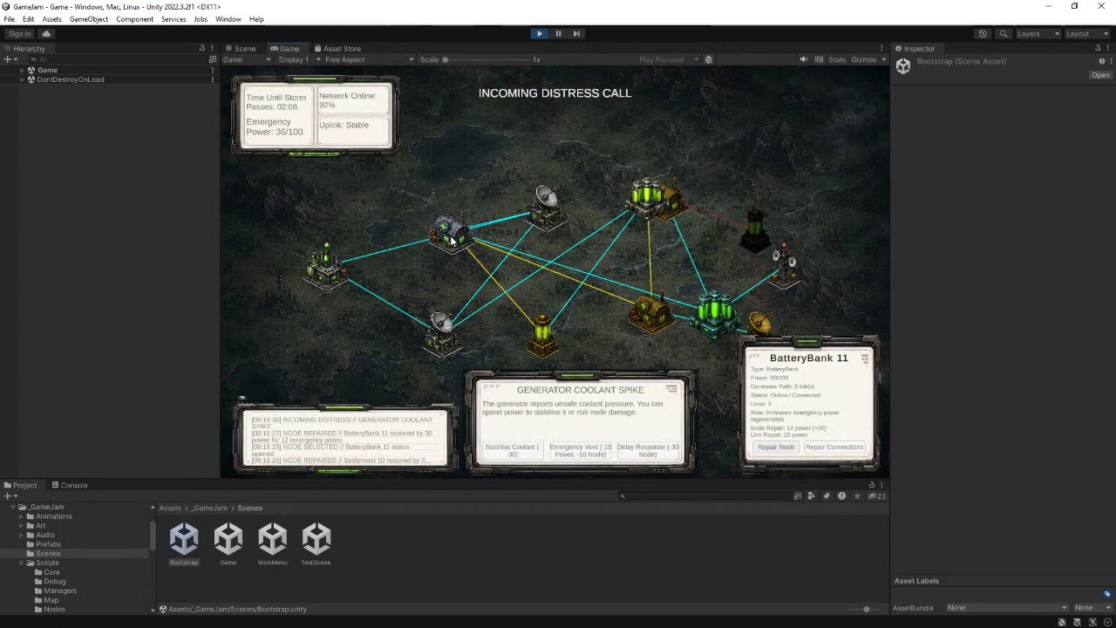
# - Vent the coolant spike, relink Settlement 4, and repair Relay 8 and Settlement 10
pyautogui.click(584, 452)
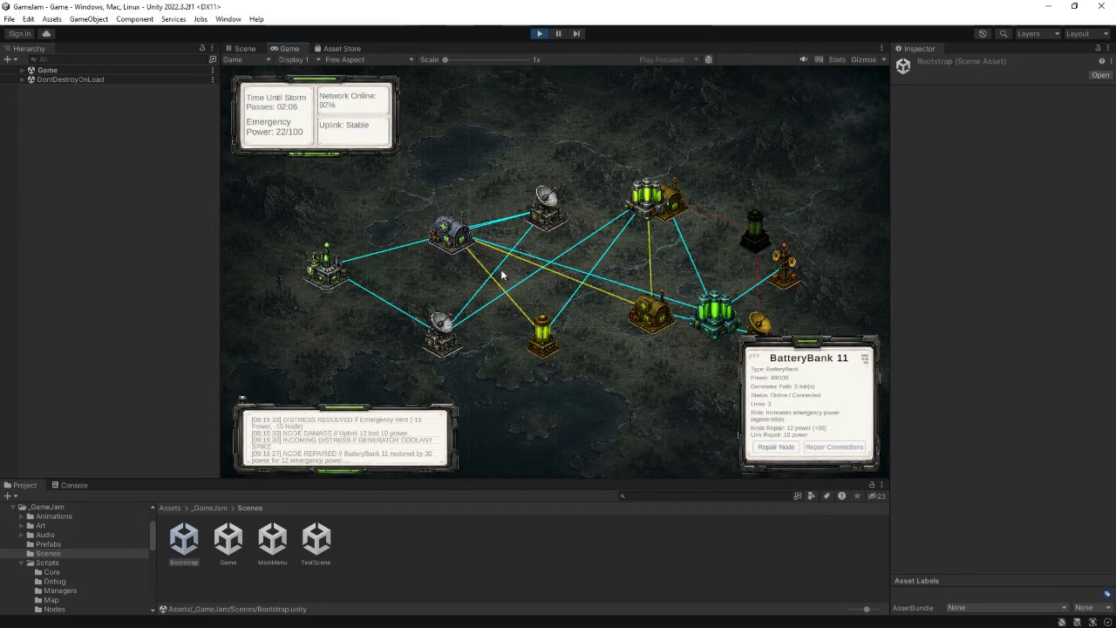
pyautogui.click(462, 251)
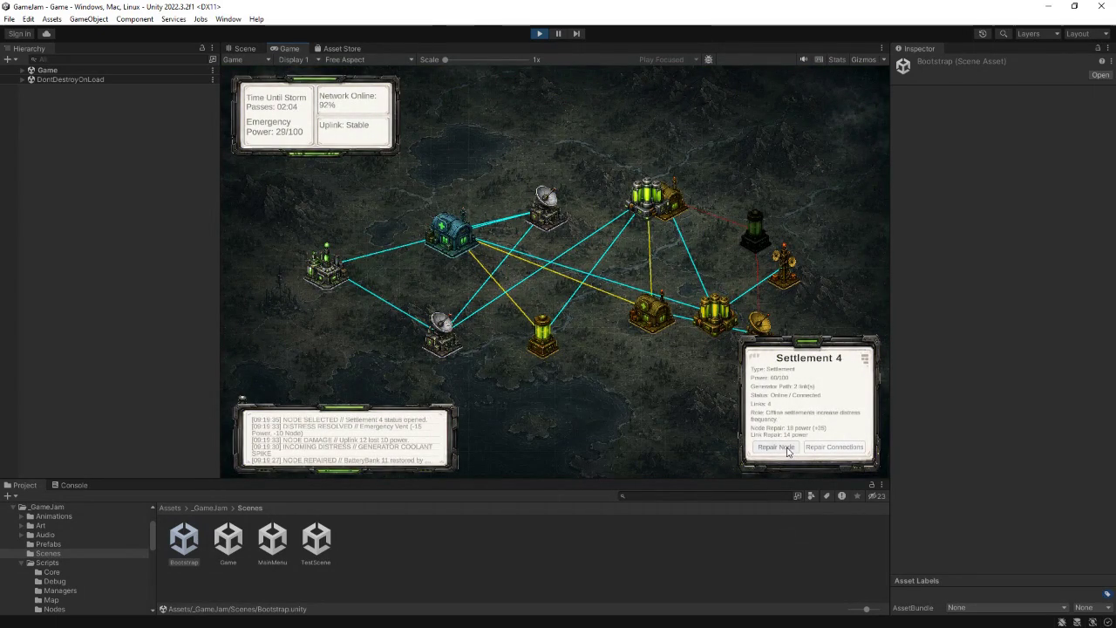
pyautogui.click(827, 449)
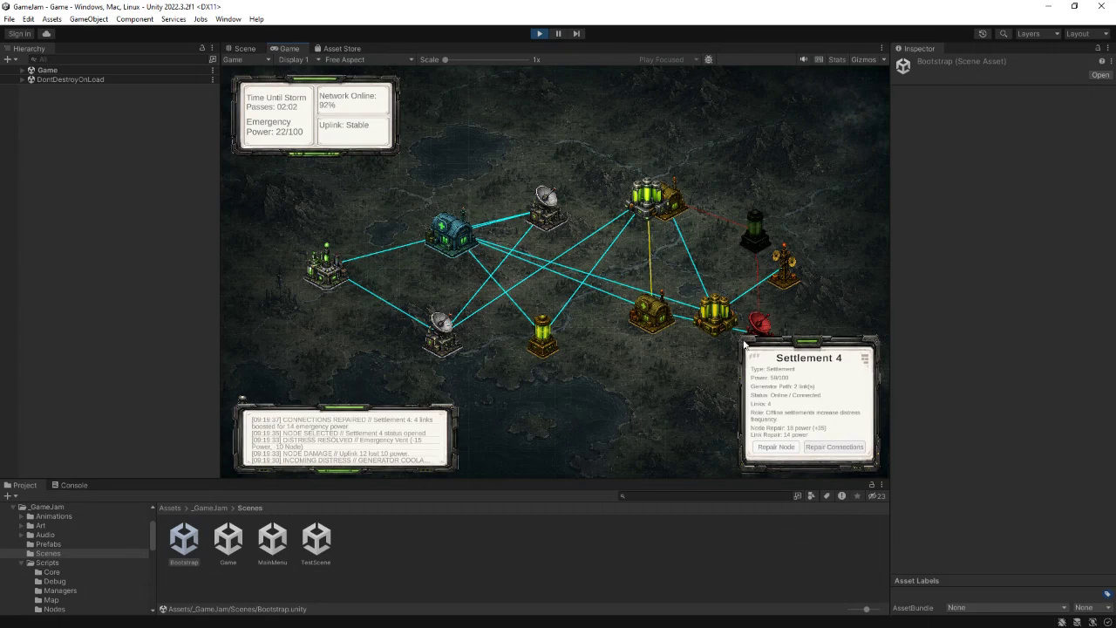
pyautogui.click(761, 324)
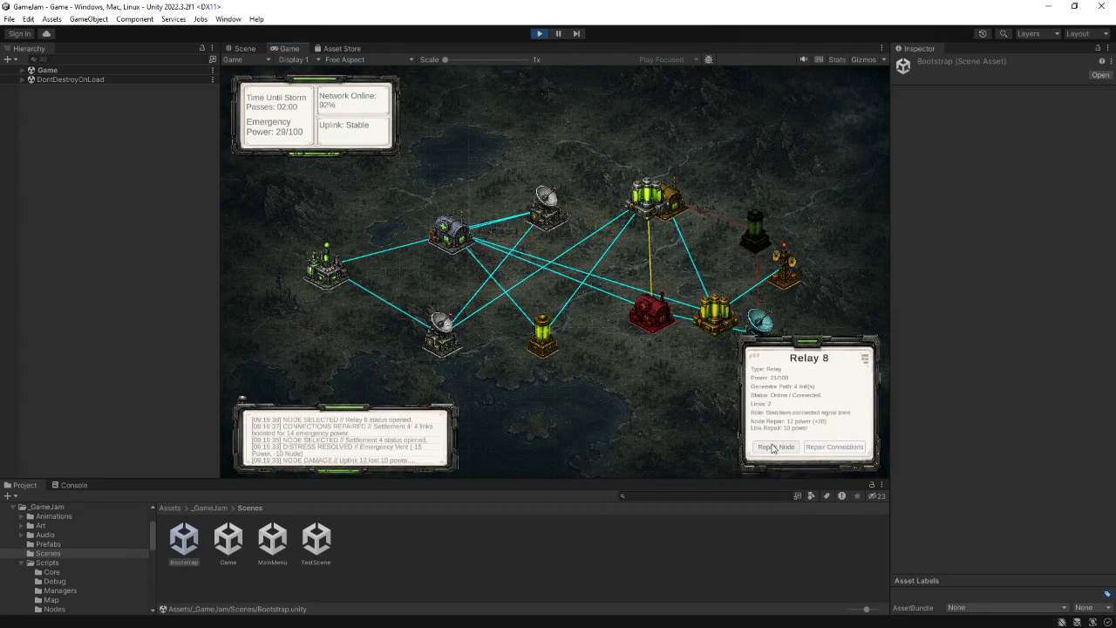
pyautogui.click(772, 447)
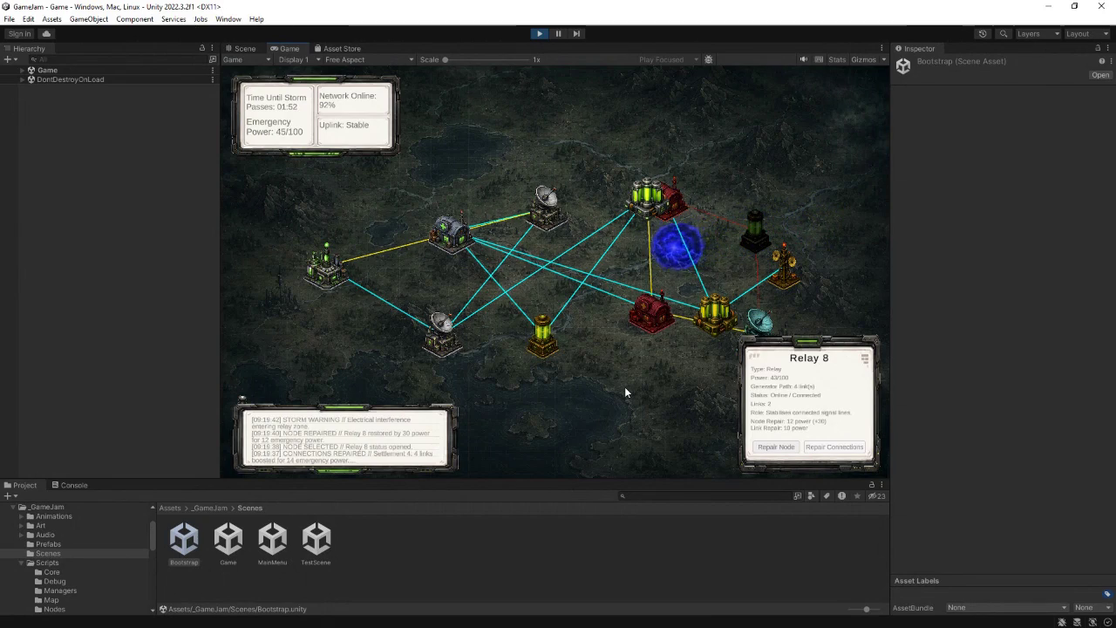
pyautogui.click(673, 207)
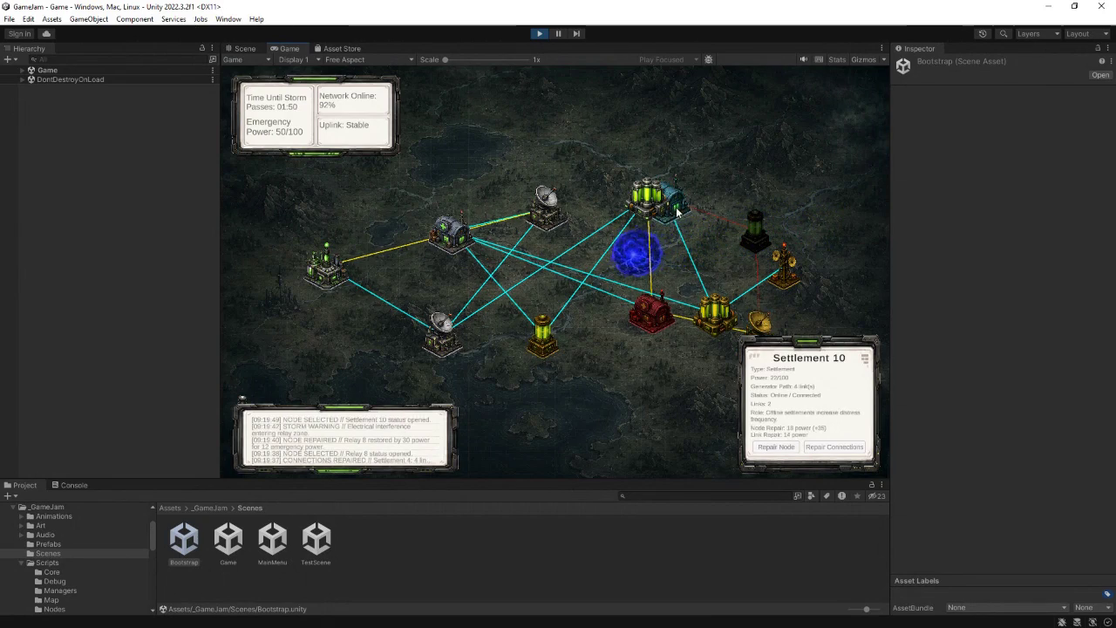
pyautogui.click(778, 447)
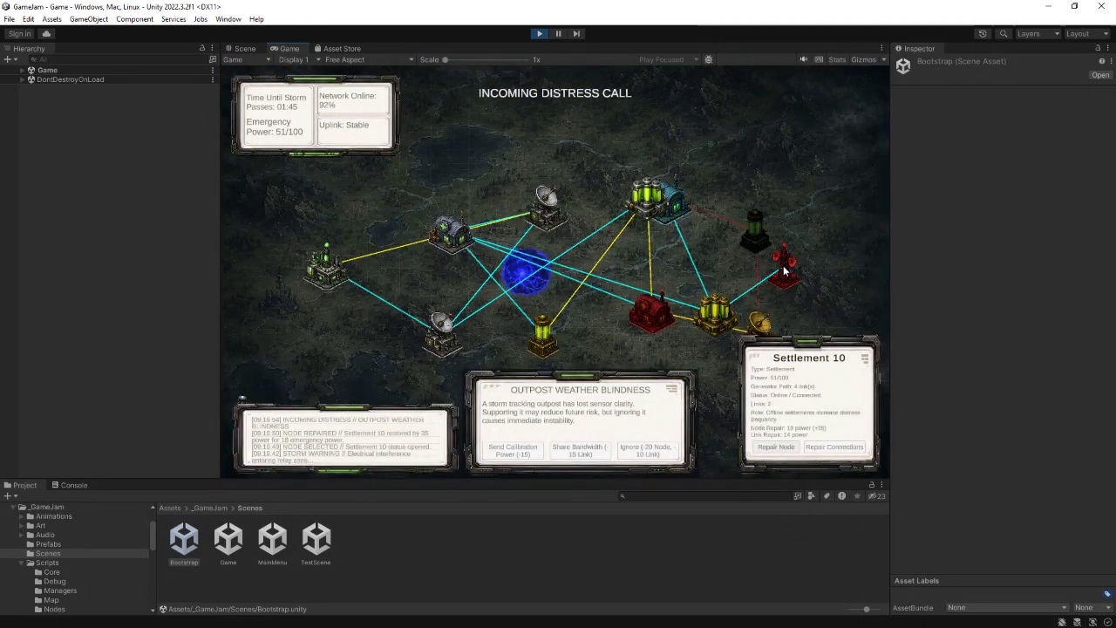
# - Repair Uplink 12, send calibration power, then repair Settlement 7 and BatteryBank 11
pyautogui.click(784, 271)
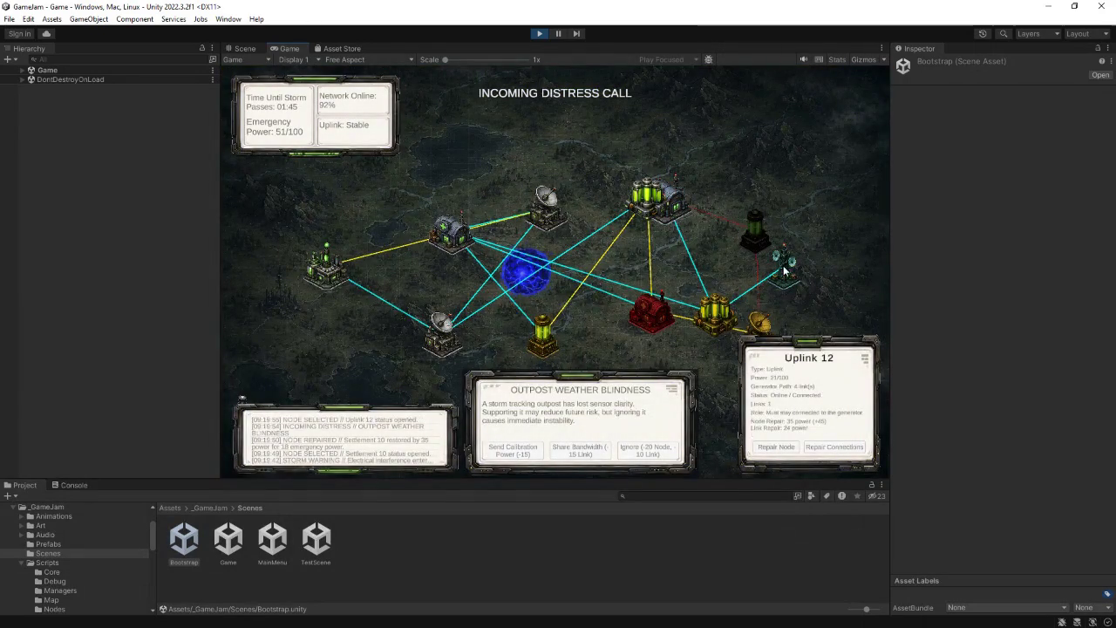
pyautogui.click(771, 449)
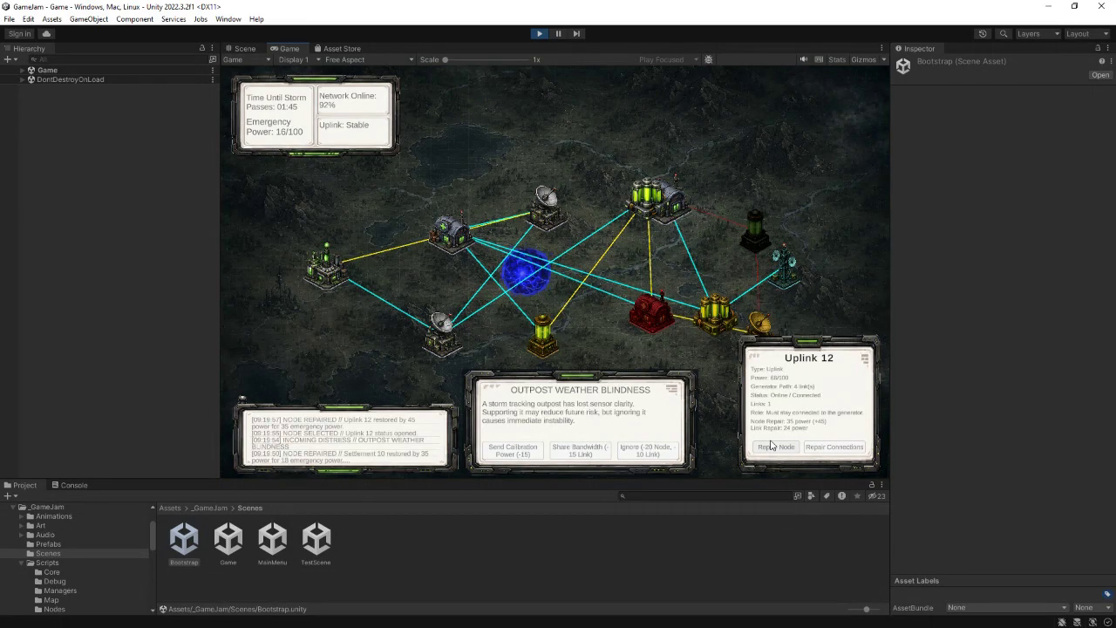
pyautogui.click(514, 451)
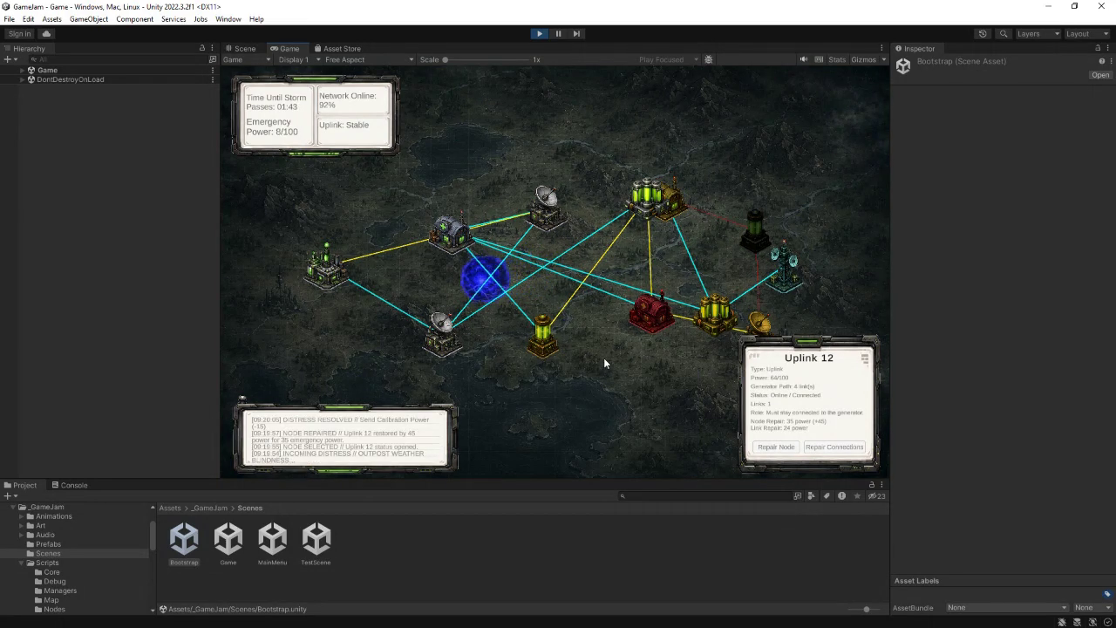
pyautogui.click(659, 318)
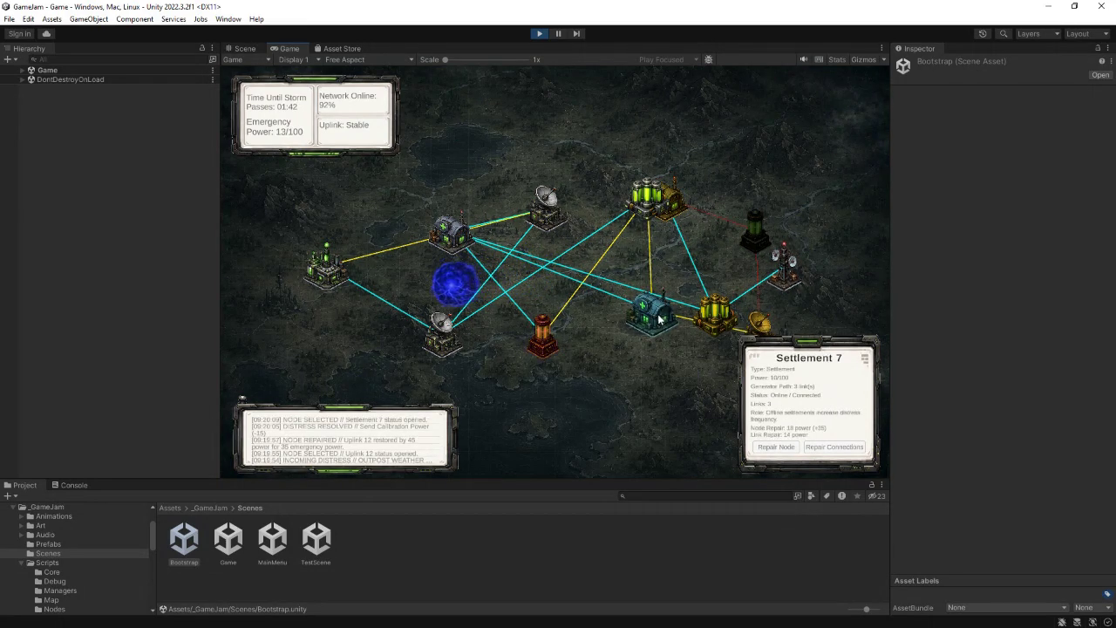
pyautogui.click(788, 448)
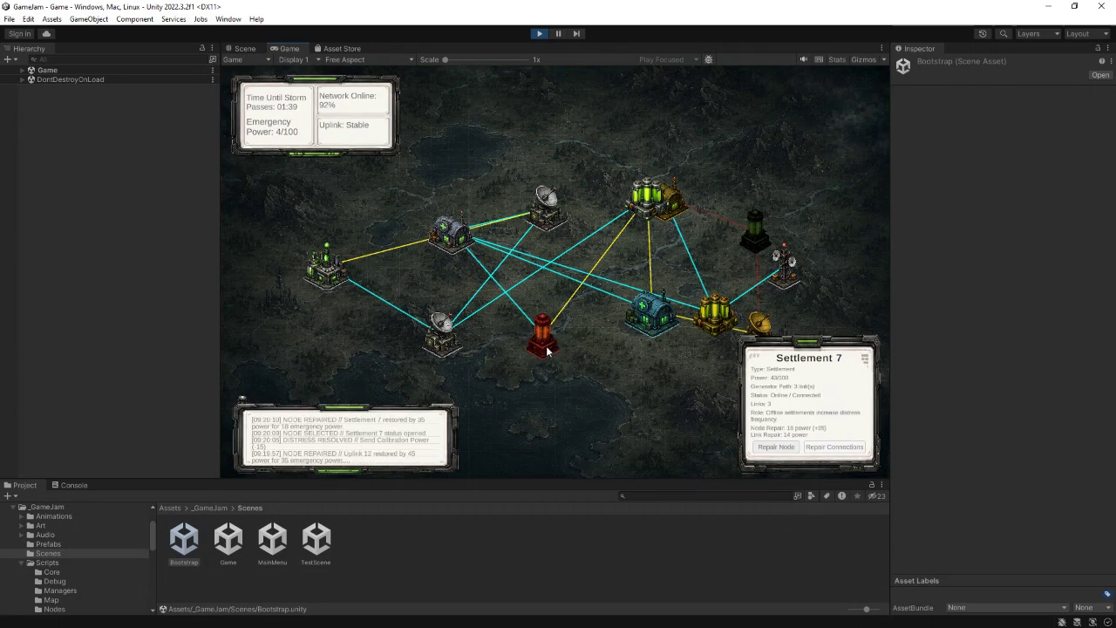
pyautogui.click(544, 340)
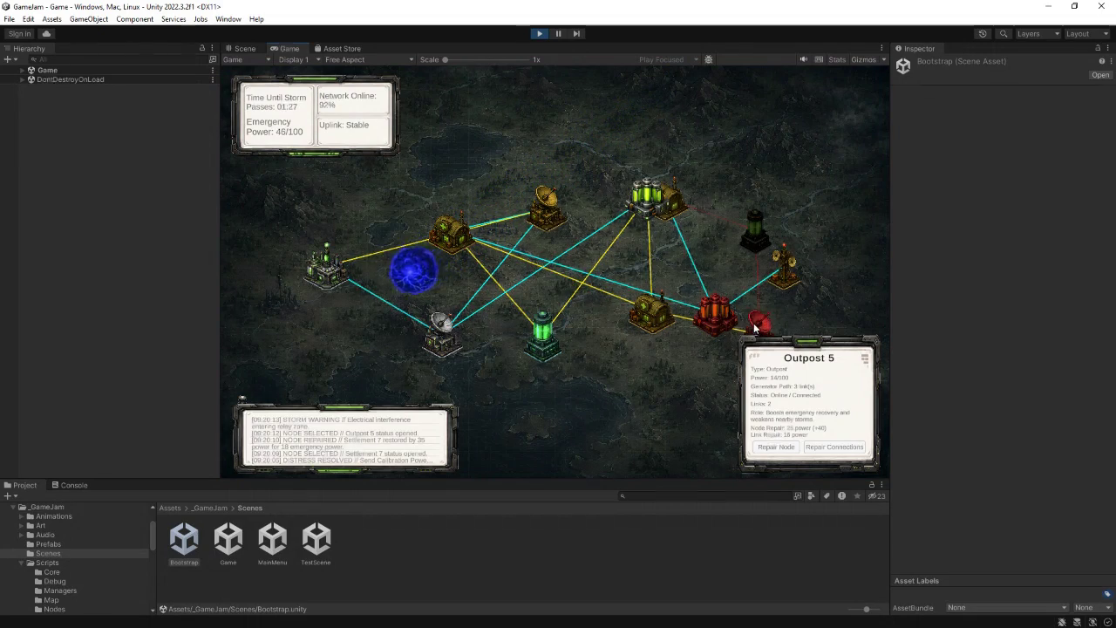
pyautogui.doubleClick(715, 312)
# - Repair Outpost 5, throttle the network against the relay overload, and repair Relay 8
pyautogui.click(545, 349)
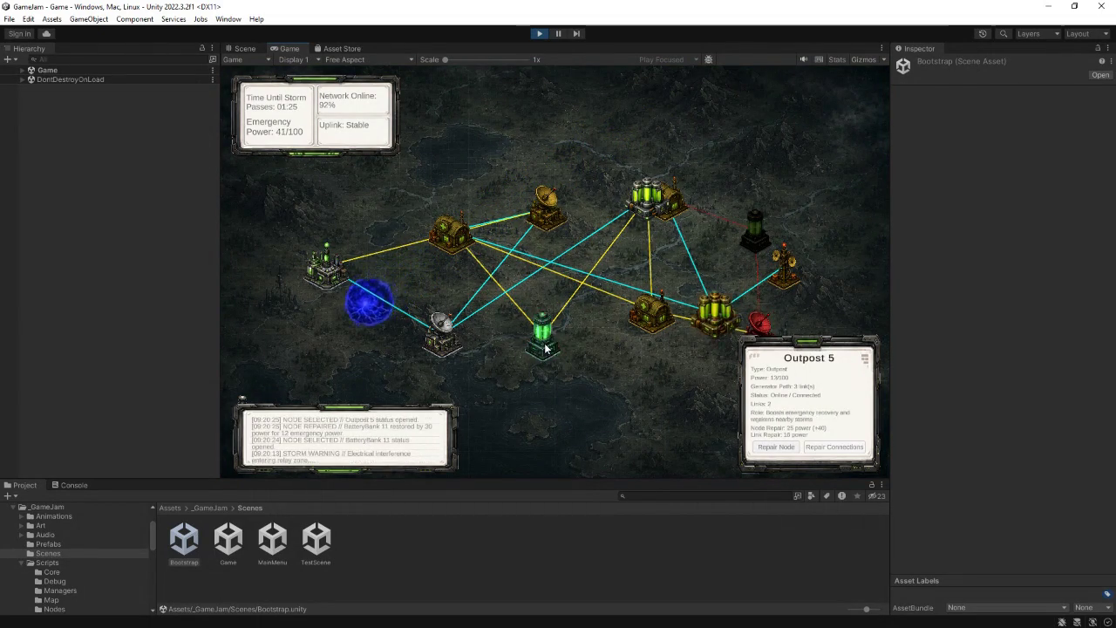
pyautogui.click(776, 447)
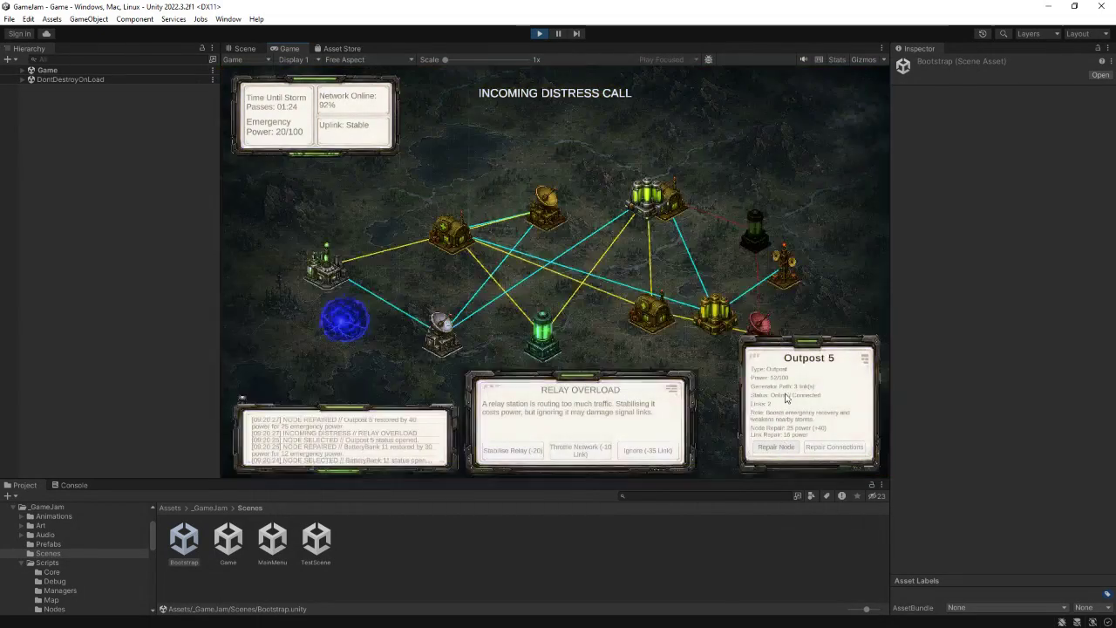
pyautogui.click(578, 450)
pyautogui.click(760, 322)
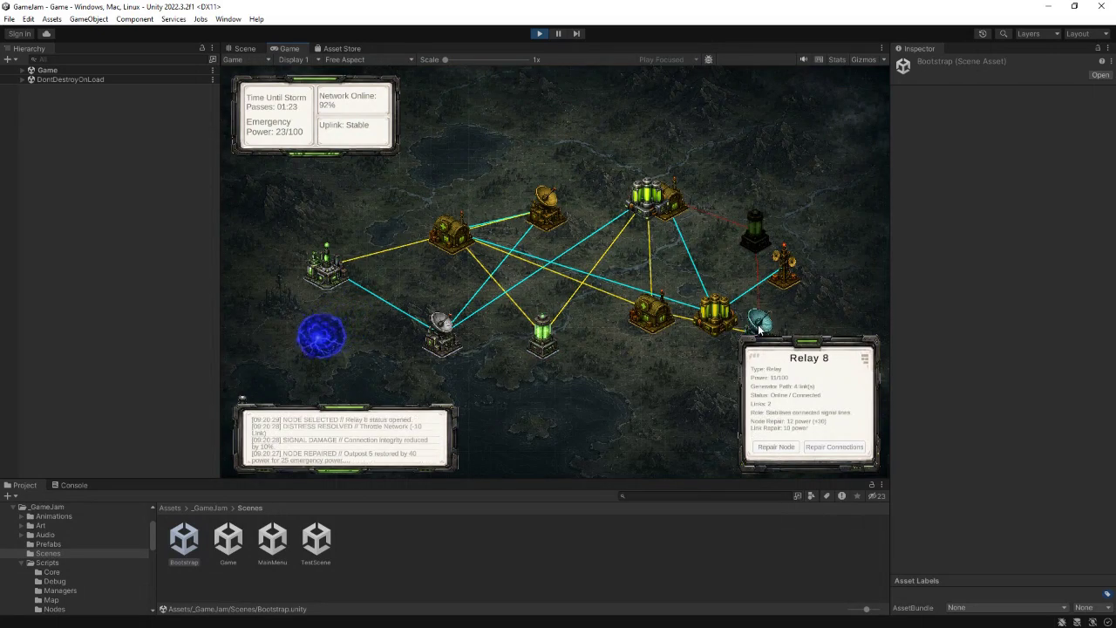
pyautogui.click(779, 448)
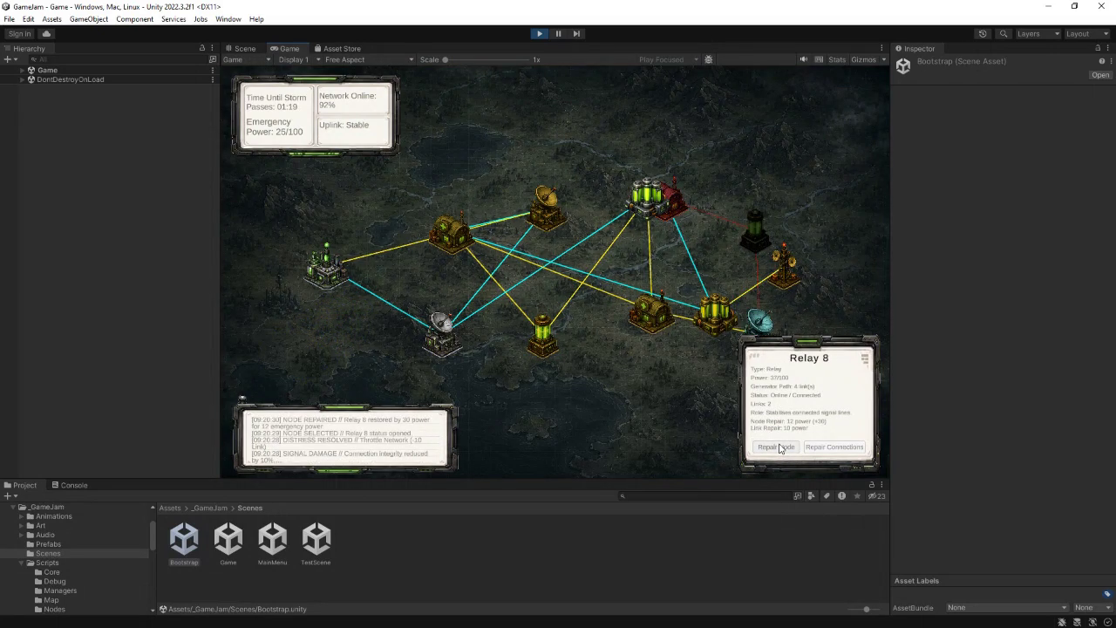
# - Repair Settlement 10, Settlement 7 and Uplink 12
pyautogui.click(668, 203)
pyautogui.click(778, 447)
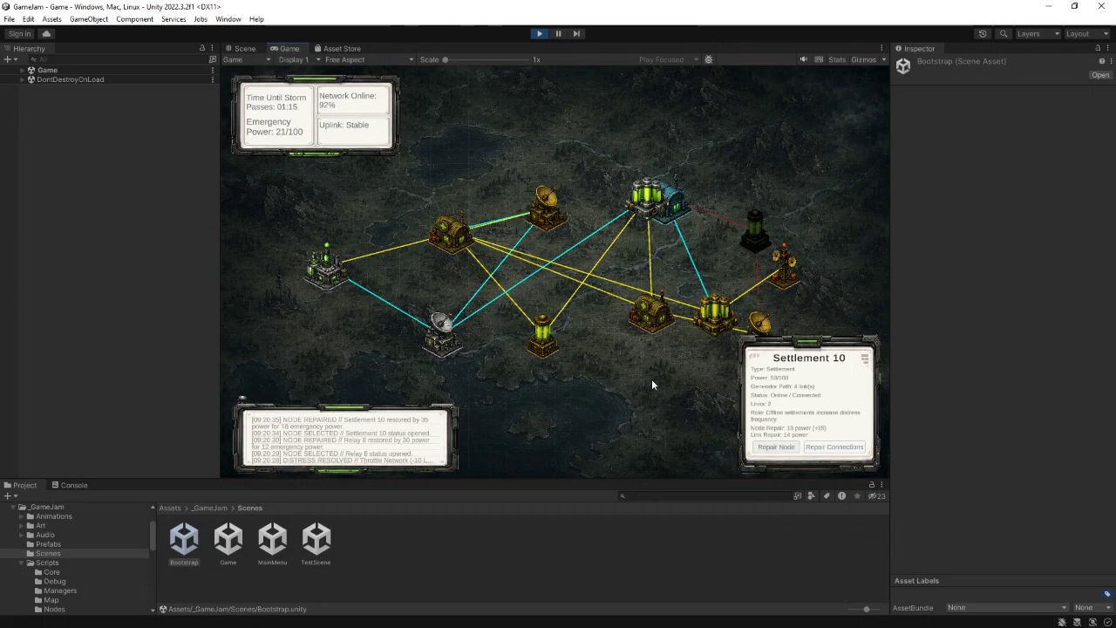
pyautogui.click(643, 325)
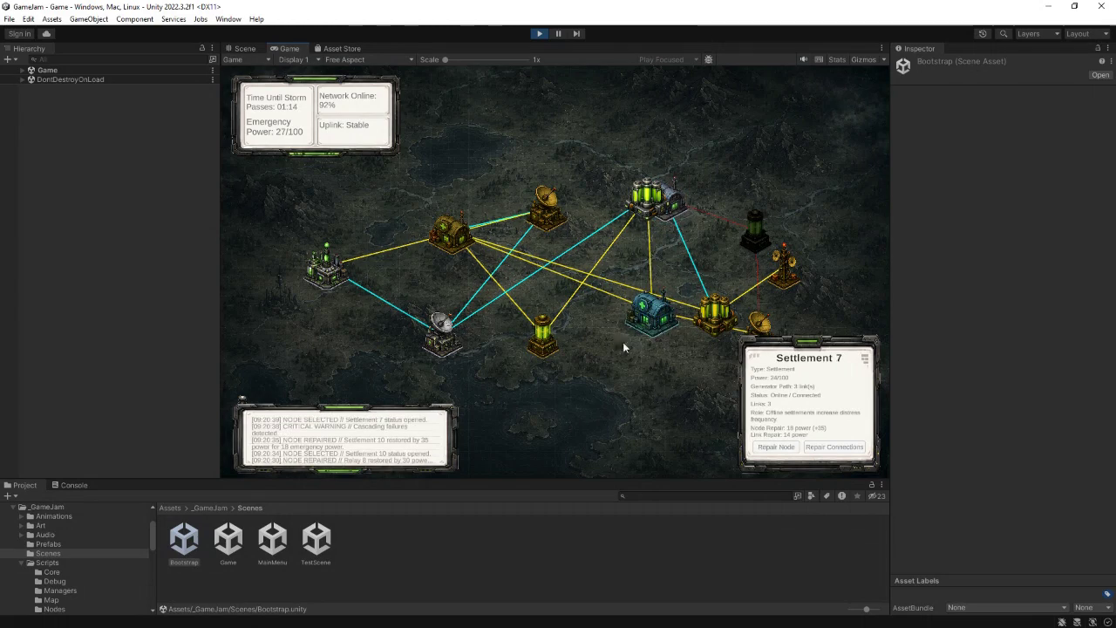
pyautogui.click(772, 450)
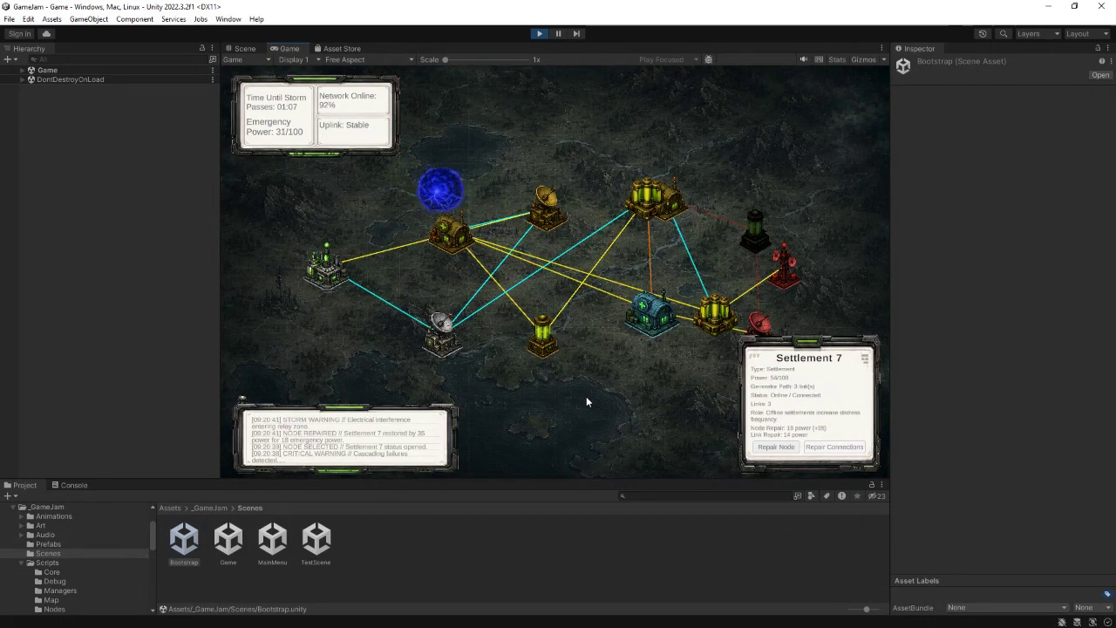
pyautogui.click(786, 266)
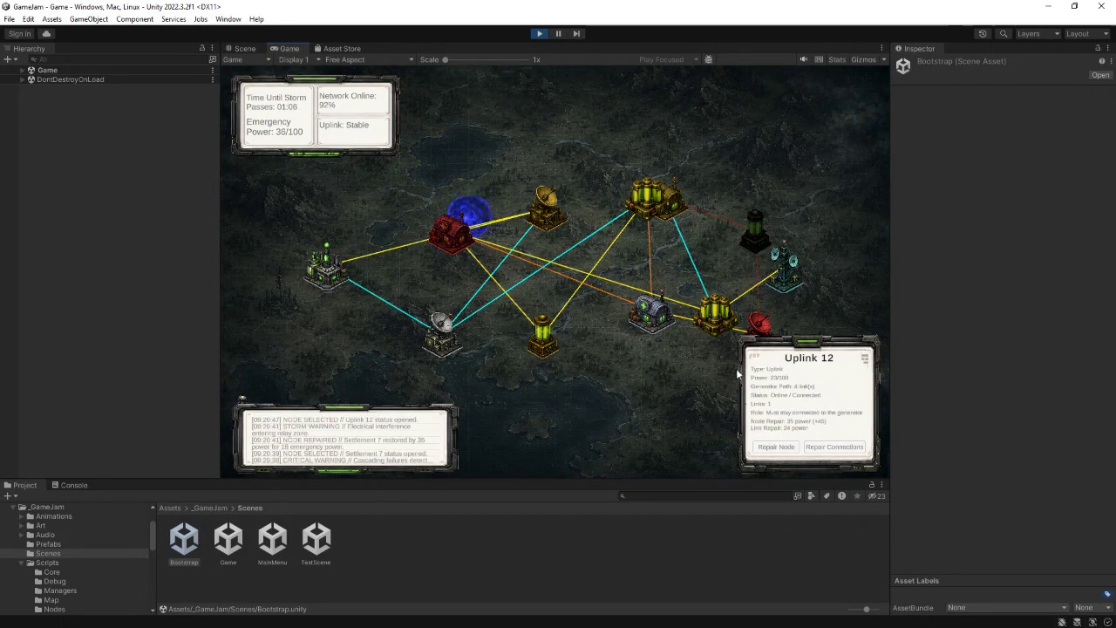
pyautogui.click(776, 448)
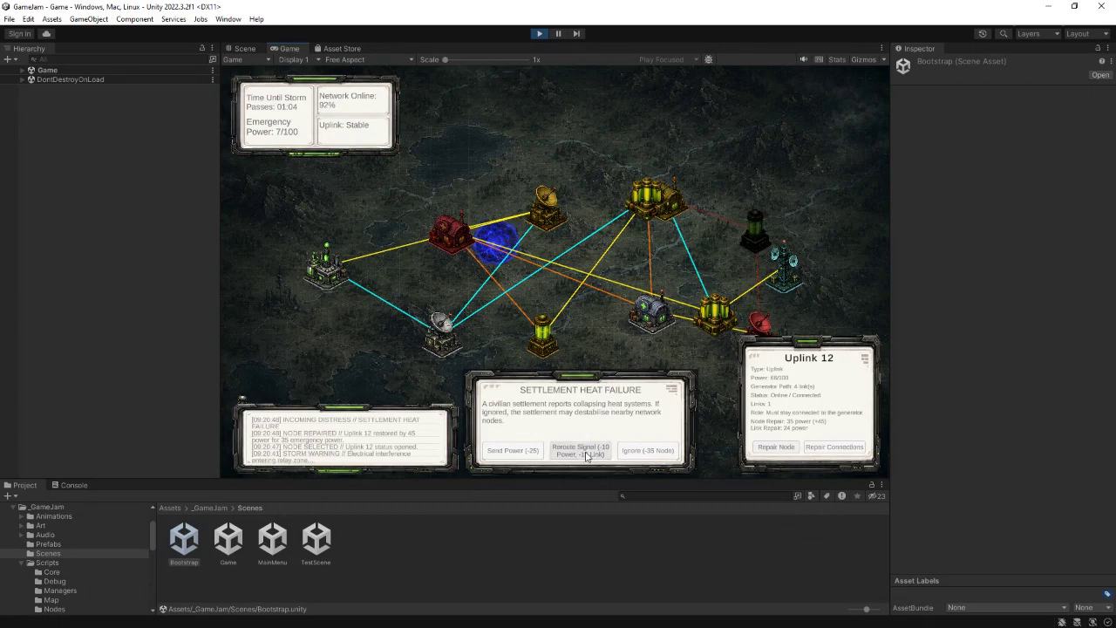
# - Reroute the signal for the heat failure and relink Settlement 4, BatteryBank 6 and Relay 8
pyautogui.click(580, 451)
pyautogui.click(453, 233)
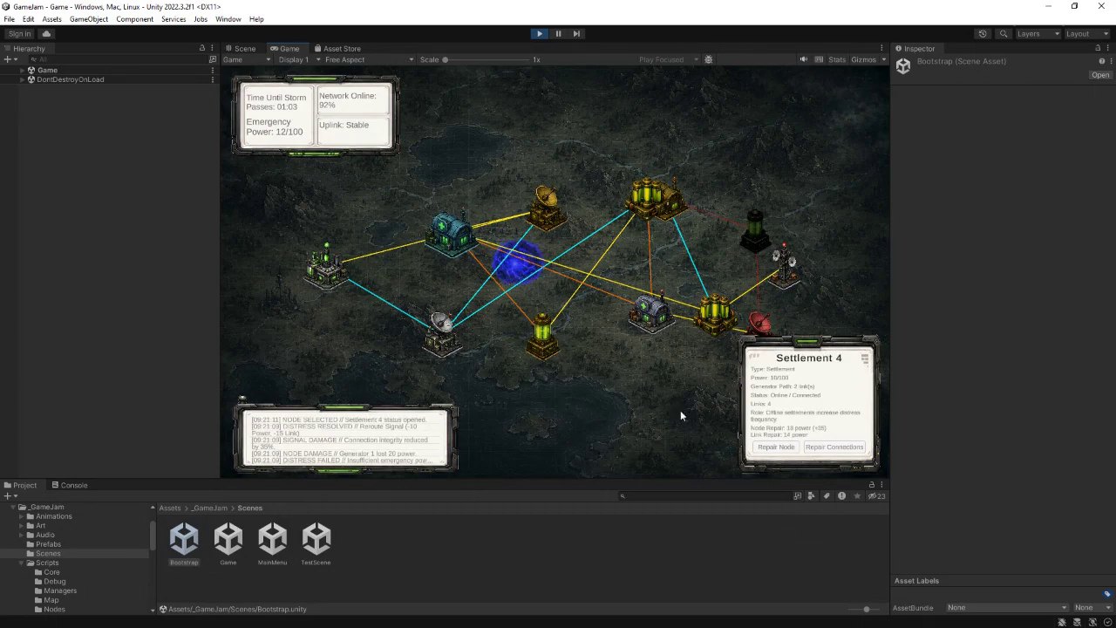
pyautogui.click(829, 447)
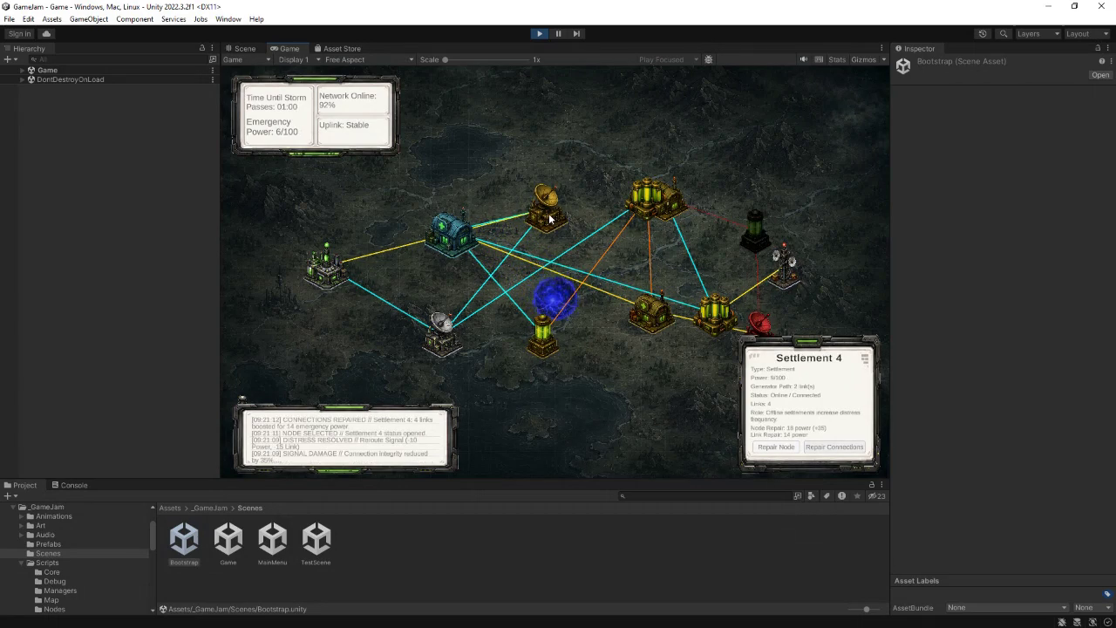
pyautogui.click(647, 199)
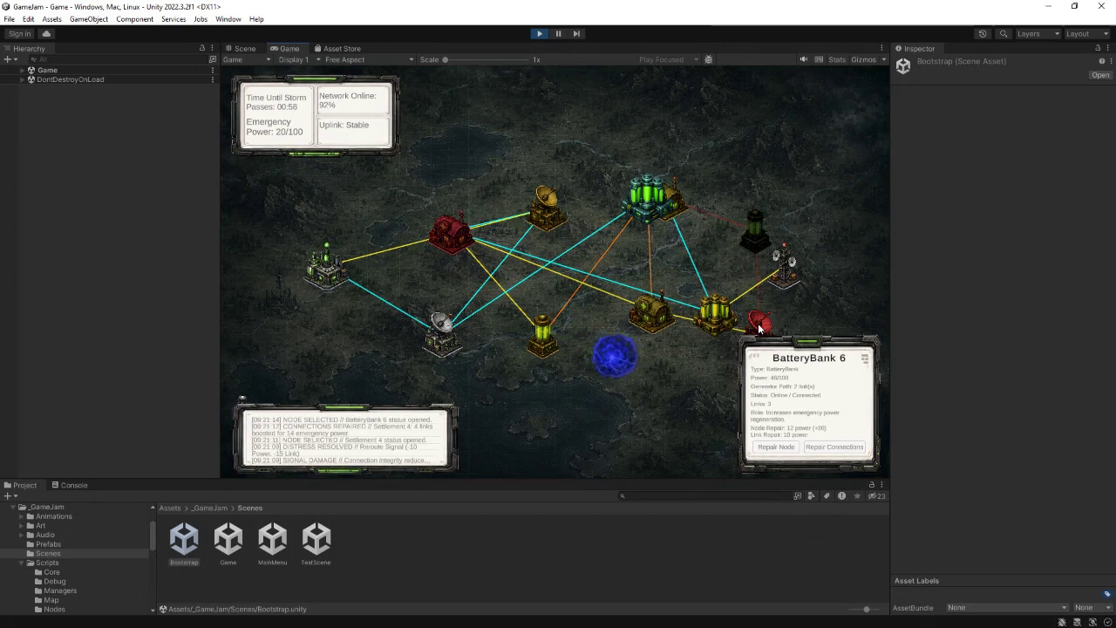
pyautogui.click(820, 449)
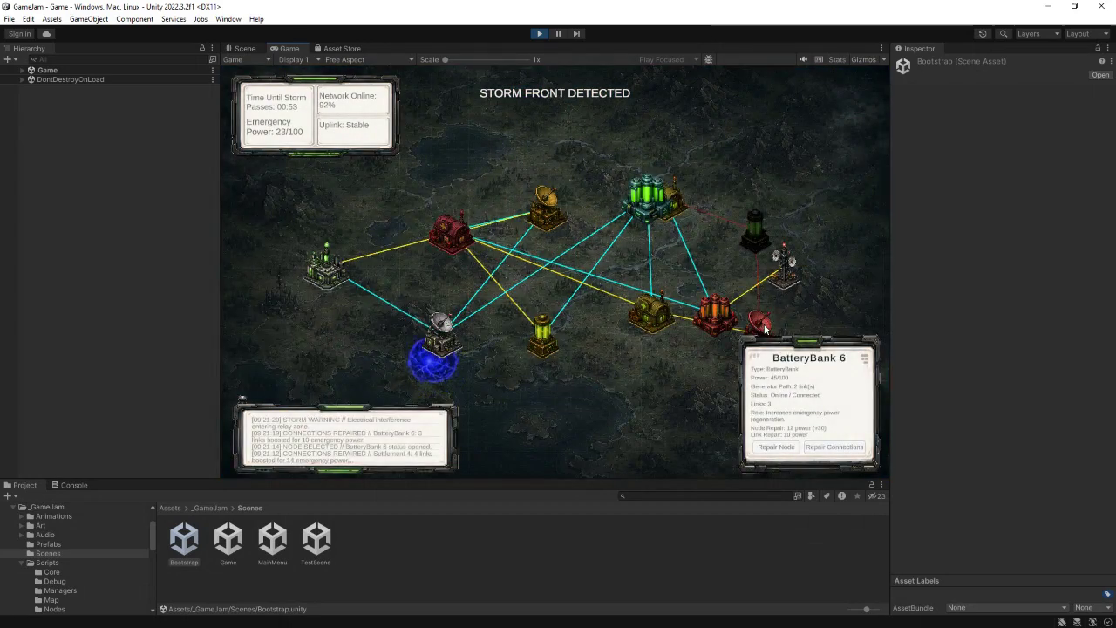
pyautogui.click(758, 325)
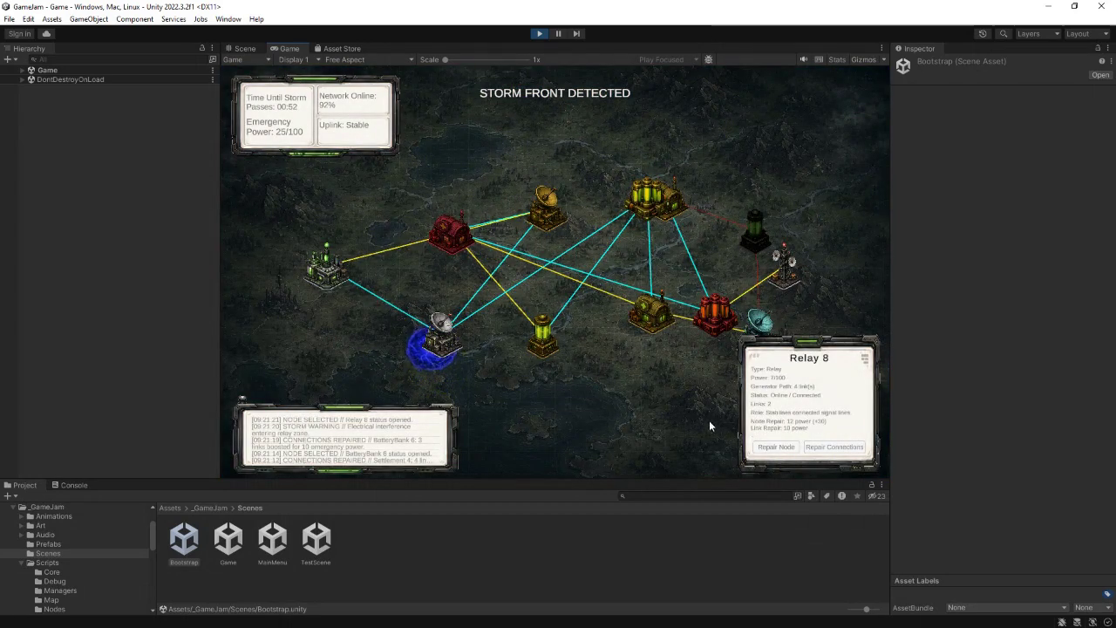
pyautogui.click(833, 448)
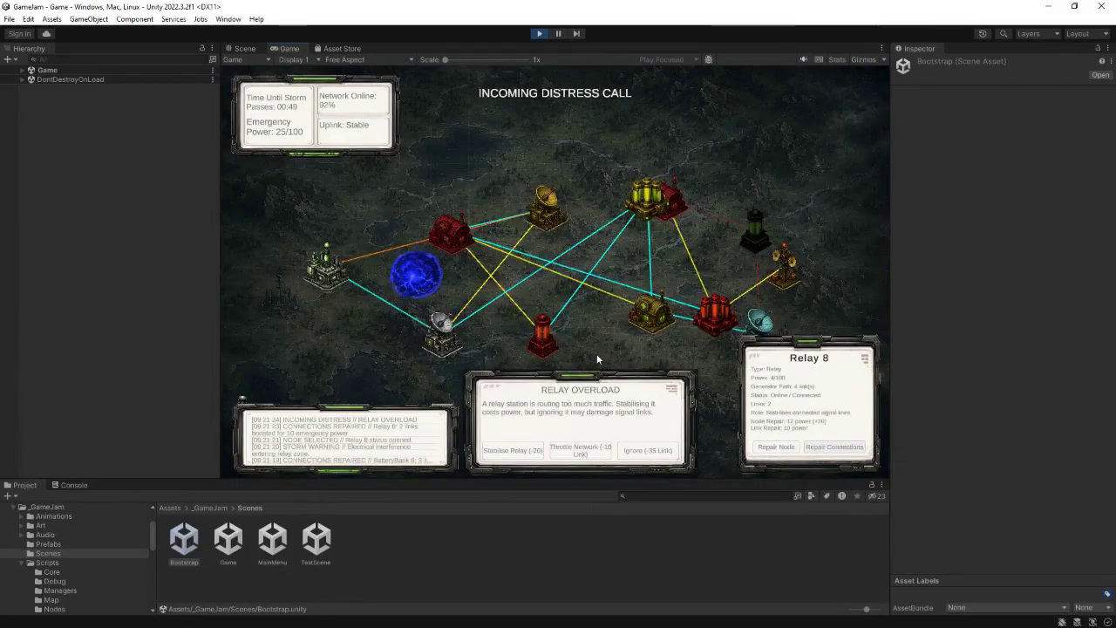
# - Throttle the network, repair Settlement 4 and BatteryBank 11, relink Outpost 5, share bandwidth
pyautogui.click(610, 445)
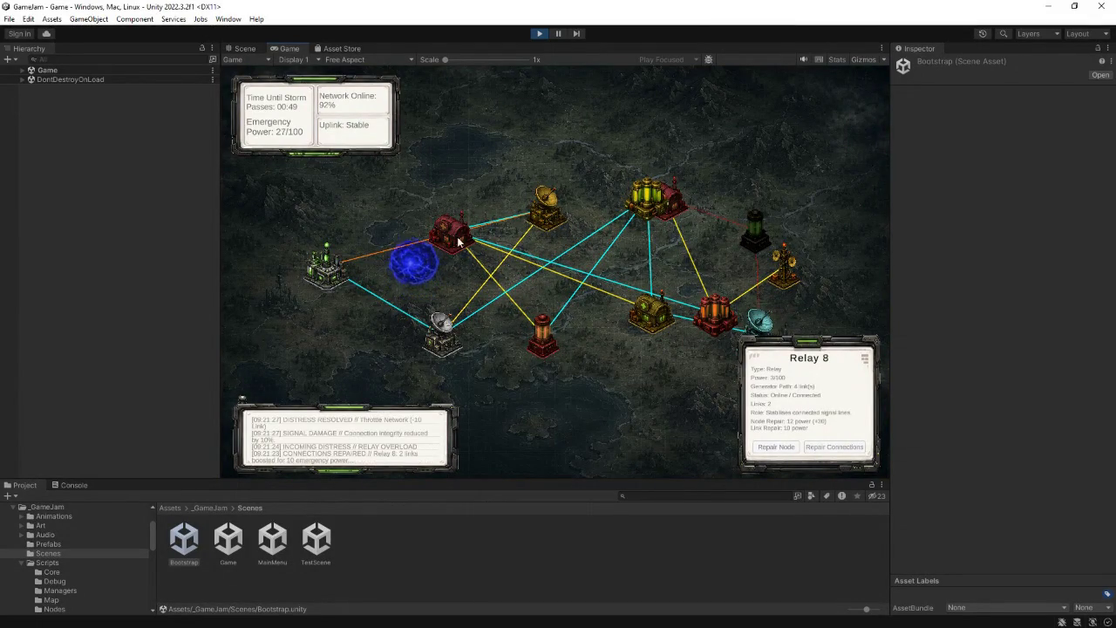
pyautogui.click(776, 446)
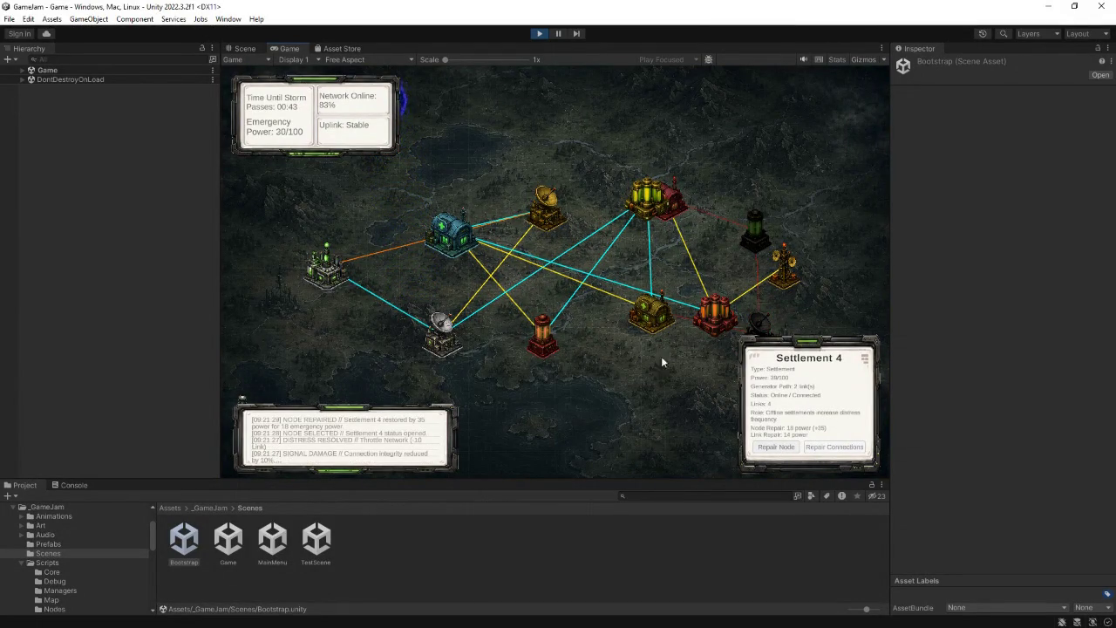
pyautogui.click(720, 320)
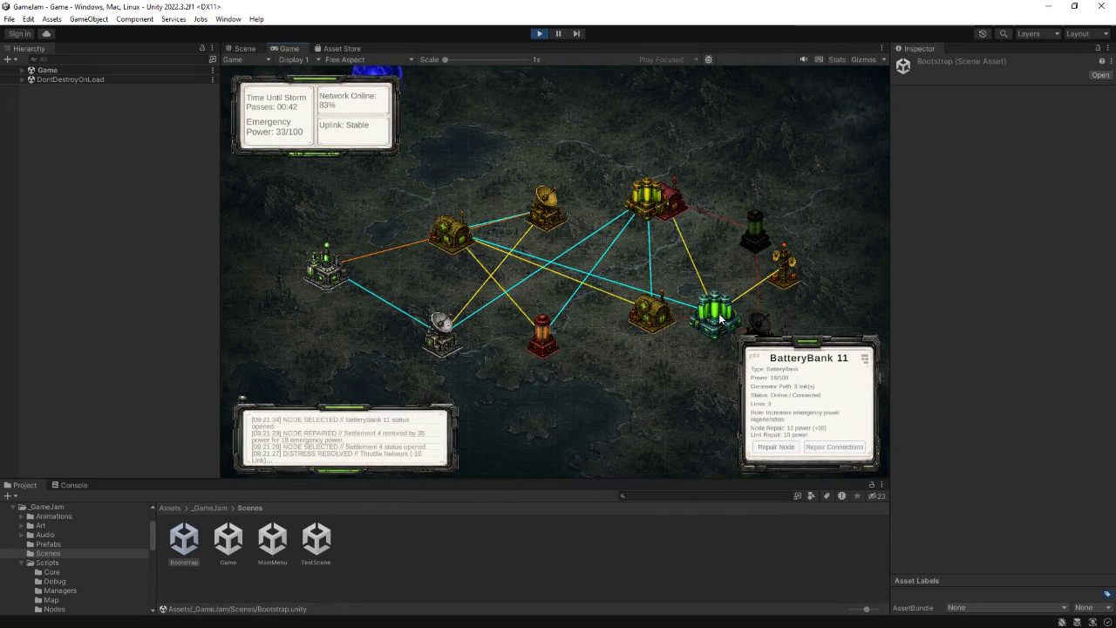
pyautogui.click(775, 447)
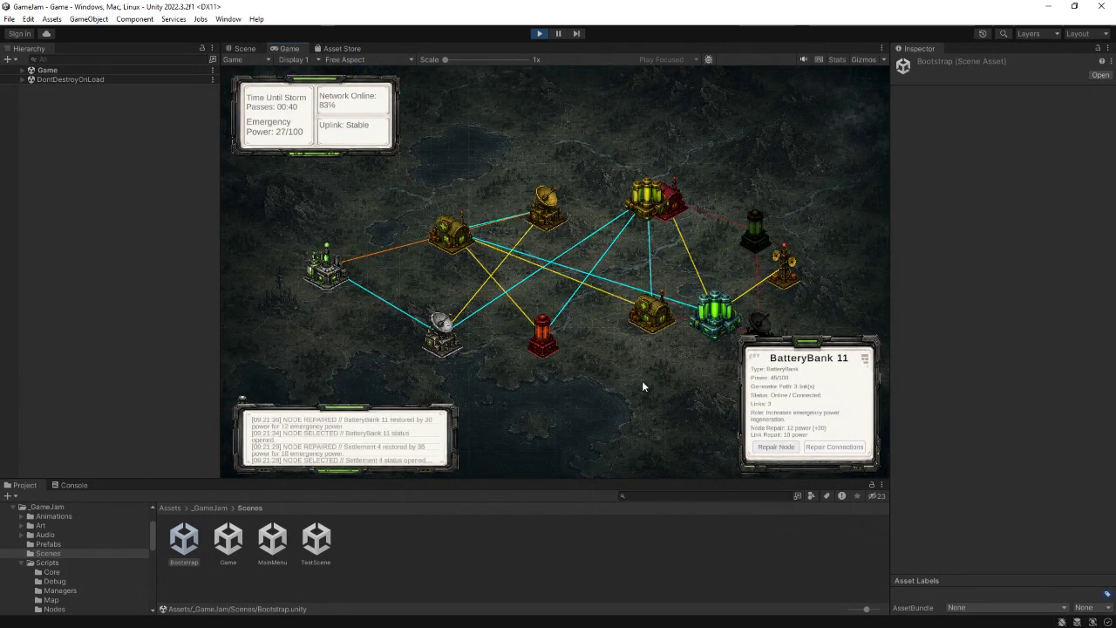
pyautogui.click(543, 336)
pyautogui.click(820, 447)
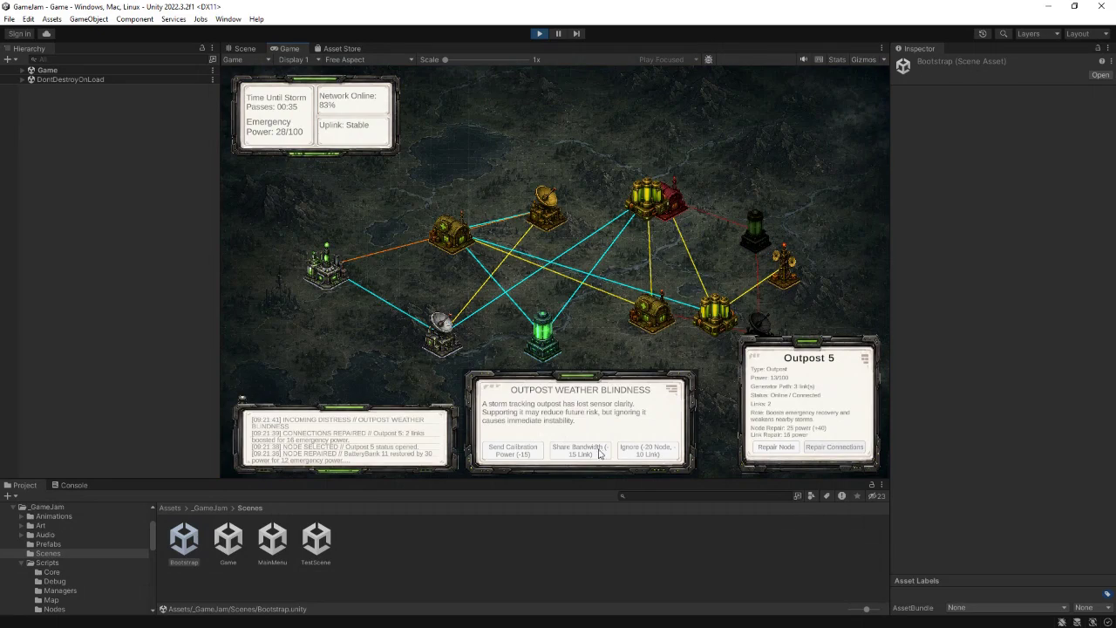
pyautogui.click(590, 454)
# - Repair Settlement 10 and Outpost 5, share bandwidth on the outpost call, repair Uplink 12
pyautogui.click(673, 201)
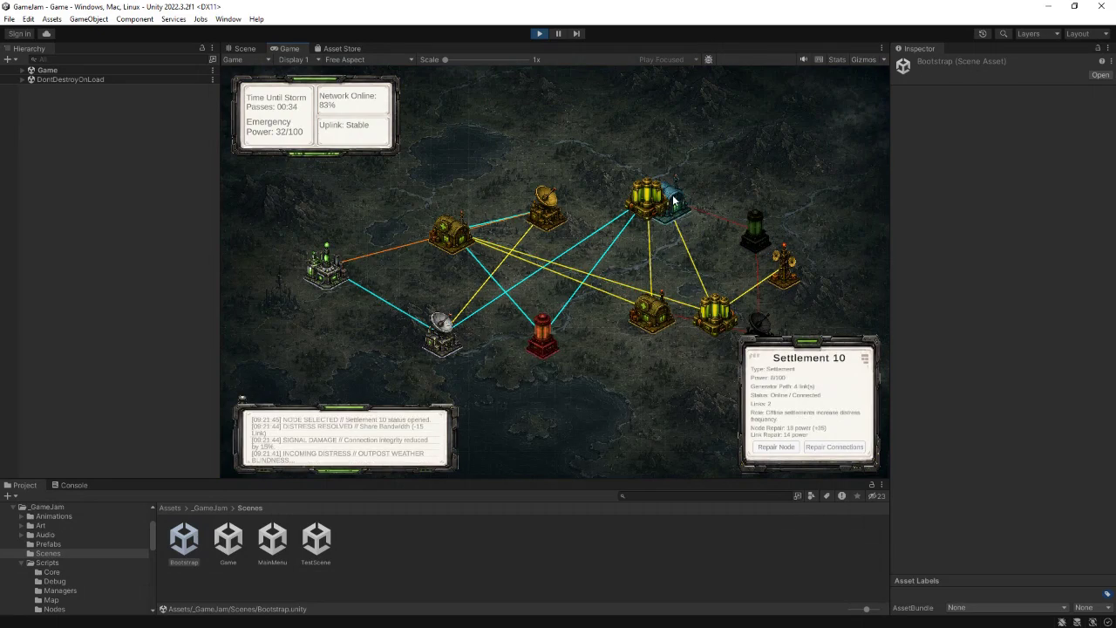
pyautogui.click(781, 449)
pyautogui.click(542, 336)
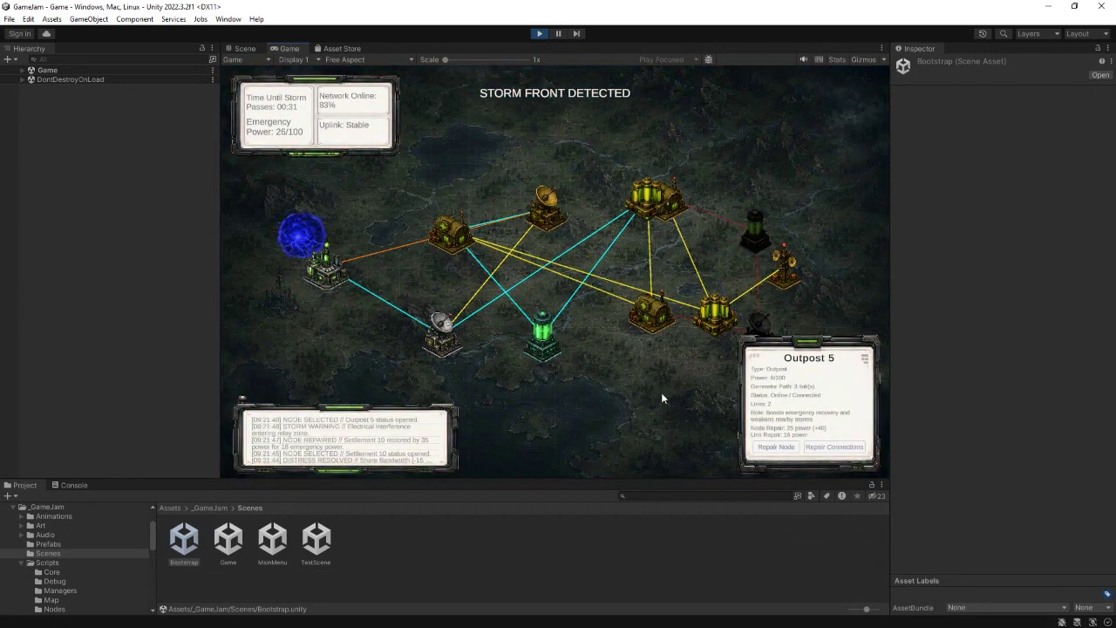
pyautogui.click(776, 447)
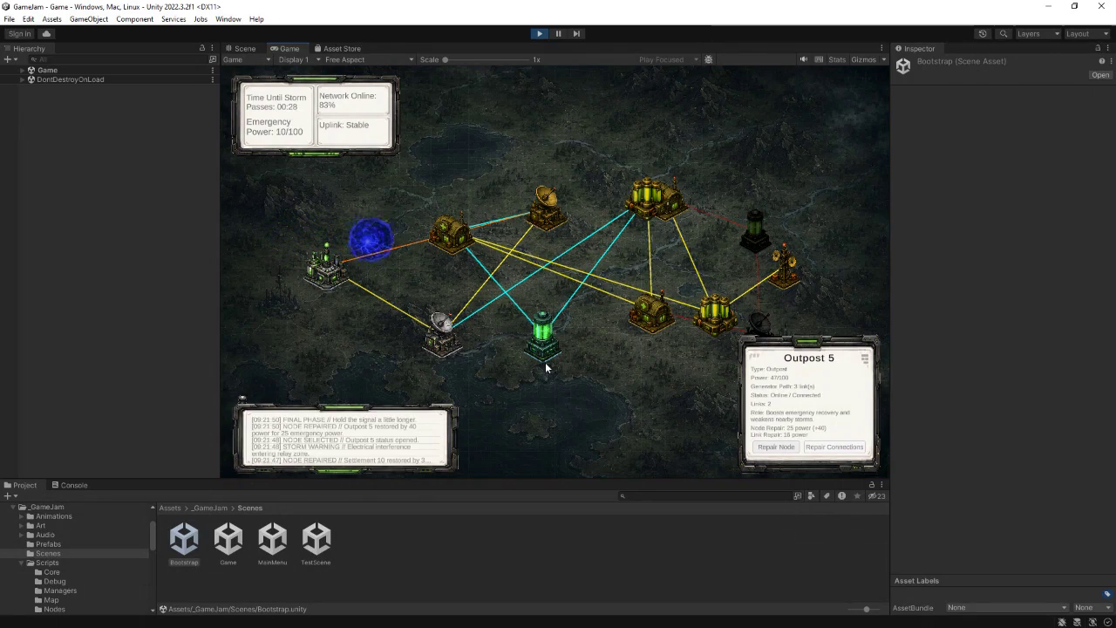
pyautogui.click(665, 309)
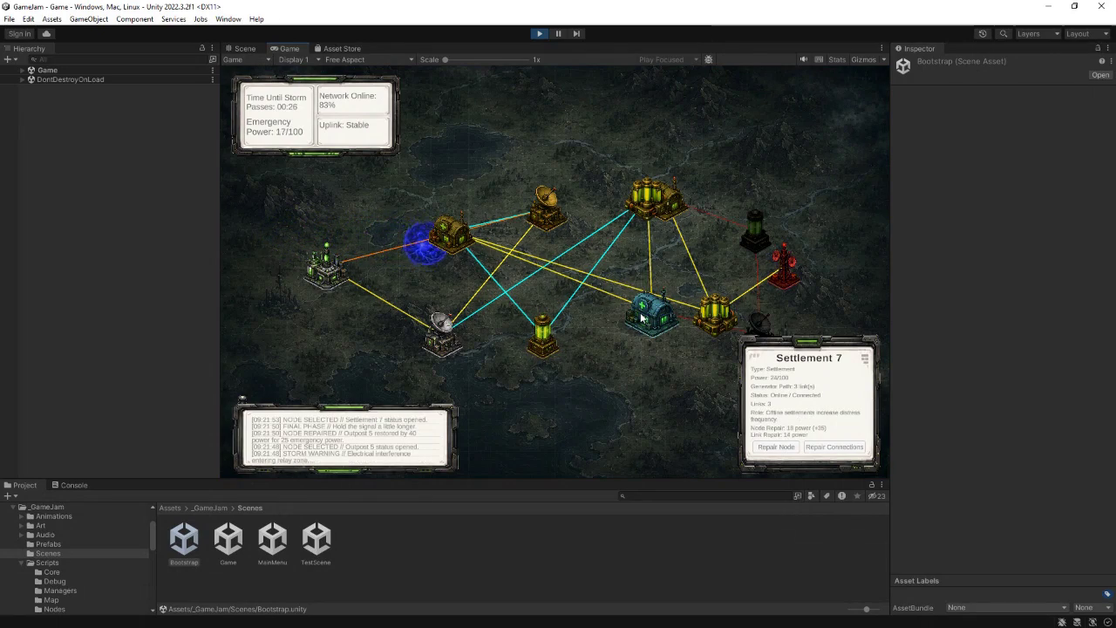
pyautogui.click(782, 273)
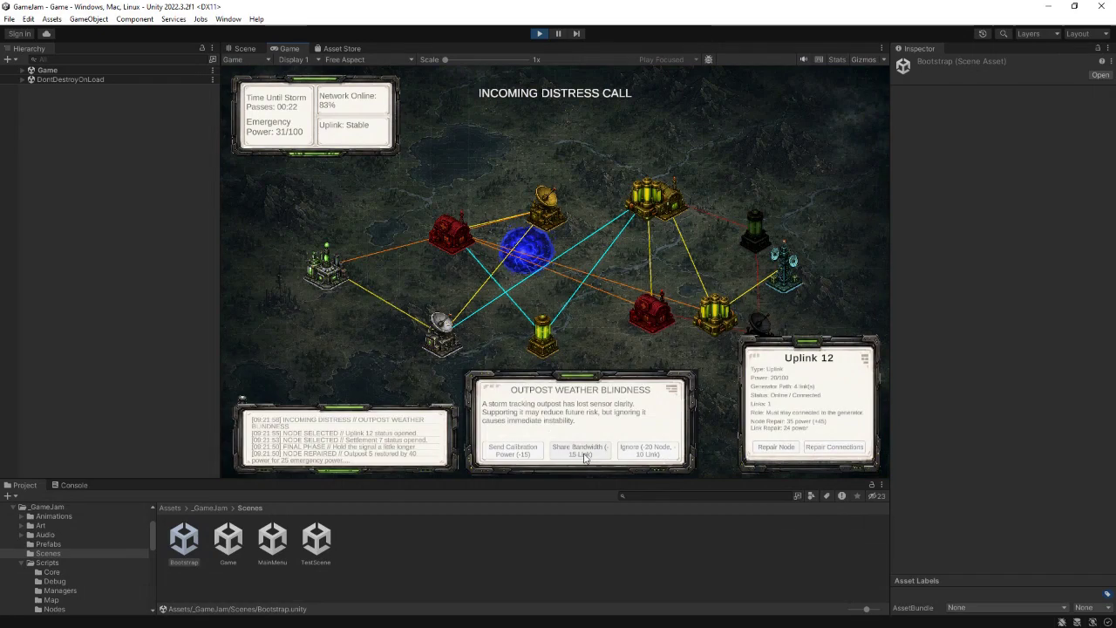
pyautogui.click(584, 454)
pyautogui.click(783, 446)
# - Repair Settlement 7, relink Settlement 4, share bandwidth, and fix BatteryBank 11 until Signal Held
pyautogui.click(649, 320)
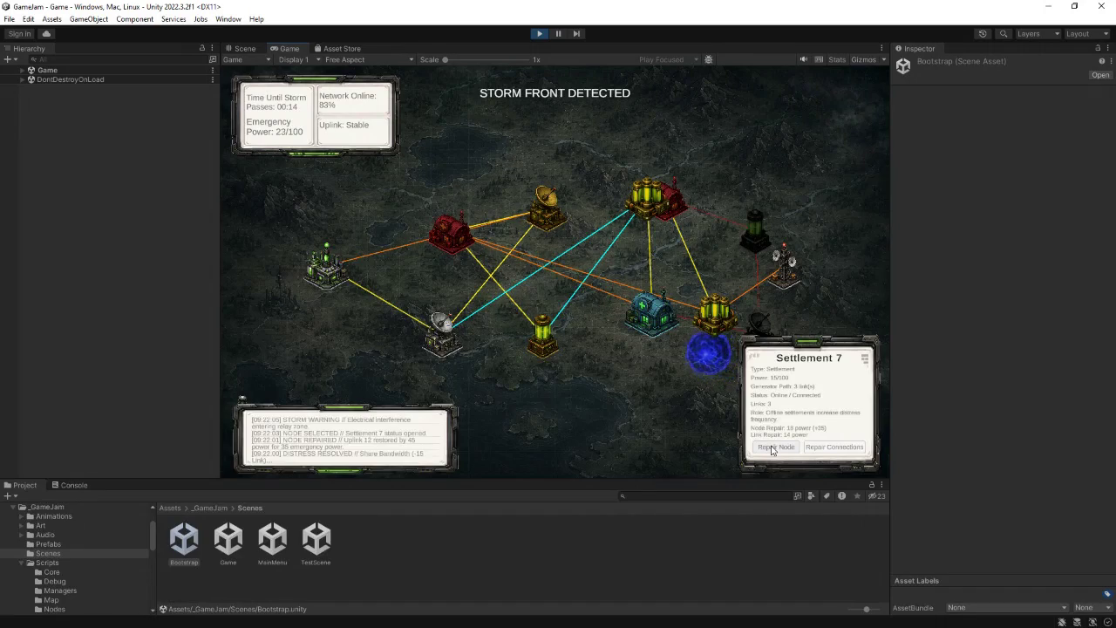
pyautogui.click(772, 448)
pyautogui.click(435, 244)
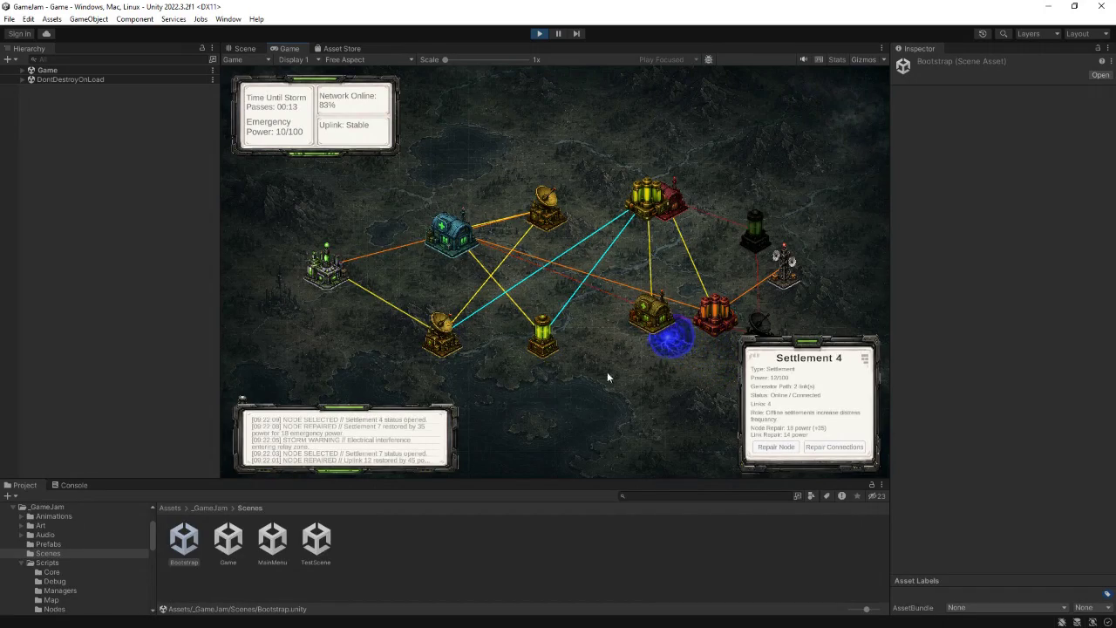
pyautogui.click(835, 448)
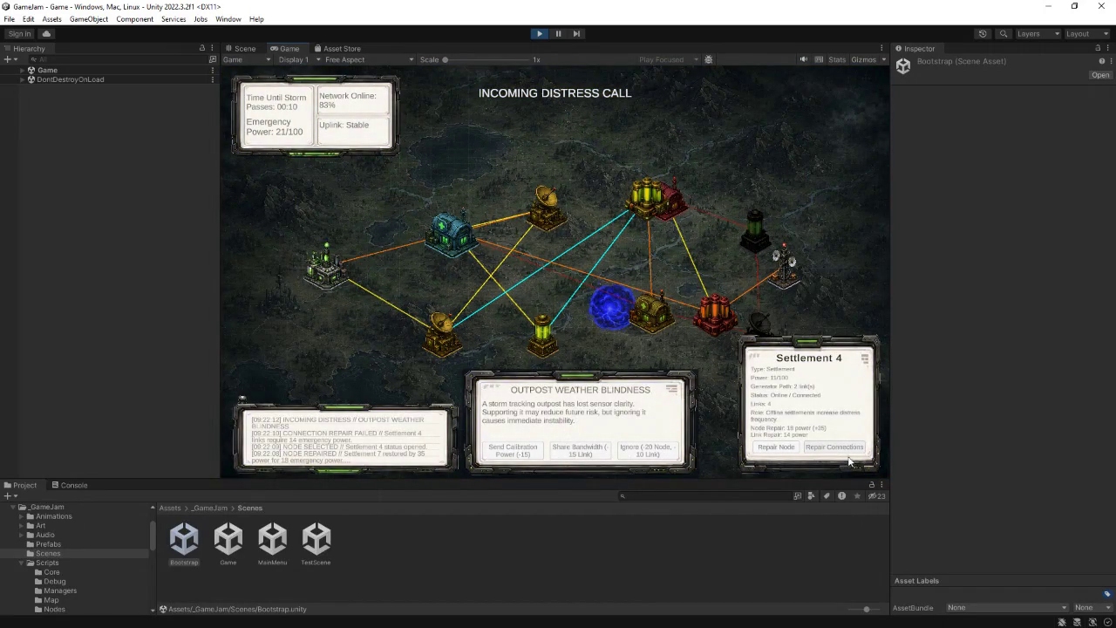
pyautogui.click(842, 448)
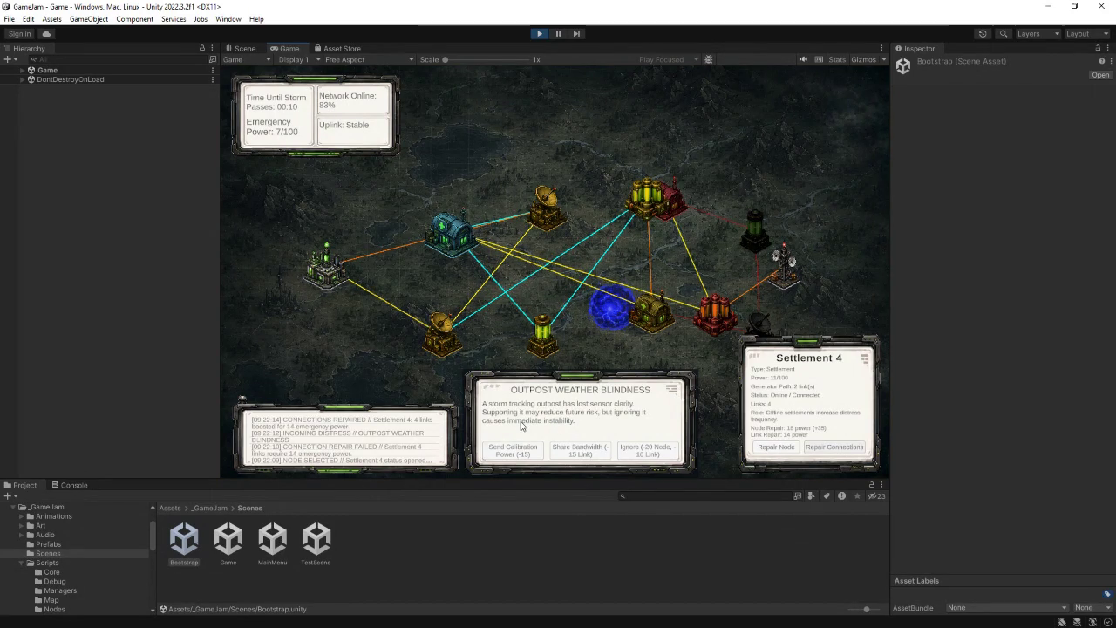
pyautogui.click(600, 451)
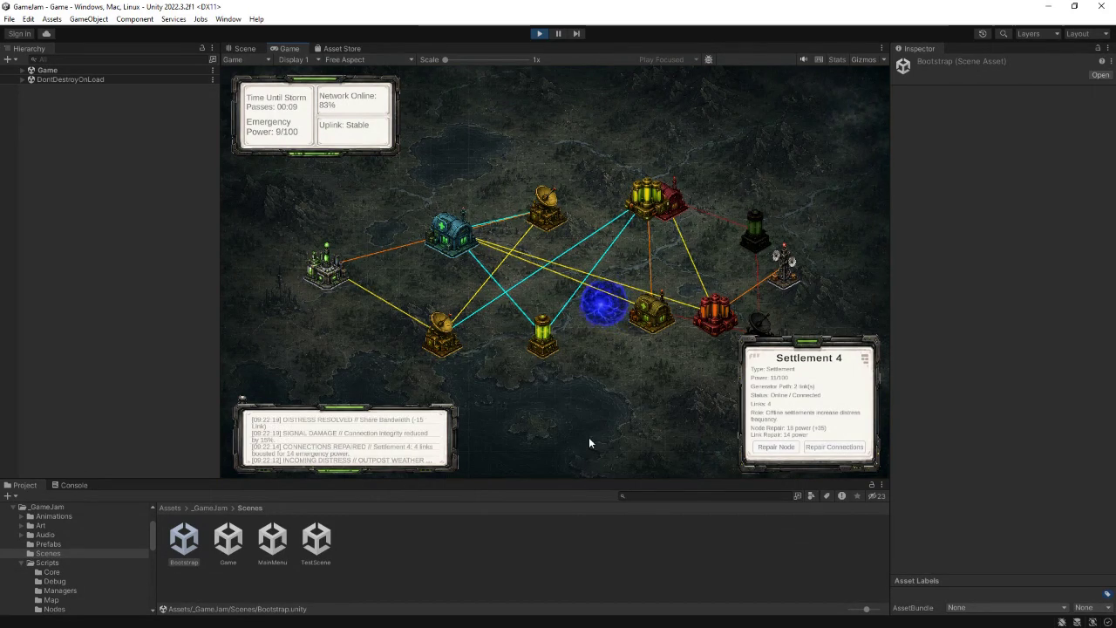
pyautogui.click(711, 316)
pyautogui.click(768, 449)
pyautogui.click(835, 446)
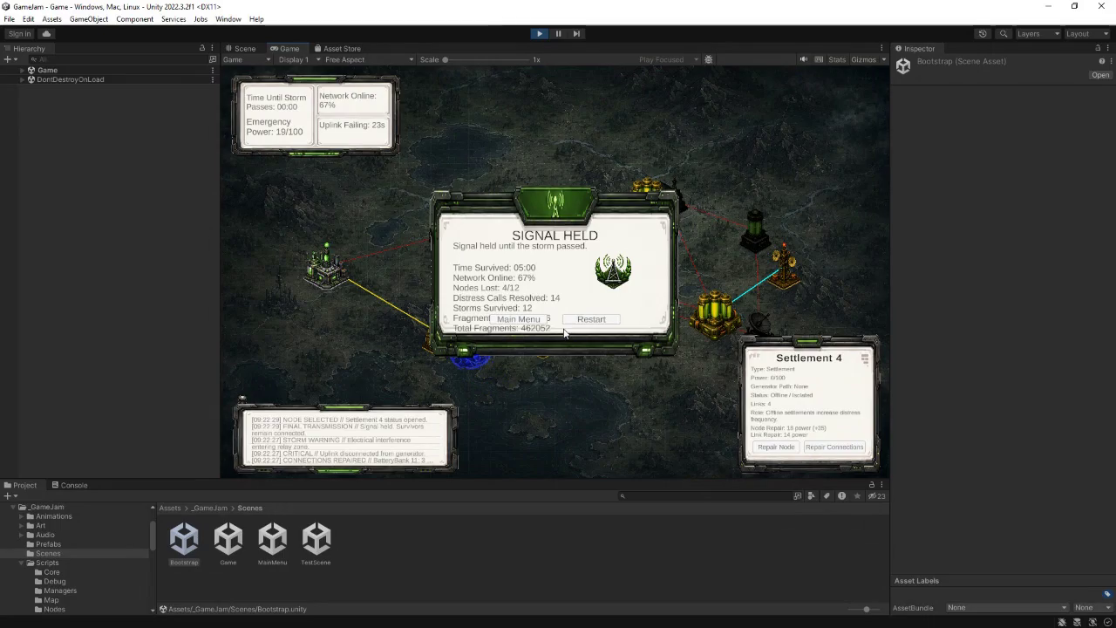
# - Expand Game, GameCanvas and EndRunPanel in the Hierarchy and select EndRunPanel
pyautogui.click(22, 70)
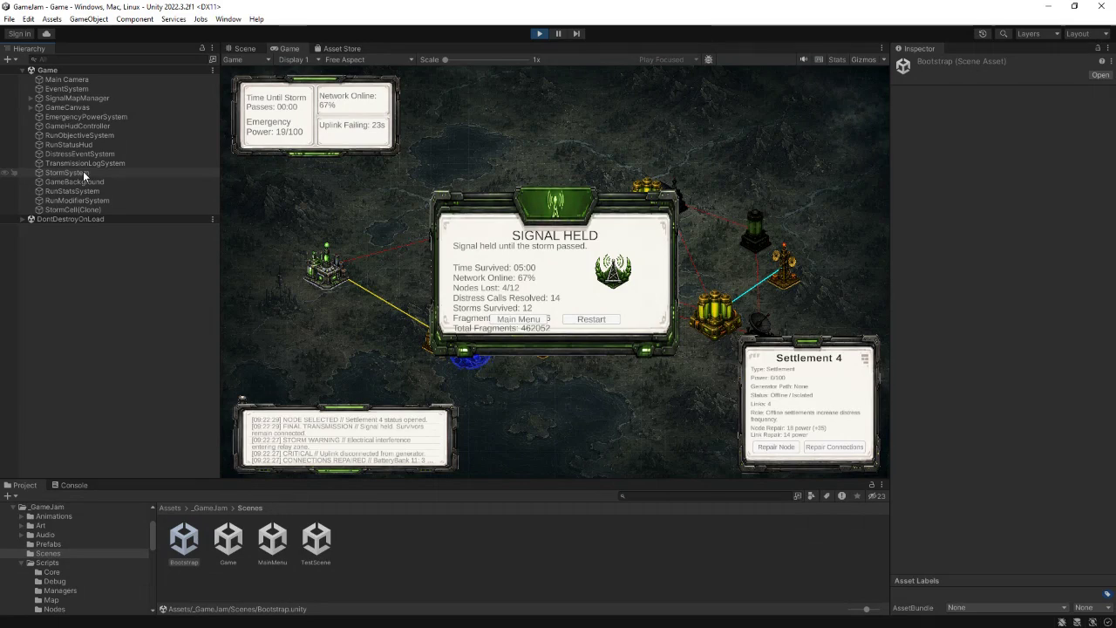
pyautogui.click(30, 107)
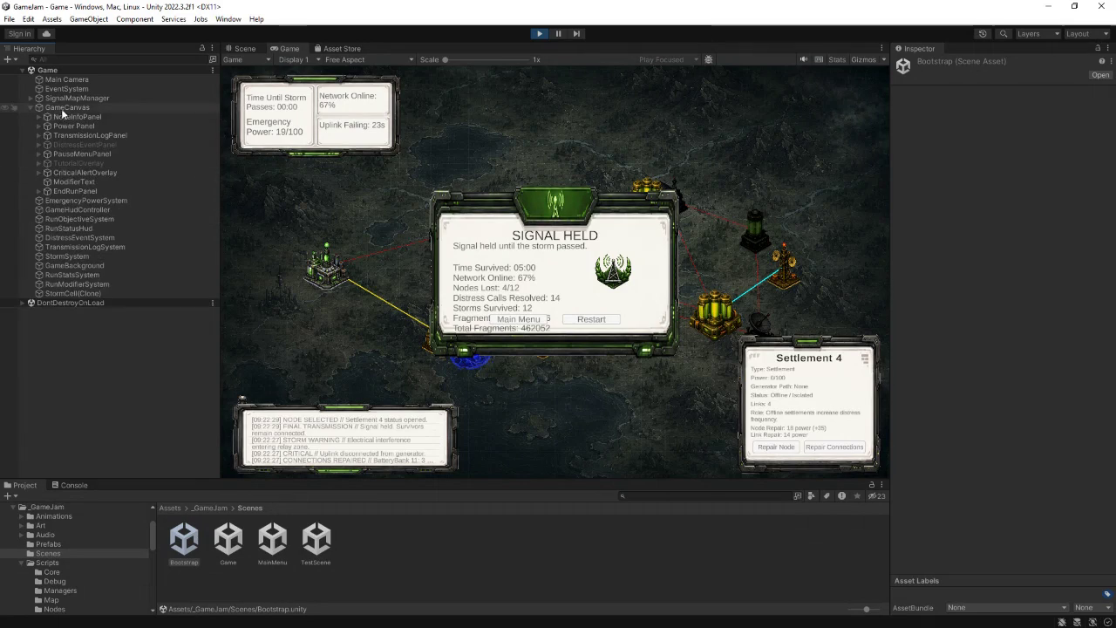
pyautogui.click(38, 190)
pyautogui.click(74, 190)
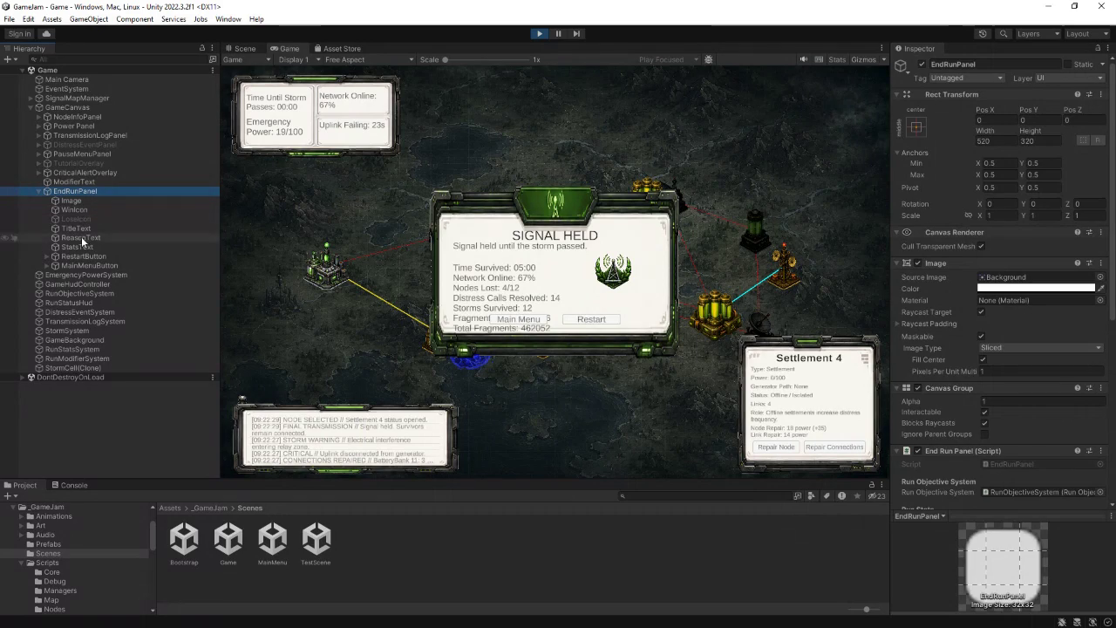
# - Change the StatsText element's vertical position value to 015
pyautogui.click(76, 247)
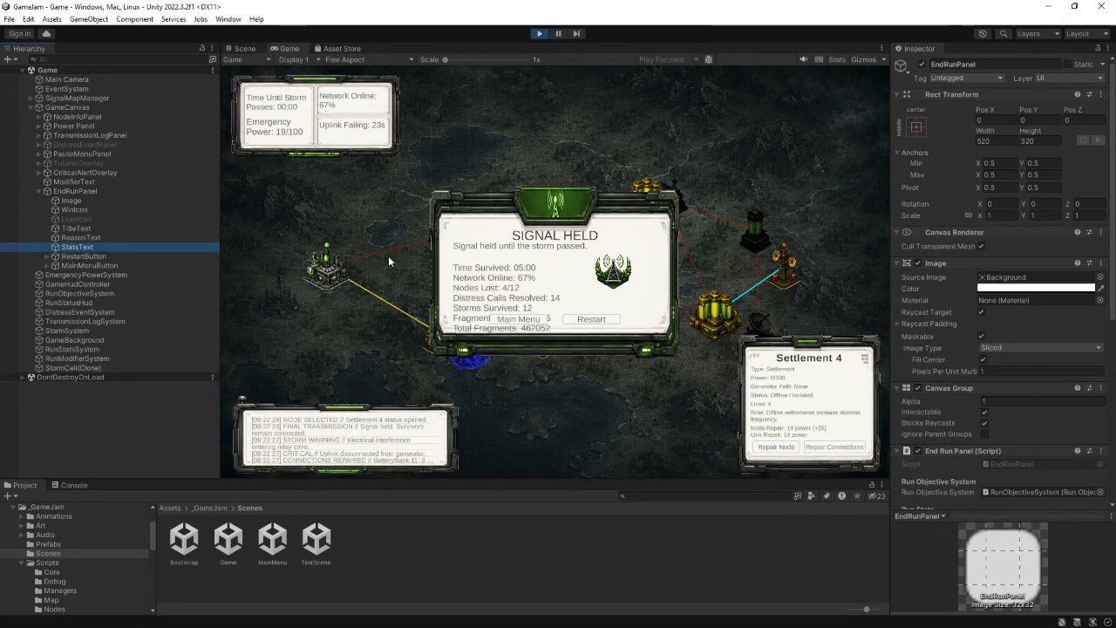
pyautogui.click(1042, 119)
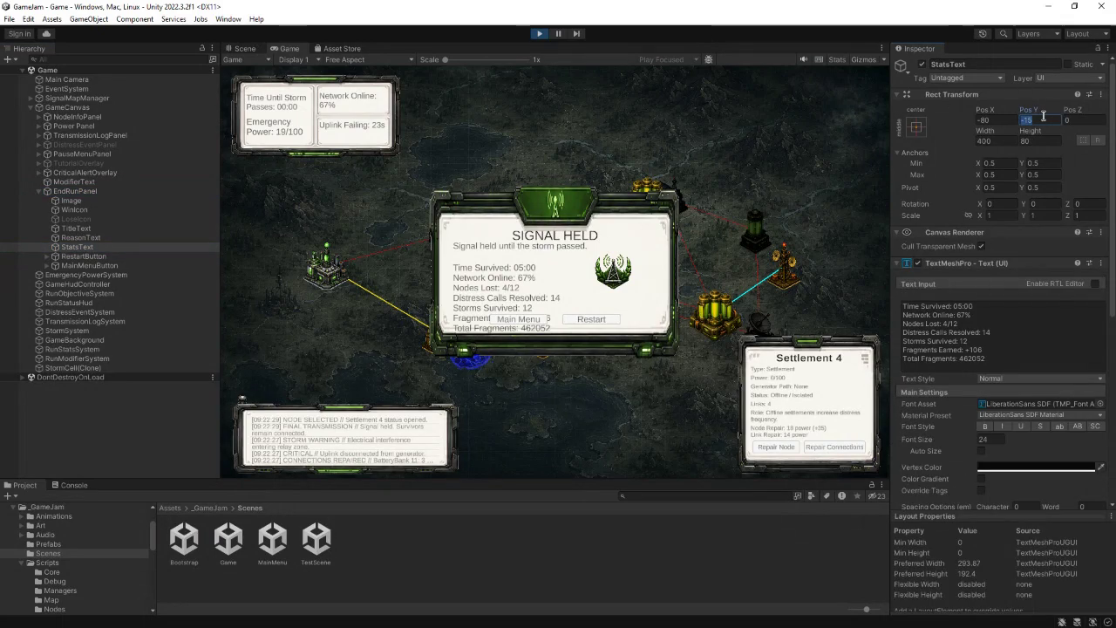
pyautogui.write('0')
pyautogui.write('15')
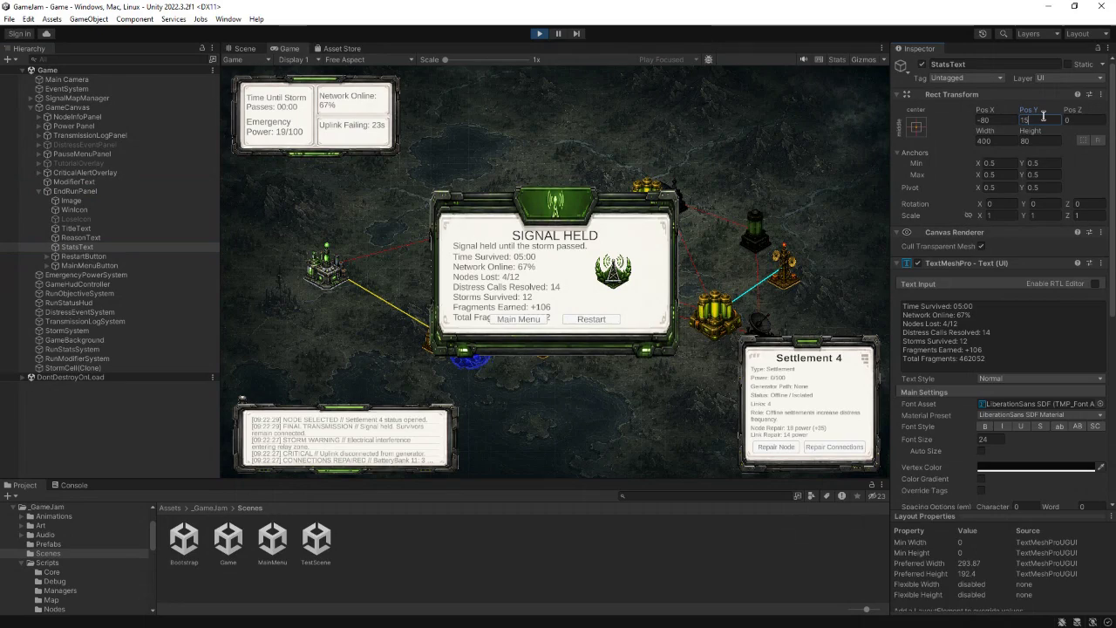
# - Resize the EndRunPanel background Image to width 800 and height 600
pyautogui.click(77, 200)
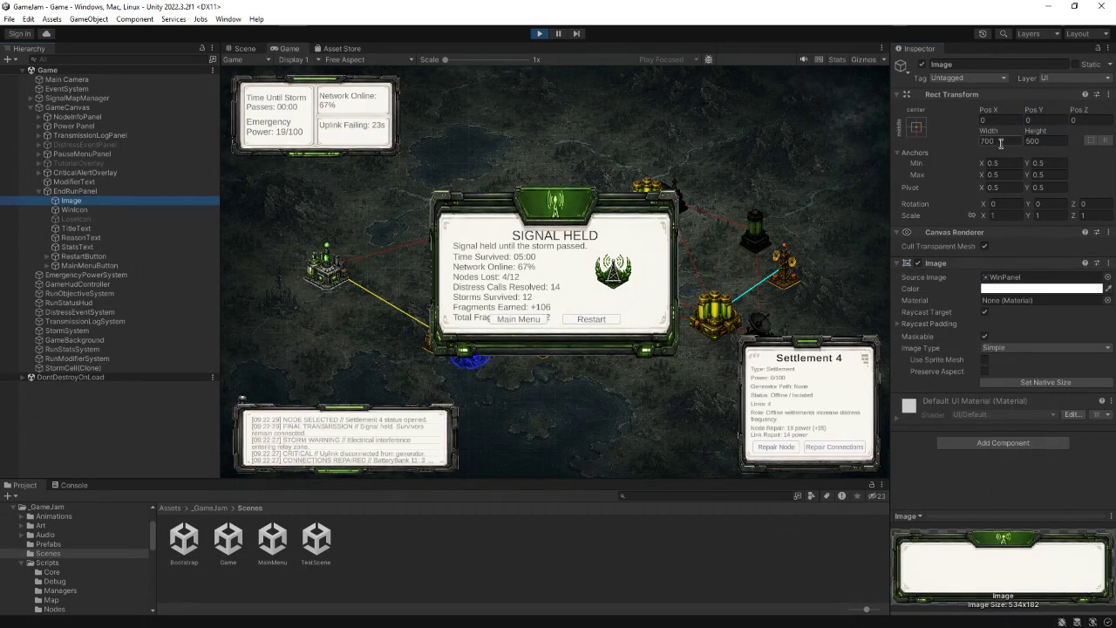
pyautogui.click(1034, 141)
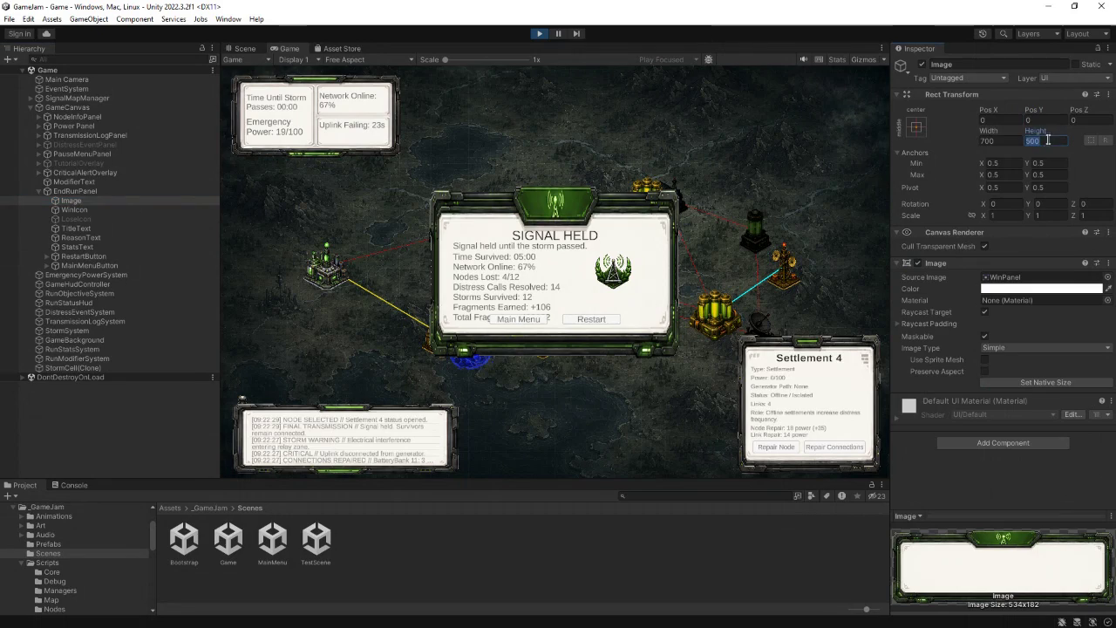
pyautogui.write('600')
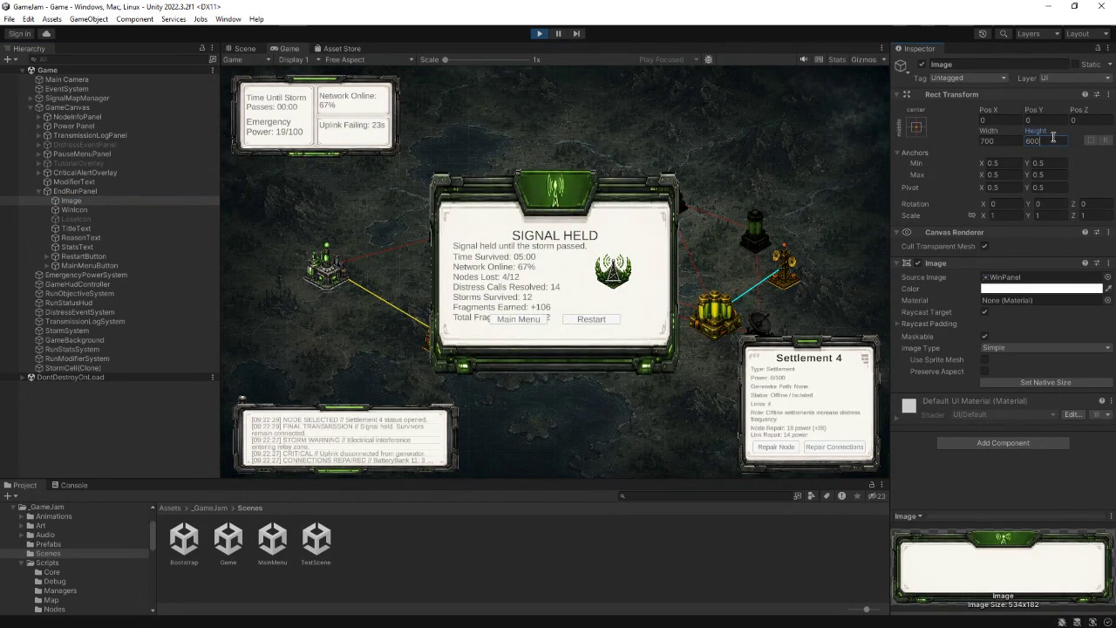
pyautogui.click(1010, 142)
pyautogui.write('900')
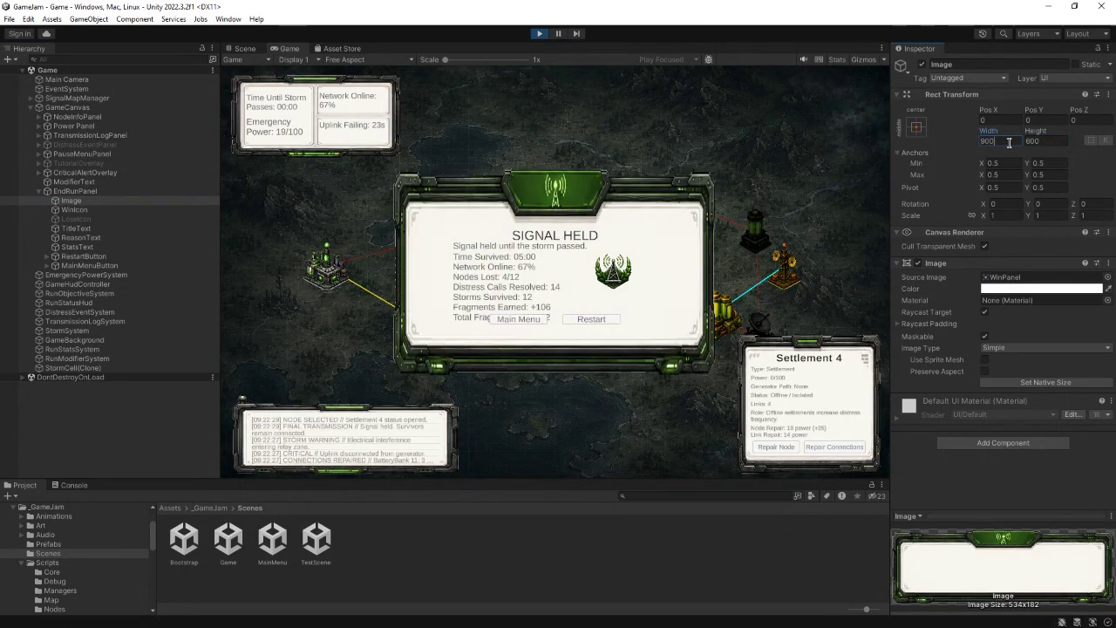
pyautogui.press('BackSpace')
pyautogui.press('BackSpace')
pyautogui.write('800')
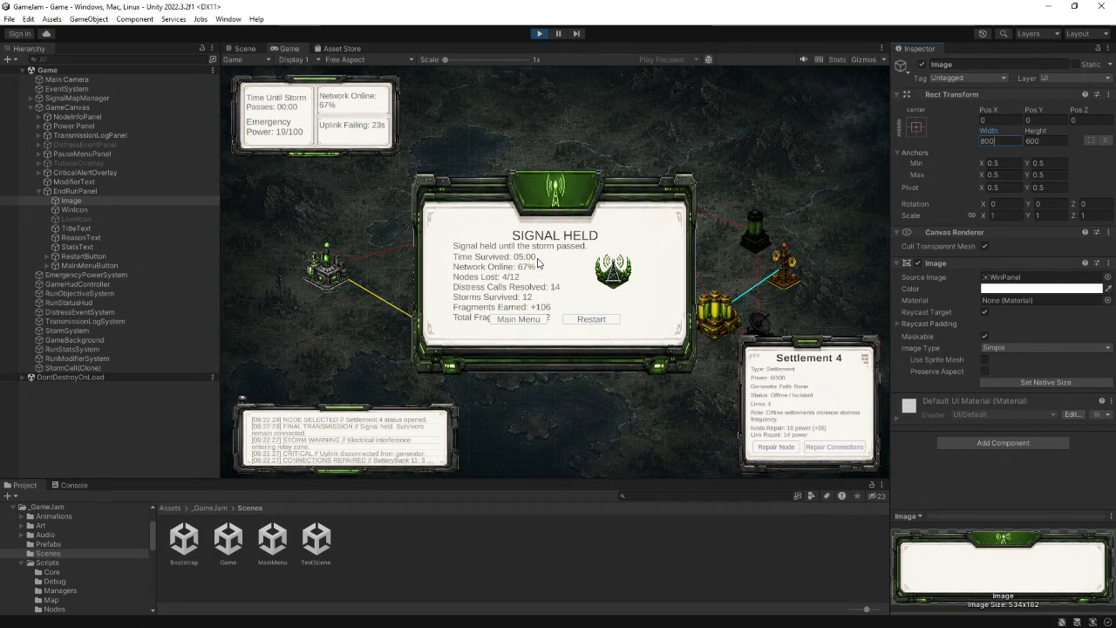
pyautogui.click(80, 210)
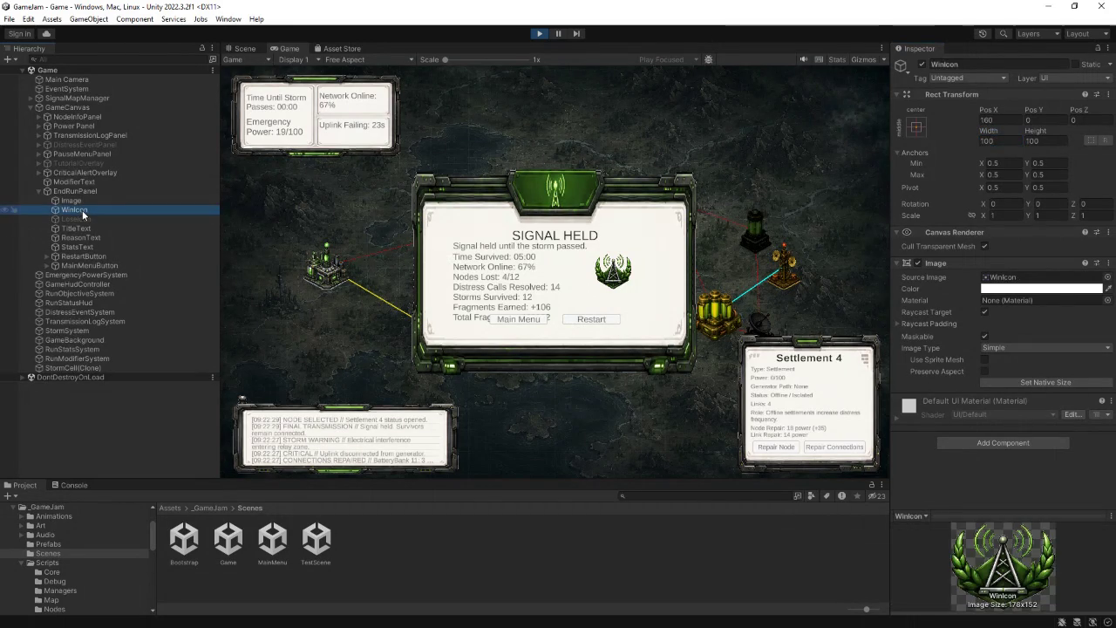
# - Move WinIcon and LoseIcon to Pos X 240 and raise TitleText to Pos Y 105
pyautogui.keyDown('shift'); pyautogui.click(84, 218); pyautogui.keyUp('shift')
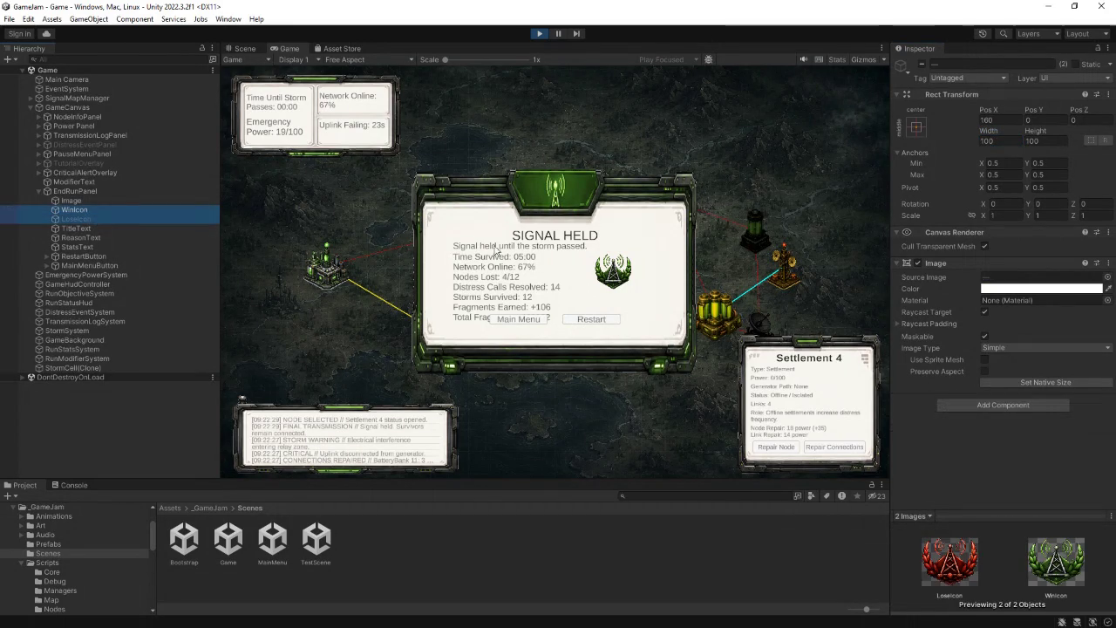
pyautogui.click(994, 120)
pyautogui.write('240')
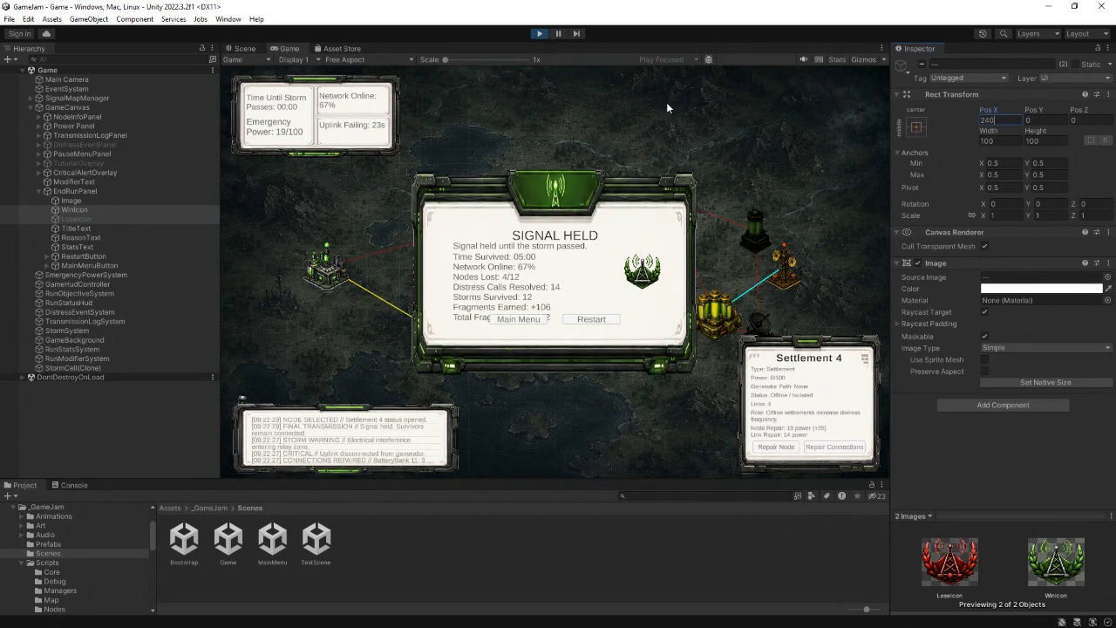
pyautogui.click(74, 228)
pyautogui.click(1034, 120)
pyautogui.write('10')
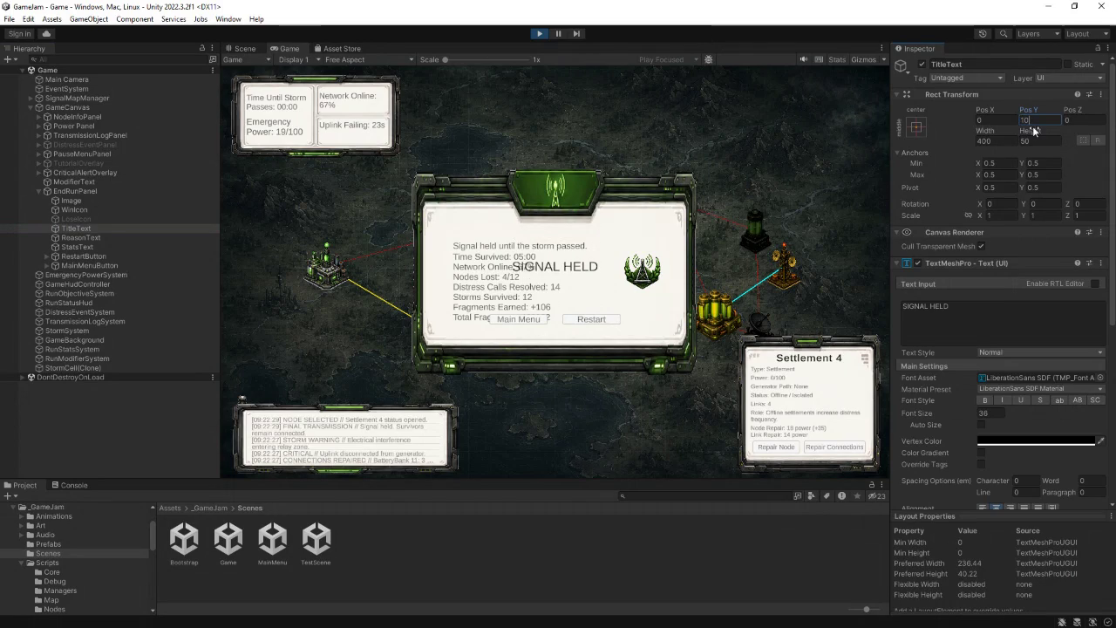
pyautogui.write('5')
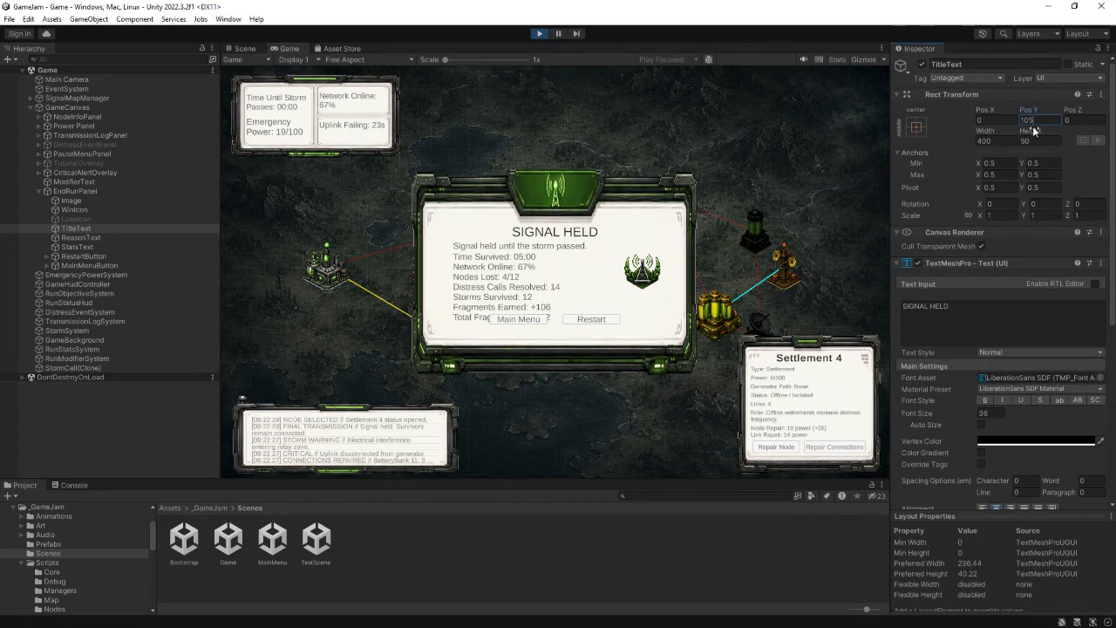
# - Shift ReasonText and StatsText left to Pos X -130
pyautogui.click(83, 239)
pyautogui.keyDown('ctrl'); pyautogui.click(78, 248); pyautogui.keyUp('ctrl')
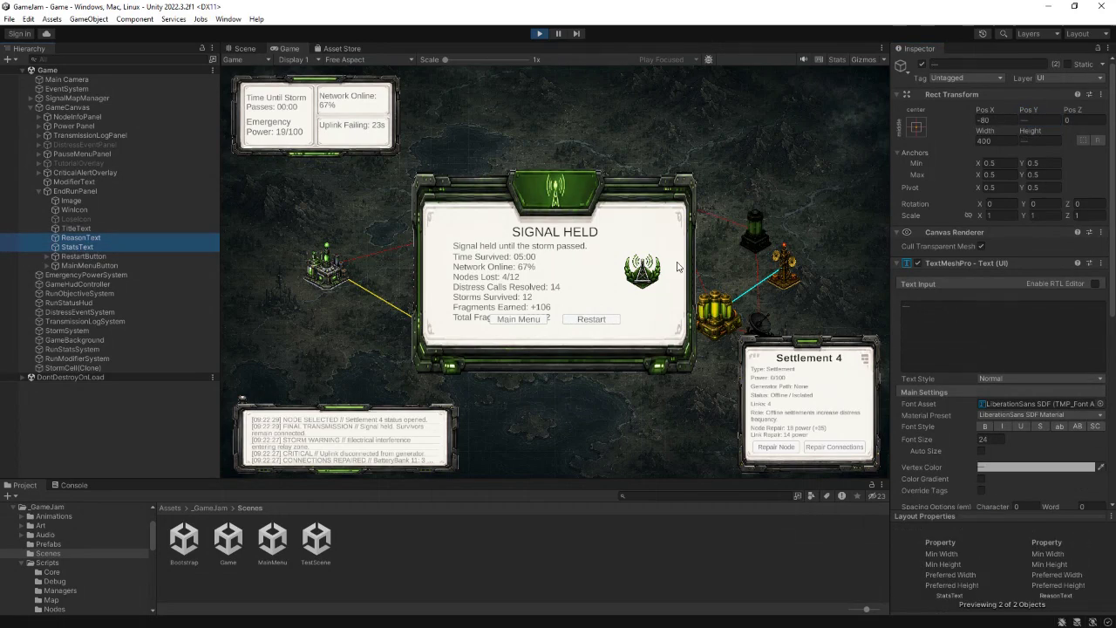
pyautogui.click(999, 121)
pyautogui.write('00')
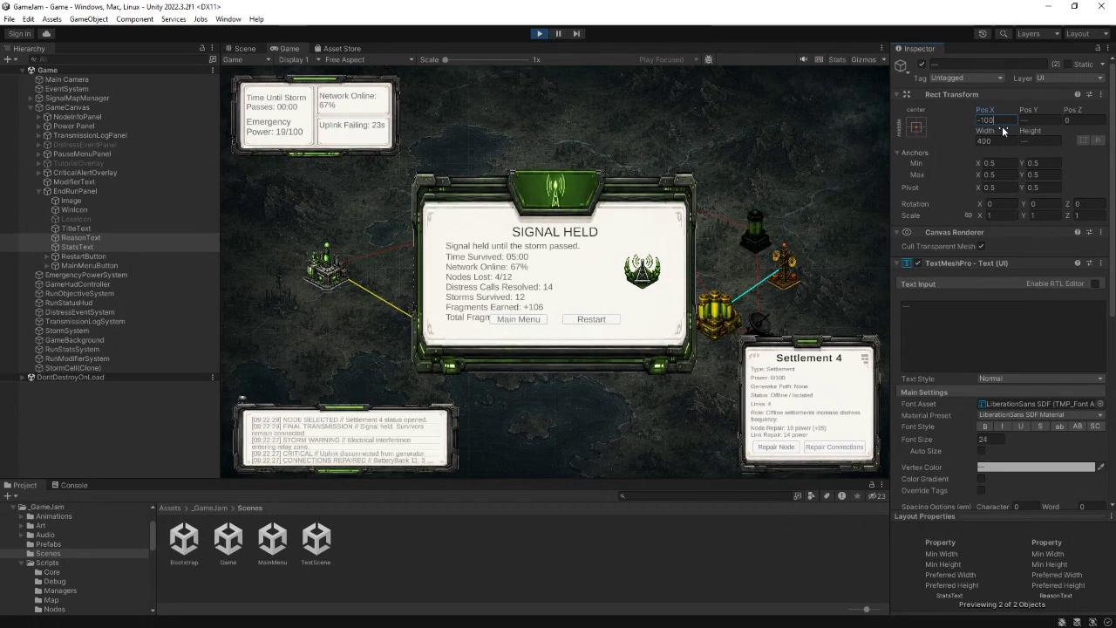
pyautogui.press('BackSpace')
pyautogui.press('BackSpace')
pyautogui.write('3')
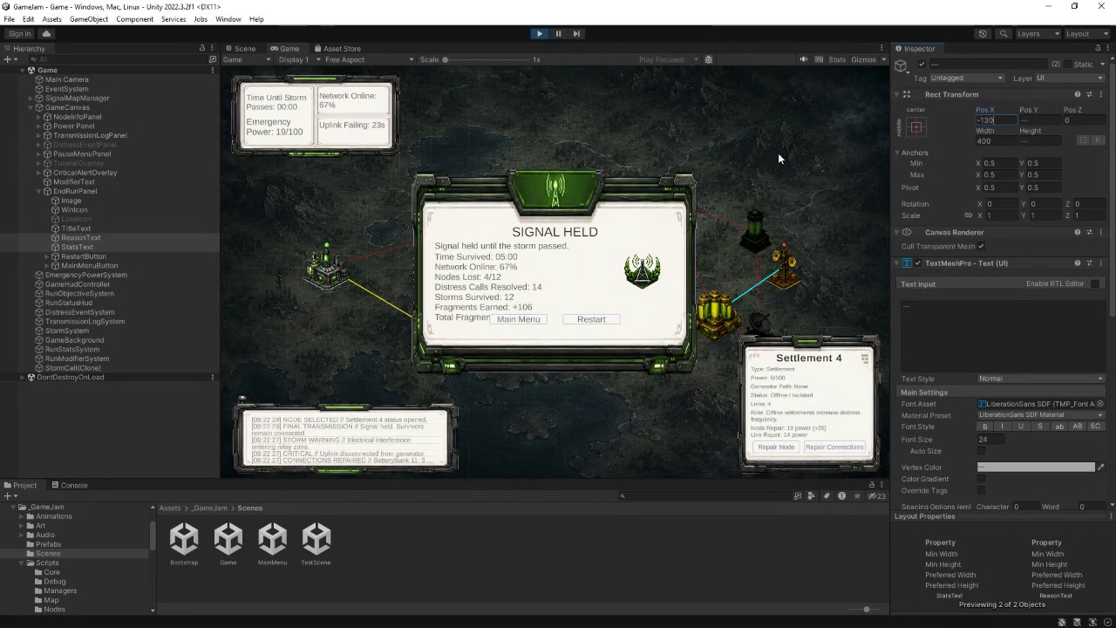
# - Set RestartButton and MainMenuButton to Pos Y -170, below Total Fragments
pyautogui.click(98, 254)
pyautogui.keyDown('shift'); pyautogui.click(96, 265); pyautogui.keyUp('shift')
pyautogui.click(1038, 120)
pyautogui.write('-150')
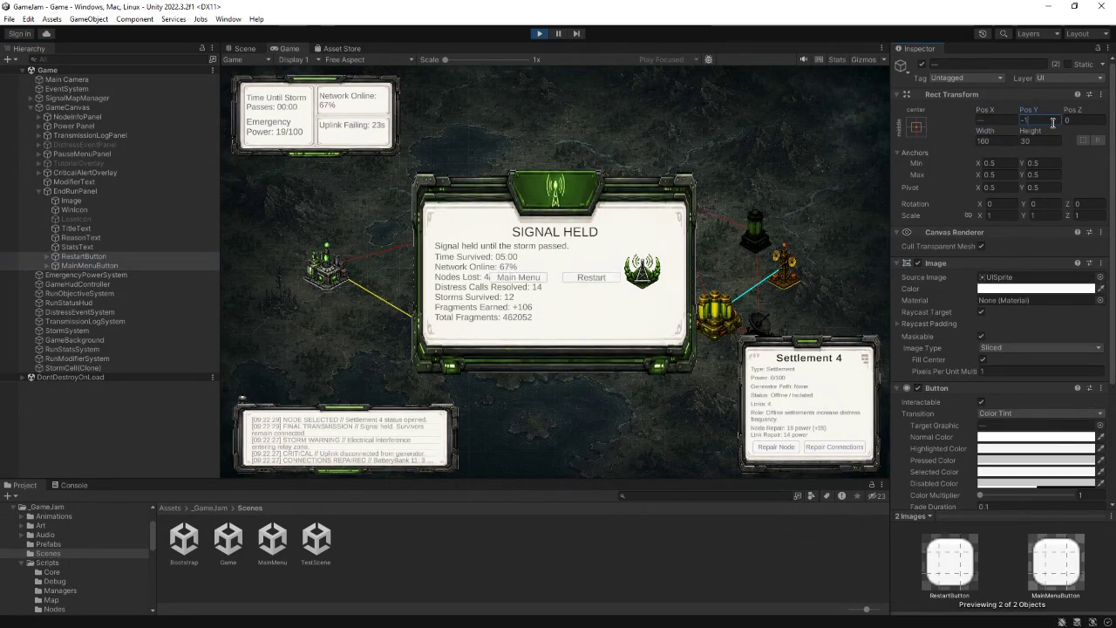
pyautogui.write('-170')
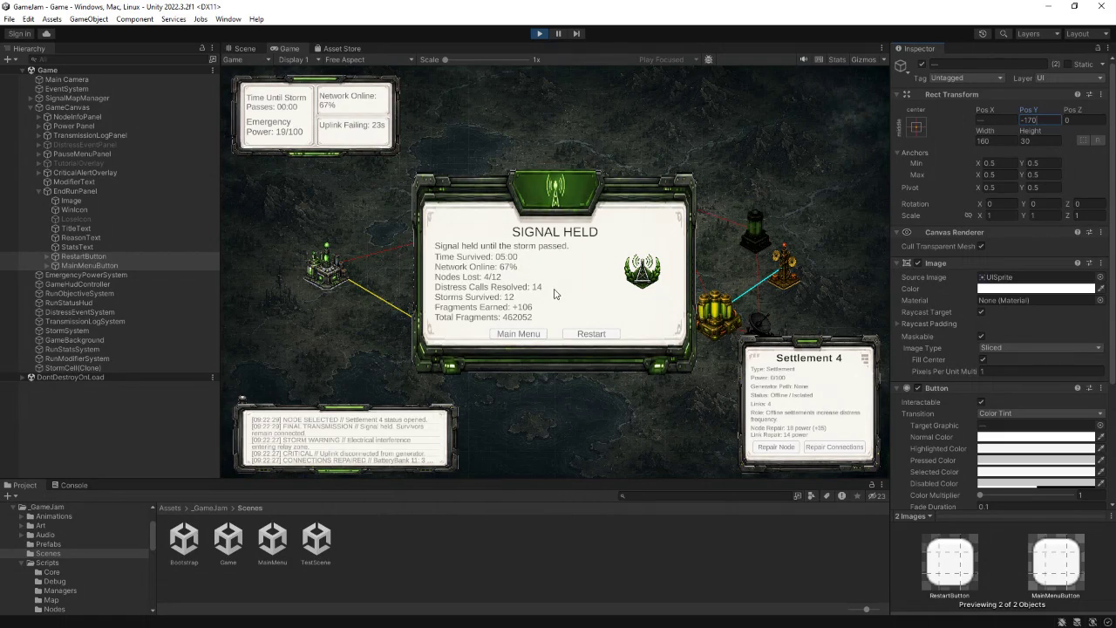
# - Return to the main menu, exit Play mode, and open the Game scene
pyautogui.click(526, 335)
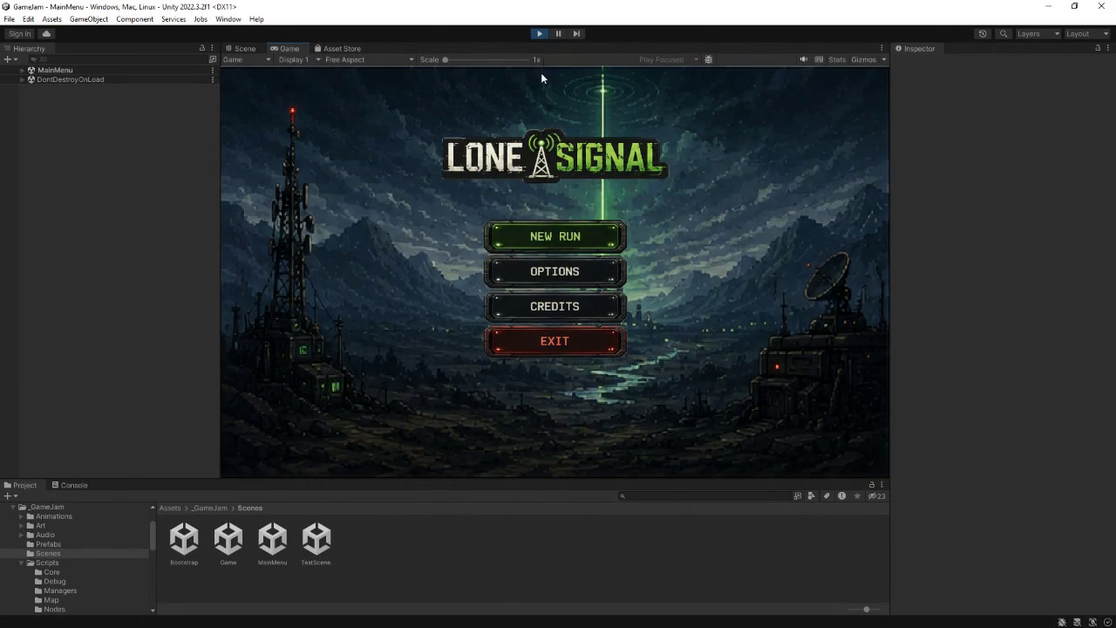
pyautogui.click(539, 33)
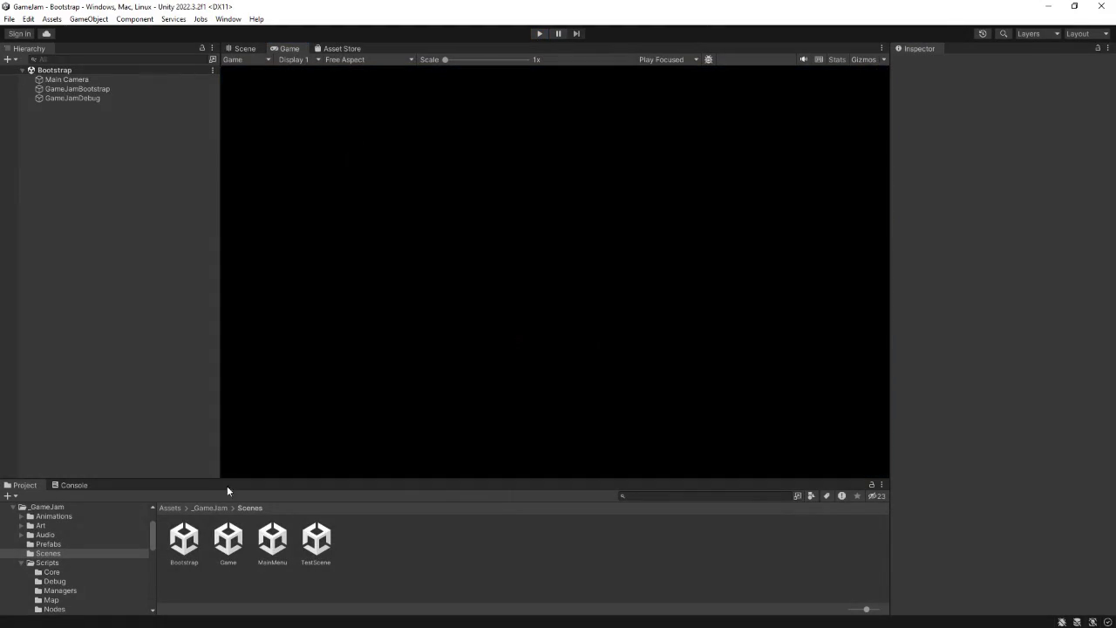
pyautogui.click(229, 539)
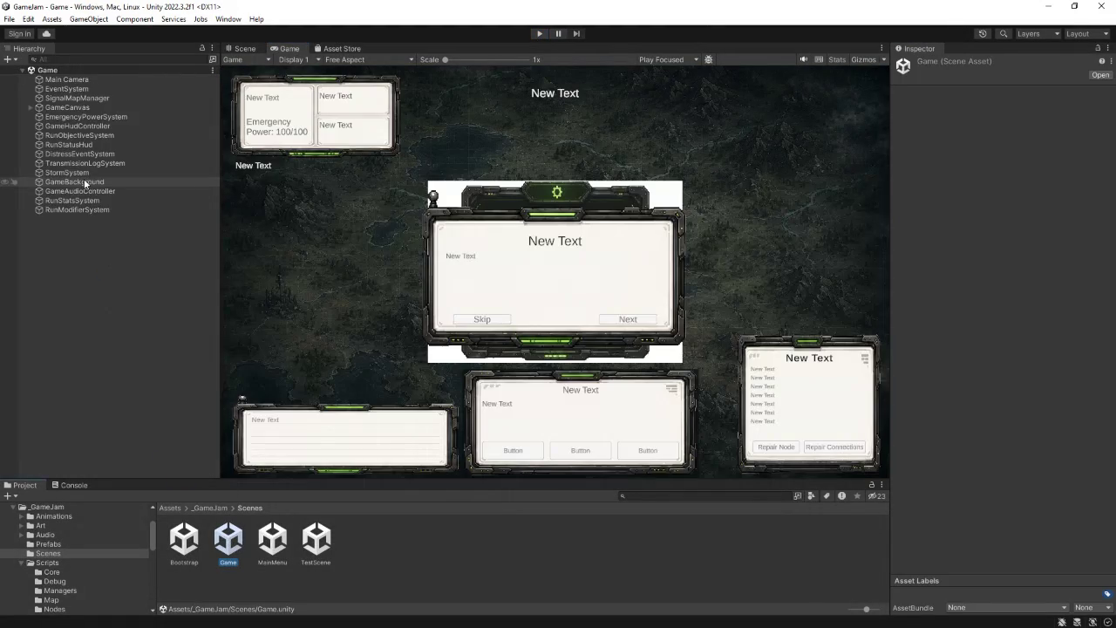
pyautogui.click(30, 107)
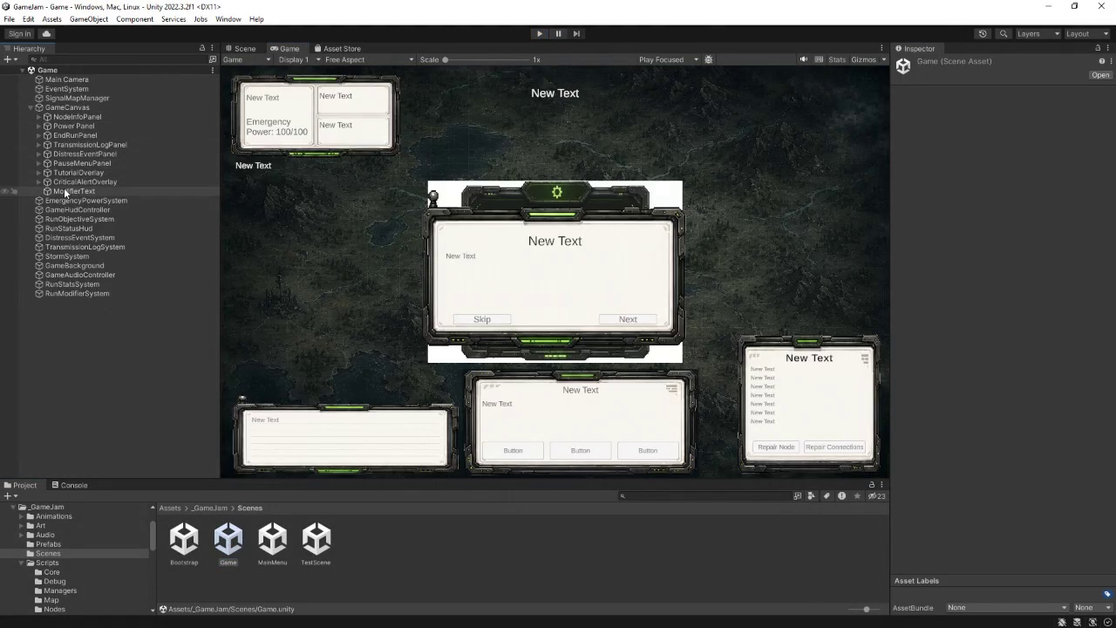
# - Set the EndRunPanel background Image to 800 by 600 in the Game scene
pyautogui.click(71, 135)
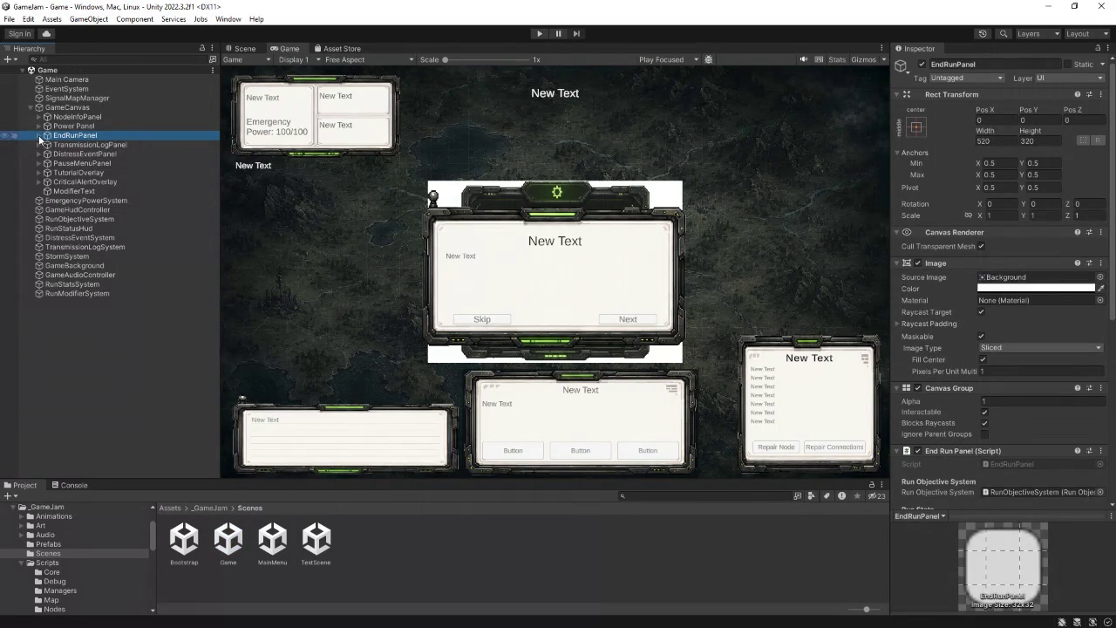
pyautogui.click(39, 136)
pyautogui.click(66, 144)
pyautogui.click(989, 141)
pyautogui.write('800')
pyautogui.click(1034, 141)
pyautogui.write('600')
# - Set WinIcon and LoseIcon Pos X to 240 and TitleText Pos Y to 105
pyautogui.click(76, 154)
pyautogui.keyDown('shift'); pyautogui.click(83, 163); pyautogui.keyUp('shift')
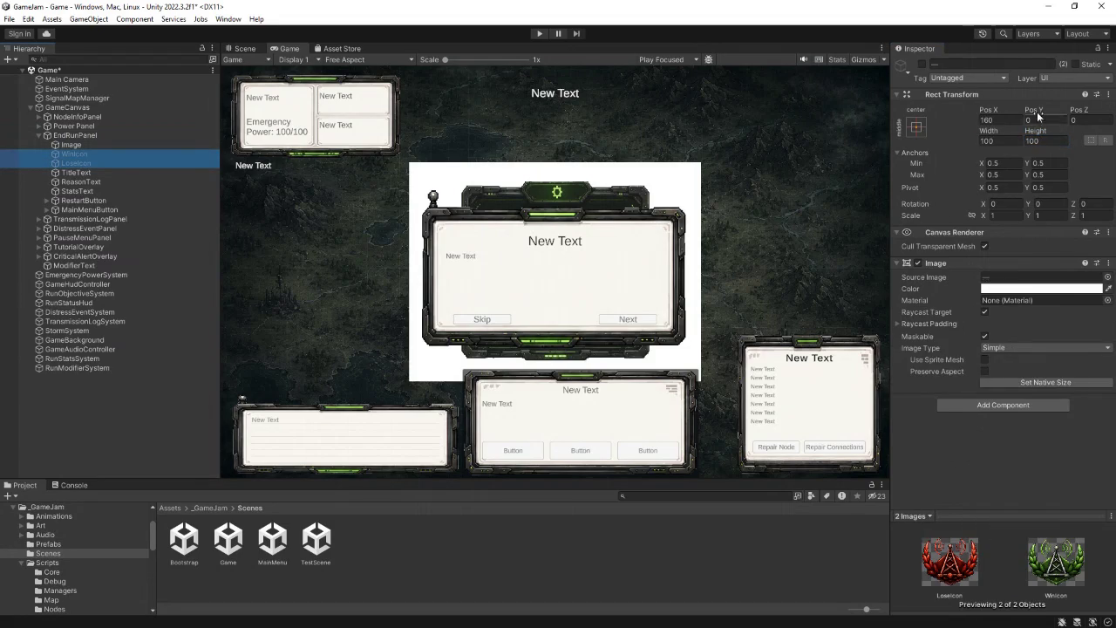
pyautogui.click(1000, 122)
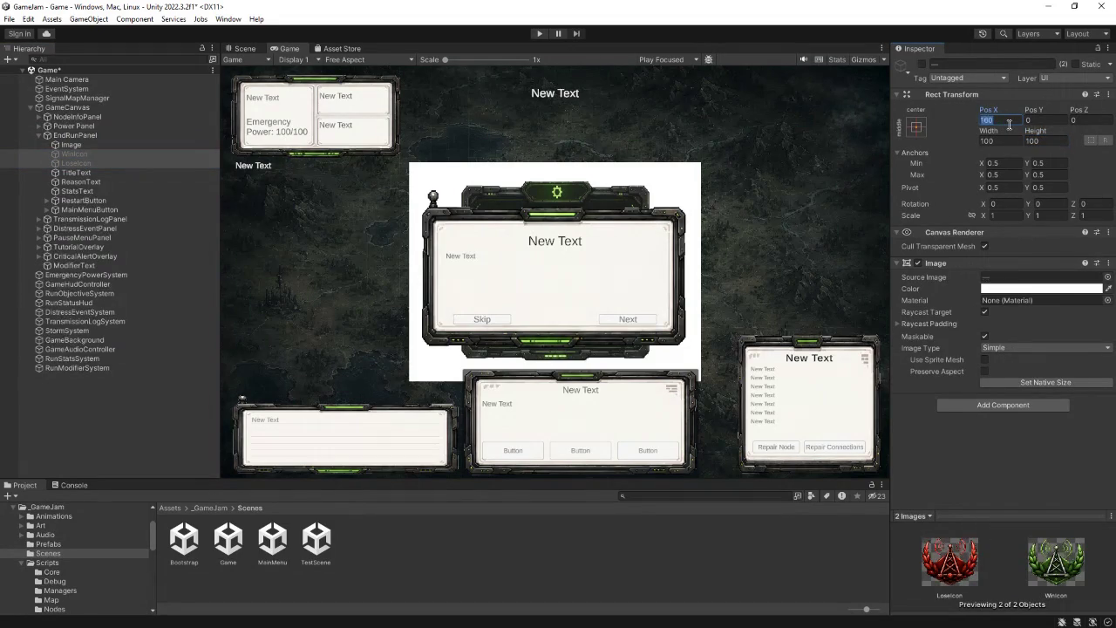
pyautogui.write('240')
pyautogui.click(92, 173)
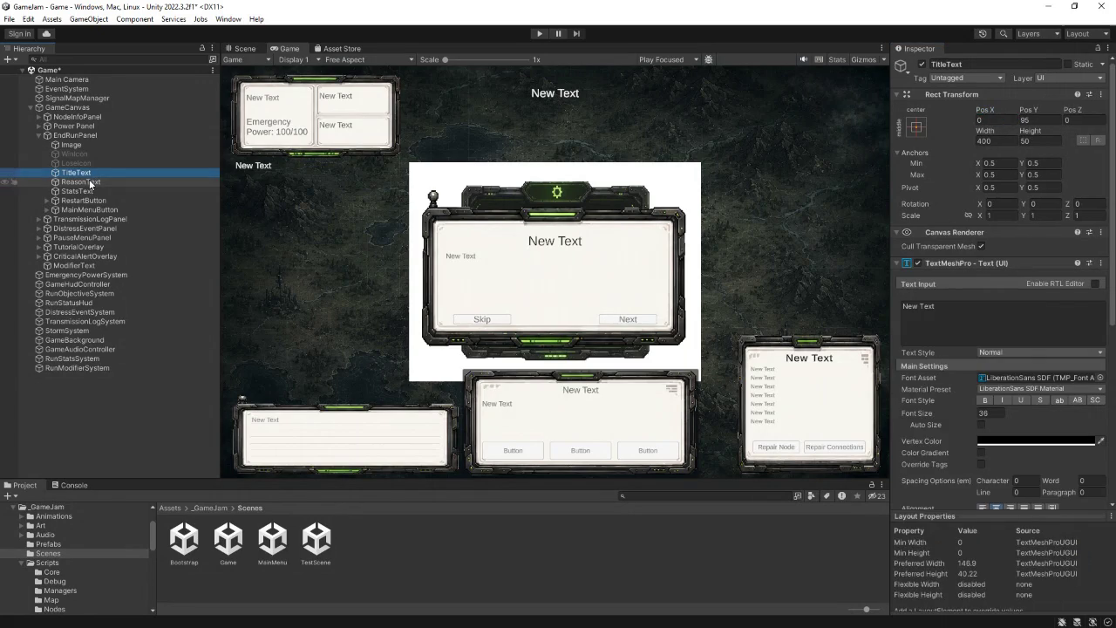
pyautogui.click(1038, 119)
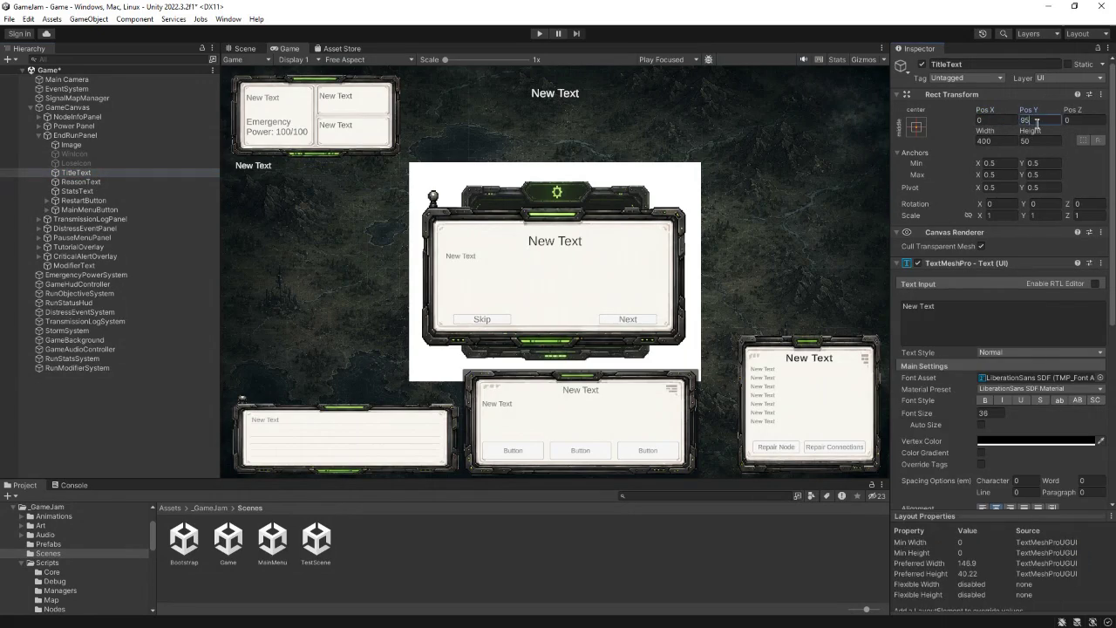
pyautogui.write('105')
# - Place ReasonText and StatsText at Pos X -130 and both buttons at Pos Y -170
pyautogui.click(80, 182)
pyautogui.keyDown('shift'); pyautogui.click(77, 191); pyautogui.keyUp('shift')
pyautogui.click(995, 124)
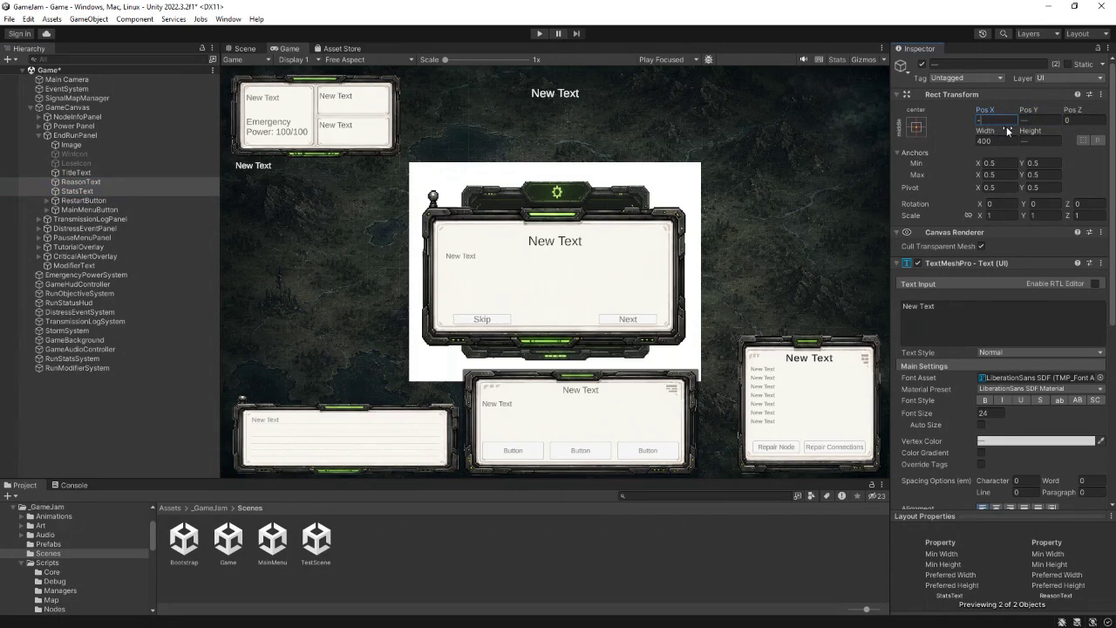
pyautogui.click(85, 201)
pyautogui.keyDown('shift'); pyautogui.click(90, 210); pyautogui.keyUp('shift')
pyautogui.click(1038, 120)
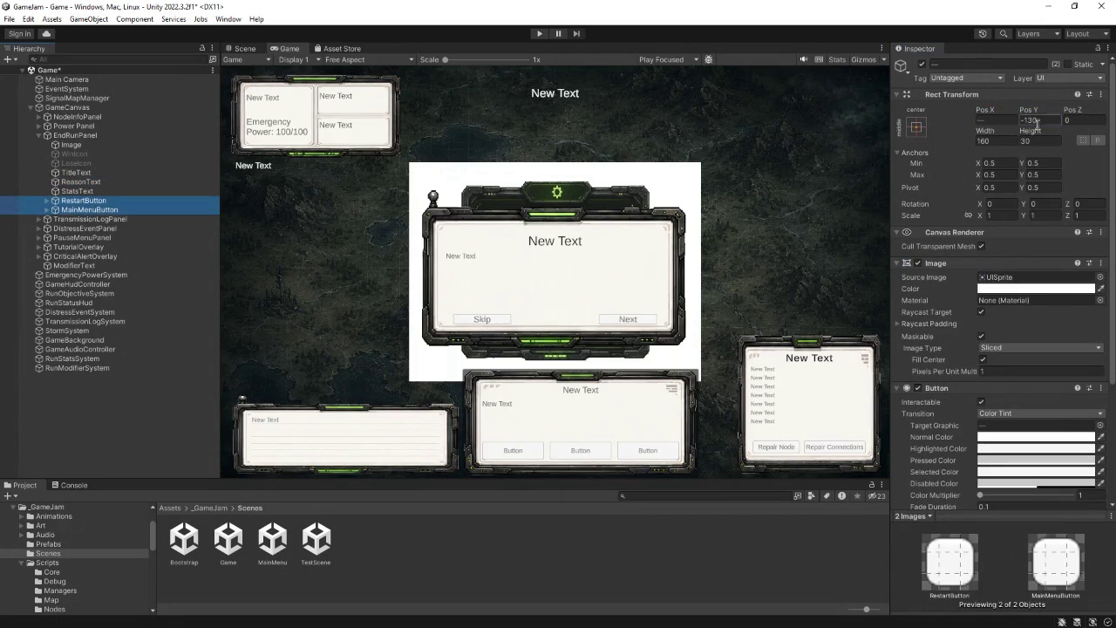
pyautogui.write('-170')
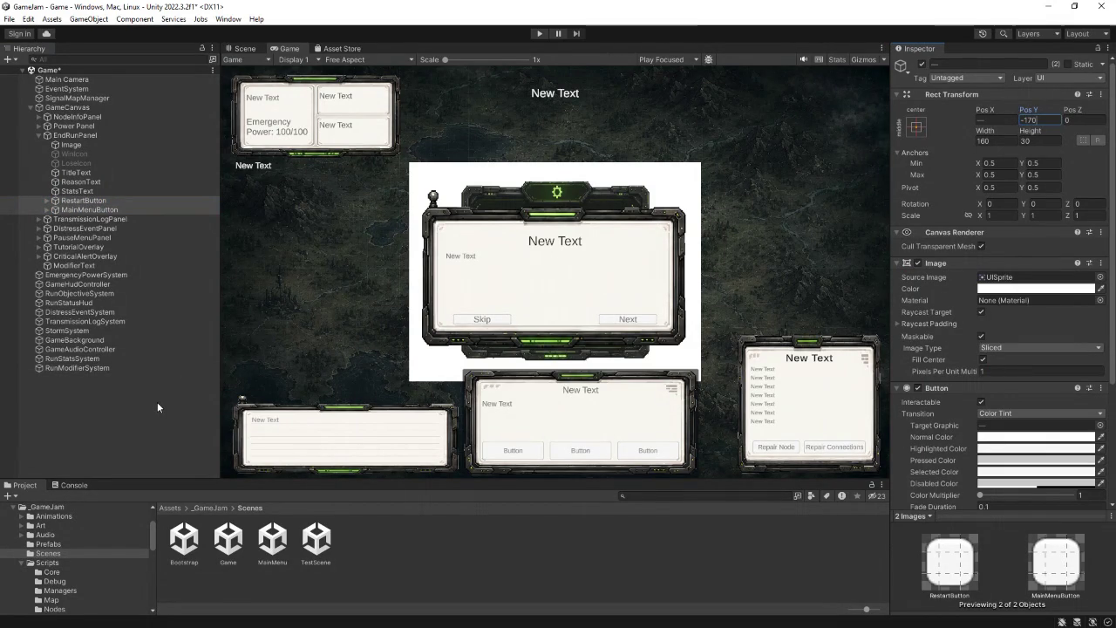
# - Check the win and lose icon settings, then collapse the EndRunPanel hierarchy
pyautogui.click(72, 155)
pyautogui.click(75, 163)
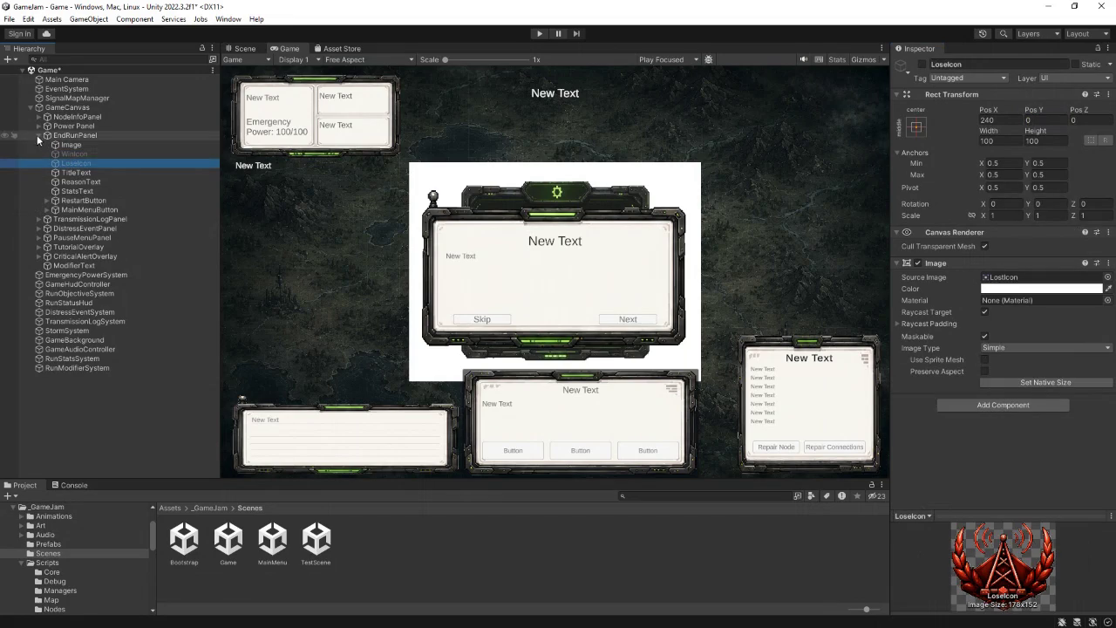
pyautogui.click(38, 135)
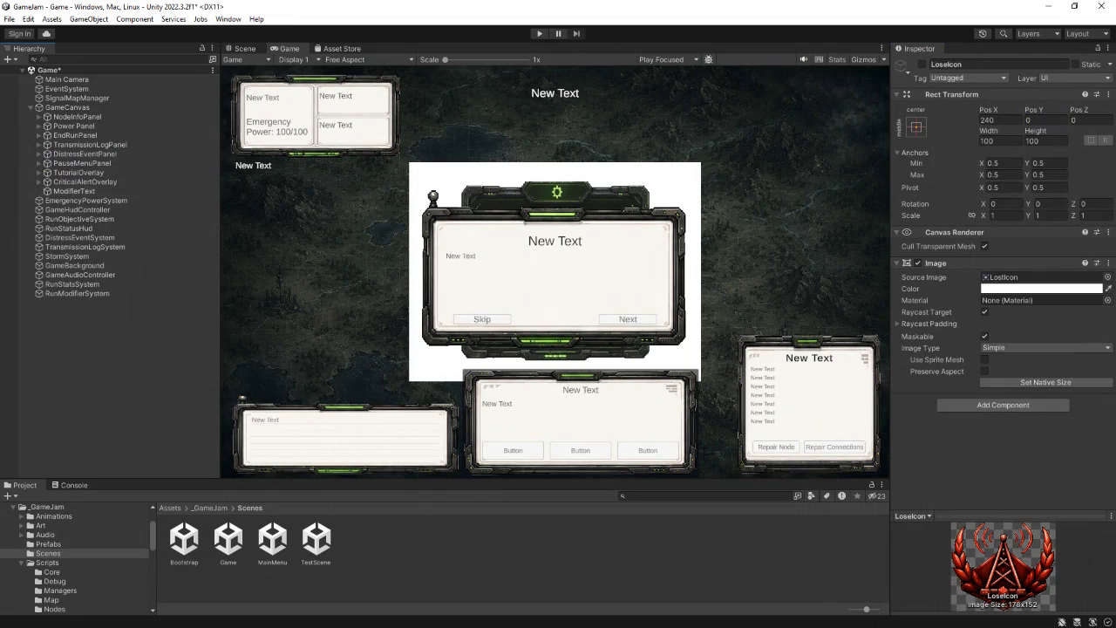
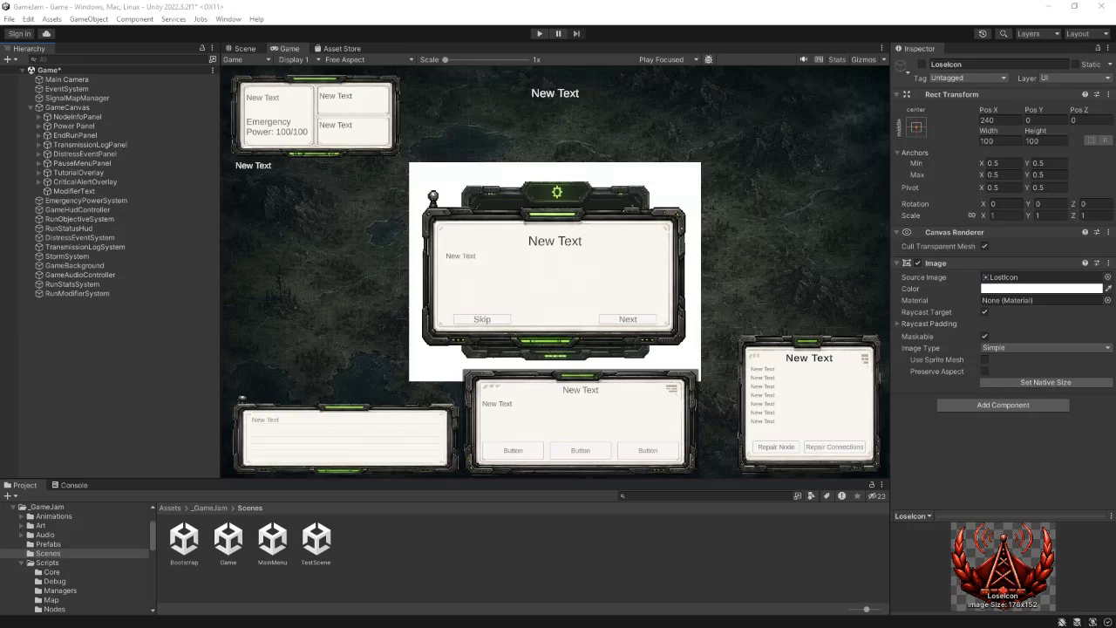
# - Open the MainMenu scene from the Project panel, dismissing the unsaved-changes prompt
pyautogui.click(378, 552)
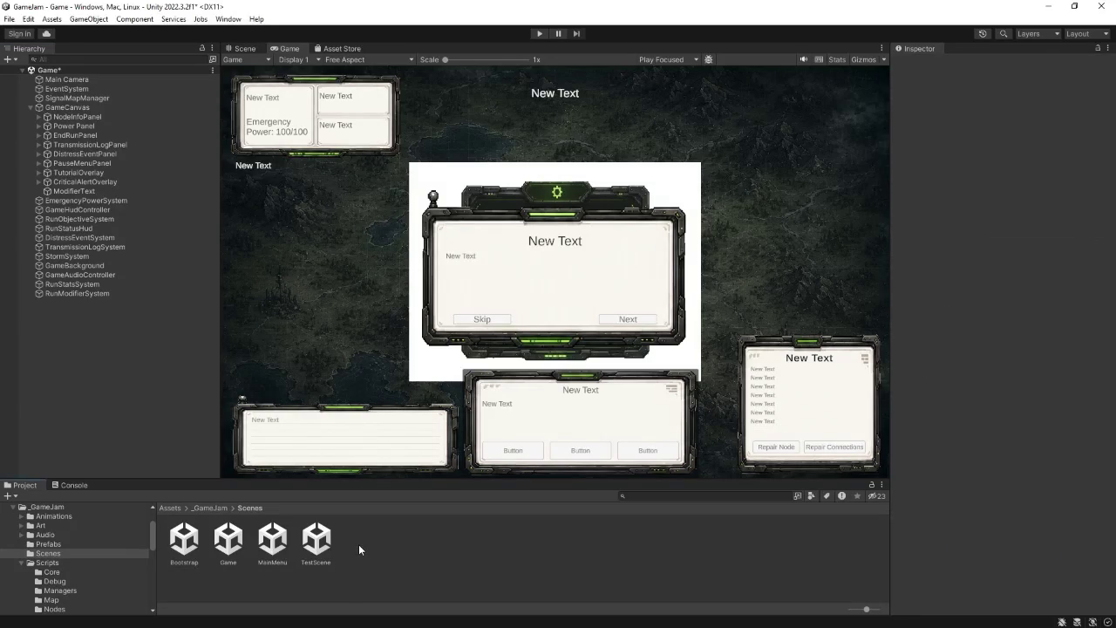
pyautogui.click(276, 544)
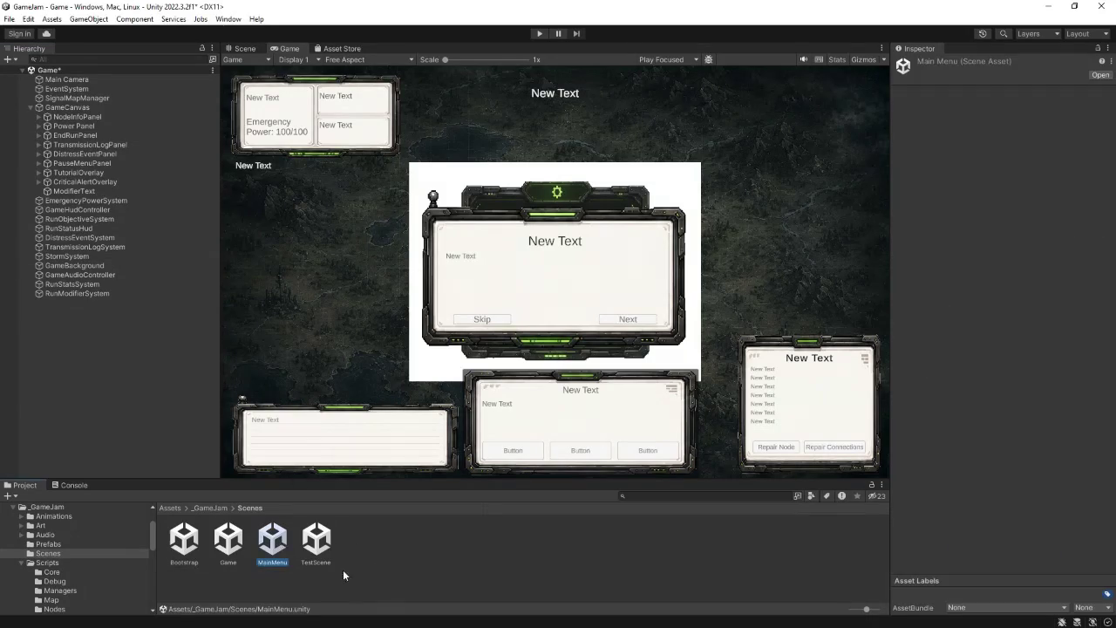
pyautogui.doubleClick(275, 544)
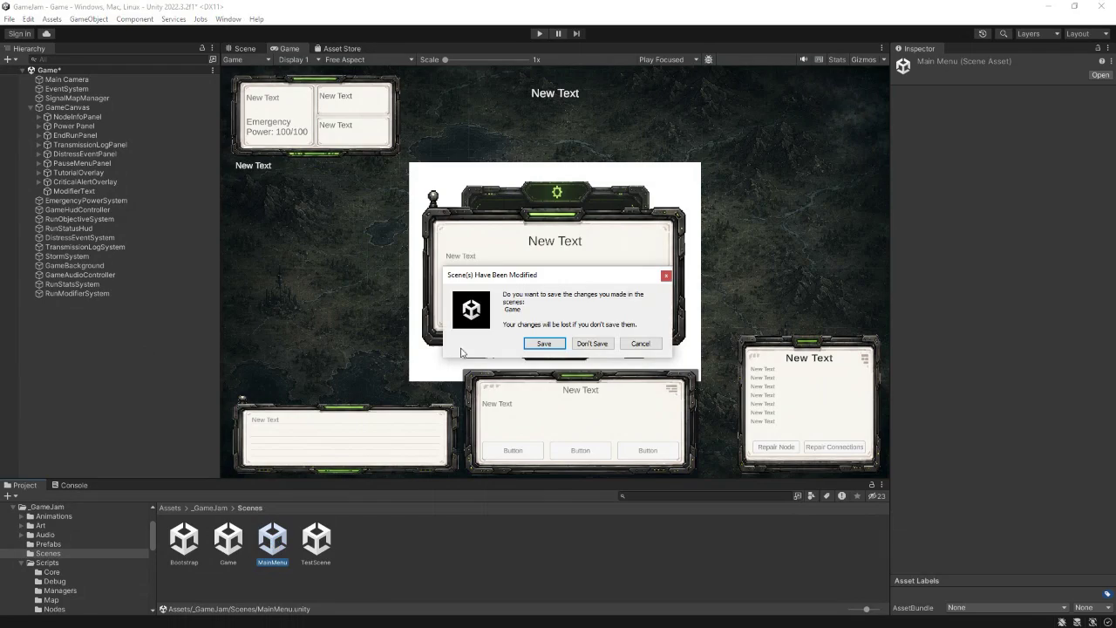
pyautogui.press('Escape')
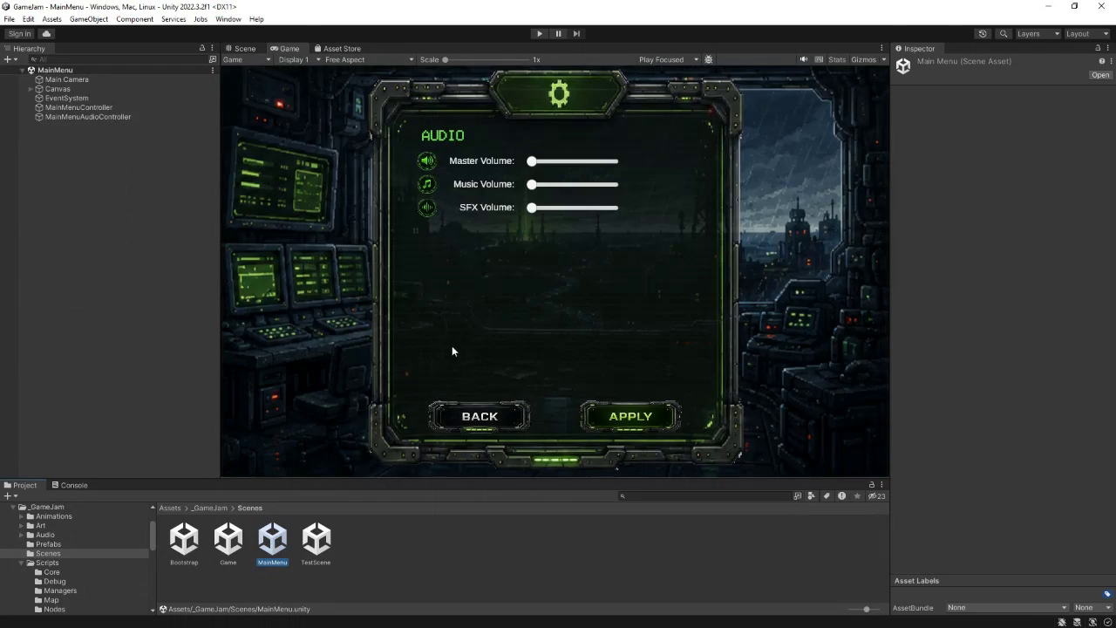
# - Deactivate OptionsPanel under Canvas so the Lone Signal title menu shows
pyautogui.click(30, 89)
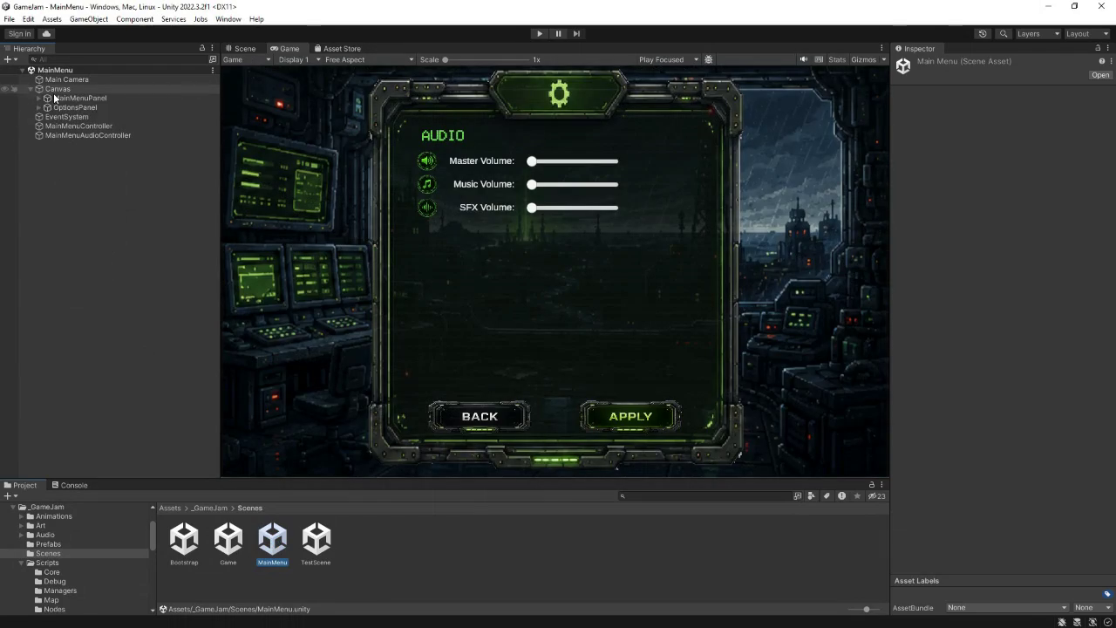
pyautogui.click(75, 107)
pyautogui.click(922, 64)
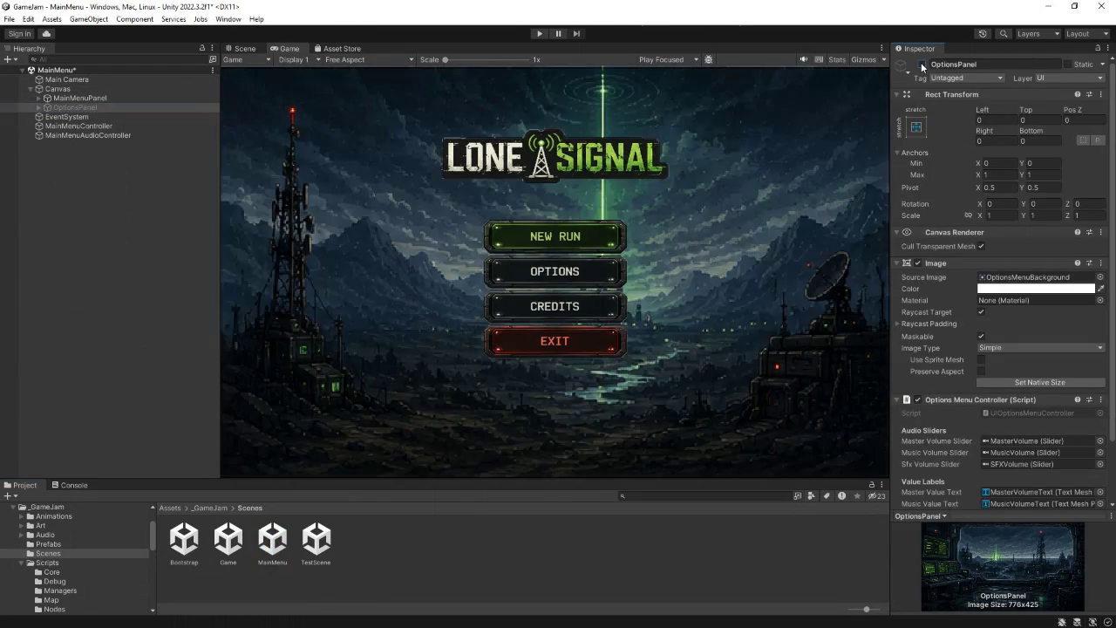
# - Rename CreditsButton under MainMenuPanel to FragmentsButton
pyautogui.click(39, 97)
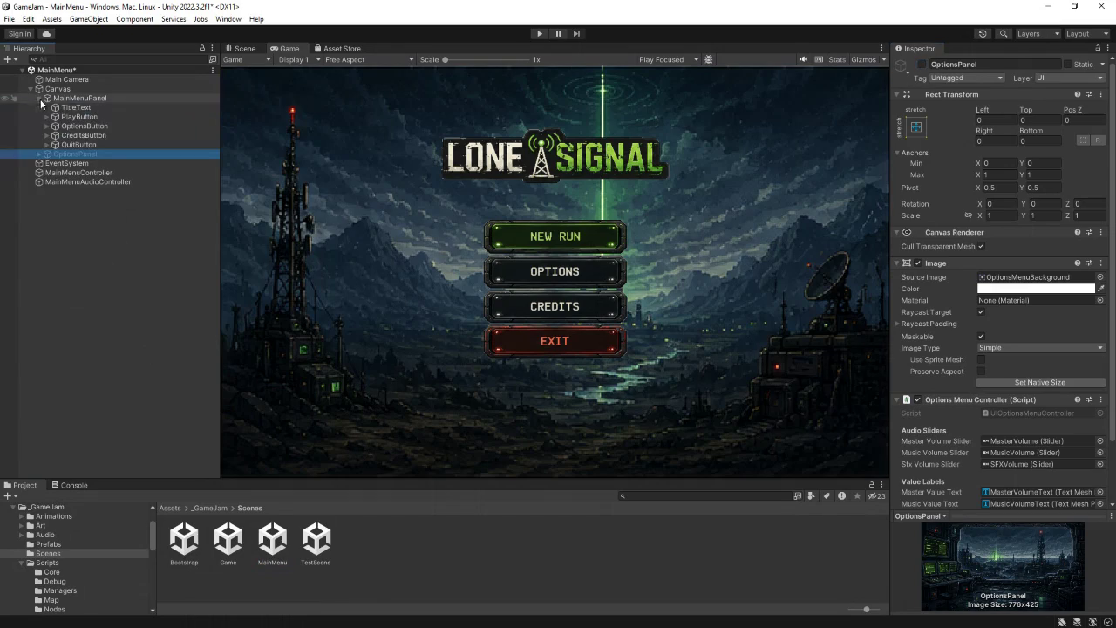
pyautogui.click(77, 136)
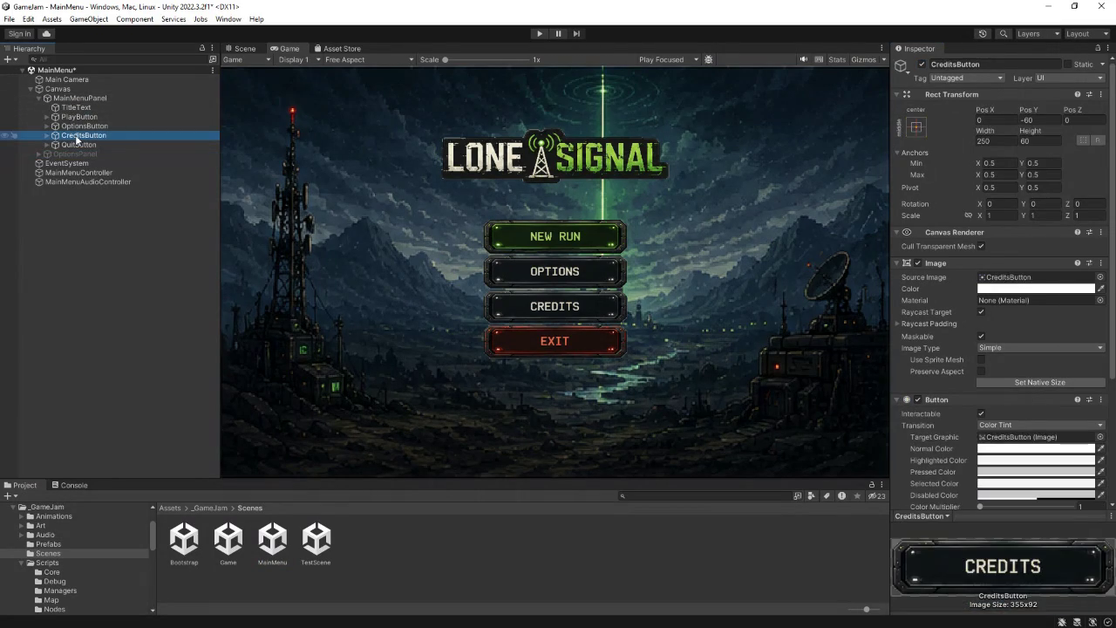
pyautogui.click(77, 139)
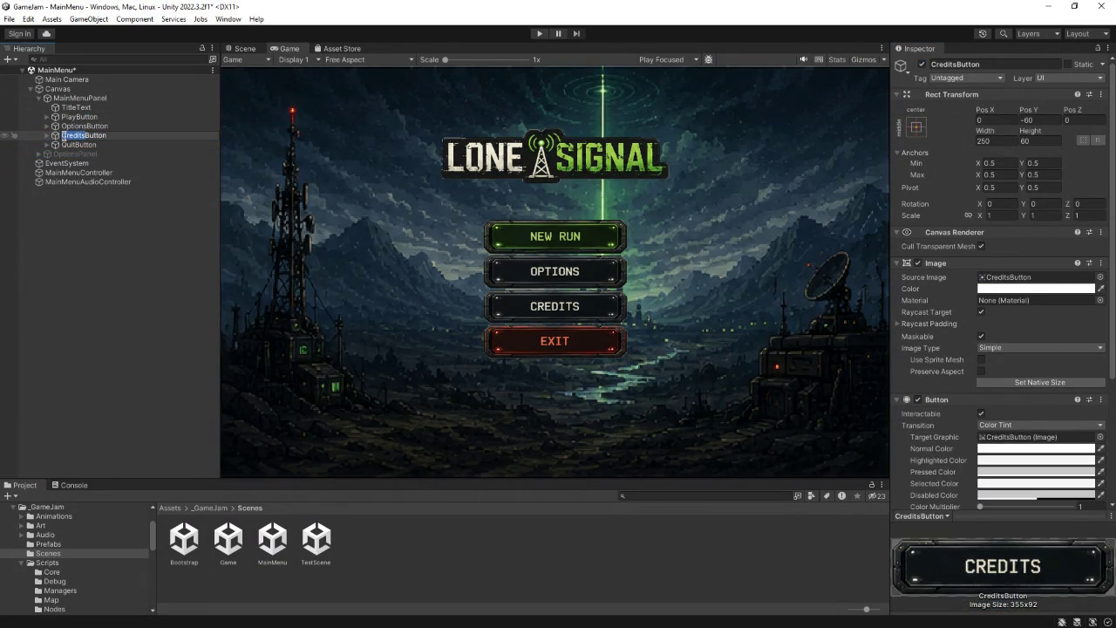
pyautogui.write('Fragments')
pyautogui.press('Return')
# - Rename the button's text child to FragmentButtonText, then reselect FragmentsButton and switch applications
pyautogui.click(47, 136)
pyautogui.click(80, 145)
pyautogui.click(87, 144)
pyautogui.write('Frag')
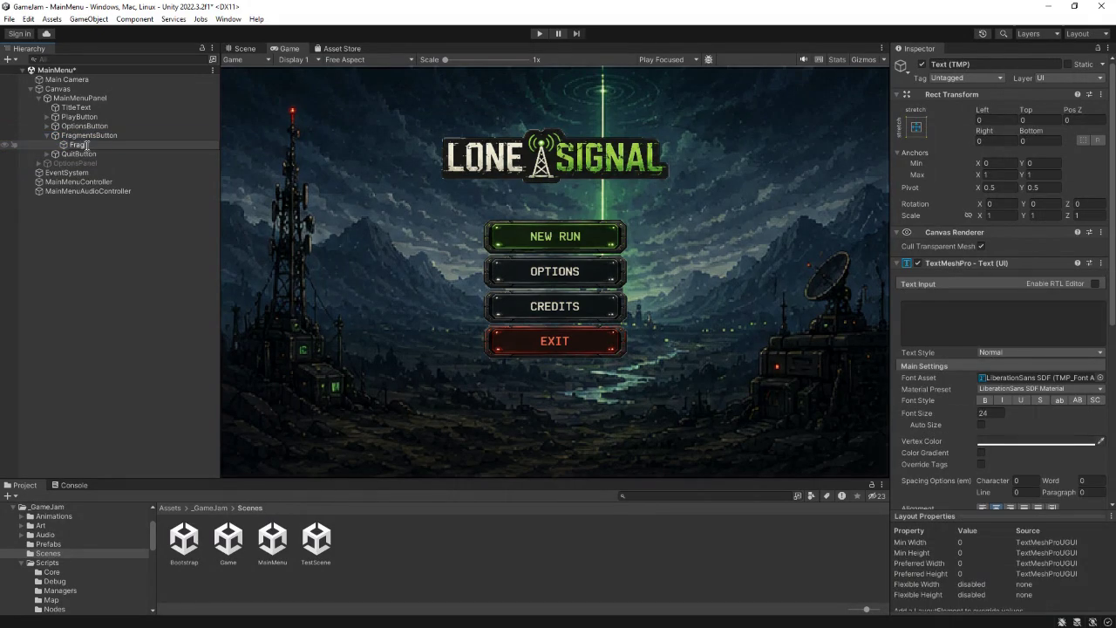
pyautogui.write('mentButtonTe')
pyautogui.write('xt')
pyautogui.press('Return')
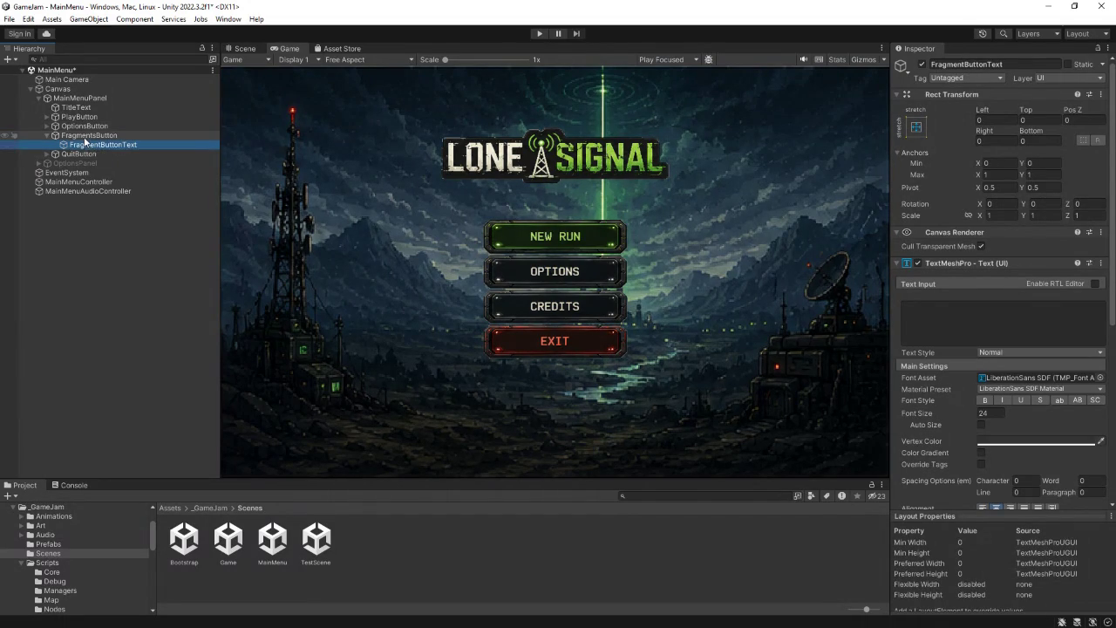
pyautogui.click(84, 136)
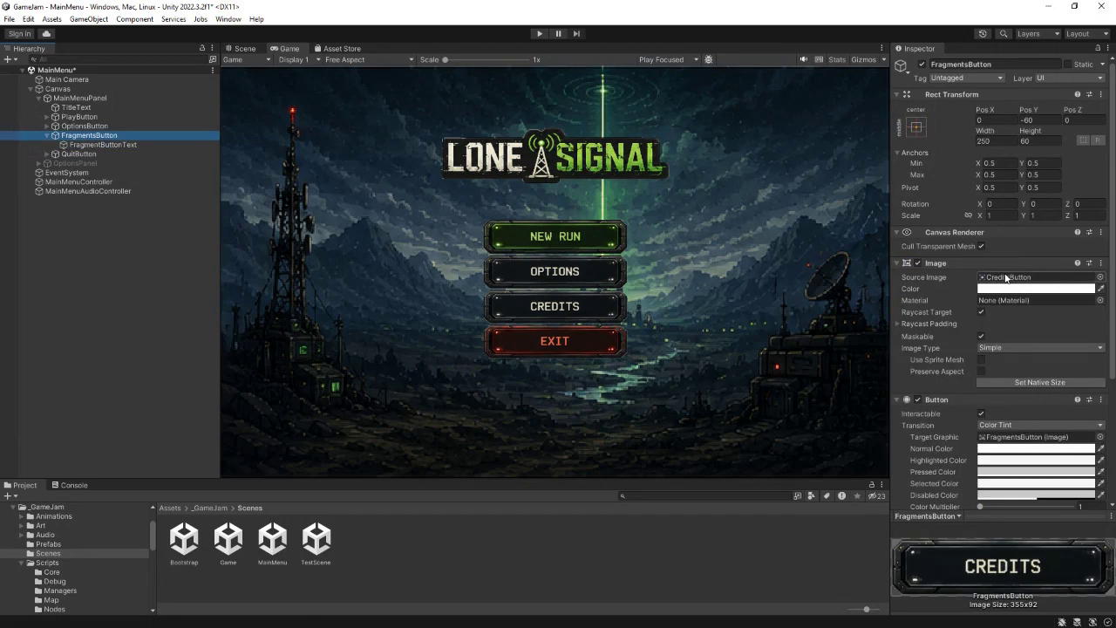
pyautogui.hotkey('alt', 'Tab')
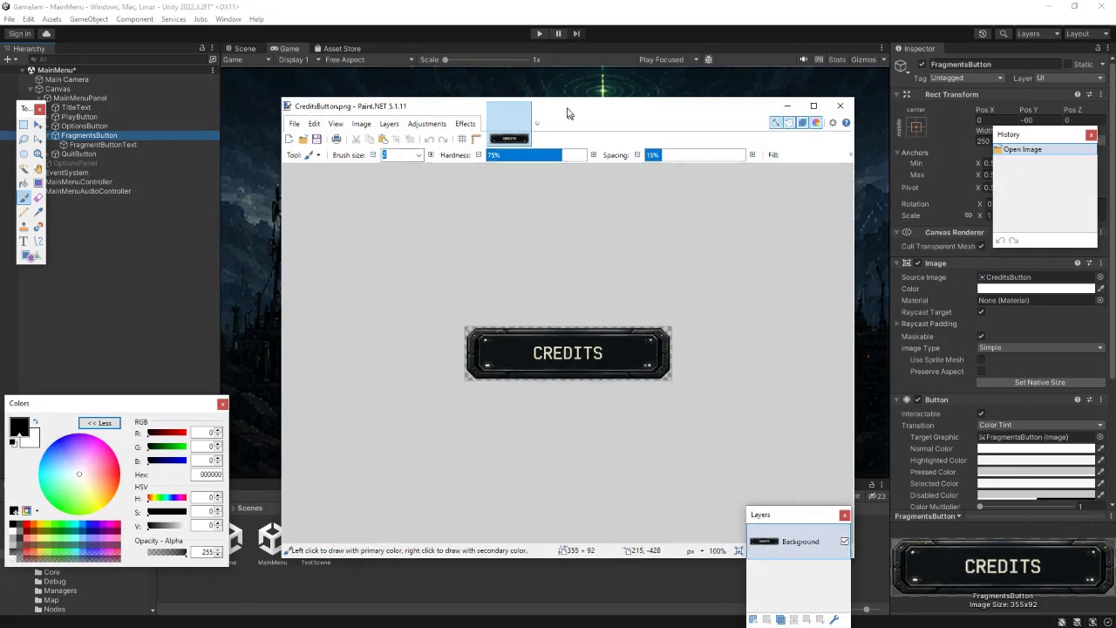
# - Select the entire CREDITS button image in Paint.NET for copying
pyautogui.moveTo(567, 117); pyautogui.dragTo(558, 80)
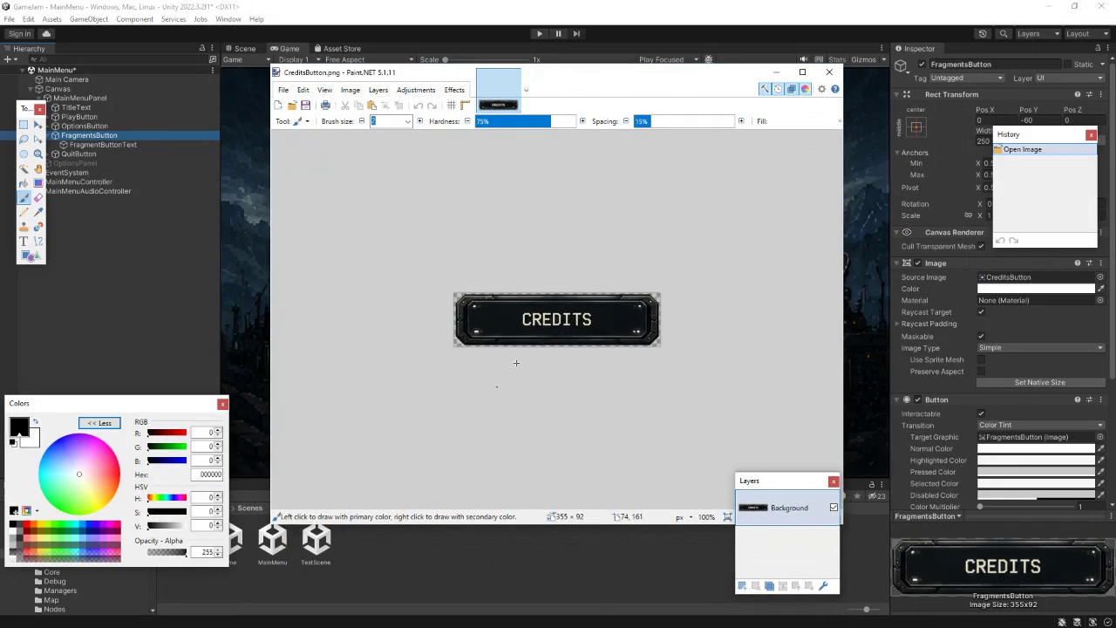
pyautogui.scroll(3, 557, 326)
pyautogui.scroll(6, 556, 327)
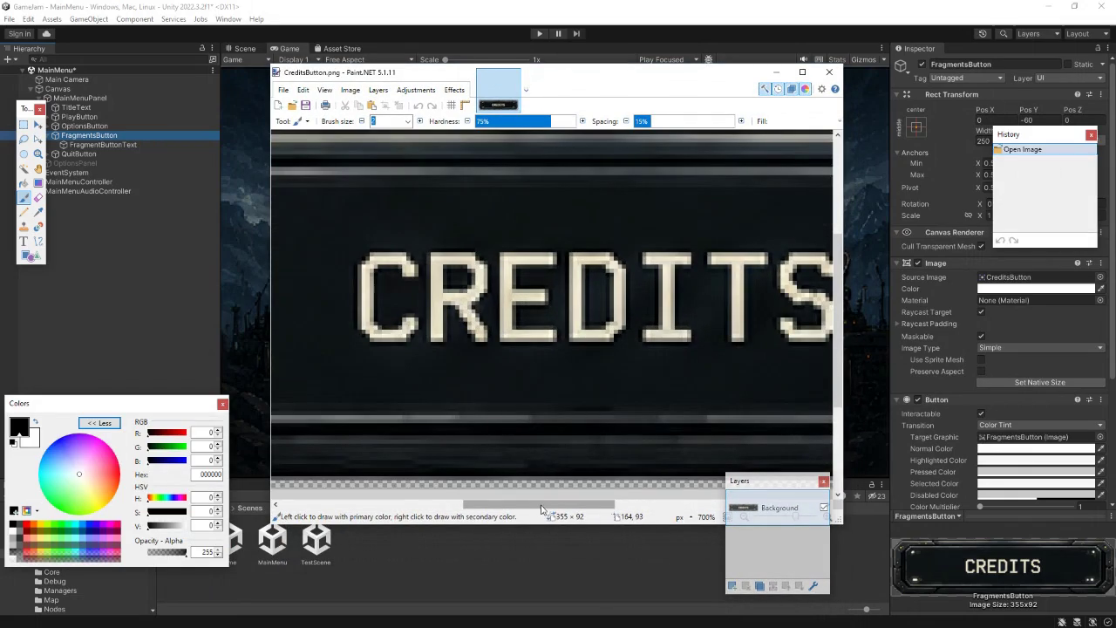
pyautogui.moveTo(540, 509); pyautogui.dragTo(551, 511)
pyautogui.scroll(-5, 520, 346)
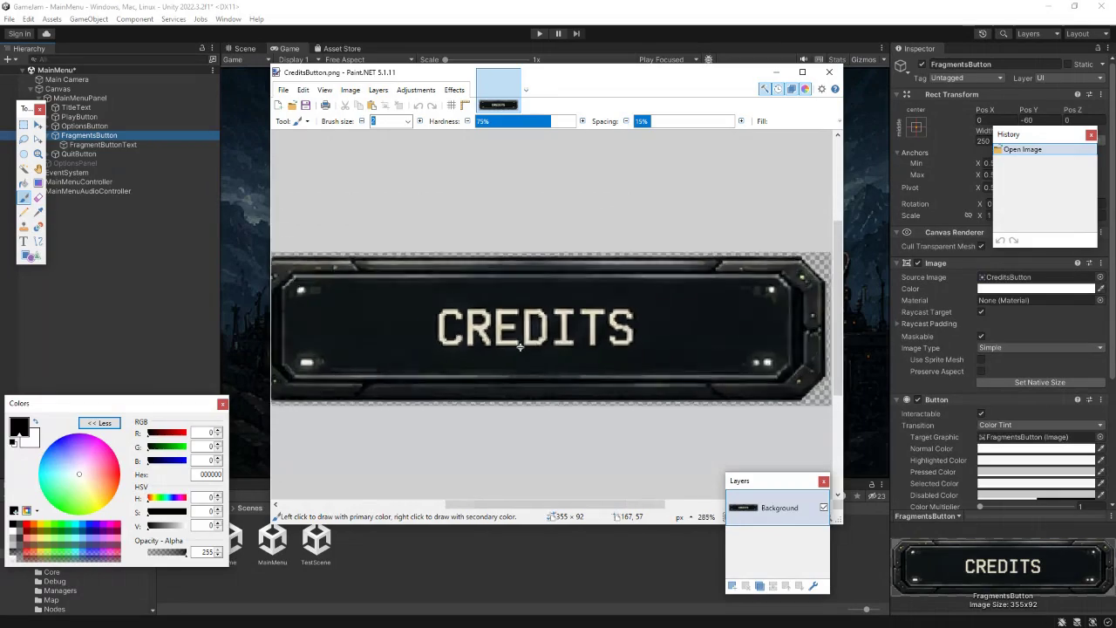
pyautogui.hotkey('ctrl', 'a')
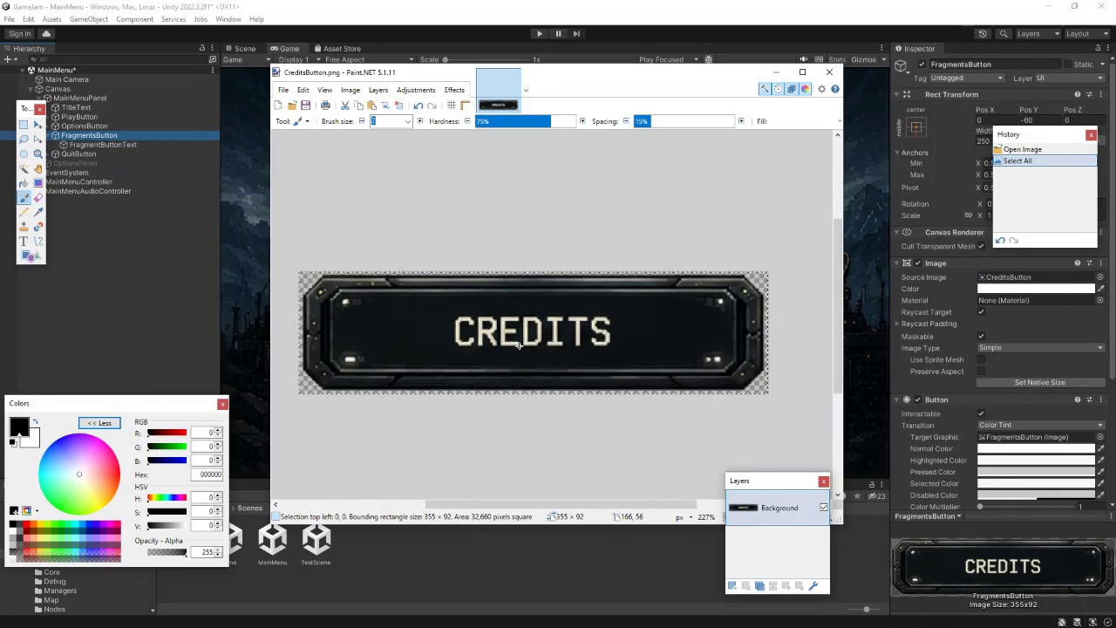
# - Create a new 355×92 image, clear it to transparent and paste the CREDITS button in
pyautogui.click(279, 105)
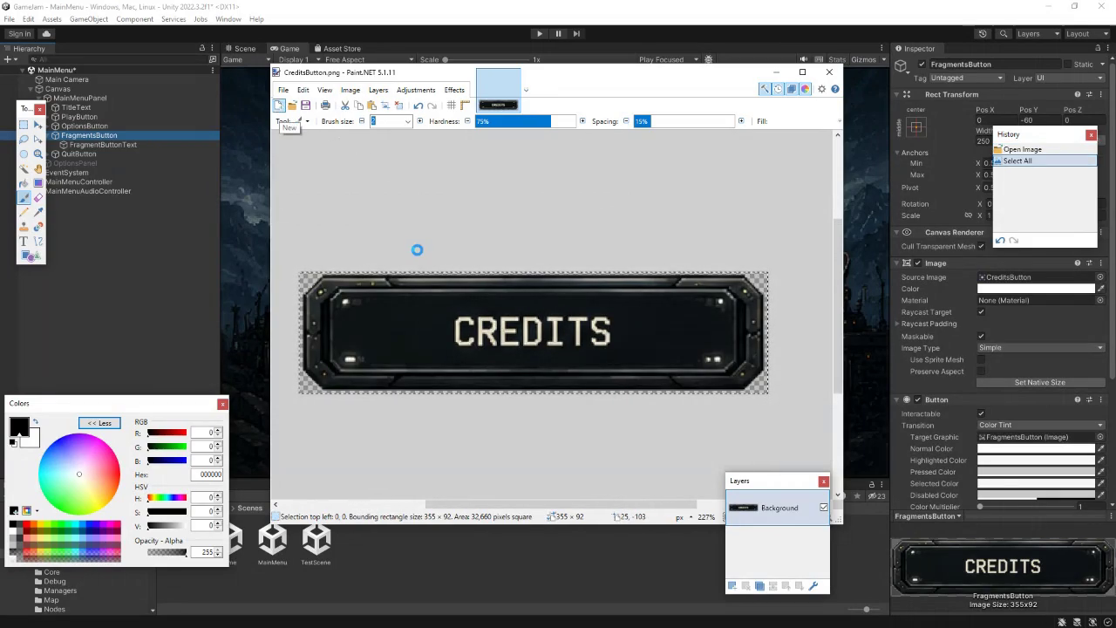
pyautogui.click(551, 369)
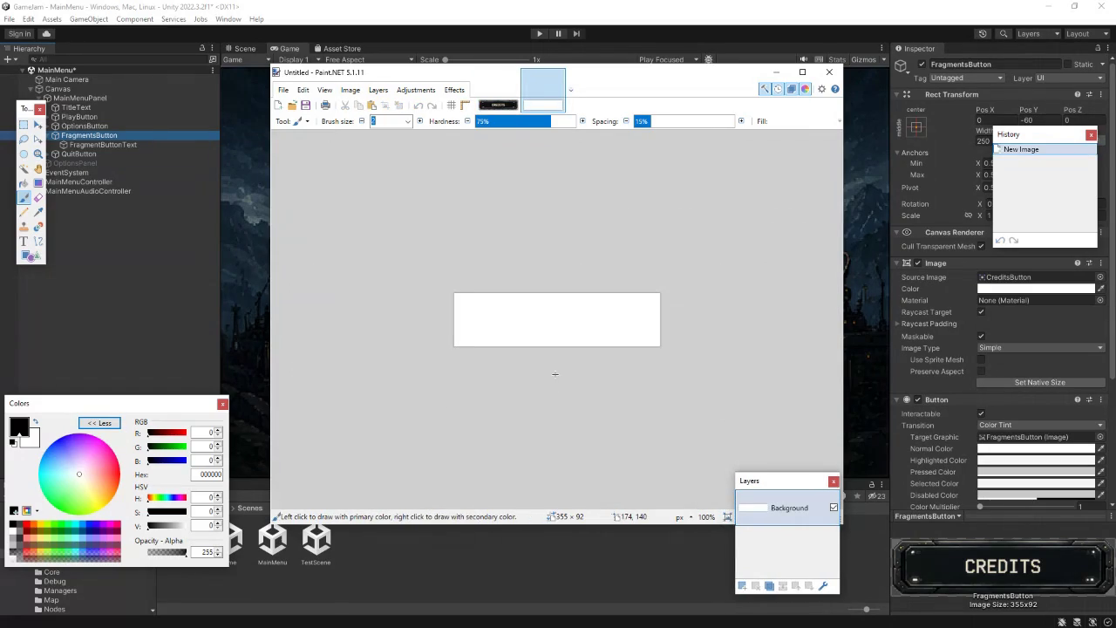
pyautogui.hotkey('ctrl', 'a')
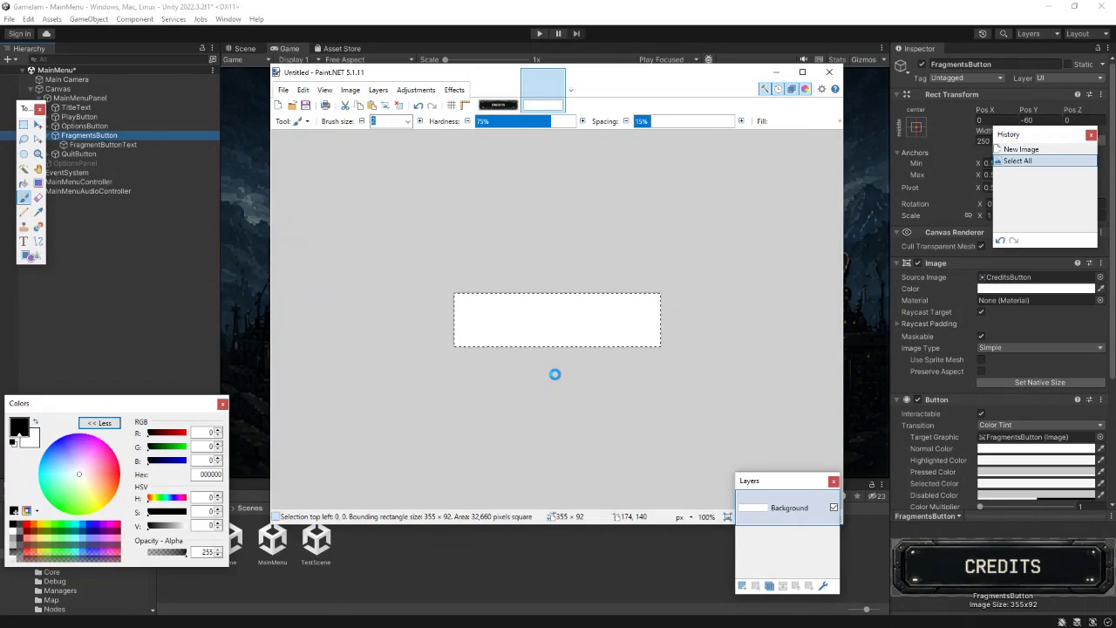
pyautogui.hotkey('ctrl', 's')
pyautogui.write('a')
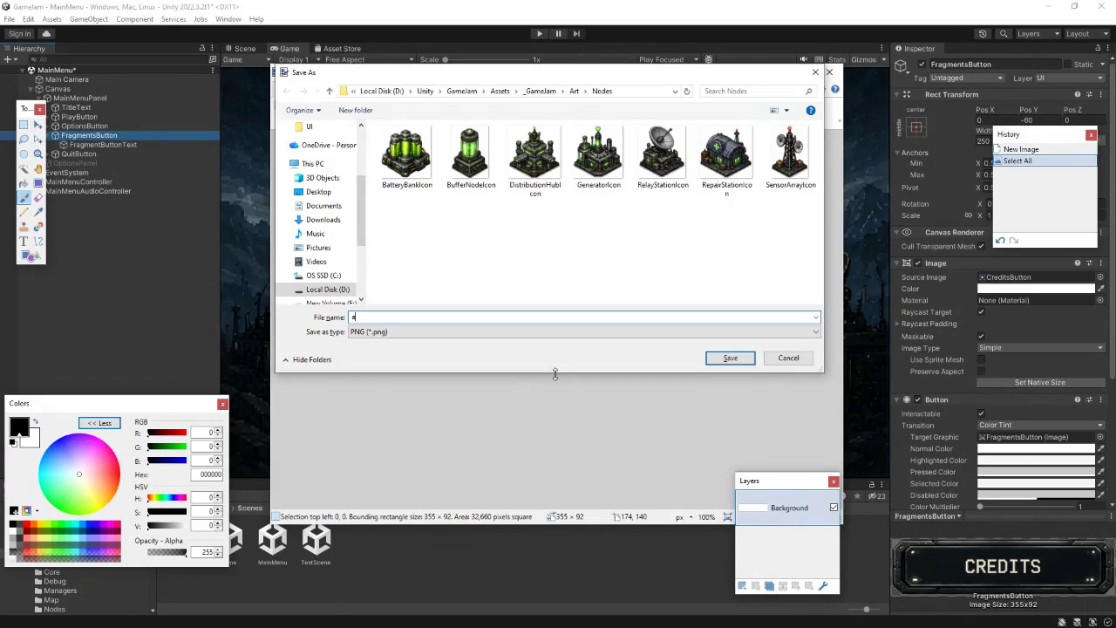
pyautogui.click(788, 357)
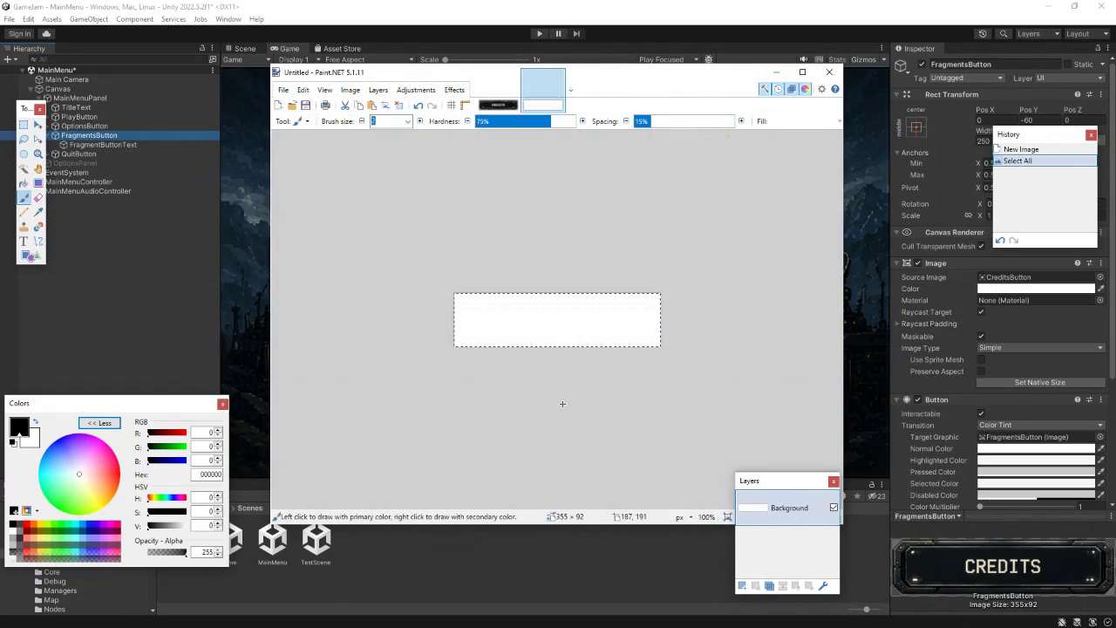
pyautogui.press('Delete')
pyautogui.hotkey('ctrl', 'v')
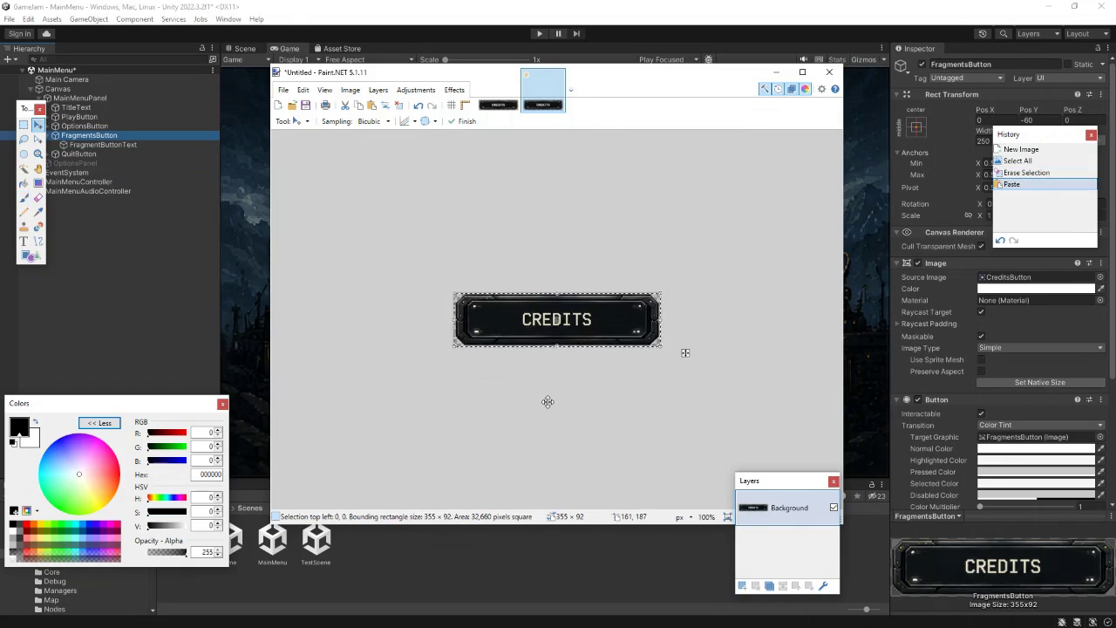
pyautogui.keyDown('ctrl'); pyautogui.scroll(6, 545, 335); pyautogui.keyUp('ctrl')
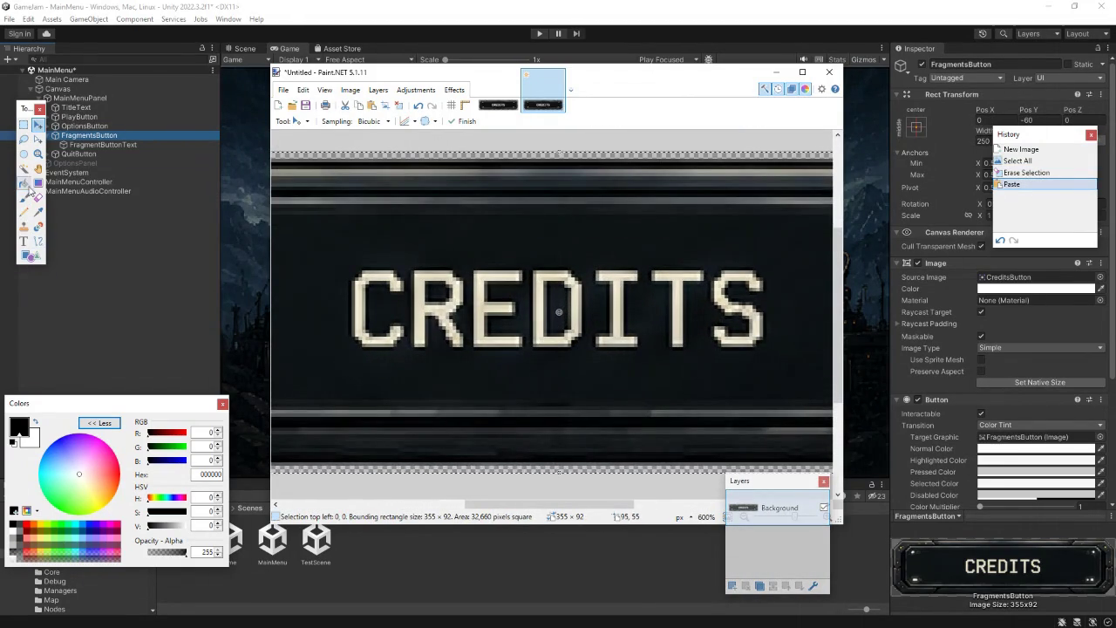
# - Sample the cream CREDITS letter colour as primary and the dark background as secondary
pyautogui.click(39, 211)
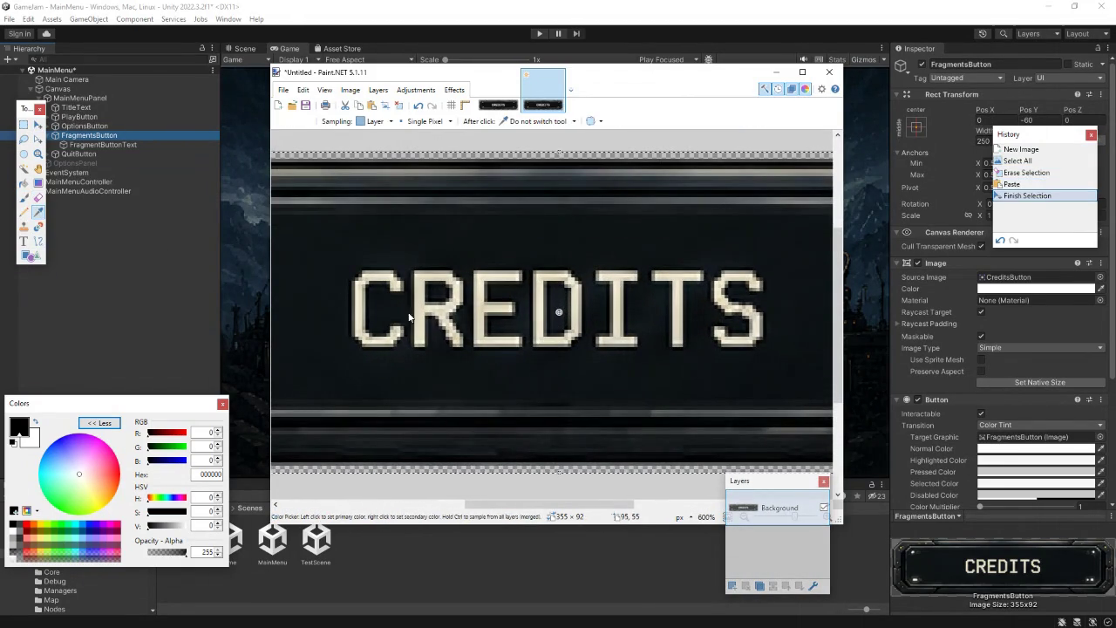
pyautogui.click(356, 301)
pyautogui.rightClick(353, 302)
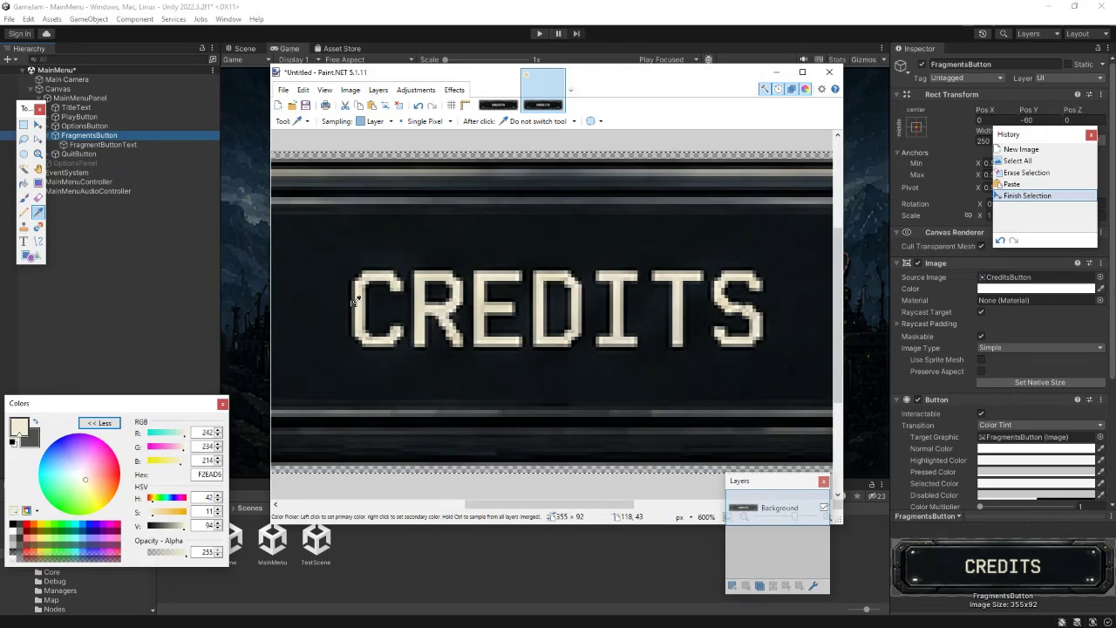
pyautogui.moveTo(504, 505); pyautogui.dragTo(461, 506)
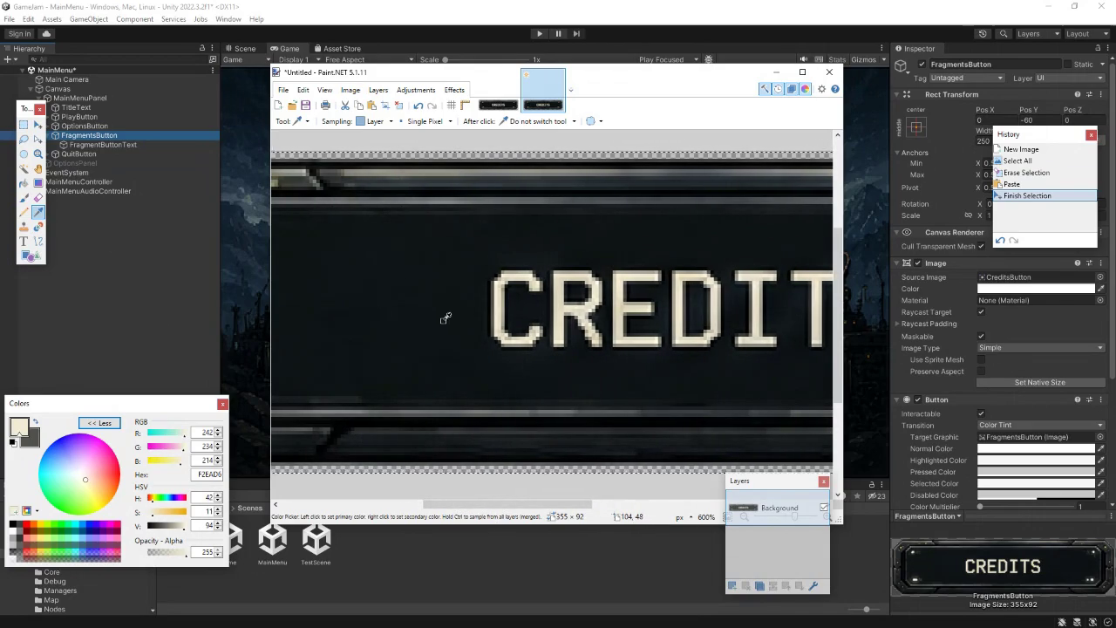
pyautogui.click(493, 293)
# - Pencil the top bar and vertical stem of an F left of CREDITS
pyautogui.click(24, 211)
pyautogui.click(456, 276)
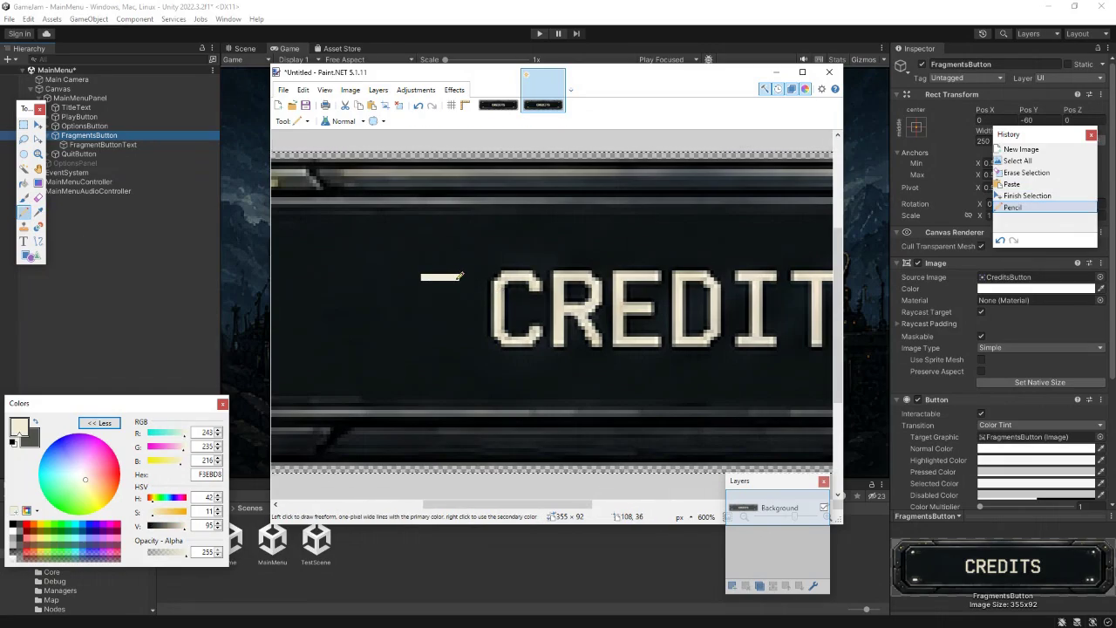
pyautogui.click(440, 276)
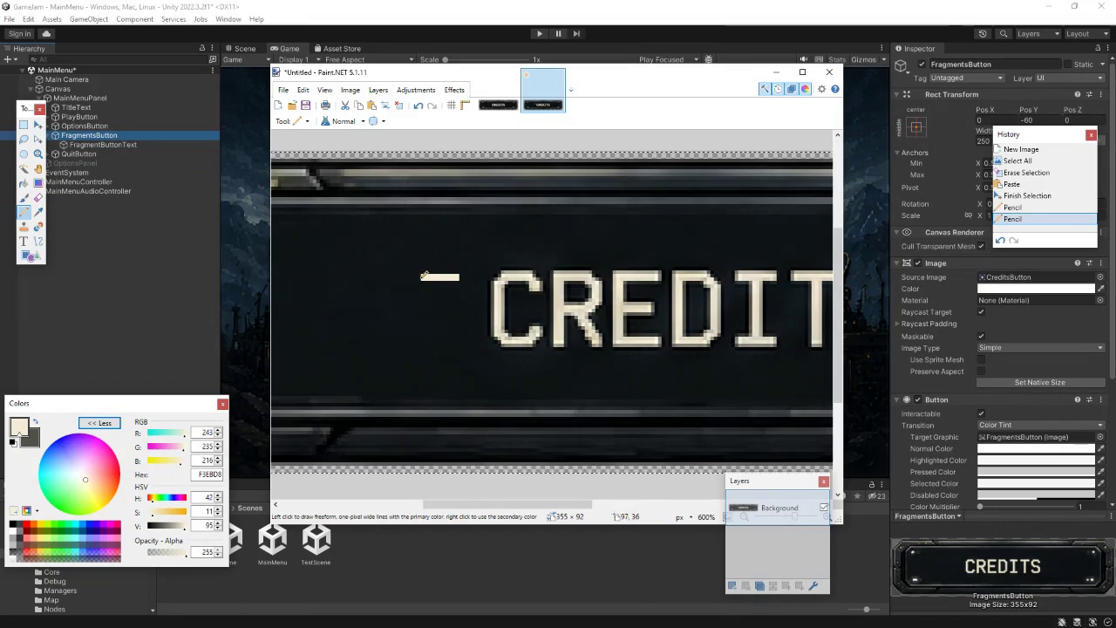
pyautogui.click(419, 278)
pyautogui.click(420, 279)
pyautogui.moveTo(420, 279); pyautogui.dragTo(424, 342)
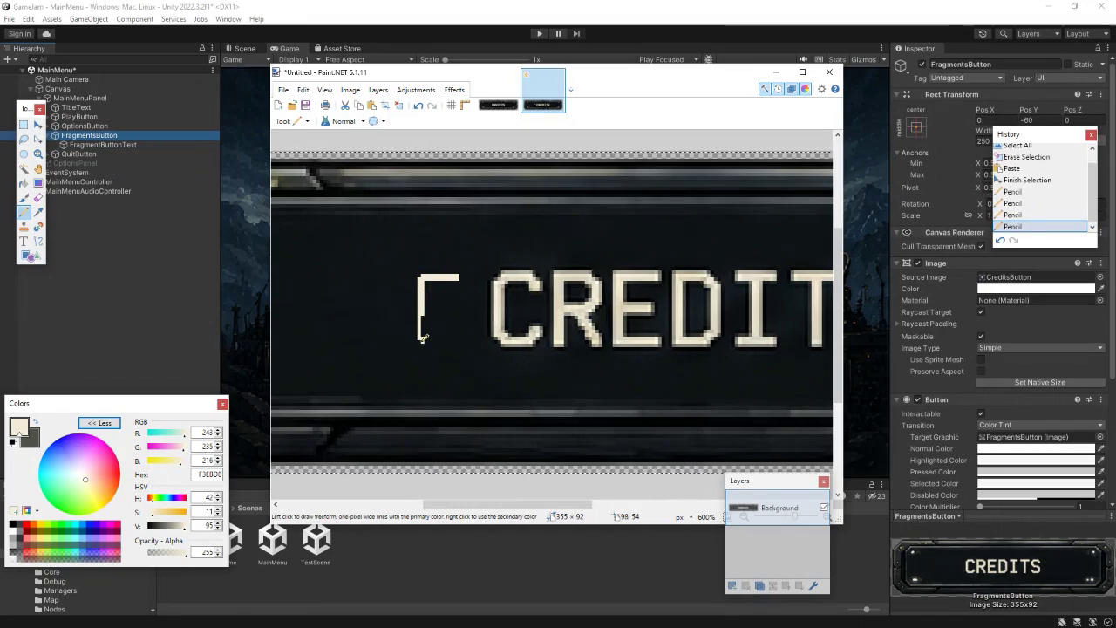
pyautogui.click(422, 341)
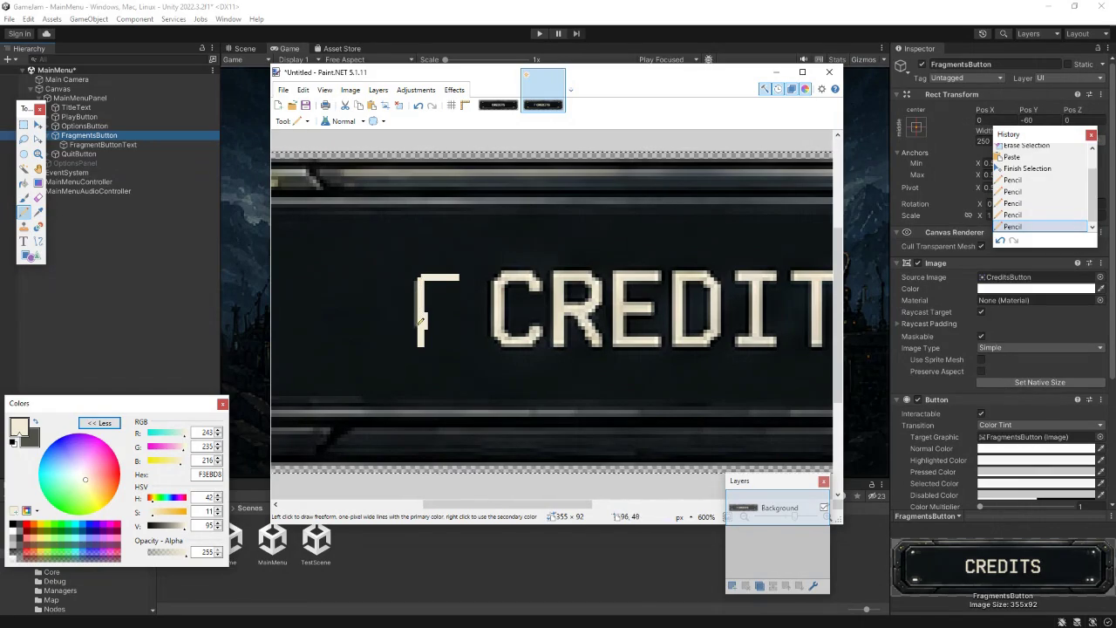
pyautogui.click(418, 332)
pyautogui.rightClick(414, 336)
pyautogui.click(420, 335)
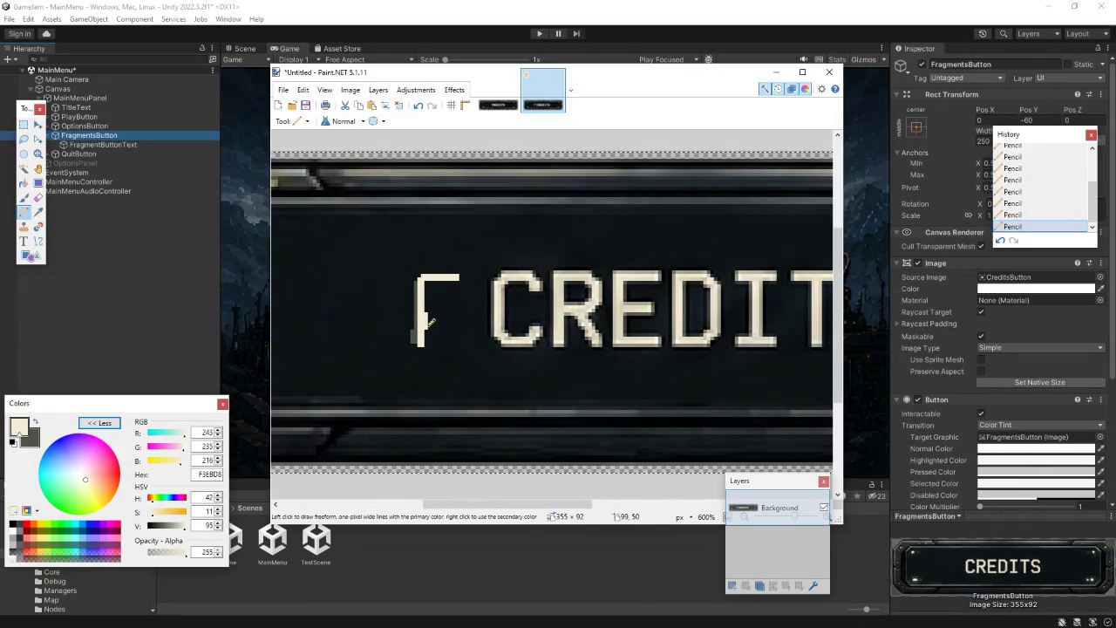
pyautogui.scroll(4, 435, 312)
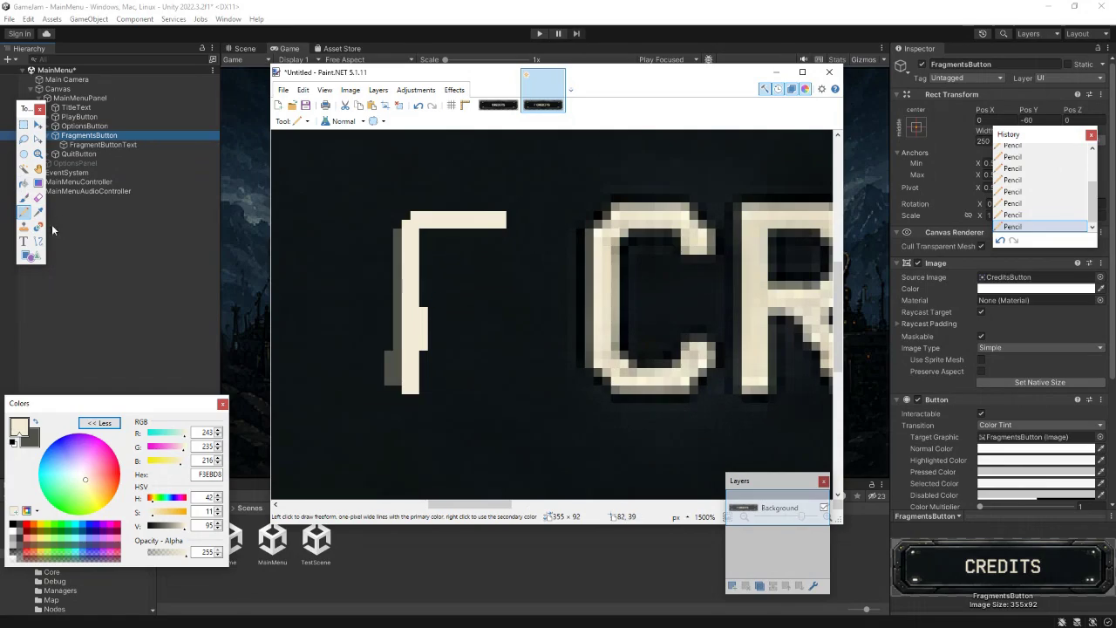
# - Thin the F's stem by painting over it with the dark background colour
pyautogui.click(38, 212)
pyautogui.click(450, 300)
pyautogui.click(23, 211)
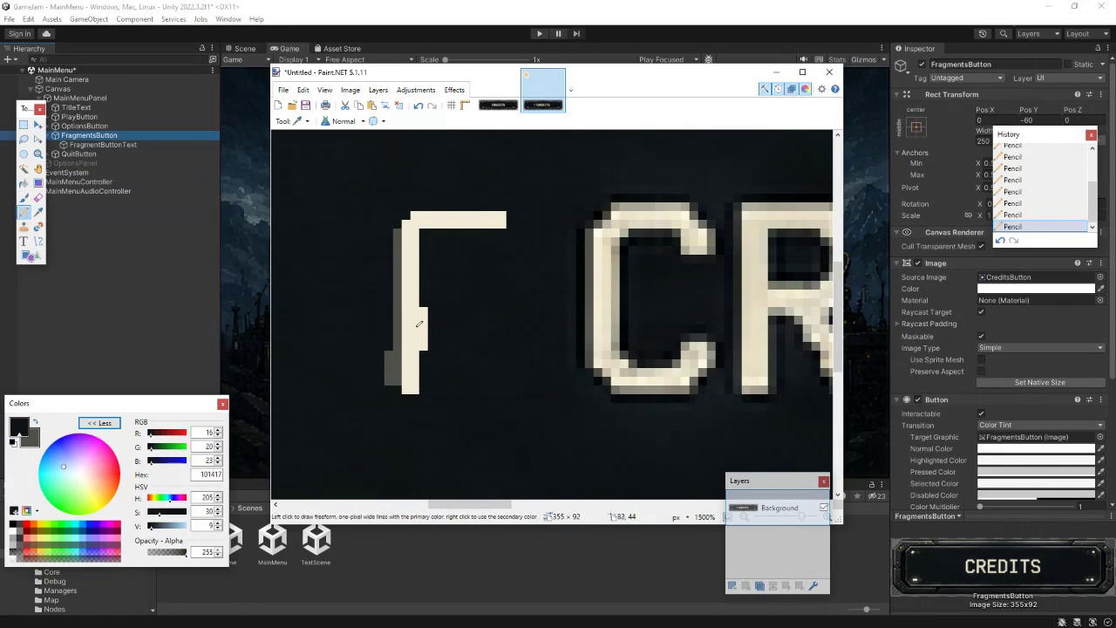
pyautogui.moveTo(426, 310)
pyautogui.mouseDown()
pyautogui.moveTo(426, 347)
pyautogui.moveTo(391, 384)
pyautogui.mouseUp()
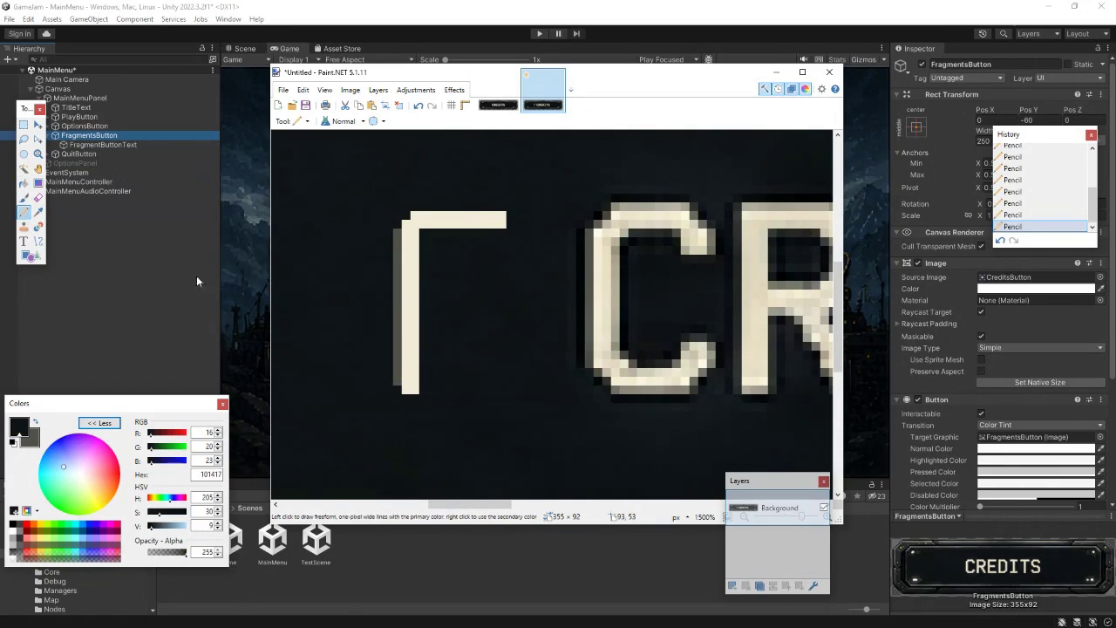
# - Add grey-cream shading down the F's stem and under its top bar
pyautogui.click(38, 212)
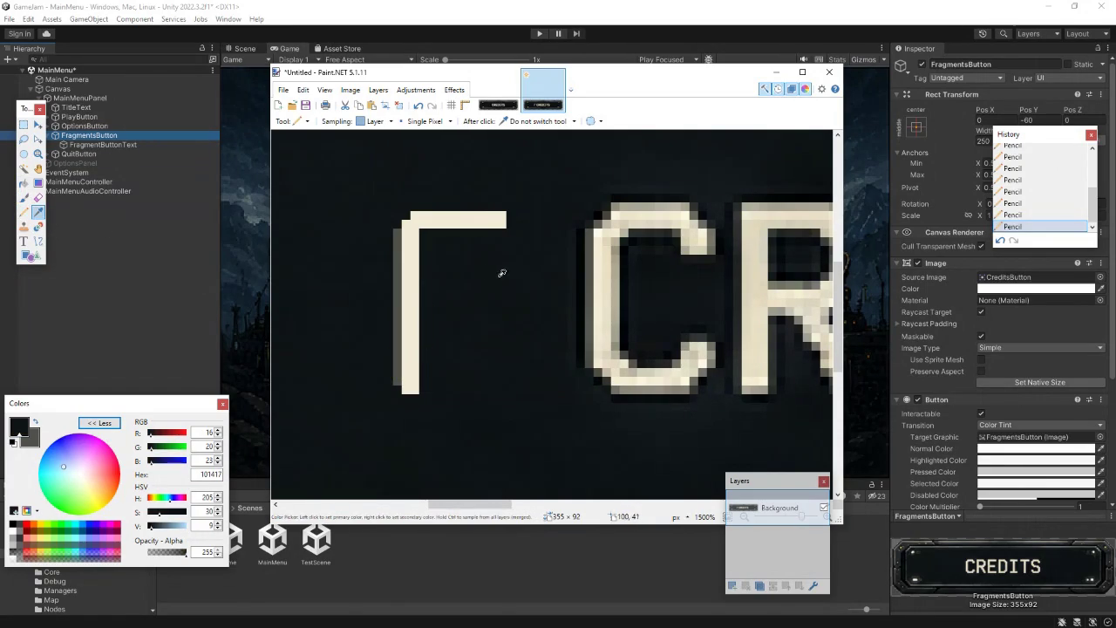
pyautogui.click(625, 316)
pyautogui.click(24, 212)
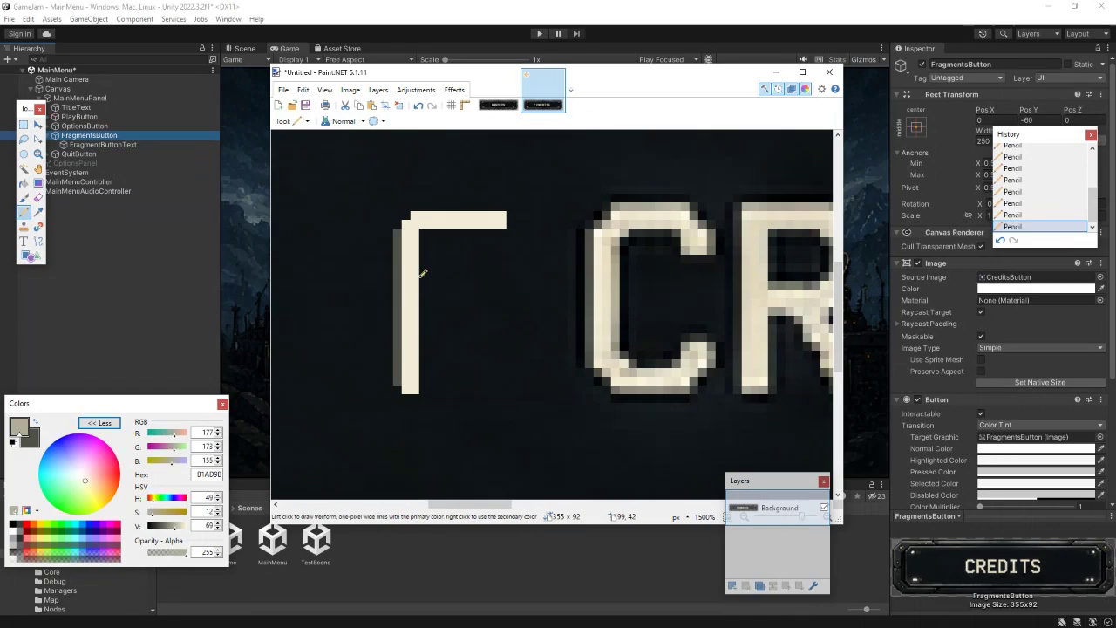
pyautogui.moveTo(424, 243); pyautogui.dragTo(424, 393)
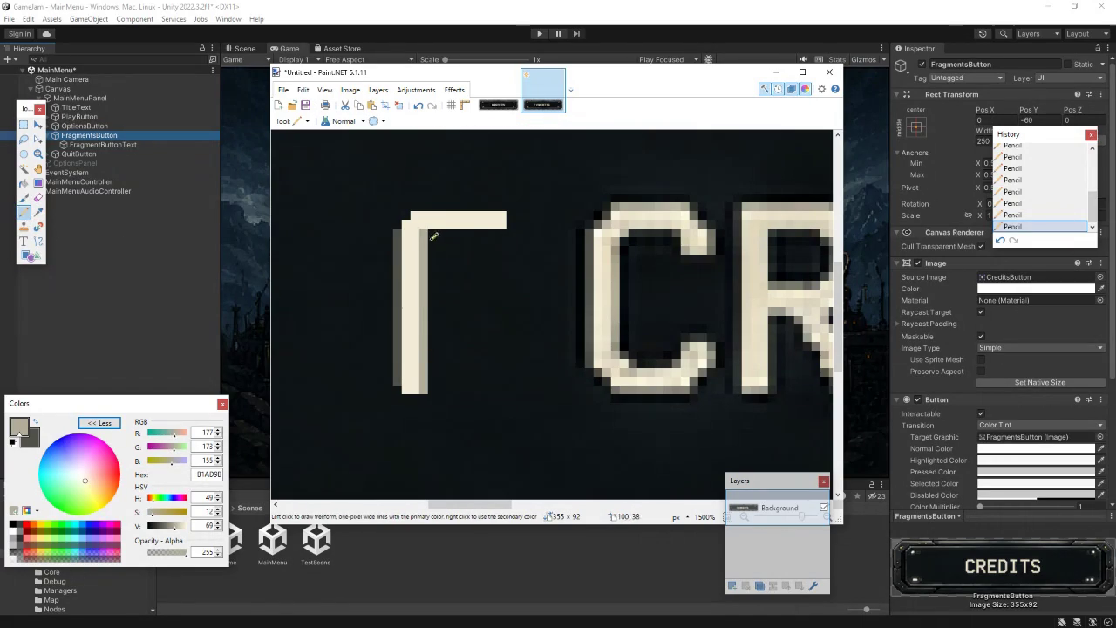
pyautogui.moveTo(438, 230); pyautogui.dragTo(509, 231)
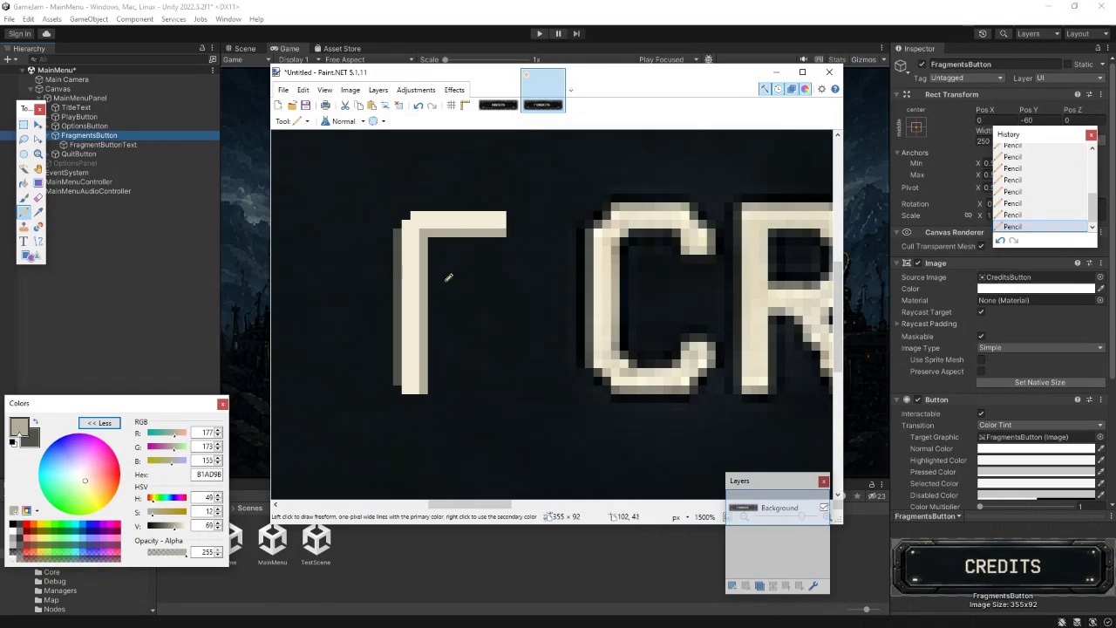
# - Draw the F's cream middle bar, redoing it once in a better position
pyautogui.click(38, 212)
pyautogui.click(408, 300)
pyautogui.click(23, 212)
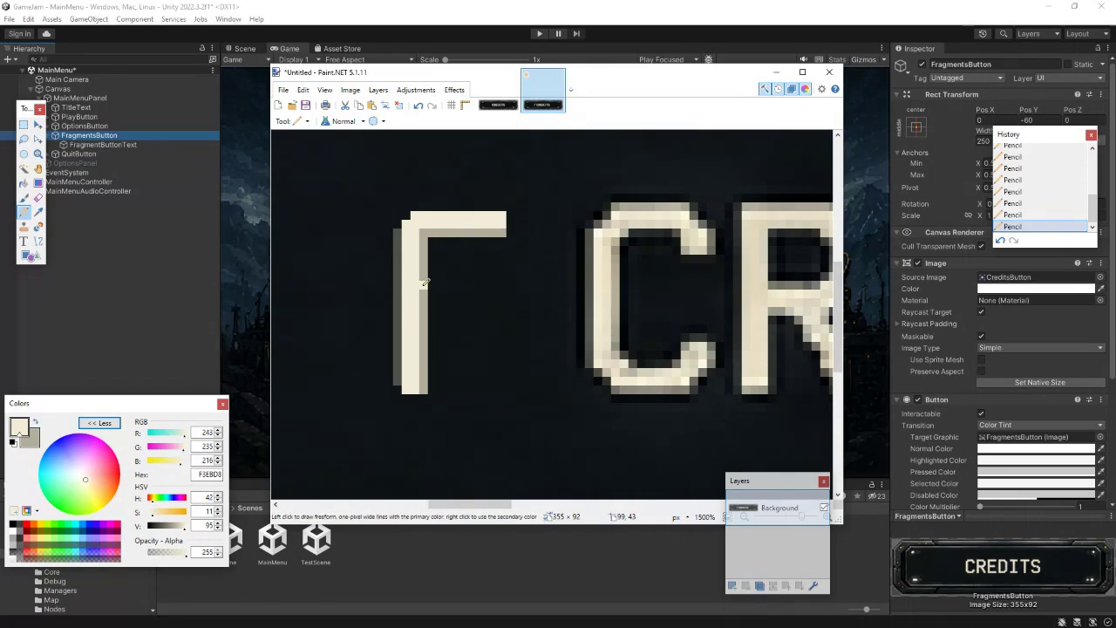
pyautogui.moveTo(427, 283)
pyautogui.mouseDown()
pyautogui.moveTo(469, 285)
pyautogui.moveTo(386, 291)
pyautogui.moveTo(386, 279)
pyautogui.mouseUp()
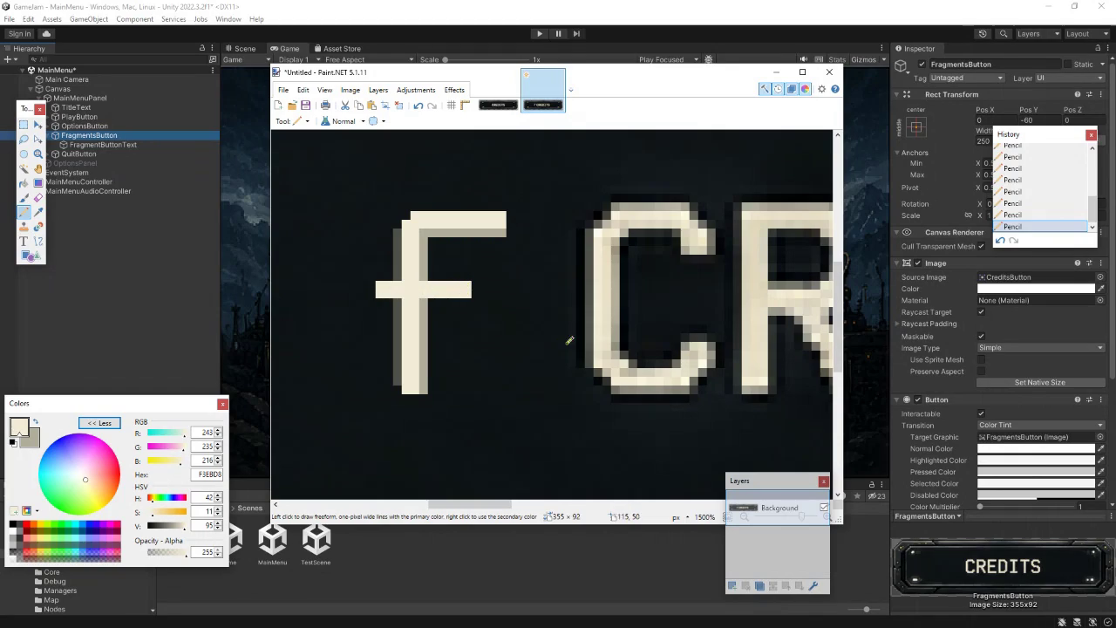
pyautogui.hotkey('ctrl', 'z')
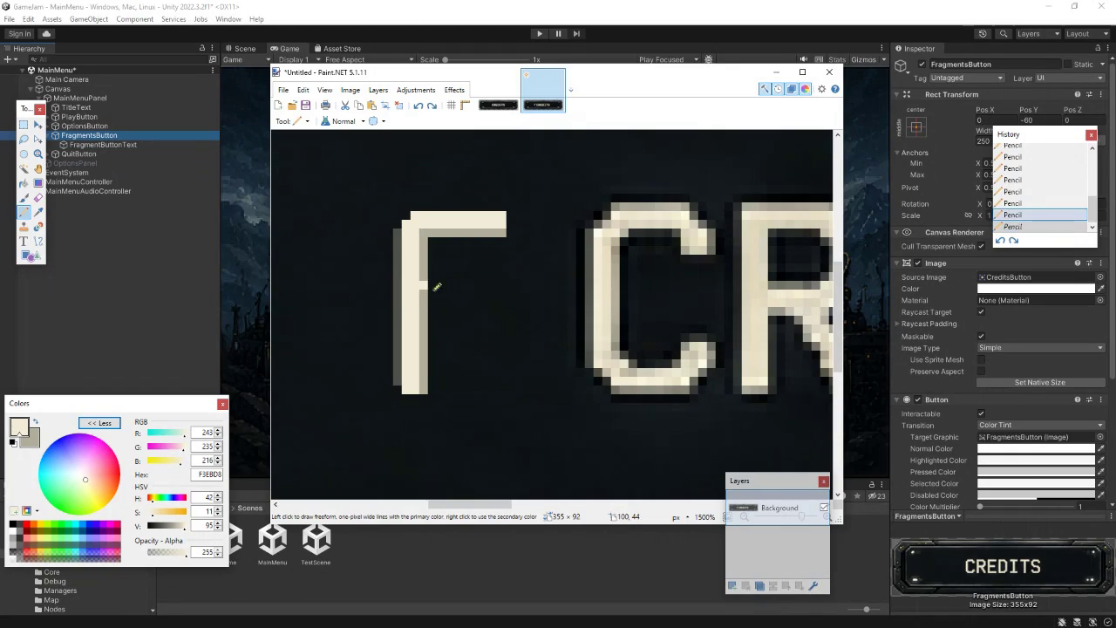
pyautogui.moveTo(424, 293)
pyautogui.mouseDown()
pyautogui.moveTo(475, 283)
pyautogui.moveTo(431, 284)
pyautogui.moveTo(465, 299)
pyautogui.mouseUp()
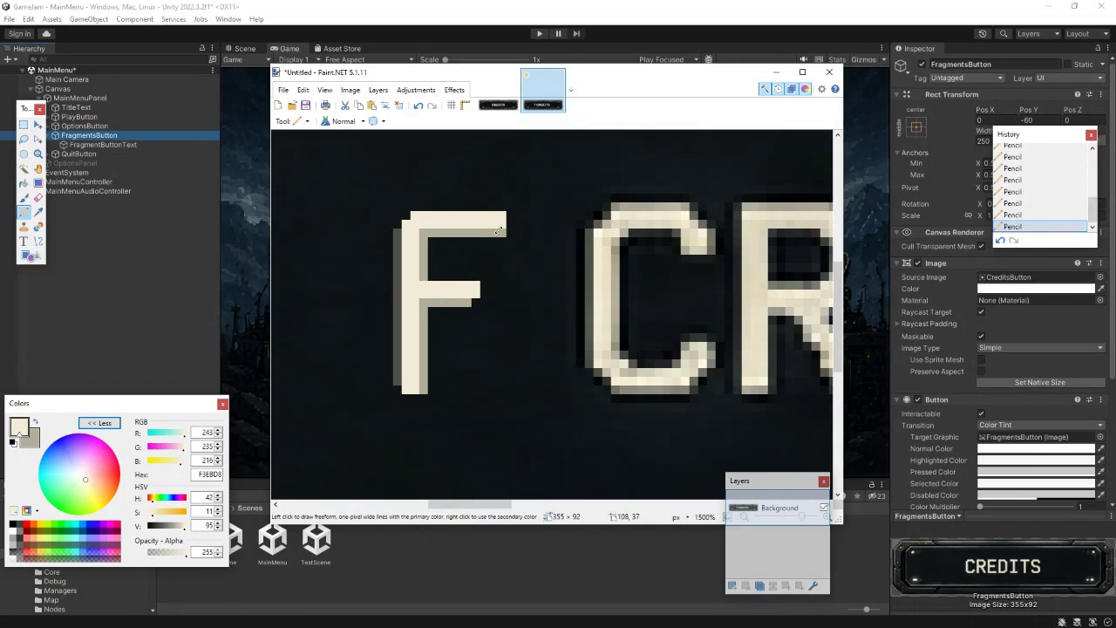
pyautogui.click(39, 213)
pyautogui.click(511, 239)
pyautogui.click(23, 212)
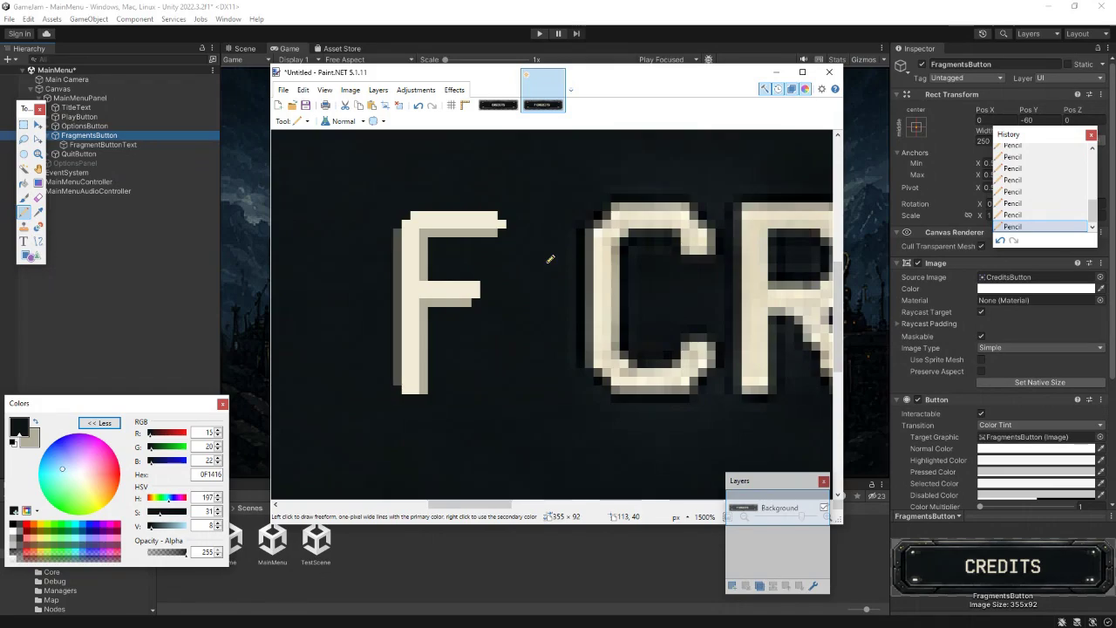
pyautogui.keyDown('ctrl'); pyautogui.scroll(-3, 551, 259); pyautogui.keyUp('ctrl')
pyautogui.keyDown('ctrl'); pyautogui.scroll(-3, 549, 259); pyautogui.keyUp('ctrl')
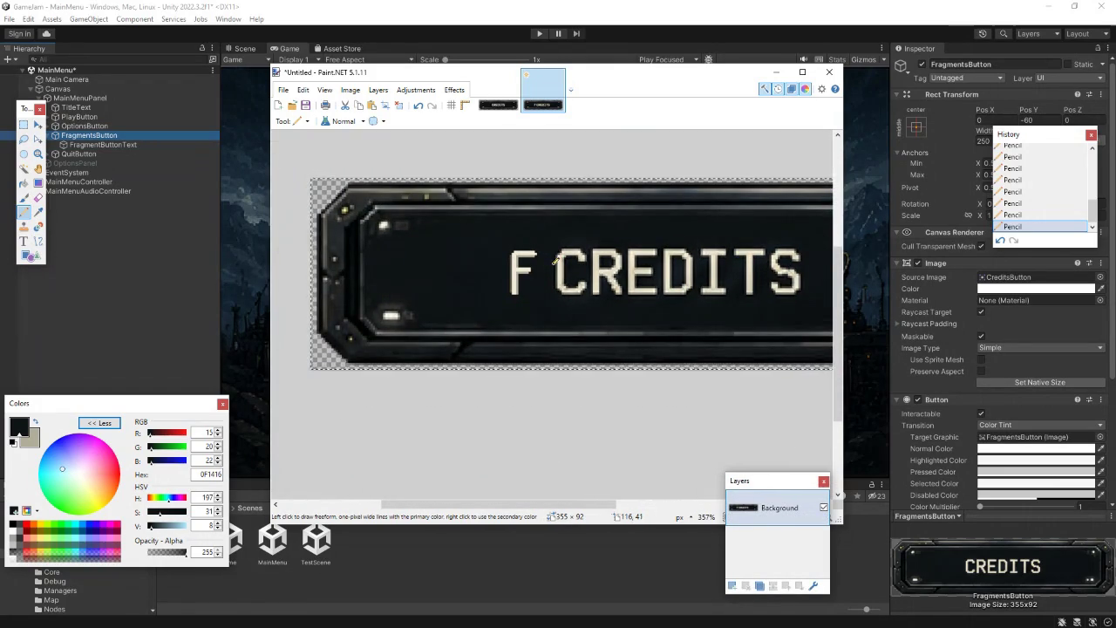
pyautogui.keyDown('ctrl'); pyautogui.scroll(3, 566, 264); pyautogui.keyUp('ctrl')
pyautogui.keyDown('ctrl'); pyautogui.scroll(5, 565, 265); pyautogui.keyUp('ctrl')
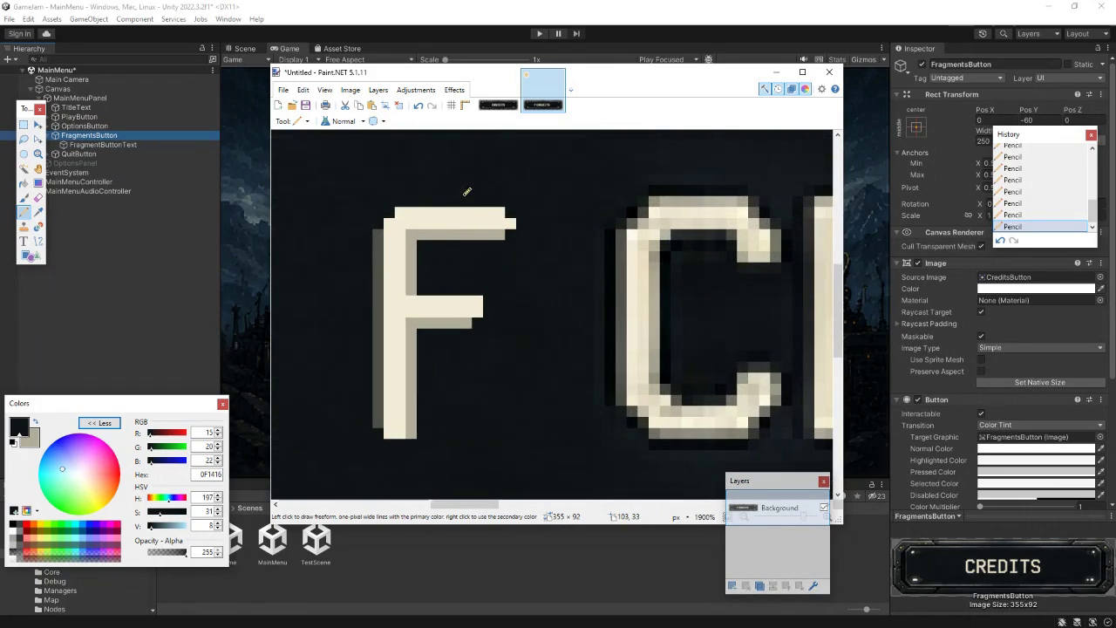
# - Shade the F's top edge with grey sampled from the letters, then reselect the cream
pyautogui.click(38, 212)
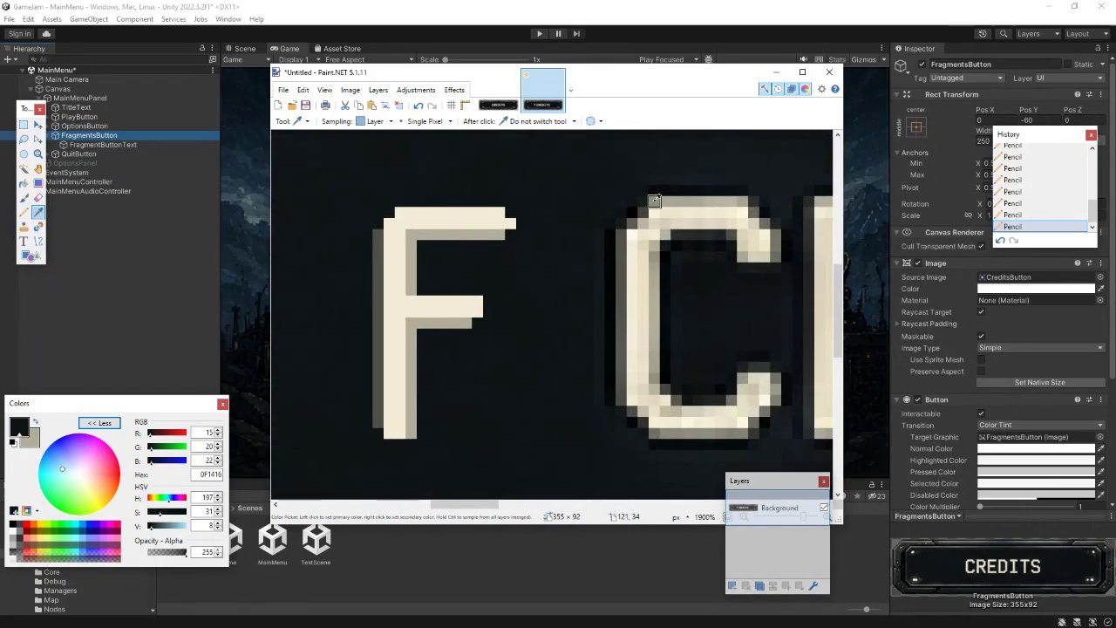
pyautogui.click(647, 213)
pyautogui.press('p')
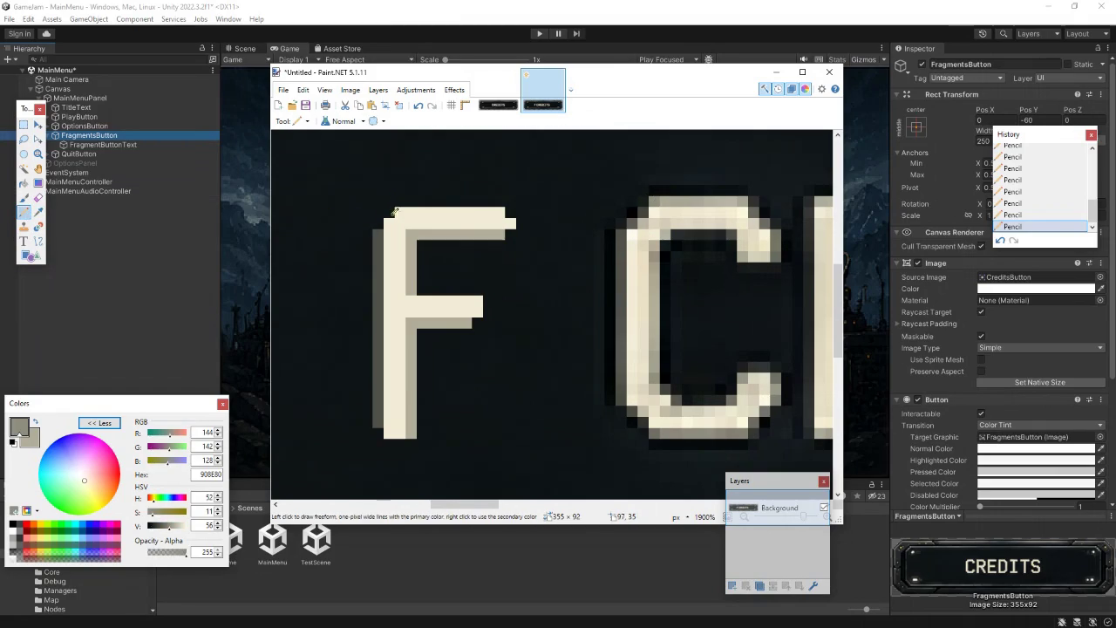
pyautogui.moveTo(413, 197); pyautogui.dragTo(499, 200)
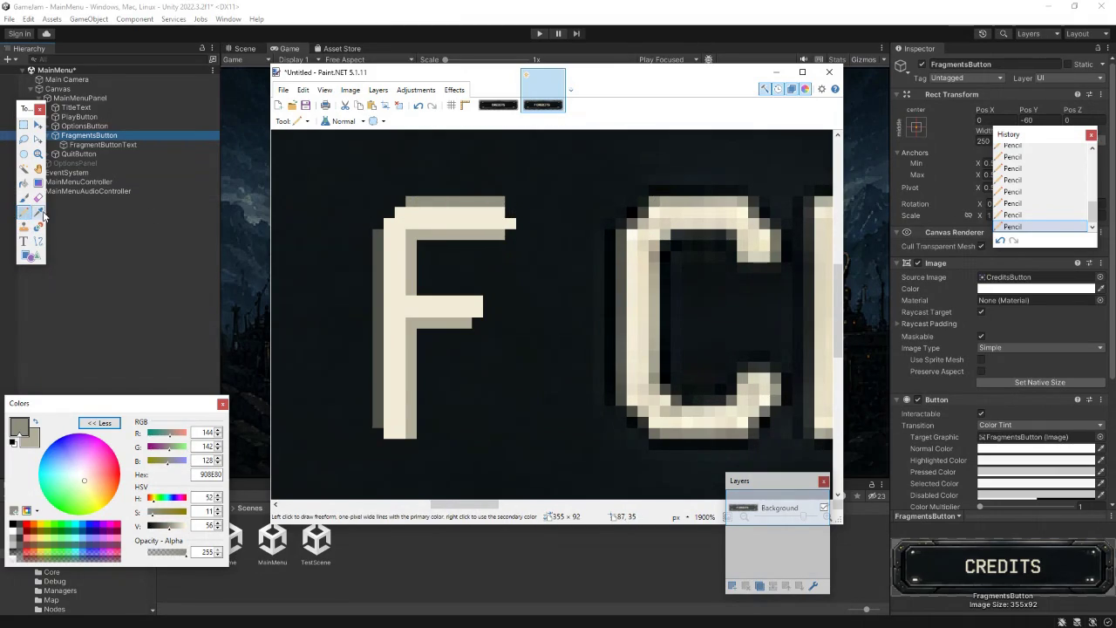
pyautogui.click(37, 212)
pyautogui.click(417, 218)
pyautogui.click(23, 212)
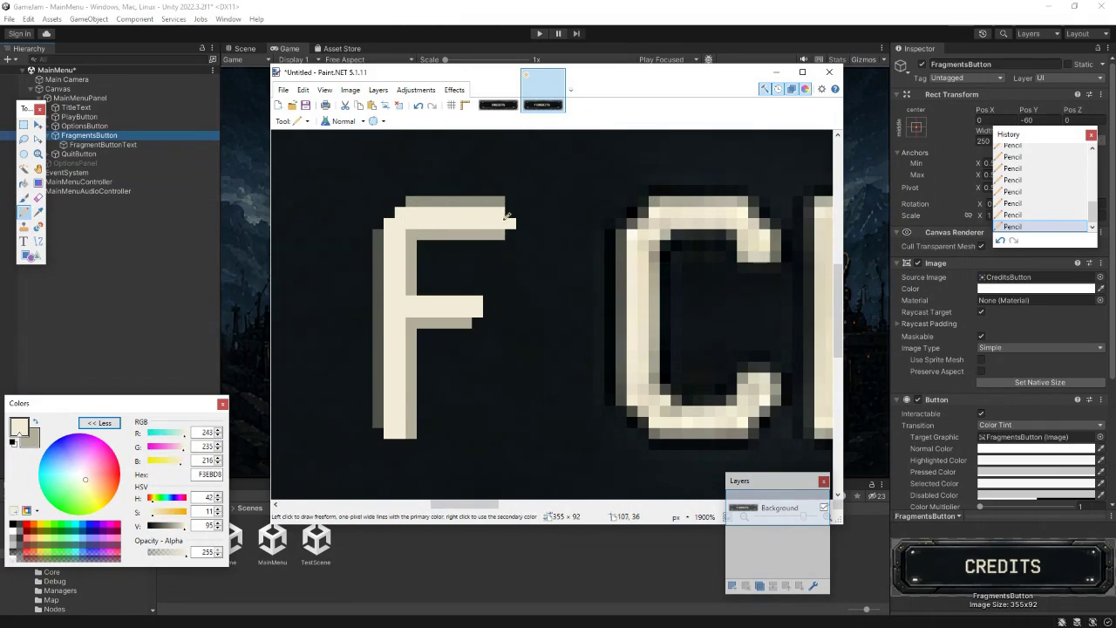
pyautogui.scroll(-1, 522, 267)
pyautogui.scroll(-8, 523, 268)
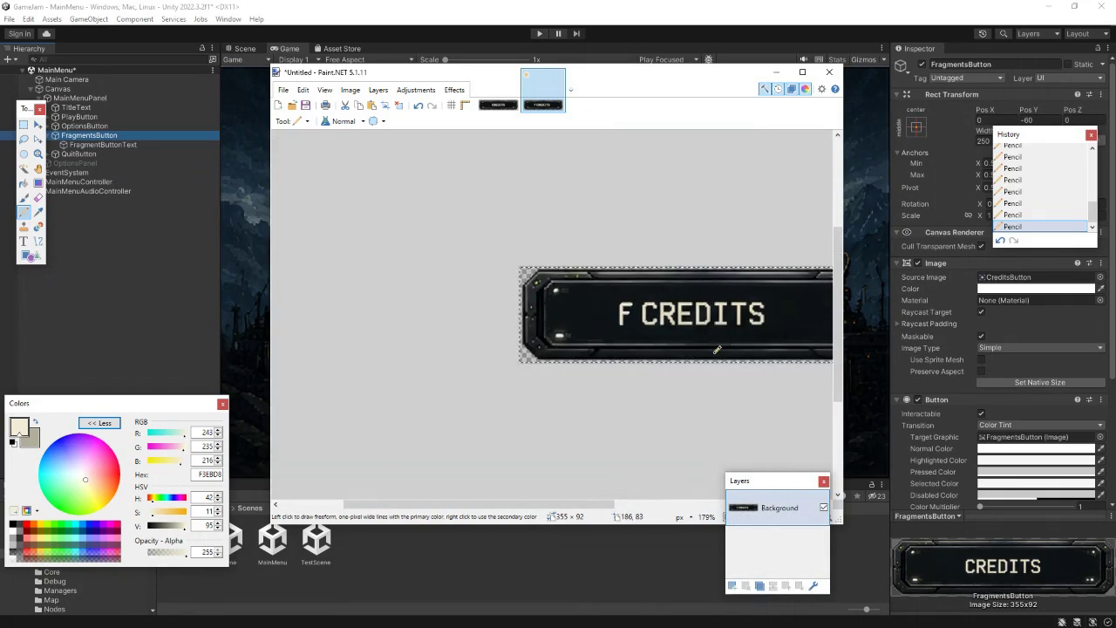
pyautogui.scroll(8, 703, 343)
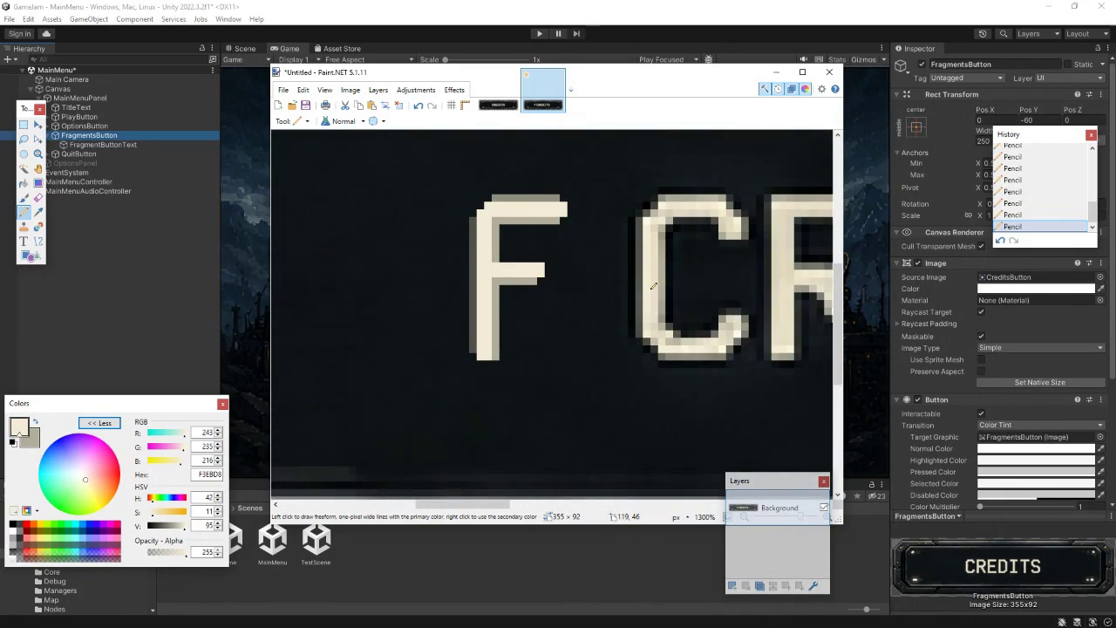
pyautogui.scroll(2, 502, 306)
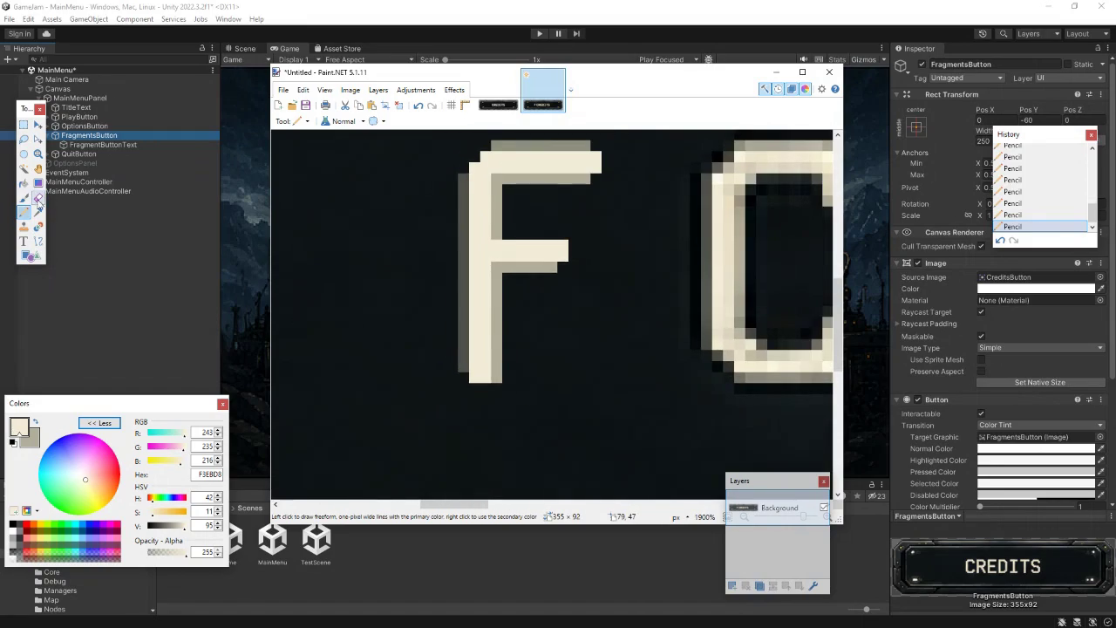
# - Draw darkest-outline lines down the F's left side and along its top edge
pyautogui.click(37, 212)
pyautogui.click(399, 326)
pyautogui.click(23, 213)
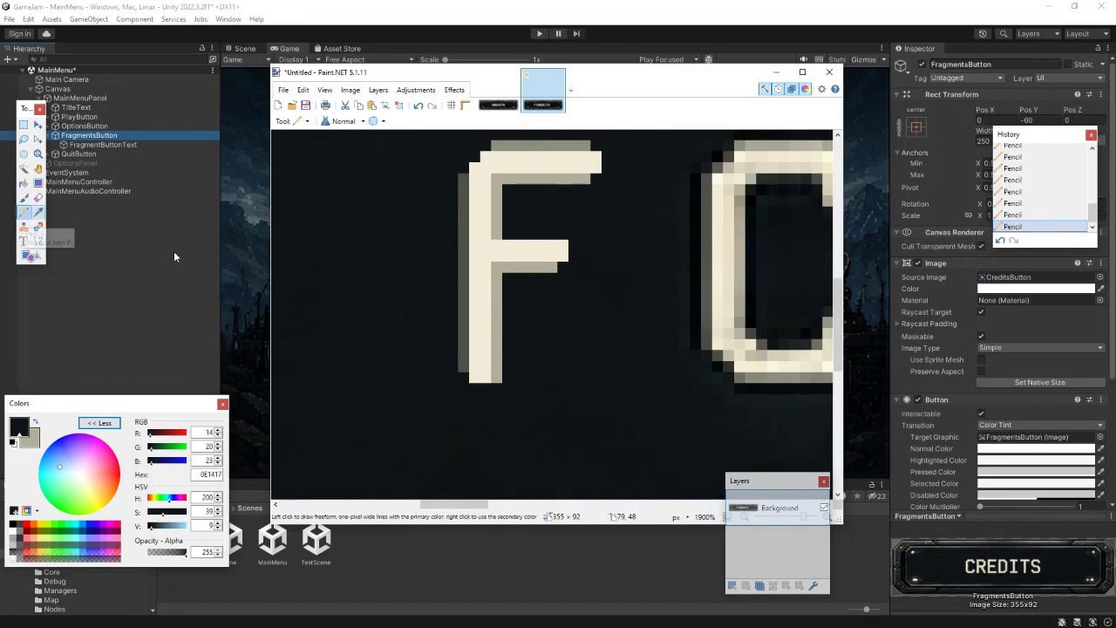
pyautogui.click(37, 212)
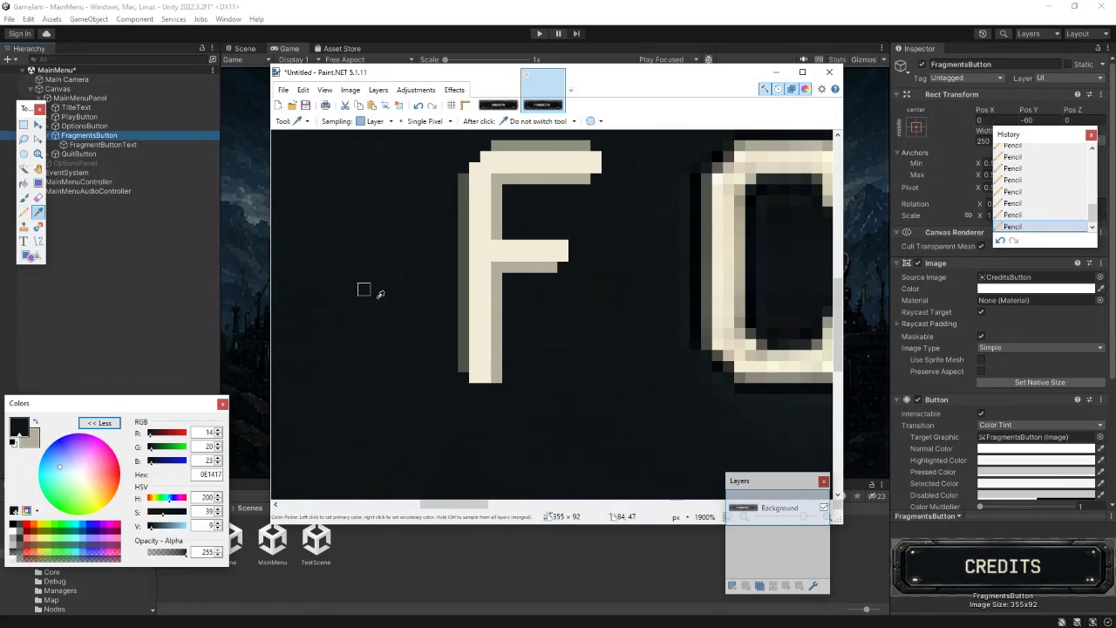
pyautogui.click(463, 353)
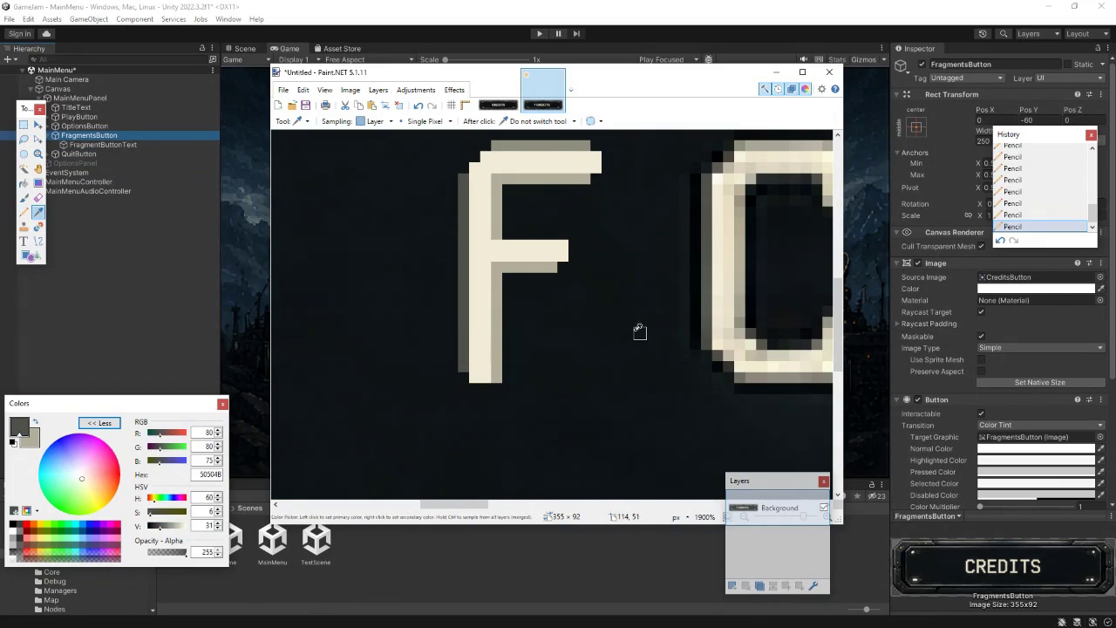
pyautogui.click(23, 212)
pyautogui.click(38, 212)
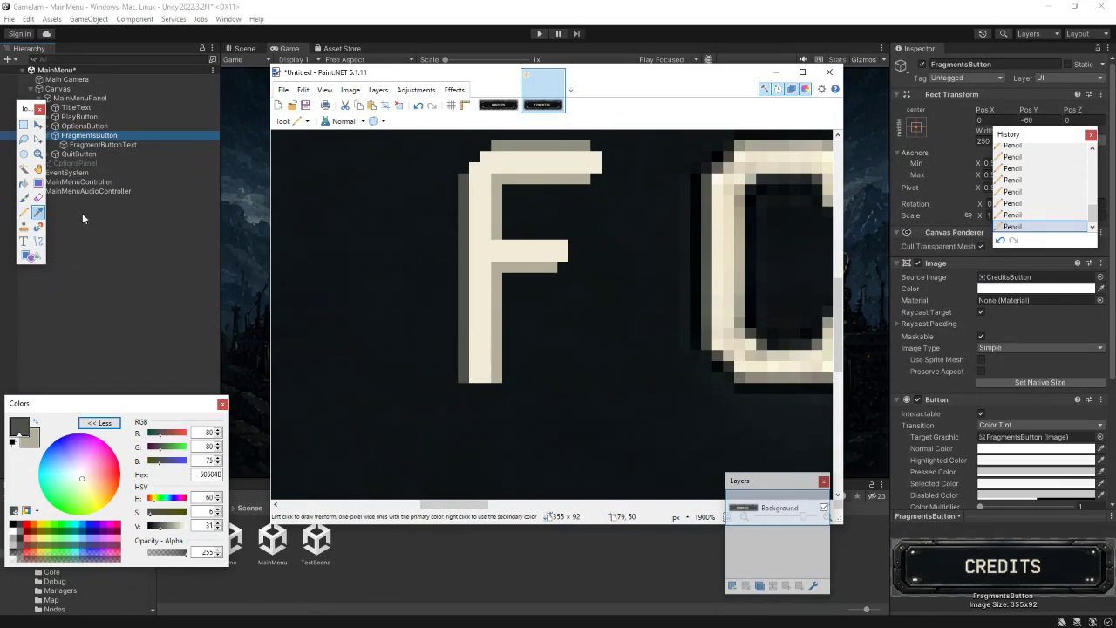
pyautogui.click(697, 265)
pyautogui.click(24, 211)
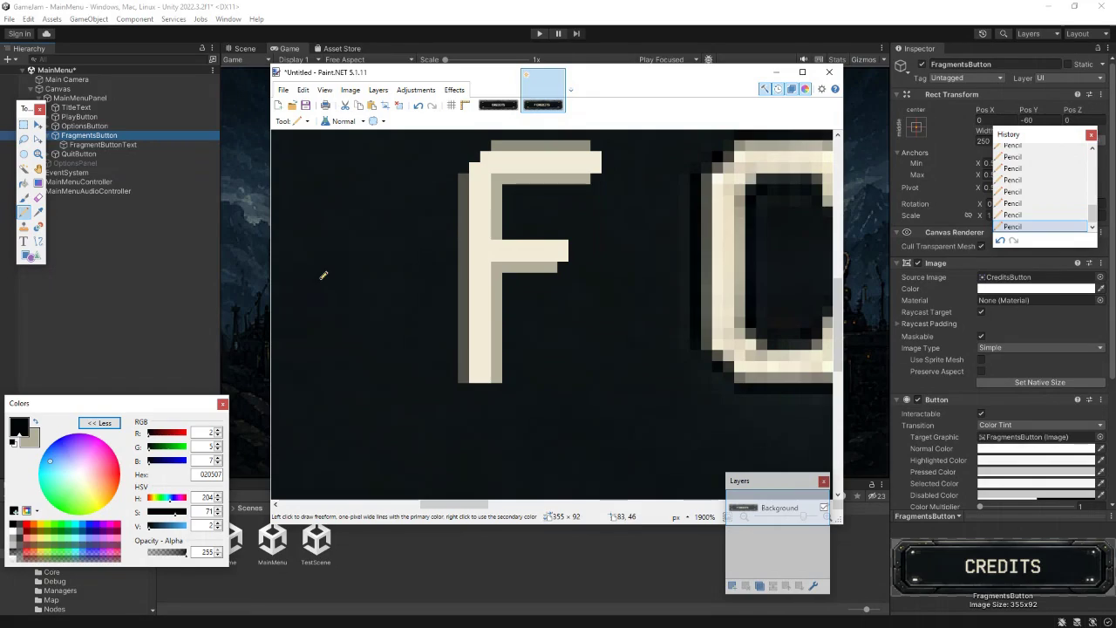
pyautogui.moveTo(453, 357); pyautogui.dragTo(455, 174)
pyautogui.moveTo(542, 210); pyautogui.dragTo(482, 301)
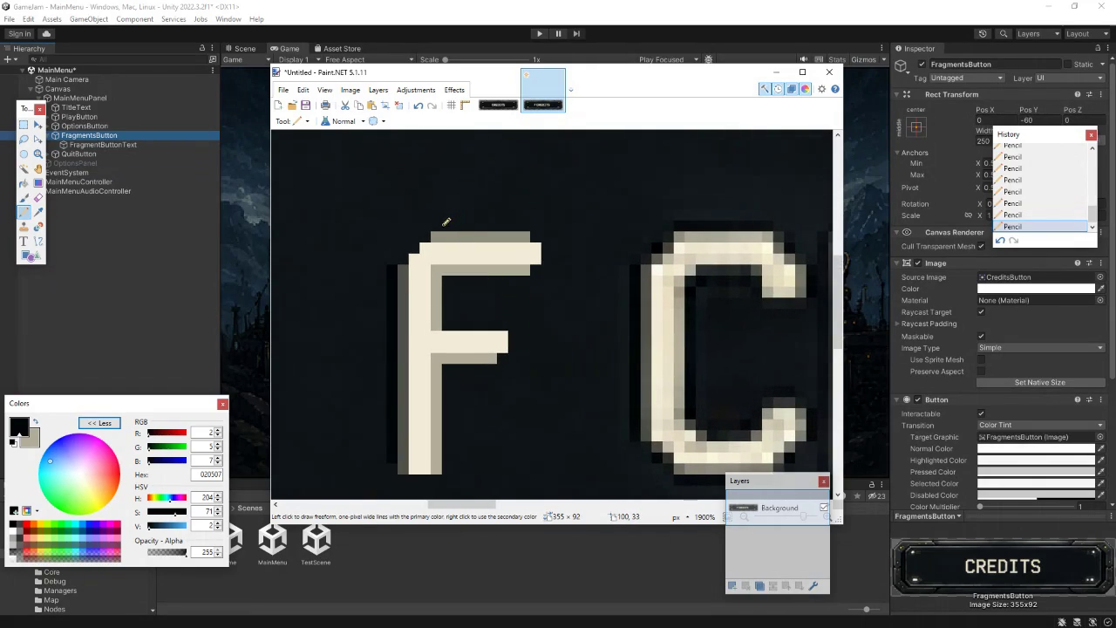
pyautogui.moveTo(432, 225); pyautogui.dragTo(515, 225)
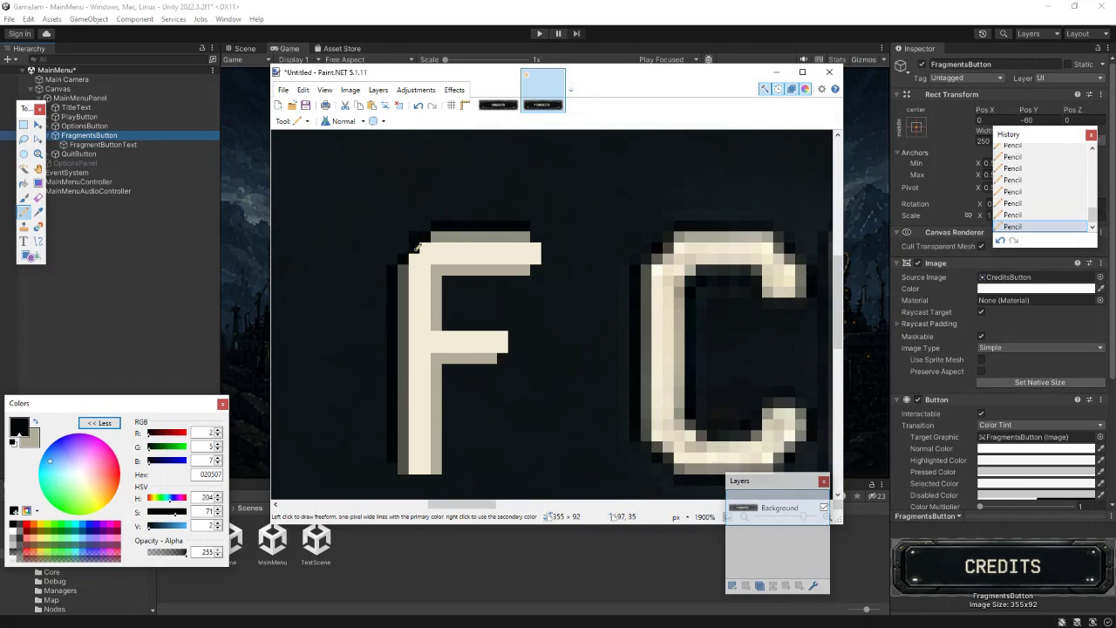
# - Darken the F's inner corner and the strip beside its stem with C's dark pixel colour
pyautogui.press('k')
pyautogui.click(369, 224)
pyautogui.press('p')
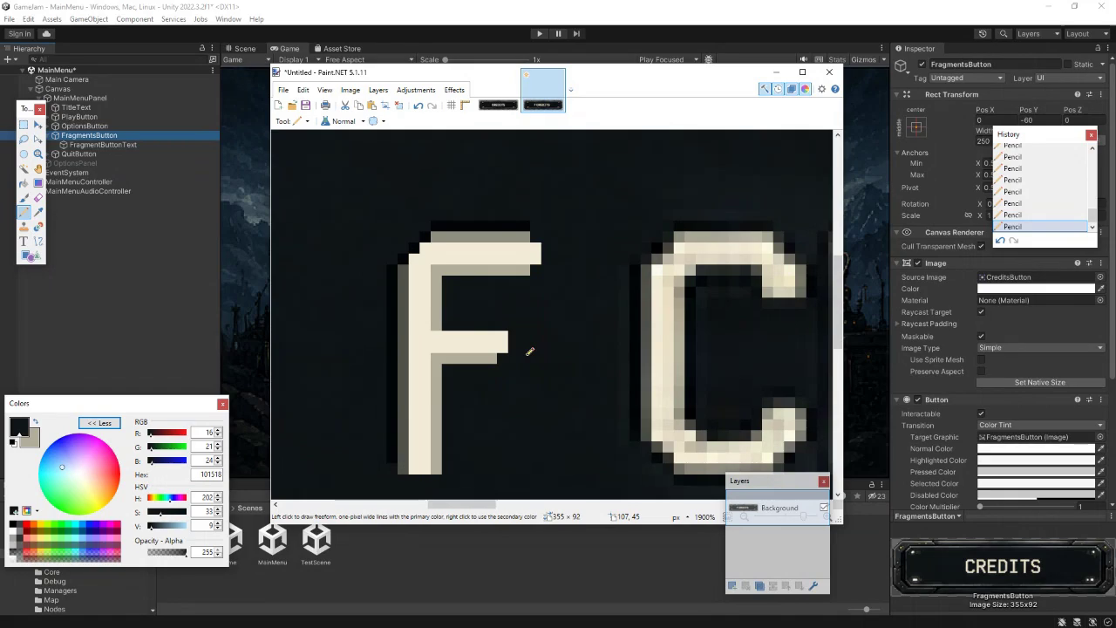
pyautogui.click(38, 212)
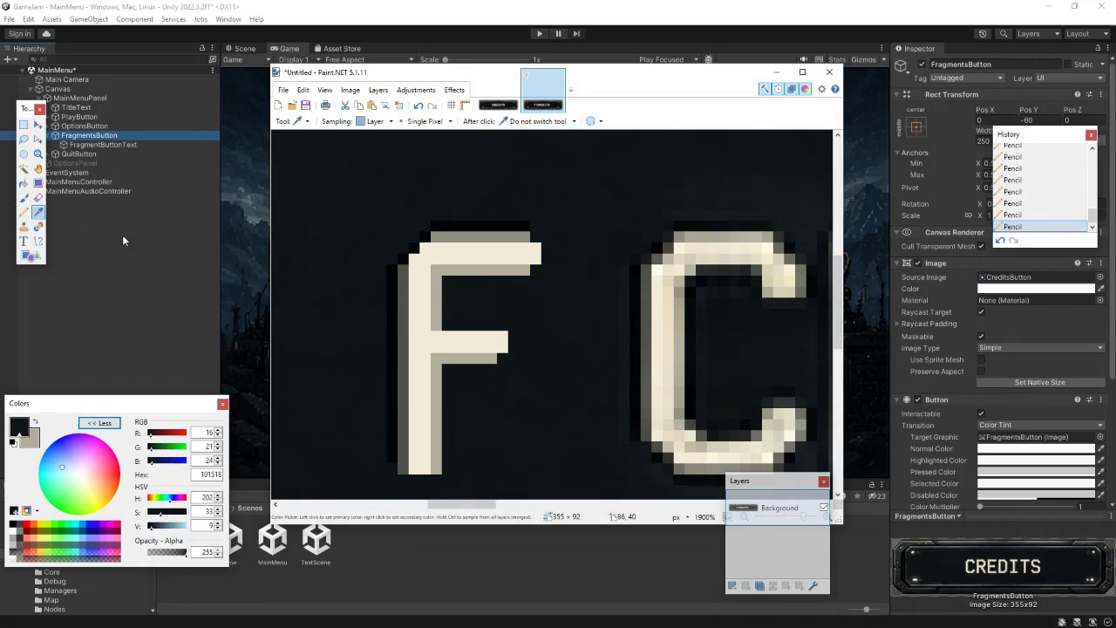
pyautogui.click(691, 356)
pyautogui.click(23, 212)
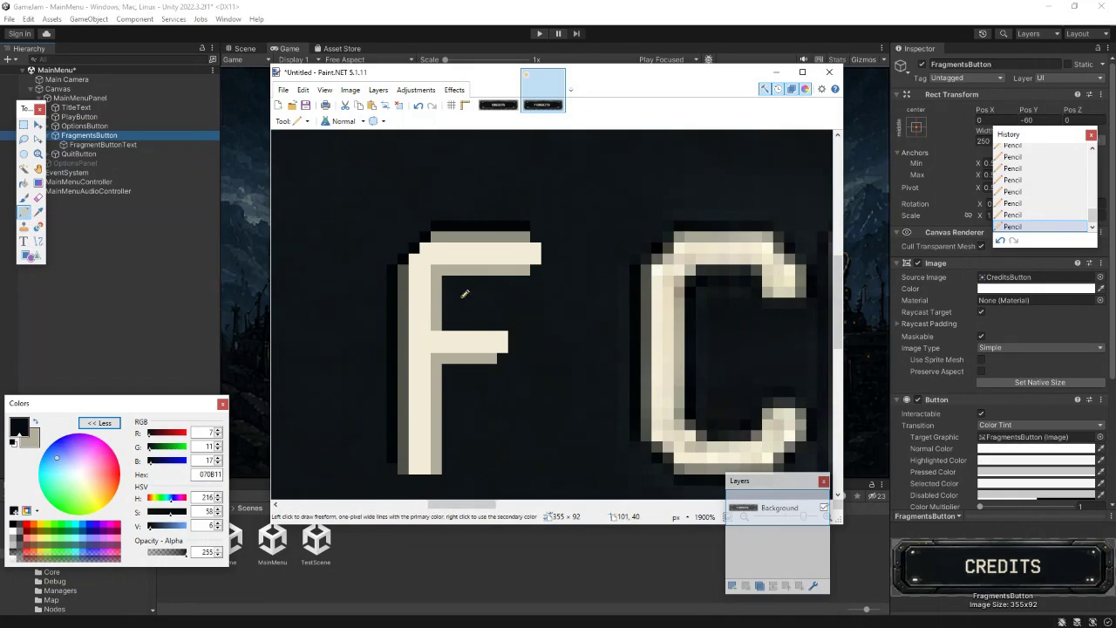
pyautogui.moveTo(450, 286); pyautogui.dragTo(453, 320)
pyautogui.moveTo(453, 373); pyautogui.dragTo(450, 460)
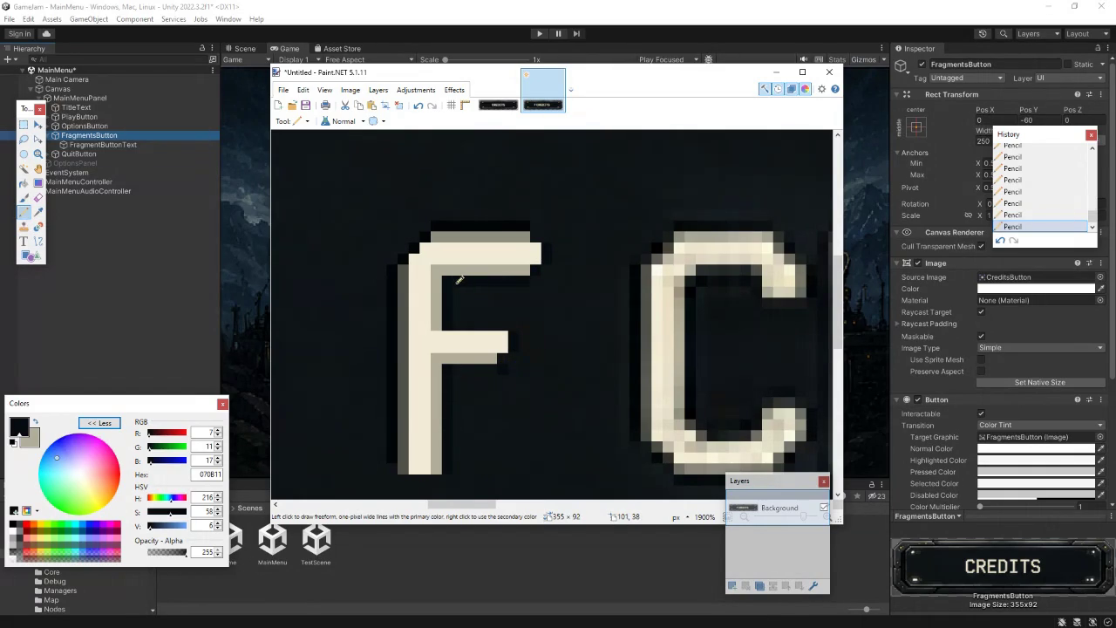
pyautogui.scroll(-4, 583, 323)
# - Pick up the C's light cream as the pencil colour and frame the F and C
pyautogui.scroll(-4, 584, 323)
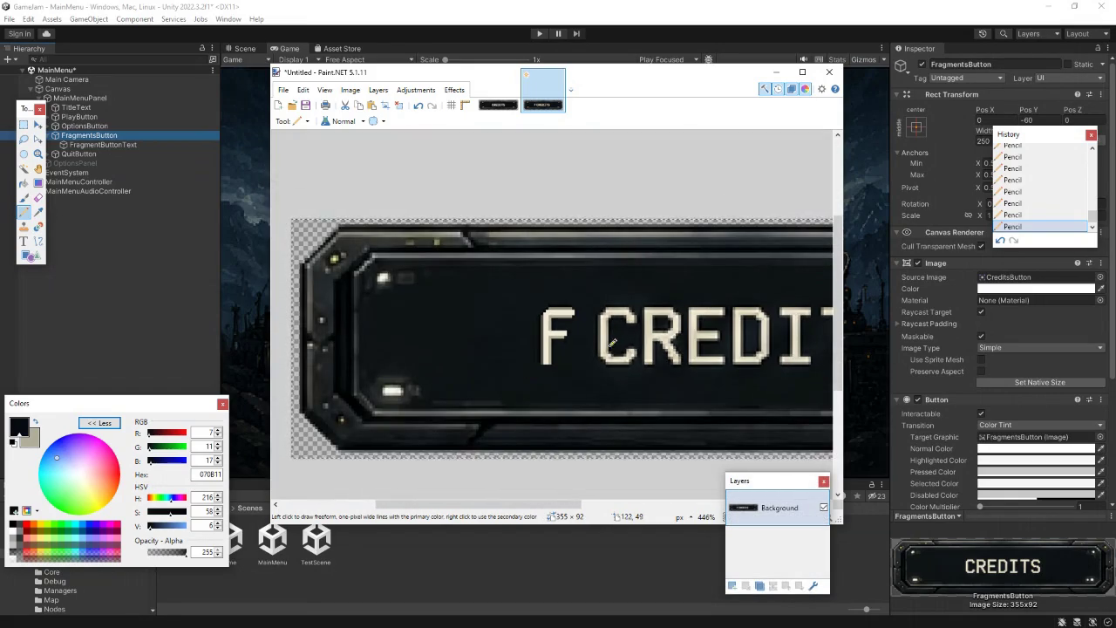
pyautogui.scroll(10, 584, 358)
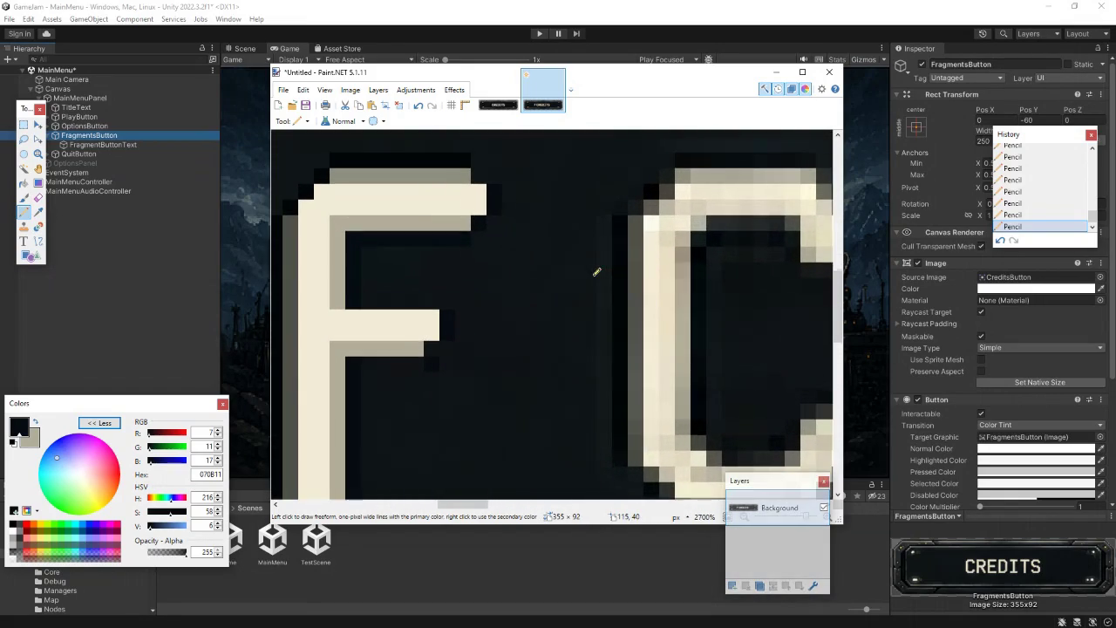
pyautogui.click(38, 211)
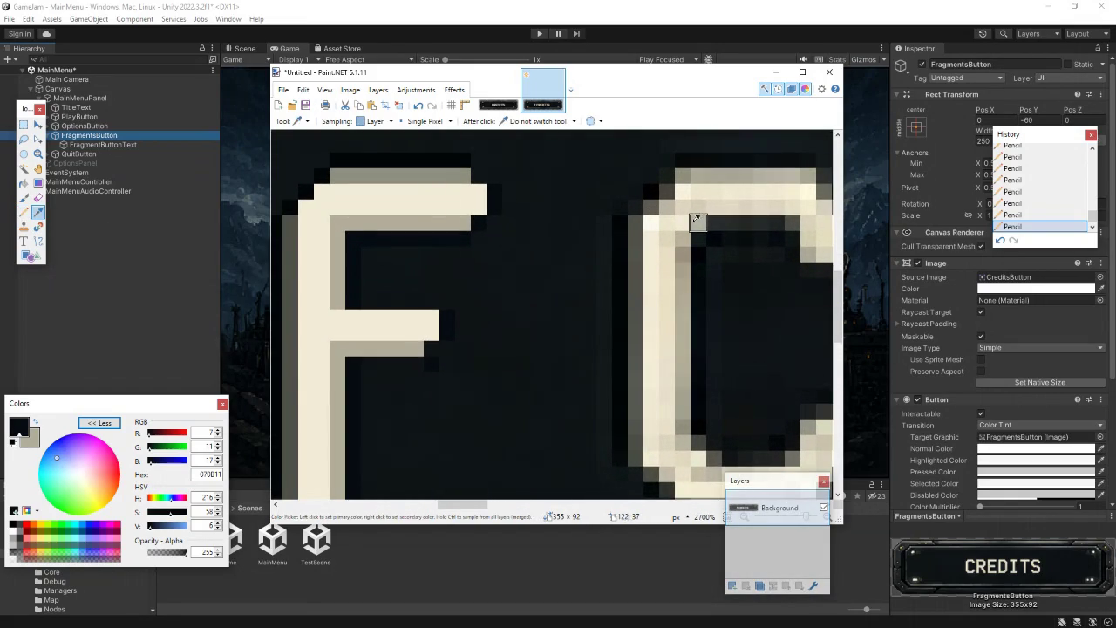
pyautogui.click(668, 221)
pyautogui.click(23, 211)
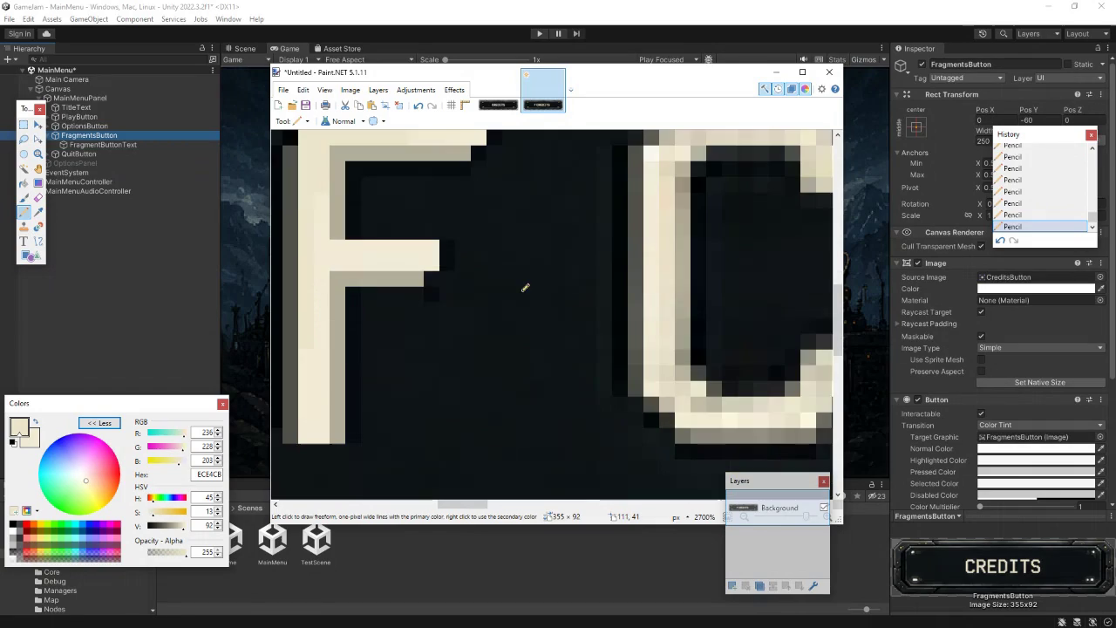
pyautogui.scroll(-1, 563, 295)
pyautogui.moveTo(562, 295); pyautogui.dragTo(511, 323)
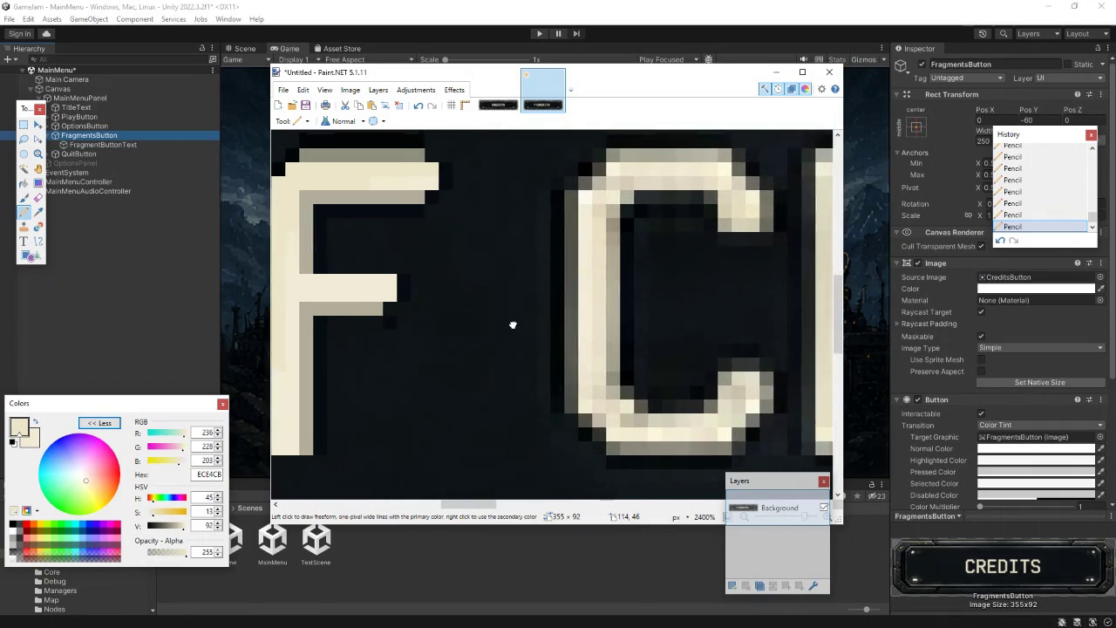
# - Repaint pixels near the F's bottom in the C's darker cream, undoing and redoing marks
pyautogui.click(37, 212)
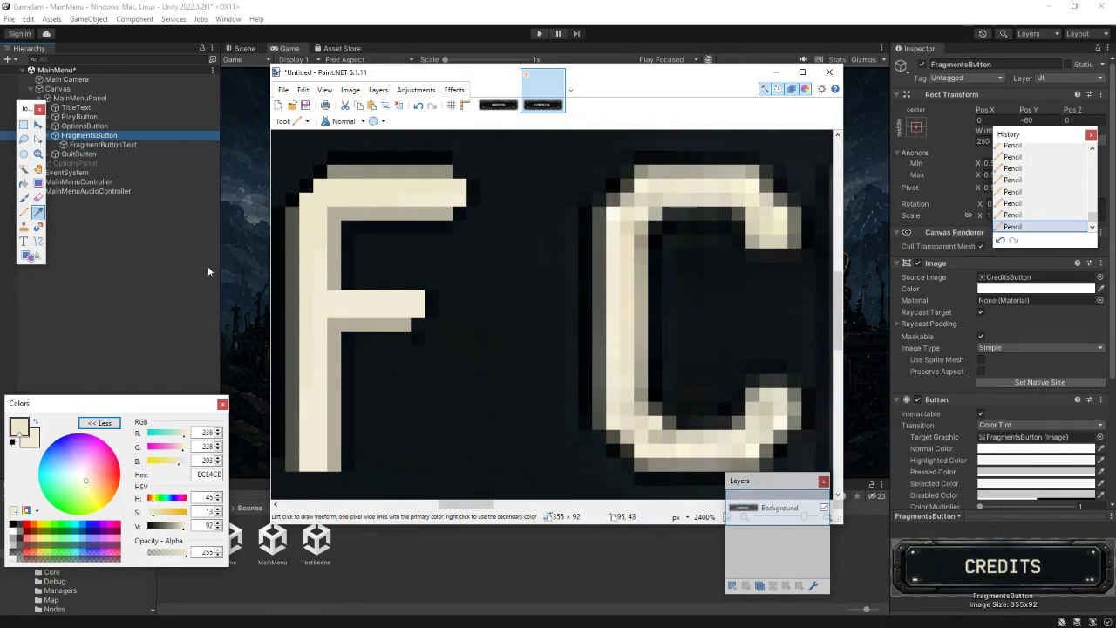
pyautogui.click(628, 408)
pyautogui.click(24, 212)
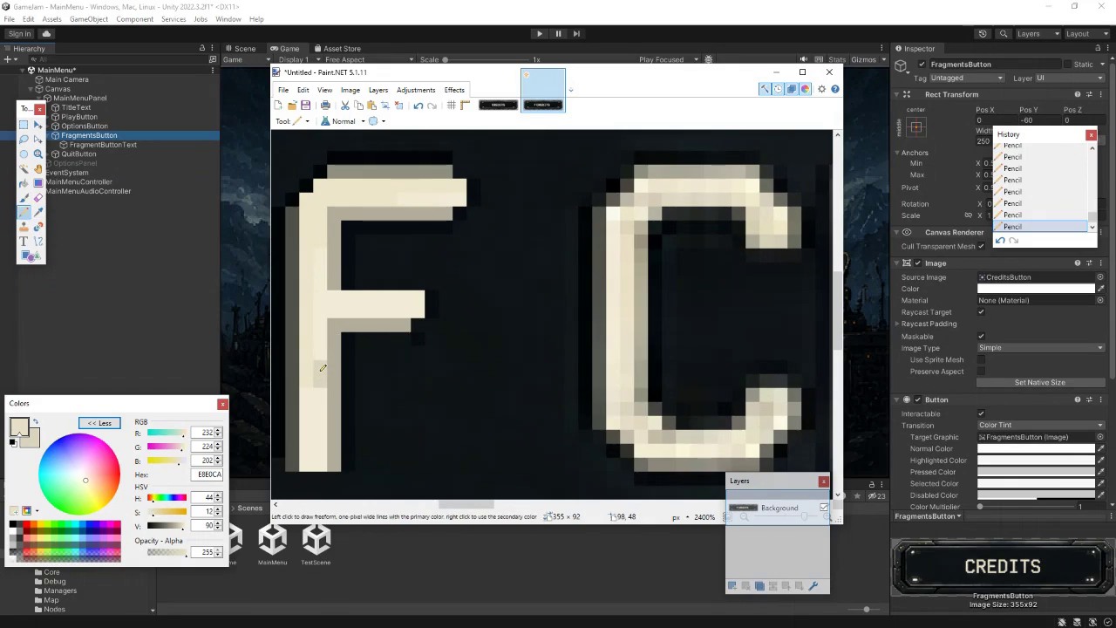
pyautogui.hotkey('ctrl', 'z')
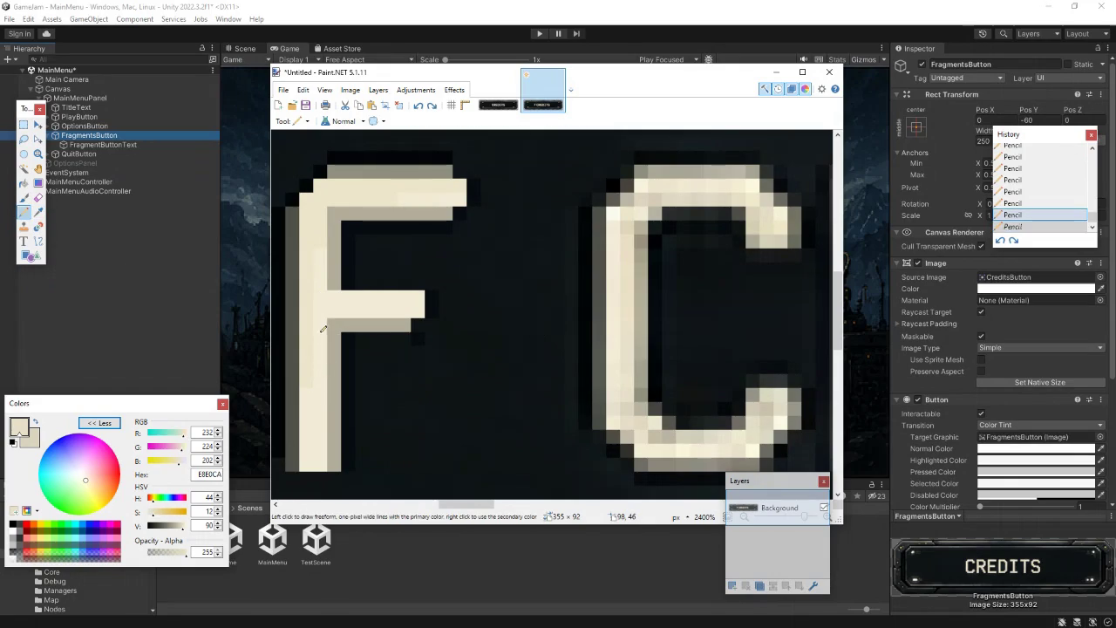
pyautogui.click(326, 454)
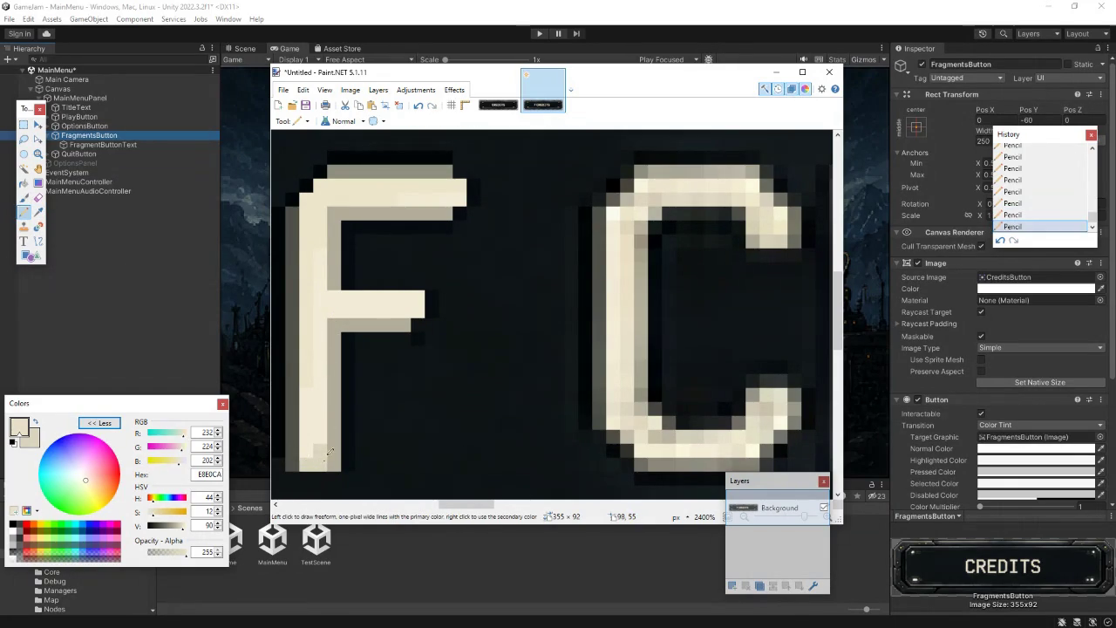
pyautogui.hotkey('ctrl', 'z')
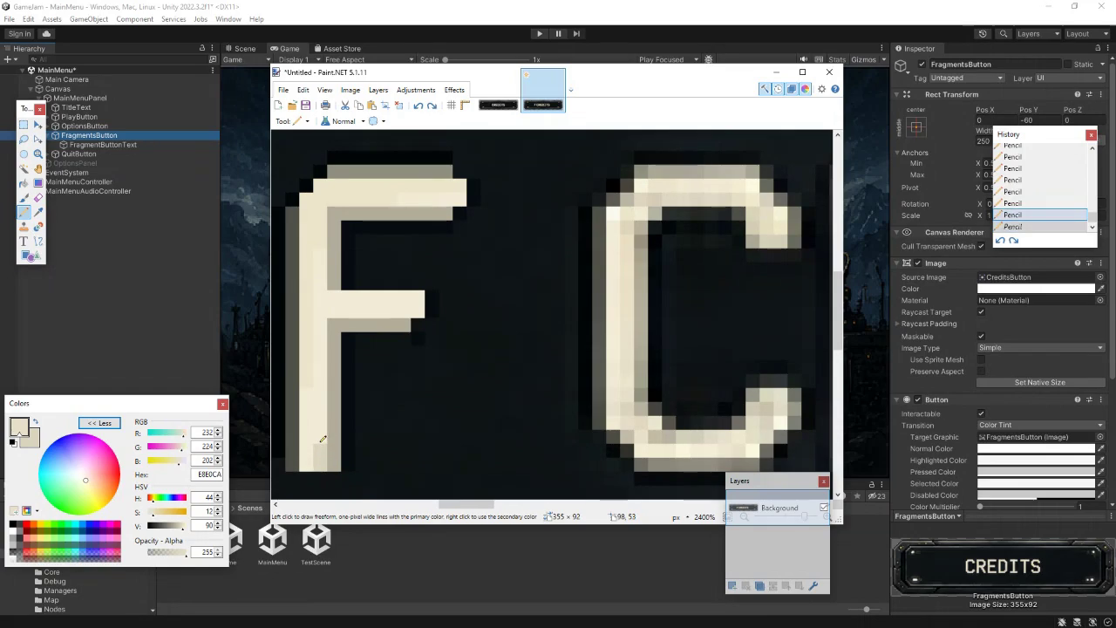
pyautogui.hotkey('ctrl', 'z')
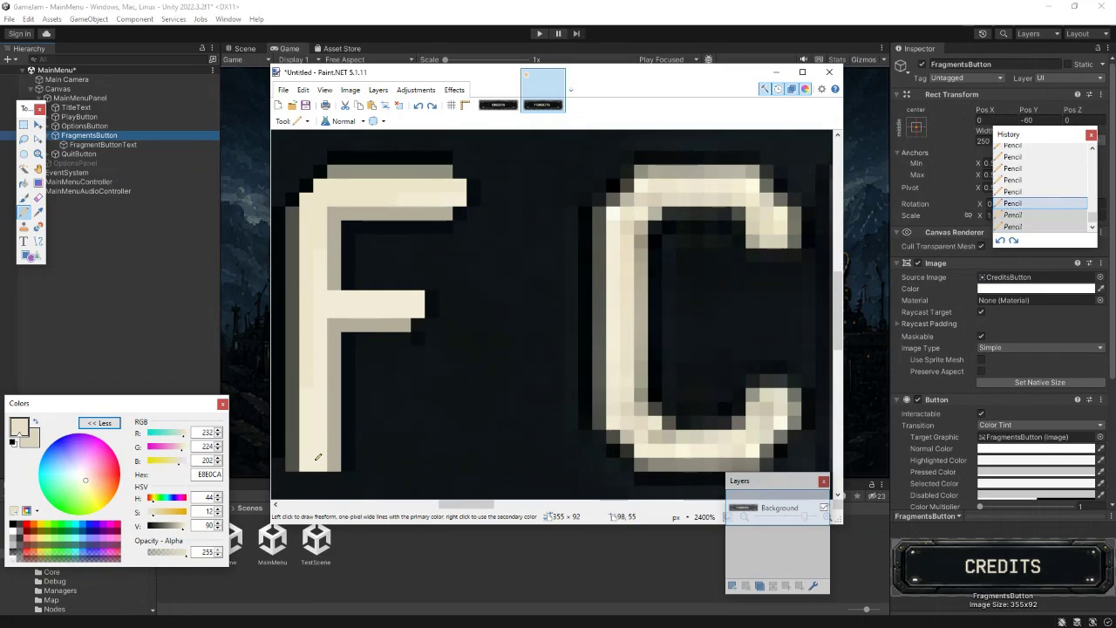
pyautogui.hotkey('ctrl', 'y')
pyautogui.hotkey('ctrl', 'y')
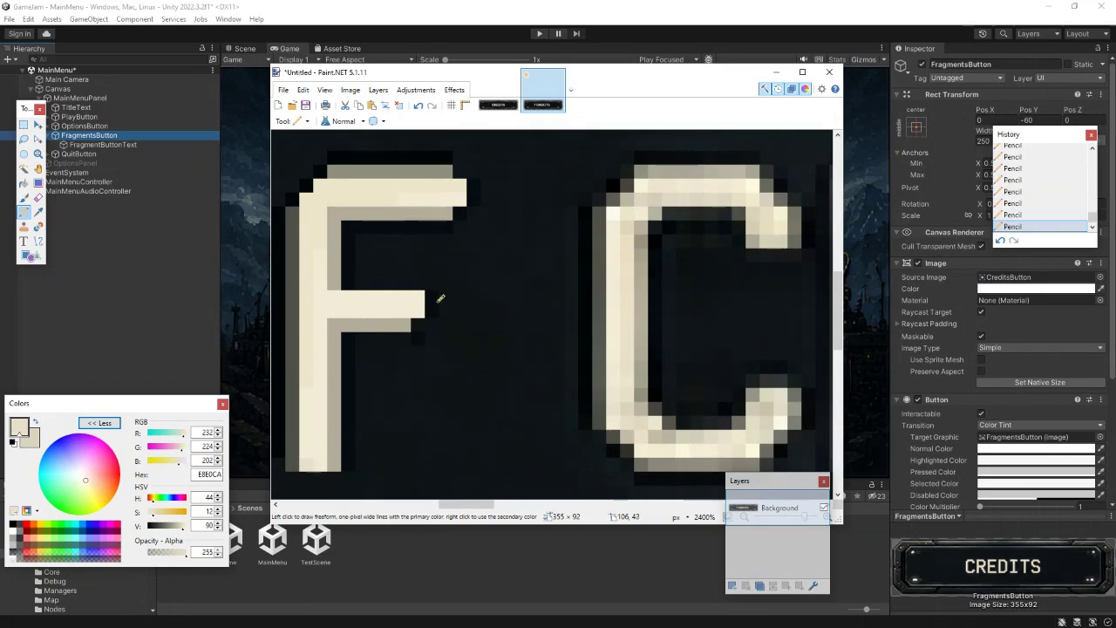
pyautogui.keyDown('ctrl'); pyautogui.scroll(-5, 498, 345); pyautogui.keyUp('ctrl')
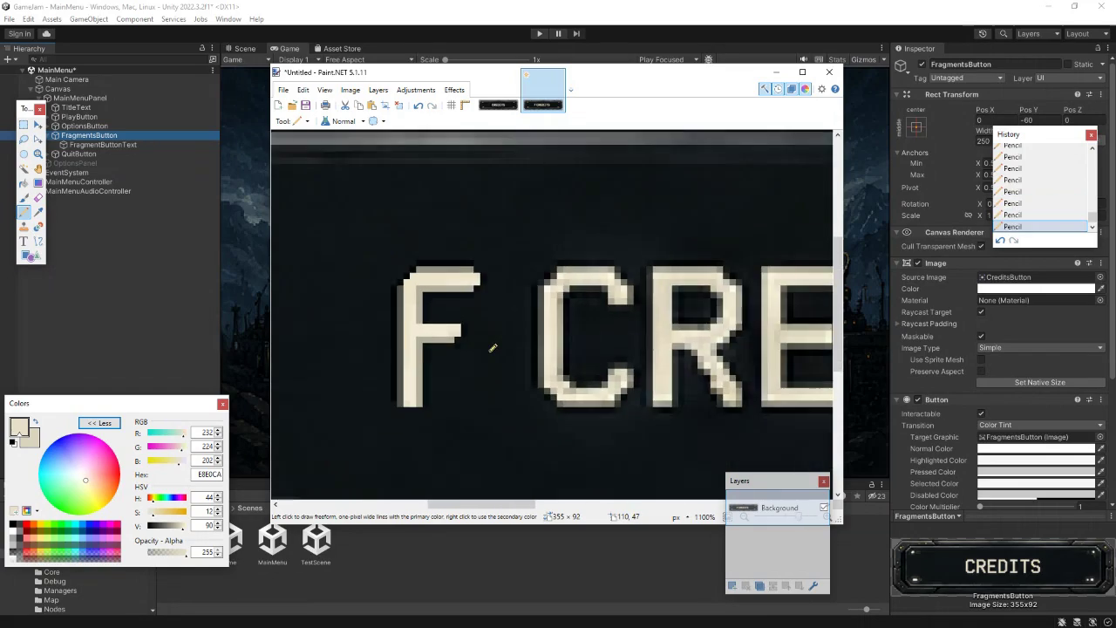
pyautogui.keyDown('ctrl'); pyautogui.scroll(4, 511, 352); pyautogui.keyUp('ctrl')
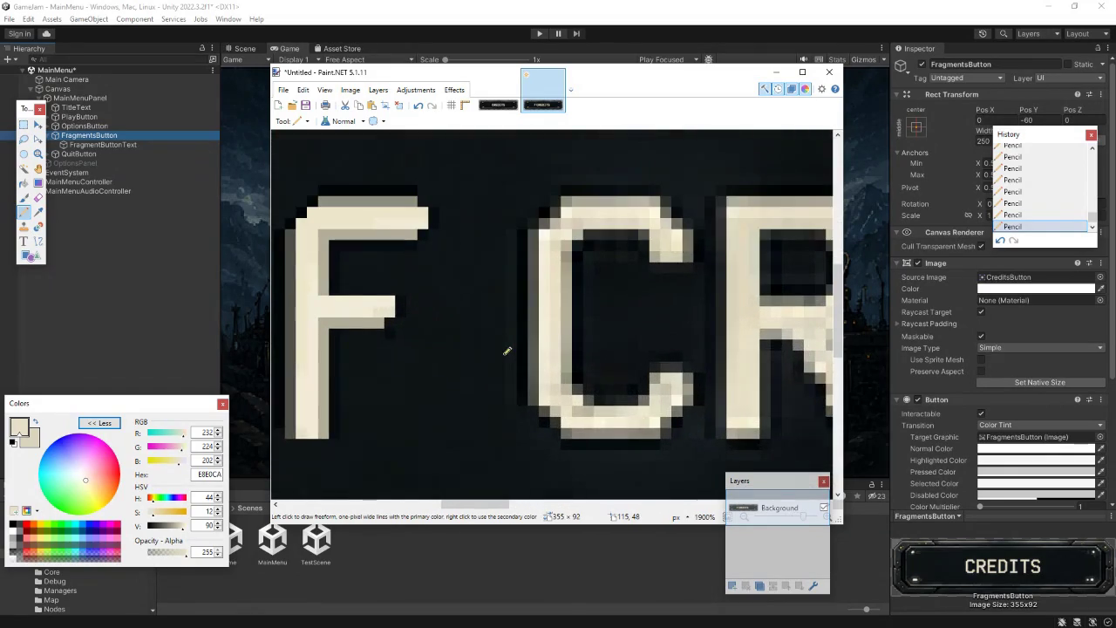
# - Add brightest-cream FBF9E0 highlight pixels at the end of the F's middle bar
pyautogui.click(39, 213)
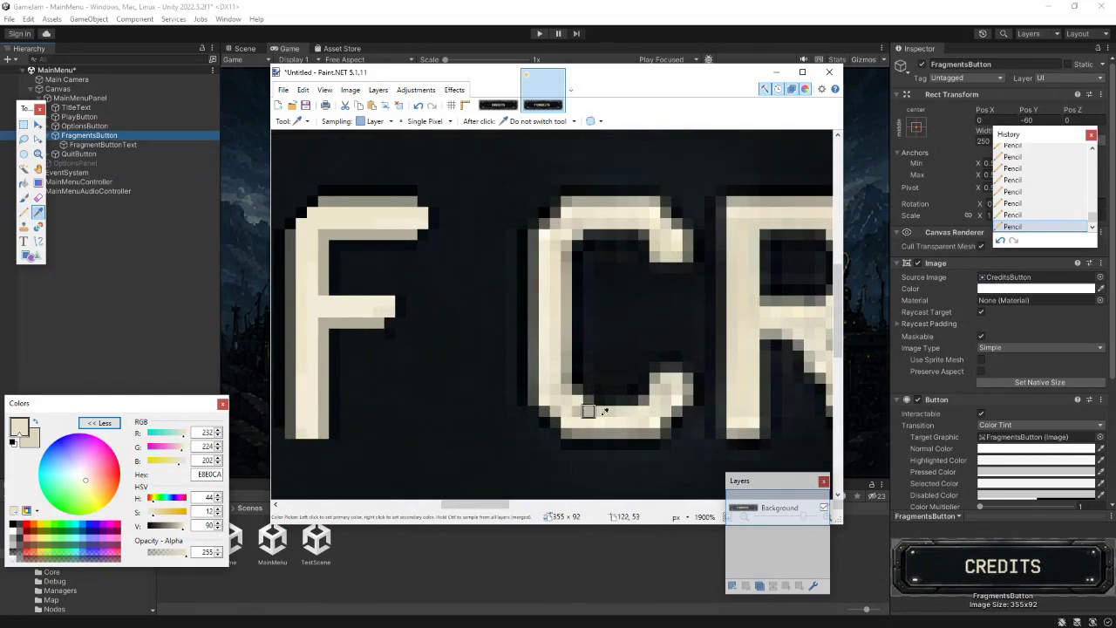
pyautogui.click(656, 422)
pyautogui.click(24, 212)
pyautogui.click(367, 311)
pyautogui.hotkey('ctrl', 'z')
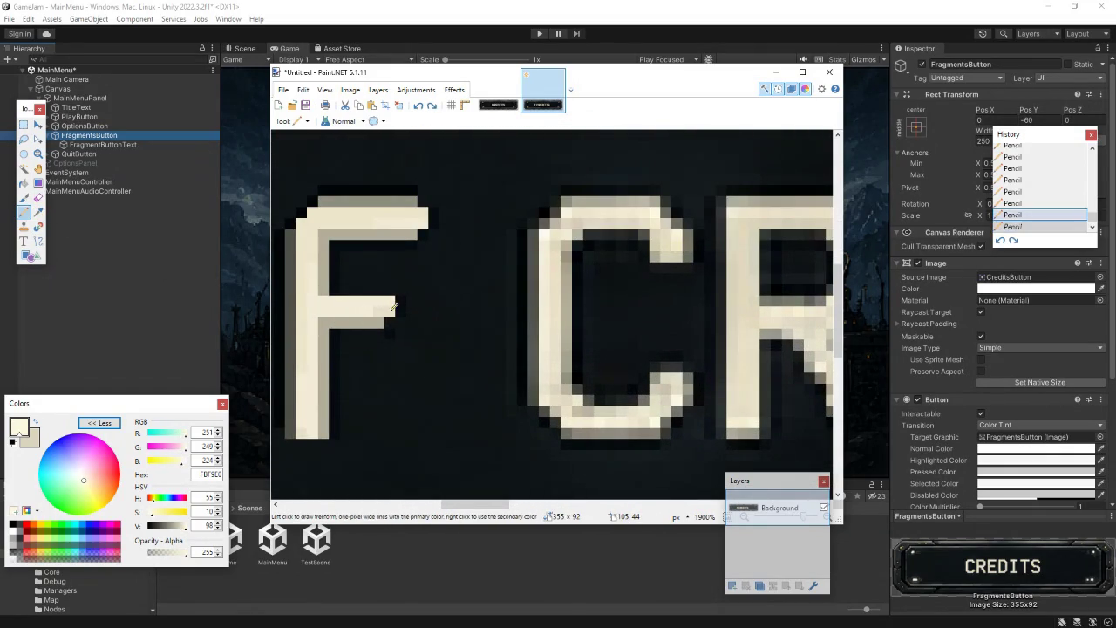
pyautogui.click(390, 309)
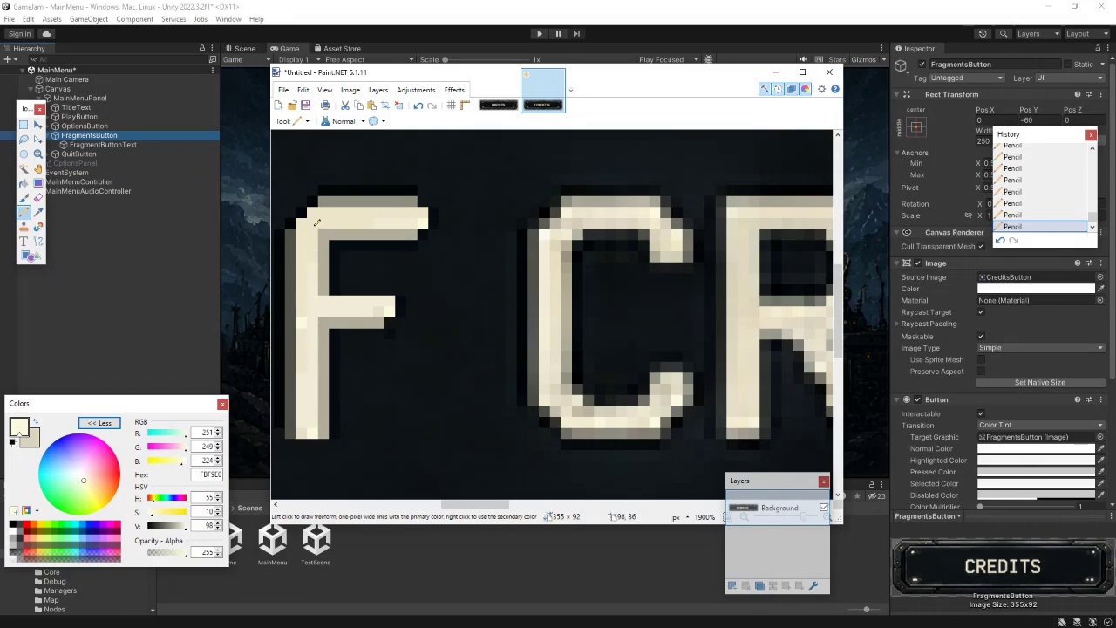
pyautogui.scroll(-5, 451, 322)
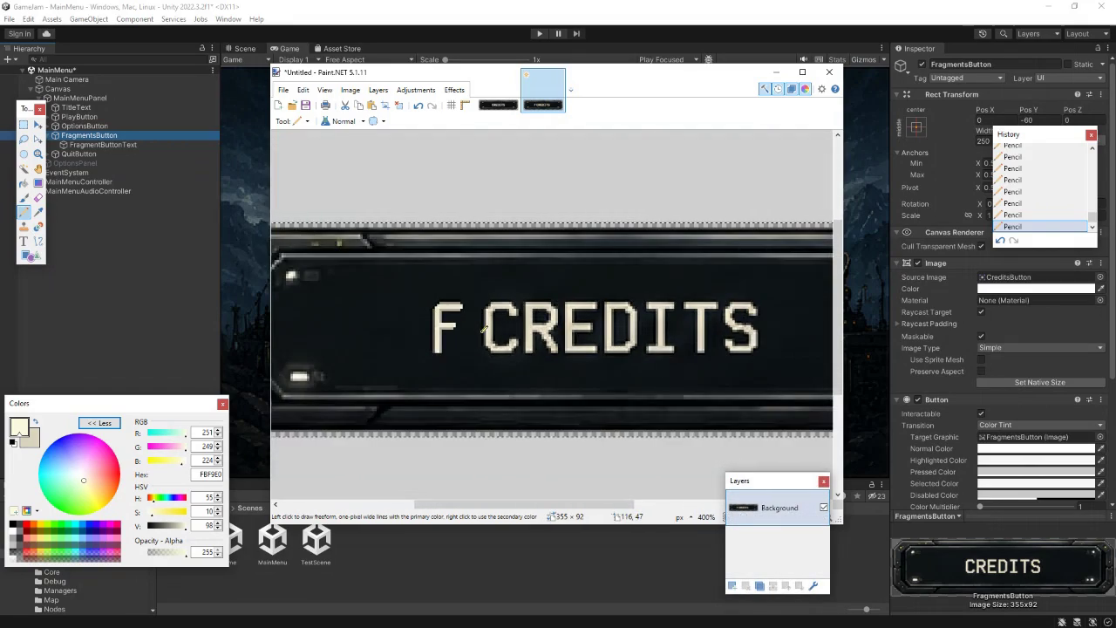
# - Darken the outline pixels beside the F's top-left corner with sampled grey shades
pyautogui.scroll(6, 486, 326)
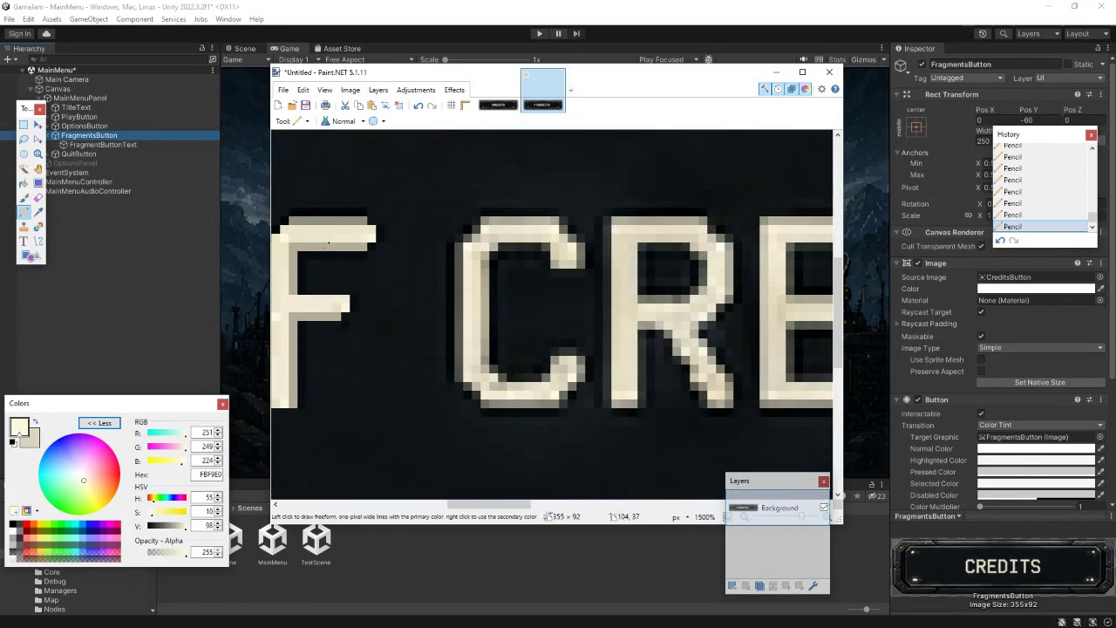
pyautogui.scroll(4, 436, 310)
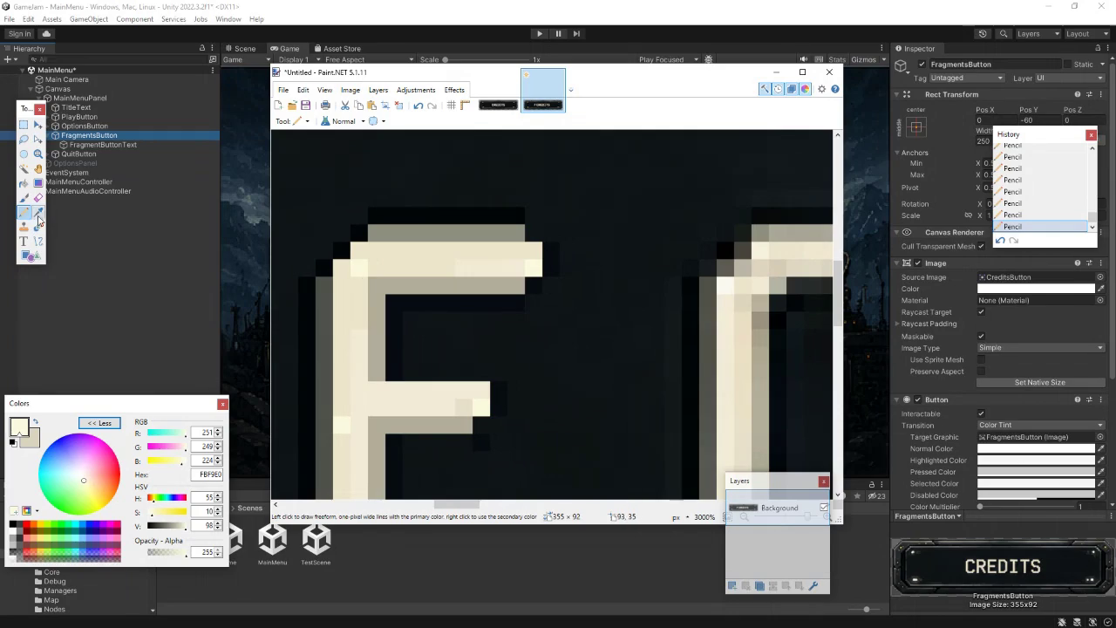
pyautogui.click(38, 212)
pyautogui.click(748, 249)
pyautogui.click(23, 212)
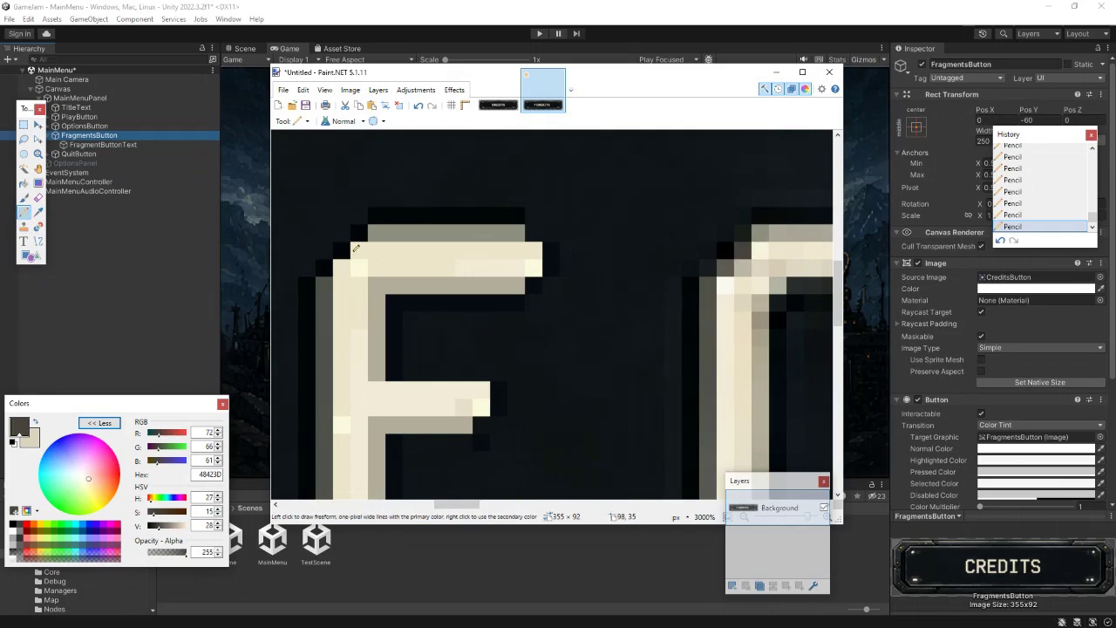
pyautogui.moveTo(362, 234); pyautogui.dragTo(342, 251)
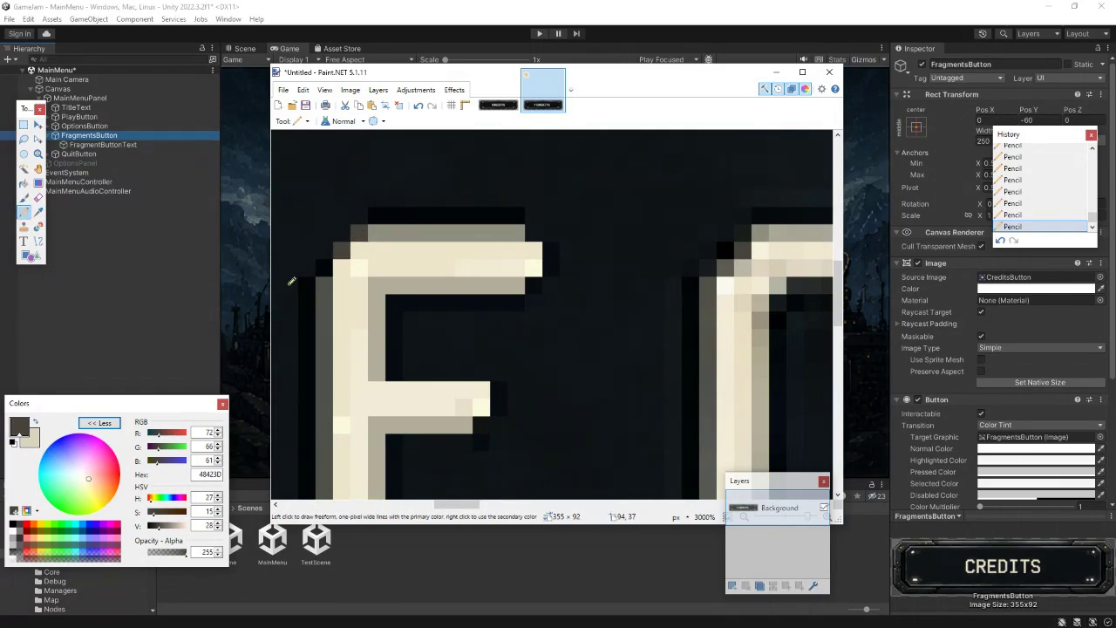
pyautogui.click(38, 212)
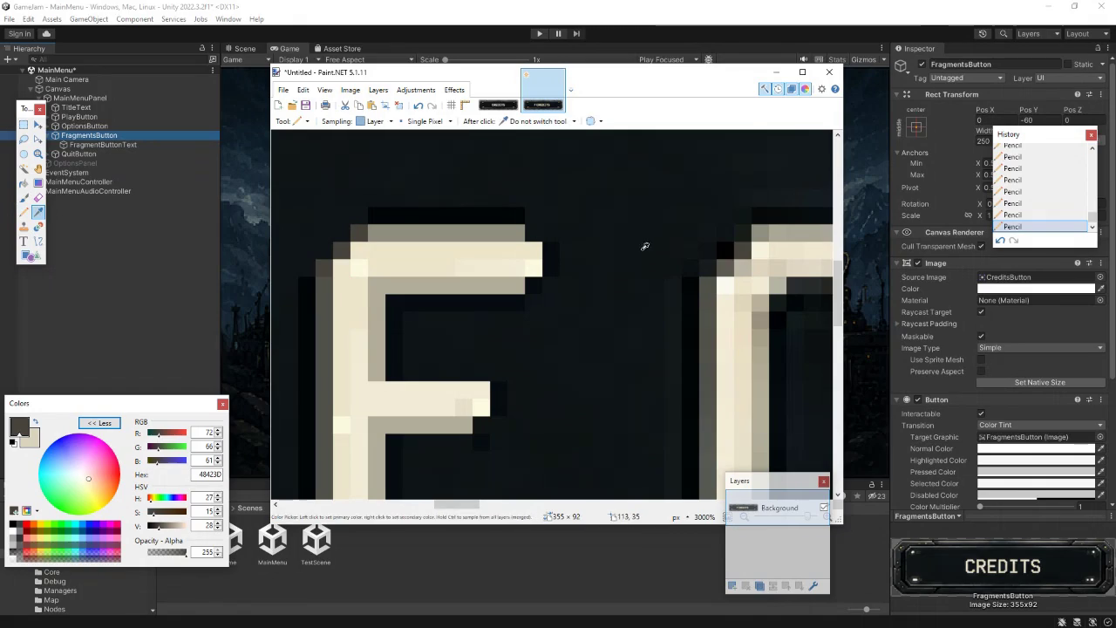
pyautogui.click(726, 266)
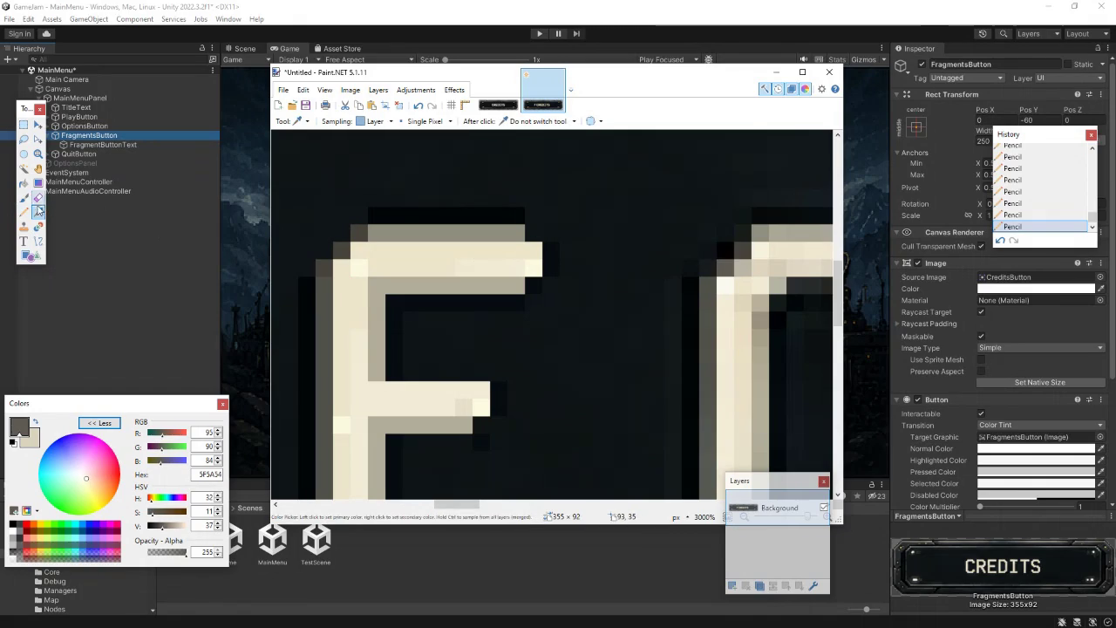
pyautogui.click(25, 214)
pyautogui.scroll(-7, 457, 297)
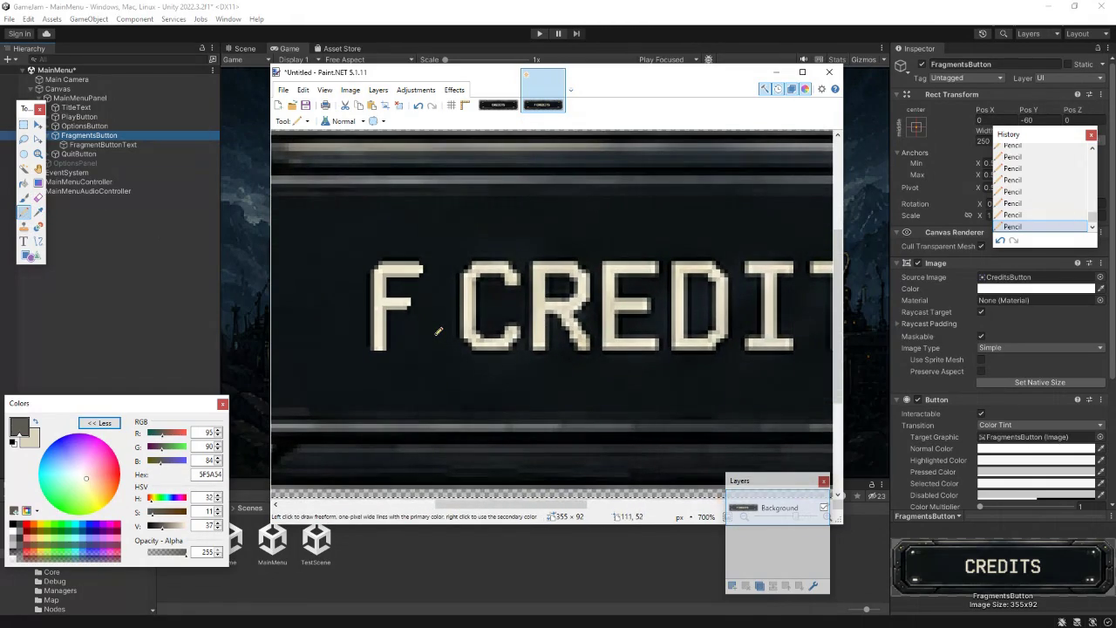
# - Select a thin strip along the F's top and reposition it on the top bar
pyautogui.click(24, 125)
pyautogui.hotkey('ctrl', 'a')
pyautogui.moveTo(371, 279); pyautogui.dragTo(424, 285)
pyautogui.click(37, 140)
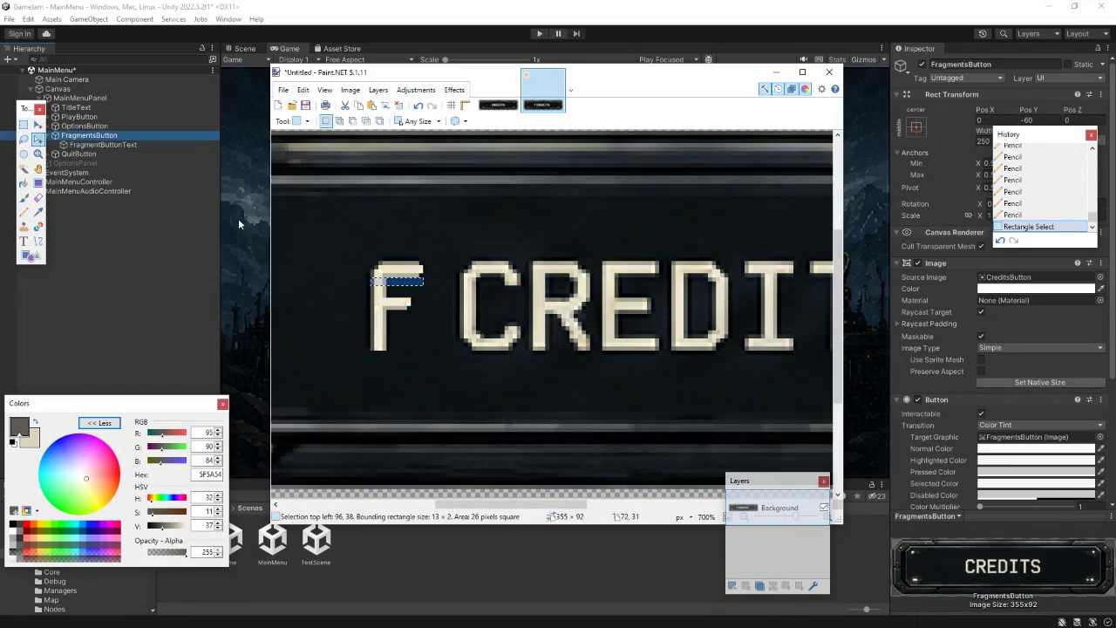
pyautogui.scroll(2, 411, 361)
pyautogui.scroll(-3, 406, 348)
pyautogui.keyDown('ctrl'); pyautogui.scroll(3, 406, 349); pyautogui.keyUp('ctrl')
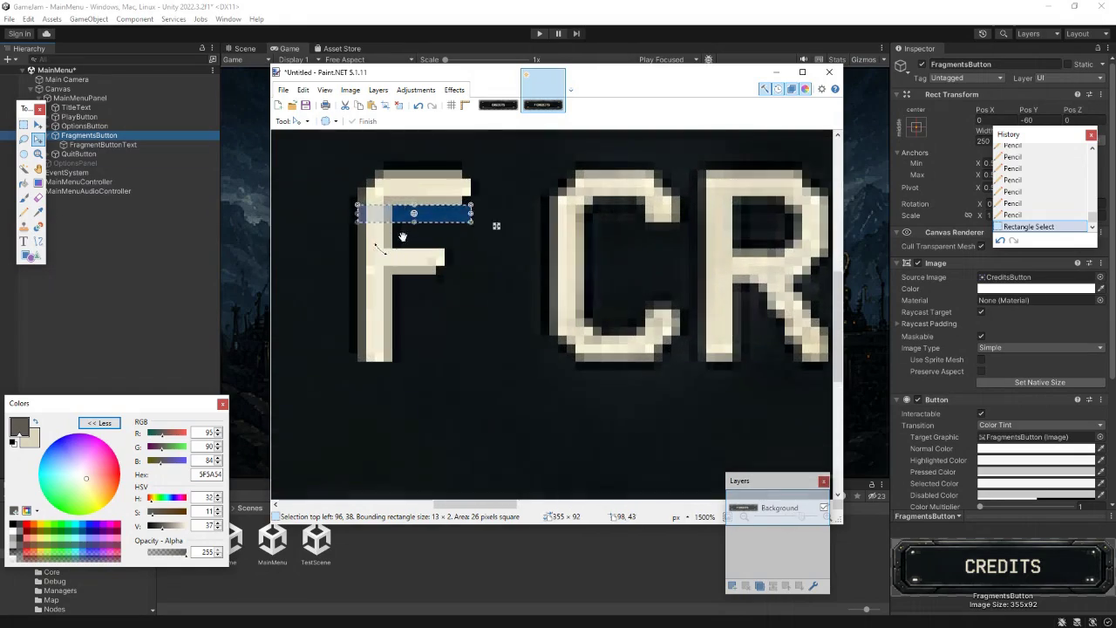
pyautogui.moveTo(431, 212); pyautogui.dragTo(625, 210)
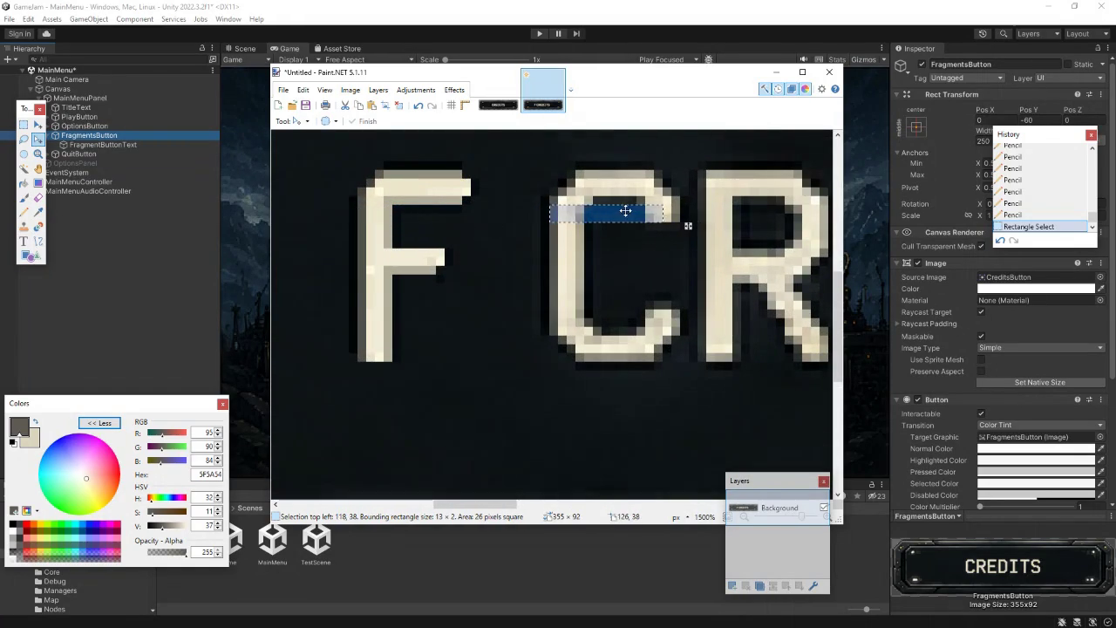
pyautogui.moveTo(625, 210); pyautogui.dragTo(446, 219)
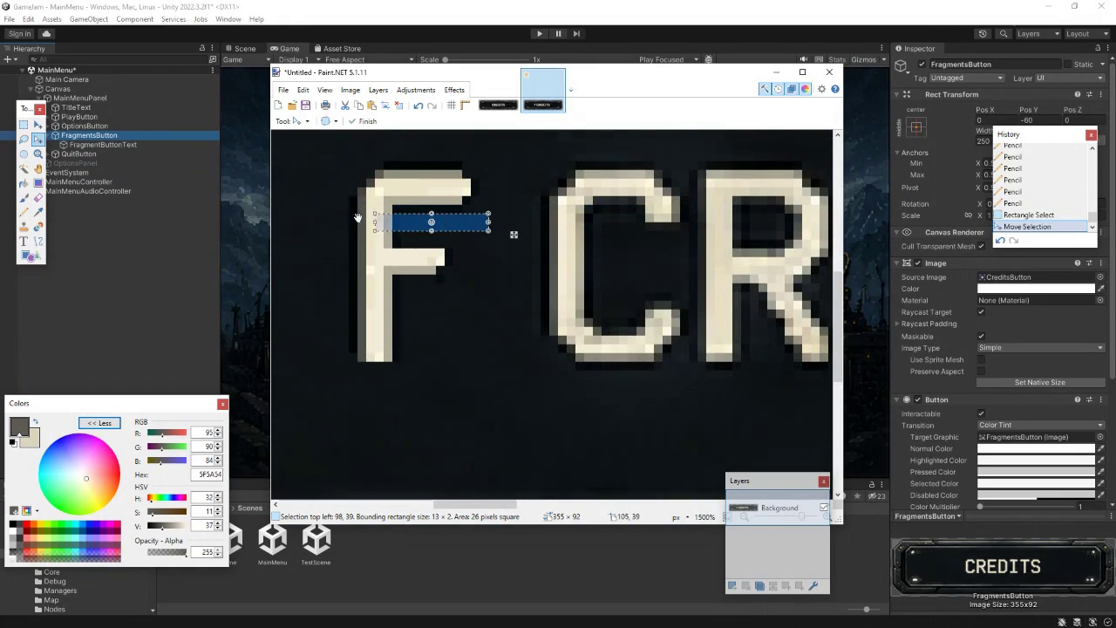
pyautogui.press('s')
pyautogui.click(446, 264)
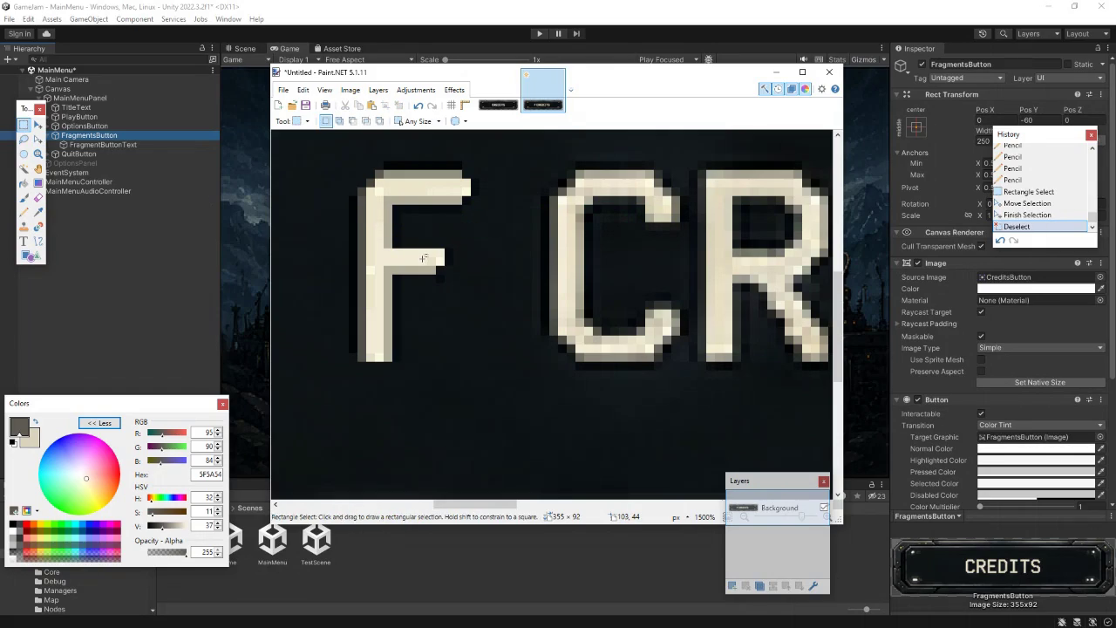
# - Lengthen the F's top and middle bars with cream pixels sampled from the letter
pyautogui.click(24, 212)
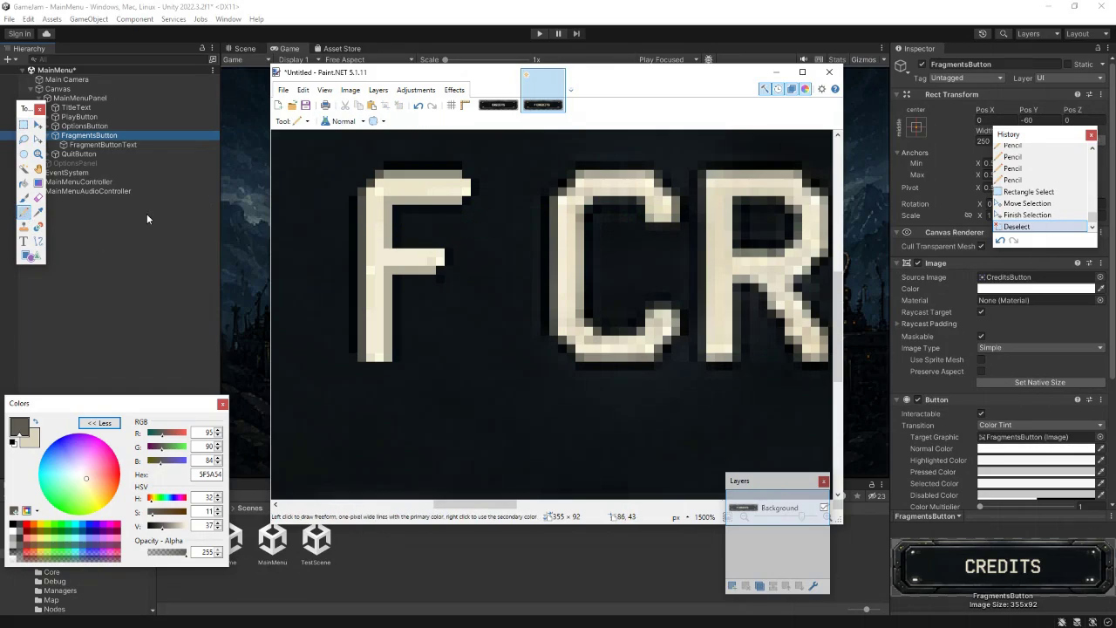
pyautogui.press('k')
pyautogui.click(453, 190)
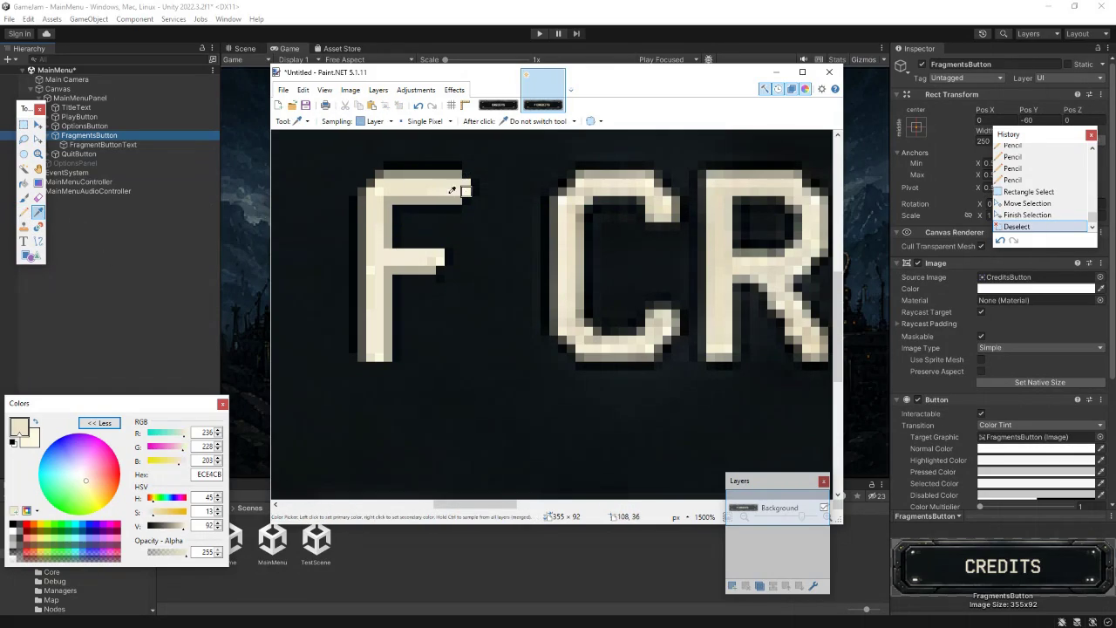
pyautogui.click(23, 212)
pyautogui.click(478, 182)
pyautogui.click(485, 184)
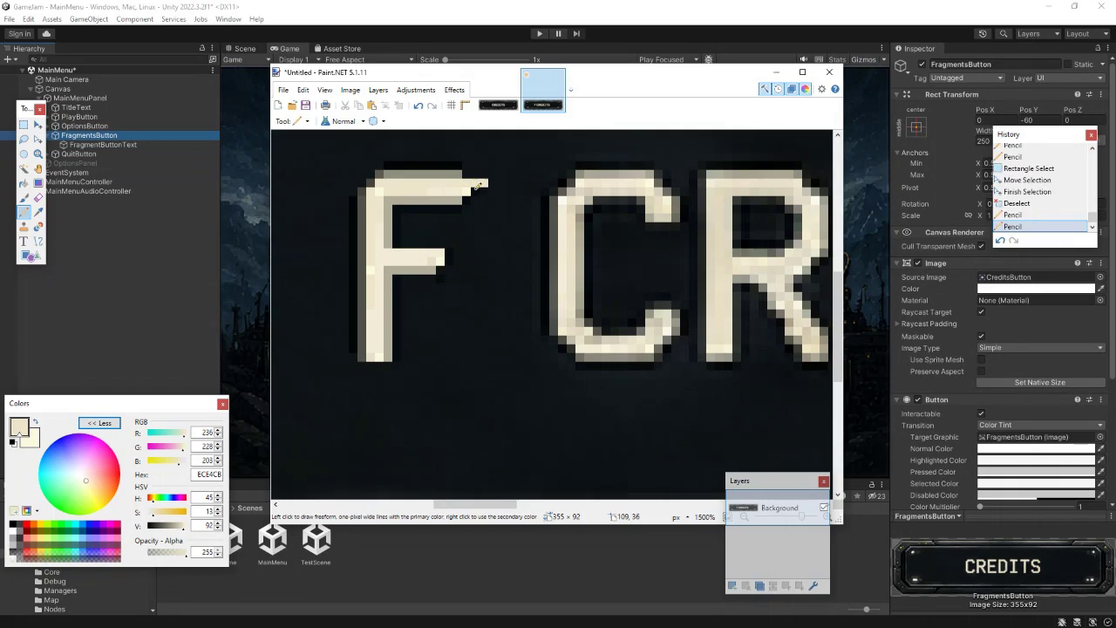
pyautogui.click(478, 187)
pyautogui.click(484, 190)
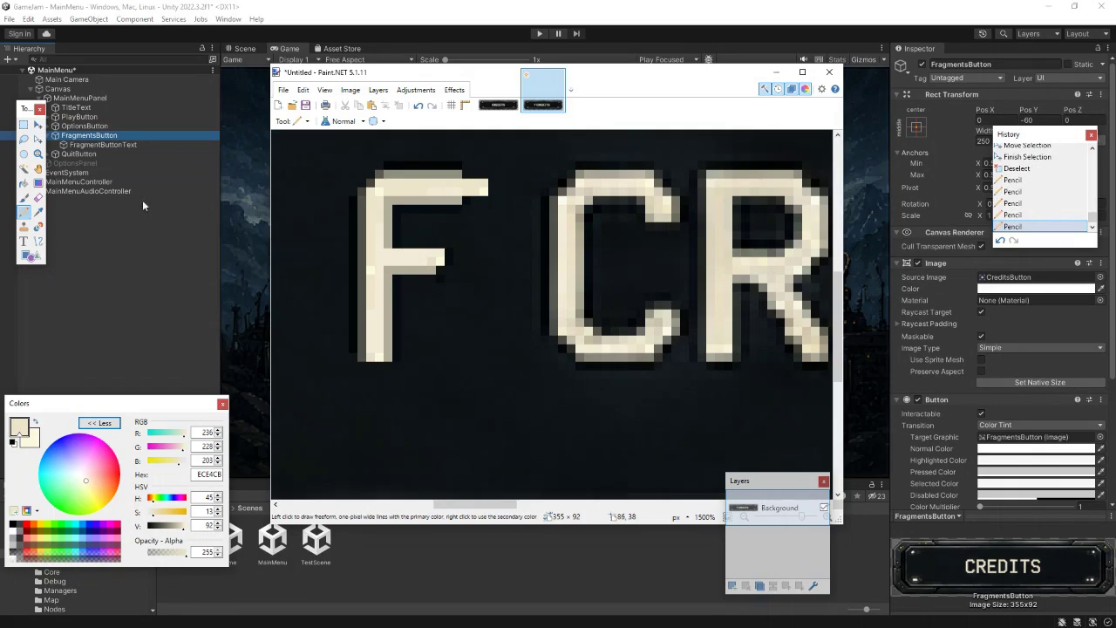
pyautogui.click(449, 254)
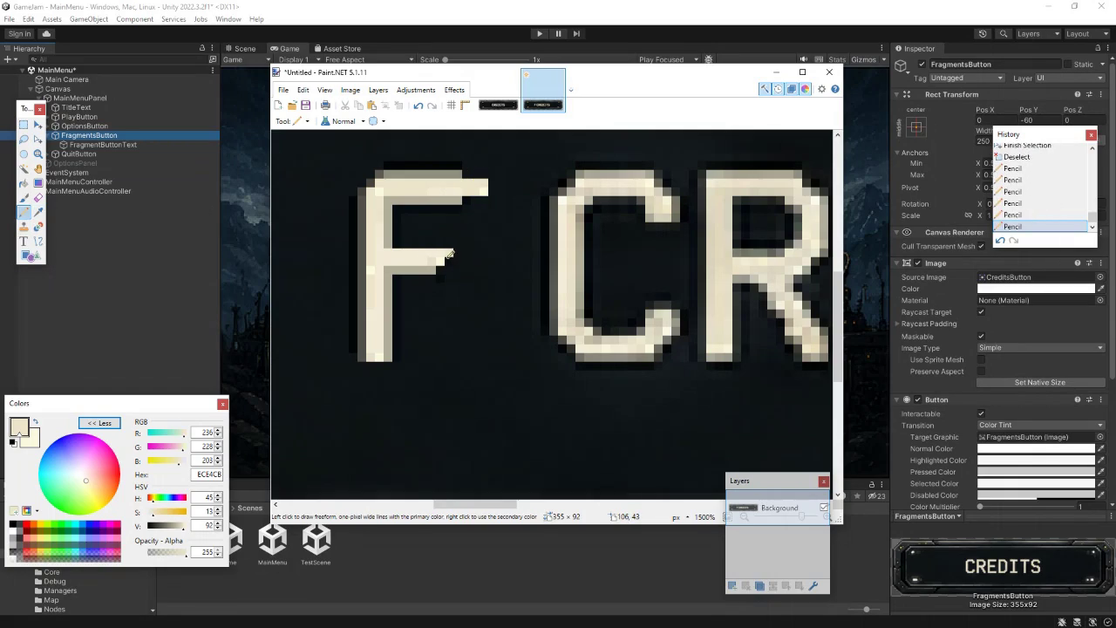
pyautogui.click(452, 257)
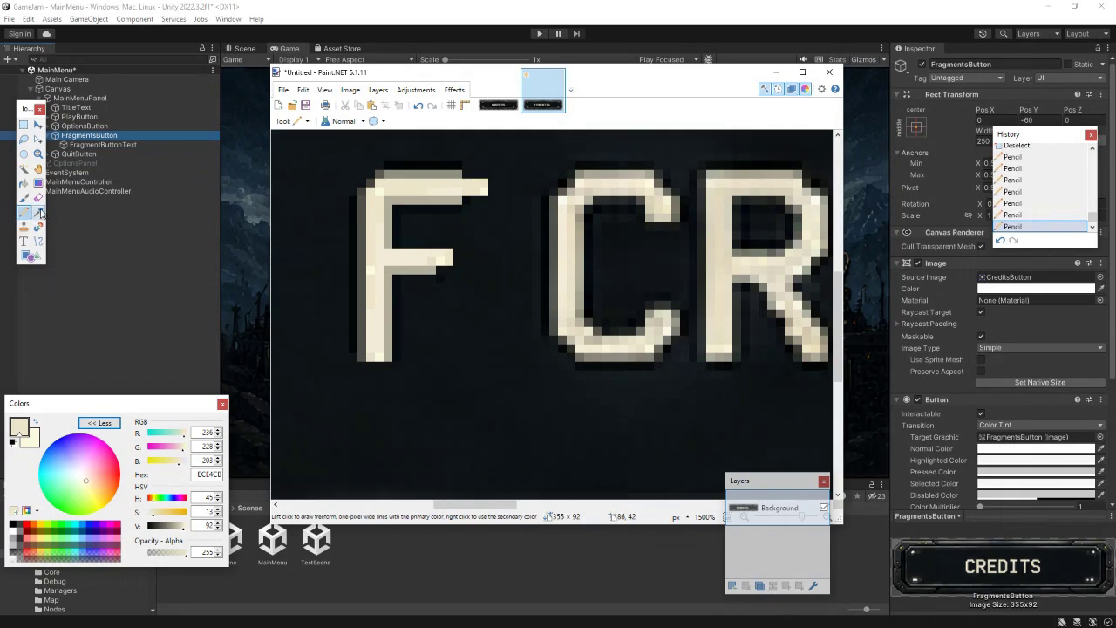
# - Add darker B1AD9B shading pixels along the F's top bar
pyautogui.click(40, 213)
pyautogui.click(461, 179)
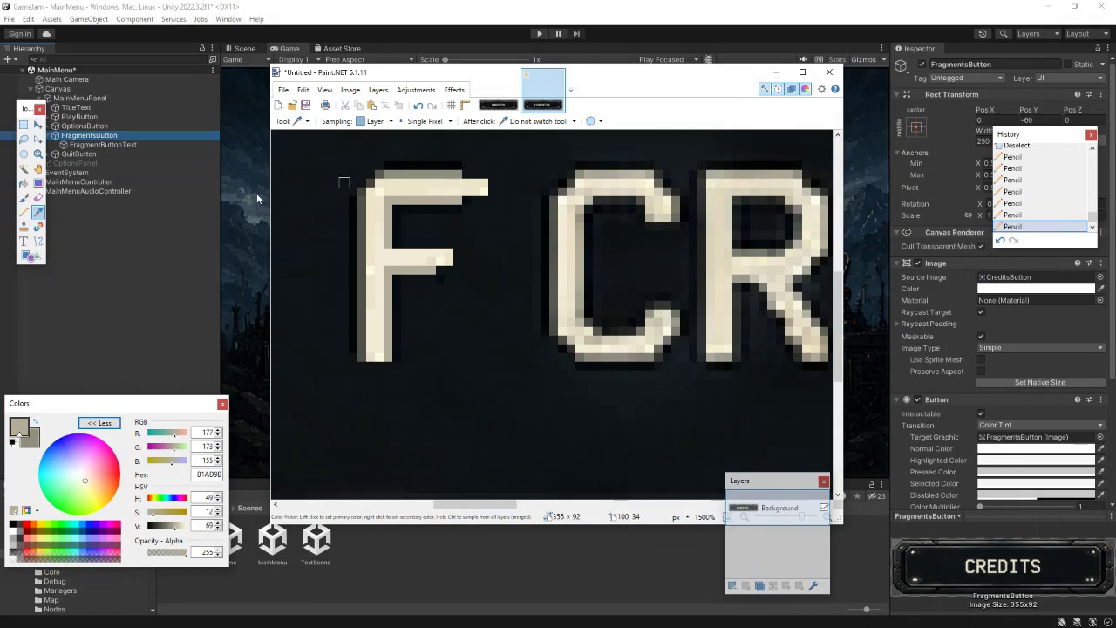
pyautogui.click(24, 212)
pyautogui.click(468, 177)
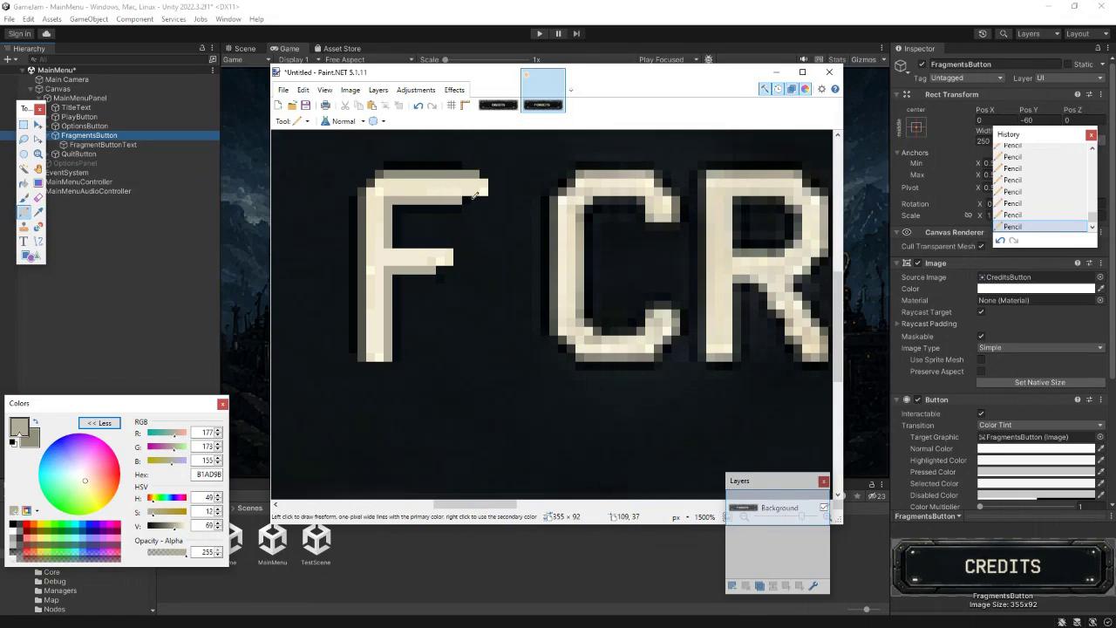
pyautogui.scroll(-7, 475, 283)
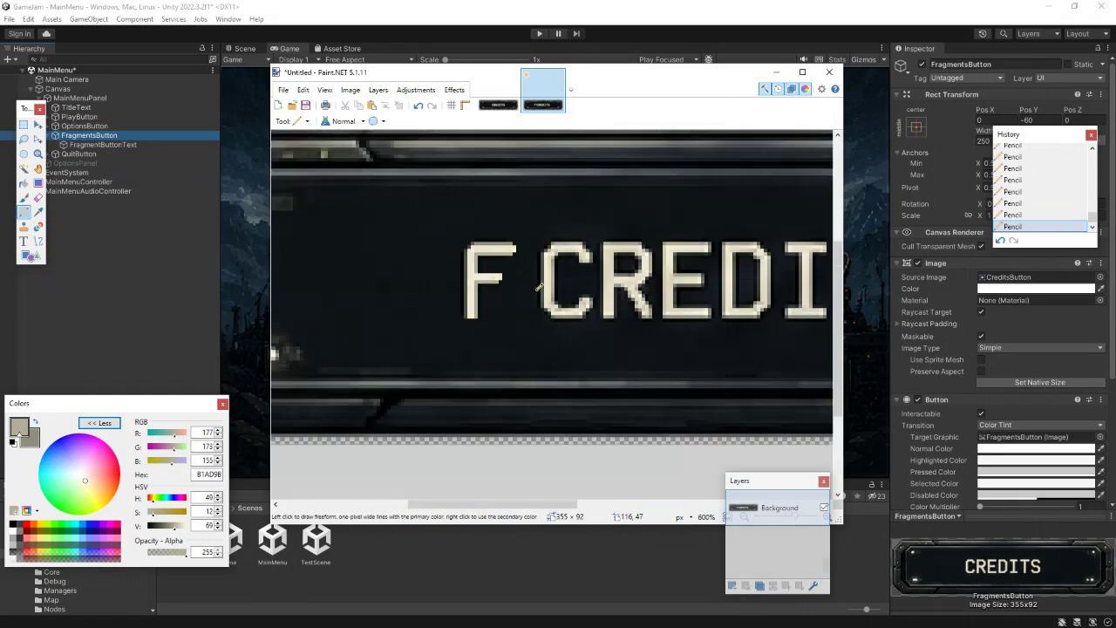
# - Stretch the dark gap between the F and C over the C to erase it
pyautogui.scroll(4, 552, 297)
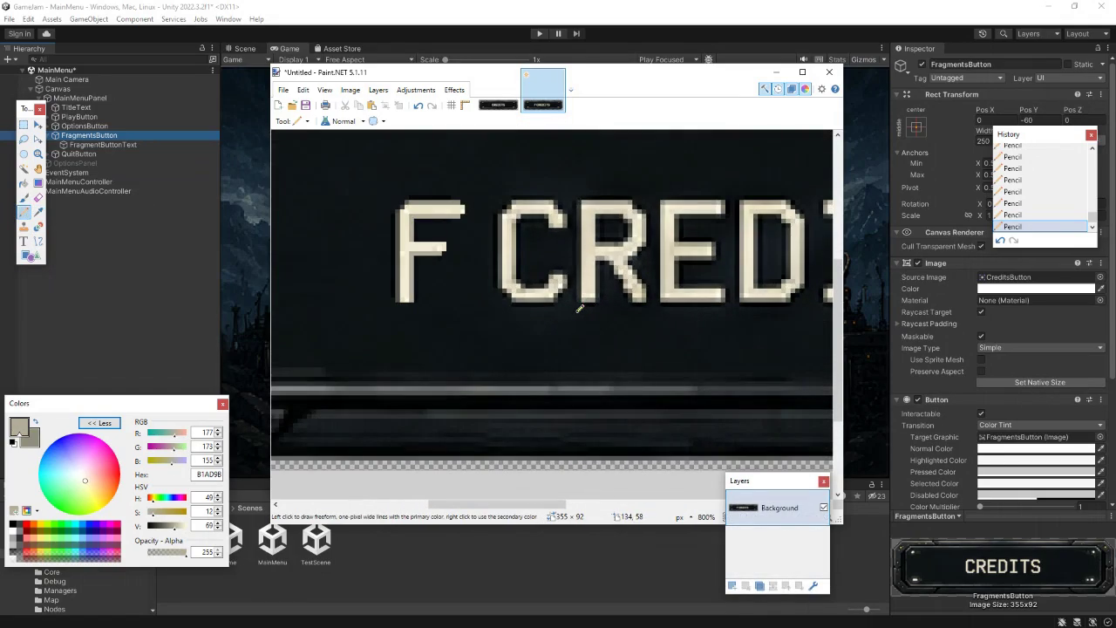
pyautogui.moveTo(599, 322); pyautogui.dragTo(516, 356)
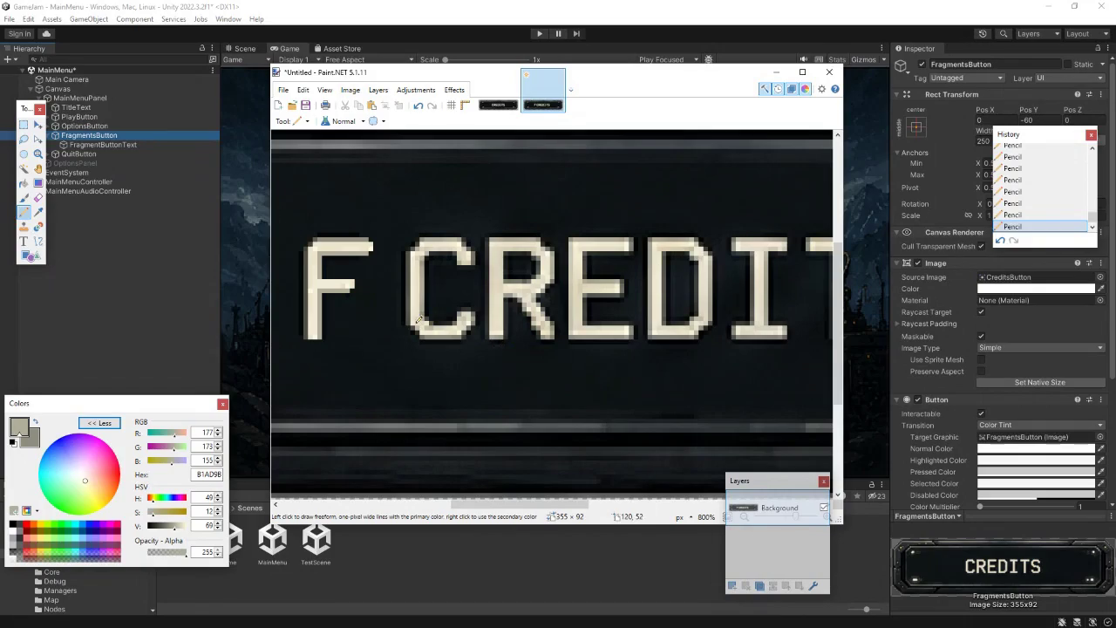
pyautogui.click(24, 124)
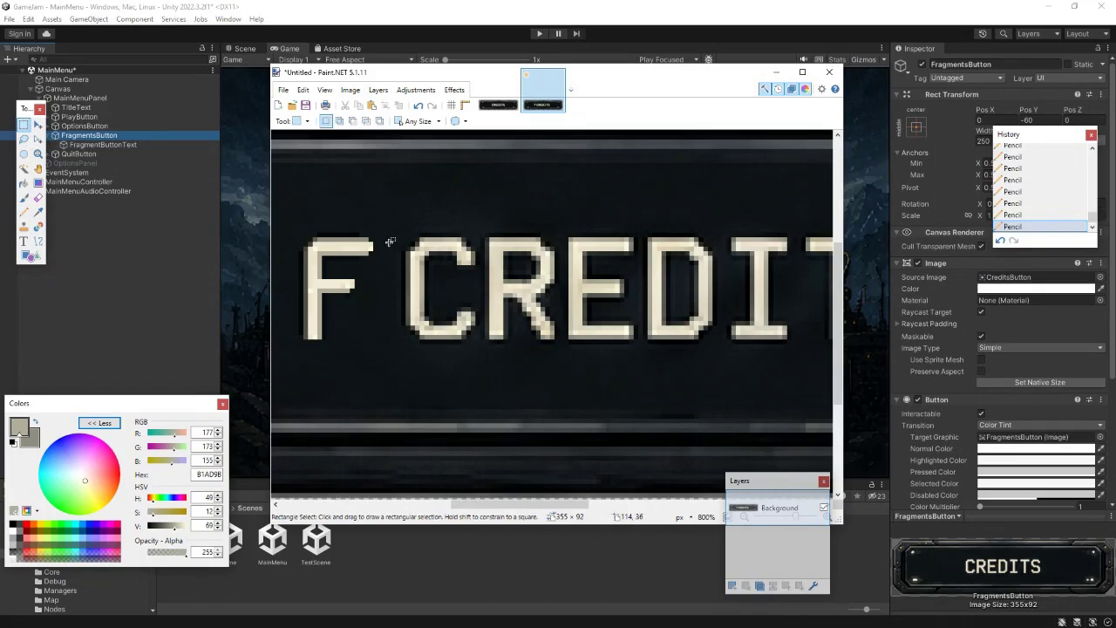
pyautogui.moveTo(378, 233); pyautogui.dragTo(402, 346)
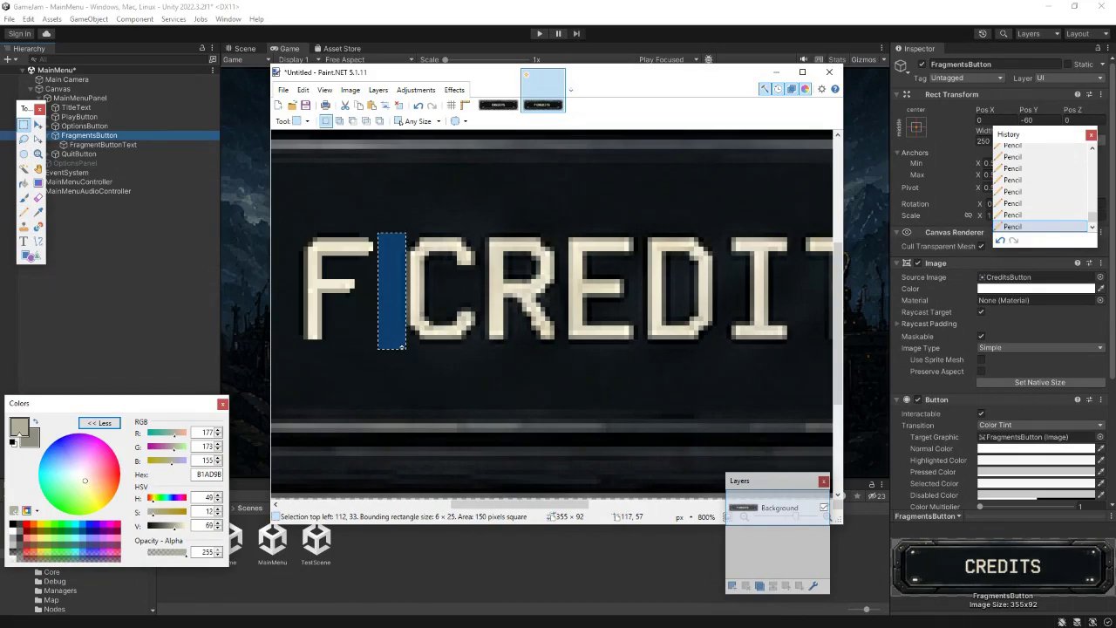
pyautogui.click(37, 124)
pyautogui.moveTo(428, 291); pyautogui.dragTo(481, 291)
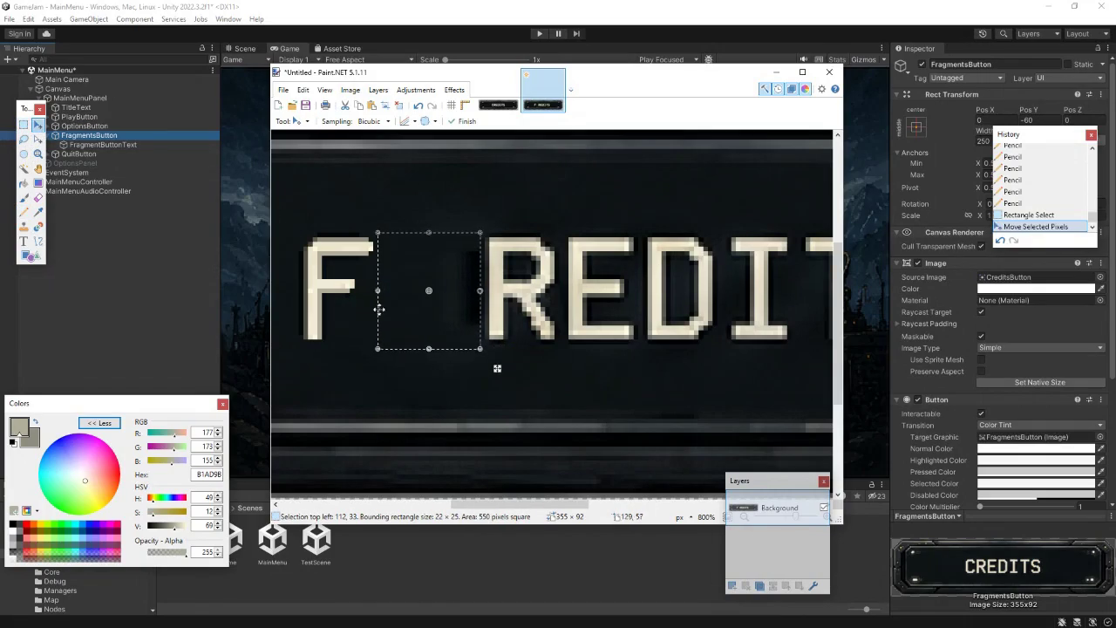
pyautogui.click(24, 124)
# - Copy the R and place the copy directly beside the F
pyautogui.click(482, 237)
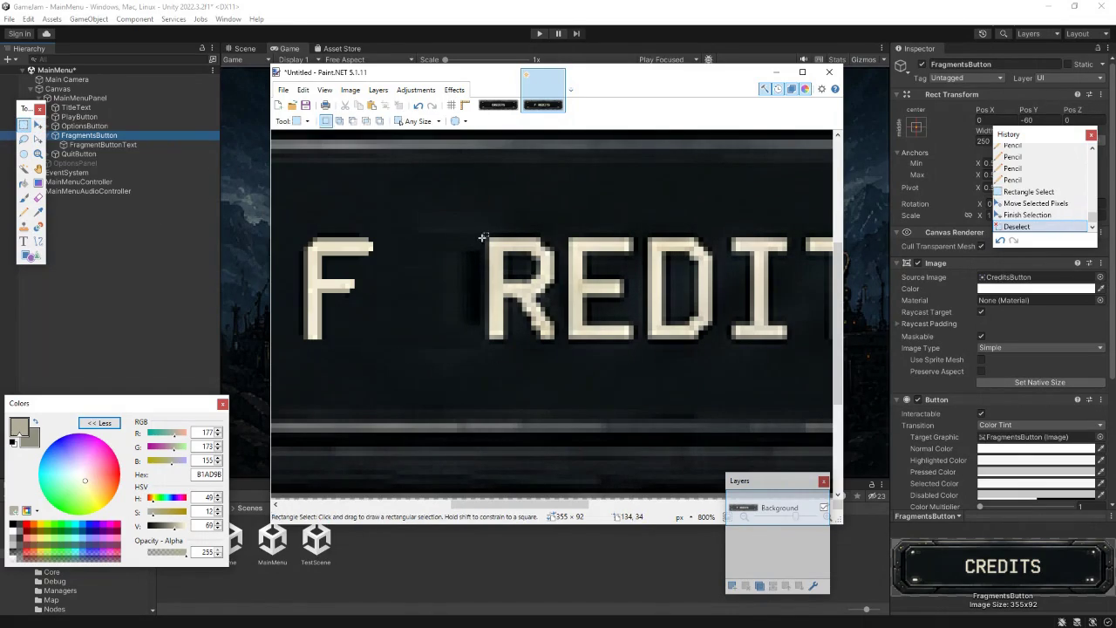
pyautogui.moveTo(482, 237); pyautogui.dragTo(556, 340)
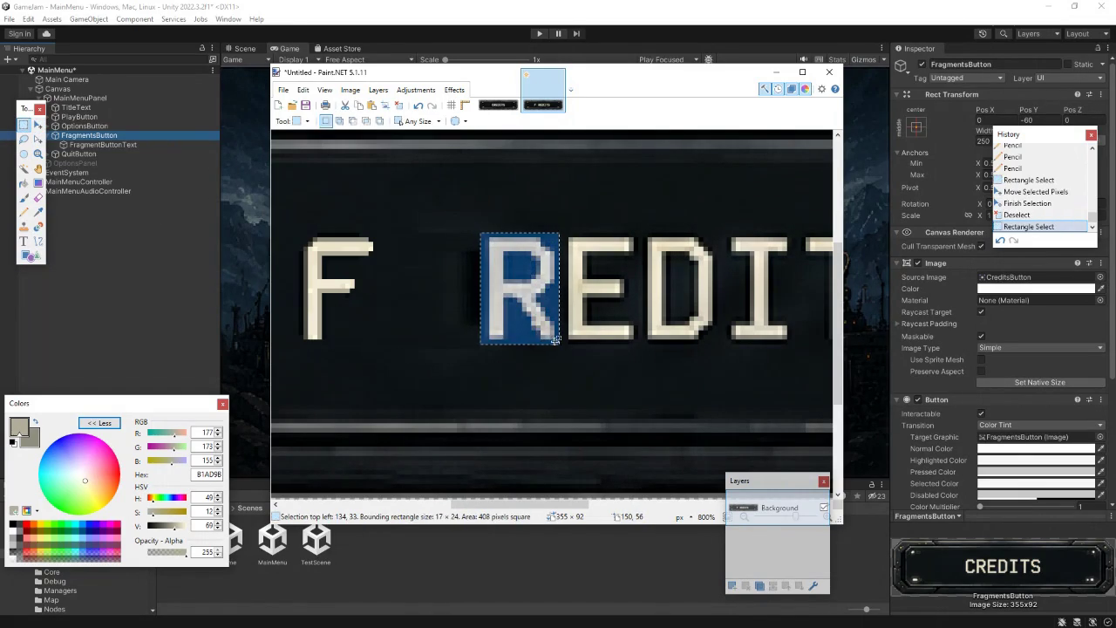
pyautogui.hotkey('ctrl', 'c')
pyautogui.hotkey('ctrl', 'v')
pyautogui.moveTo(478, 265); pyautogui.dragTo(424, 263)
pyautogui.press('Left')
pyautogui.press('Left')
pyautogui.press('Left')
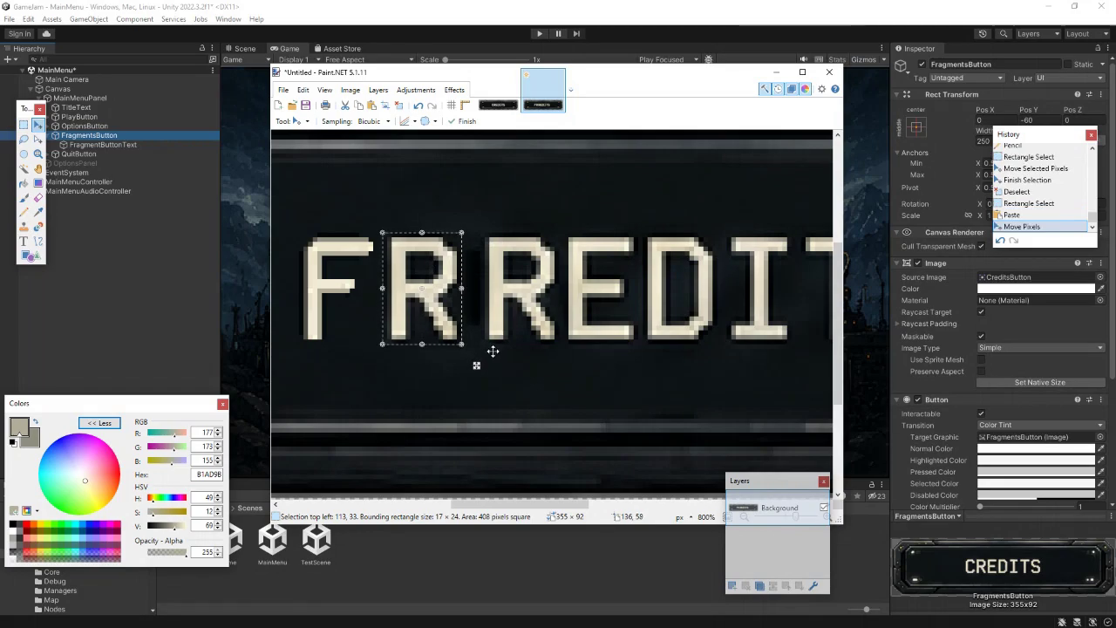
pyautogui.scroll(-6, 514, 343)
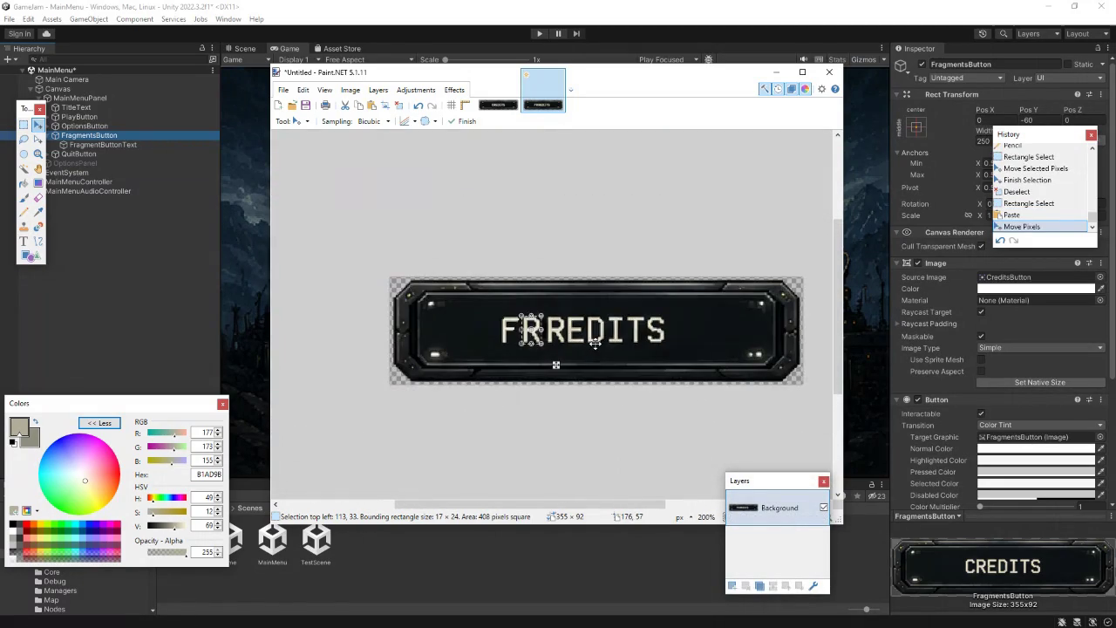
pyautogui.scroll(5, 529, 327)
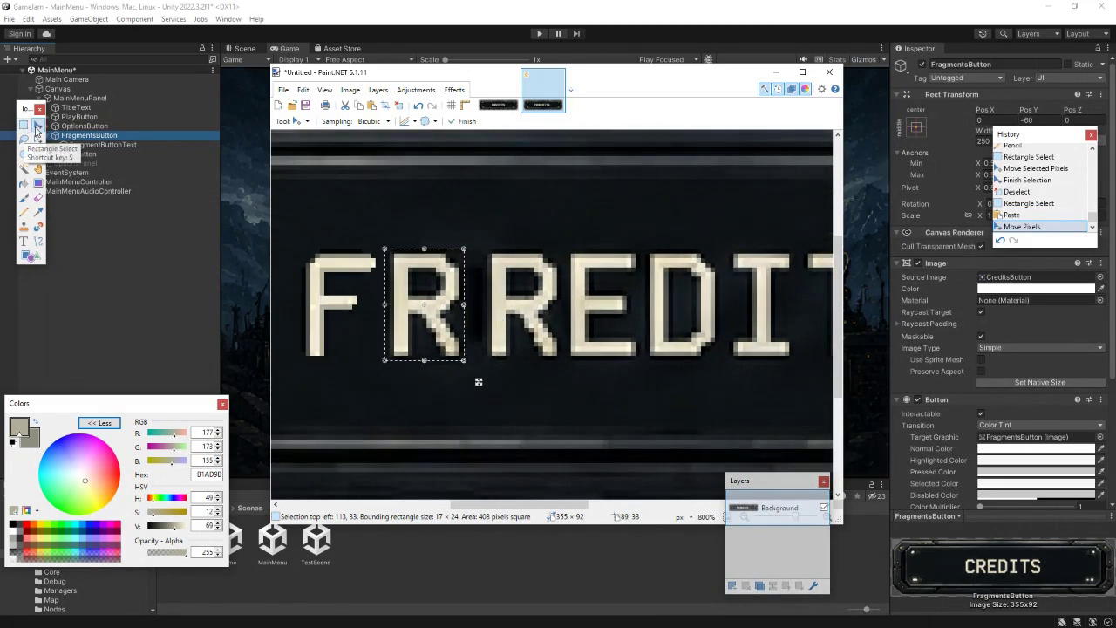
pyautogui.click(25, 128)
# - Stretch a dark strip over the old R to blank it out, then review the button
pyautogui.click(558, 237)
pyautogui.moveTo(557, 237)
pyautogui.mouseDown()
pyautogui.moveTo(478, 244)
pyautogui.moveTo(540, 378)
pyautogui.mouseUp()
pyautogui.click(37, 125)
pyautogui.moveTo(479, 306); pyautogui.dragTo(463, 306)
pyautogui.moveTo(556, 308); pyautogui.dragTo(566, 305)
pyautogui.press('s')
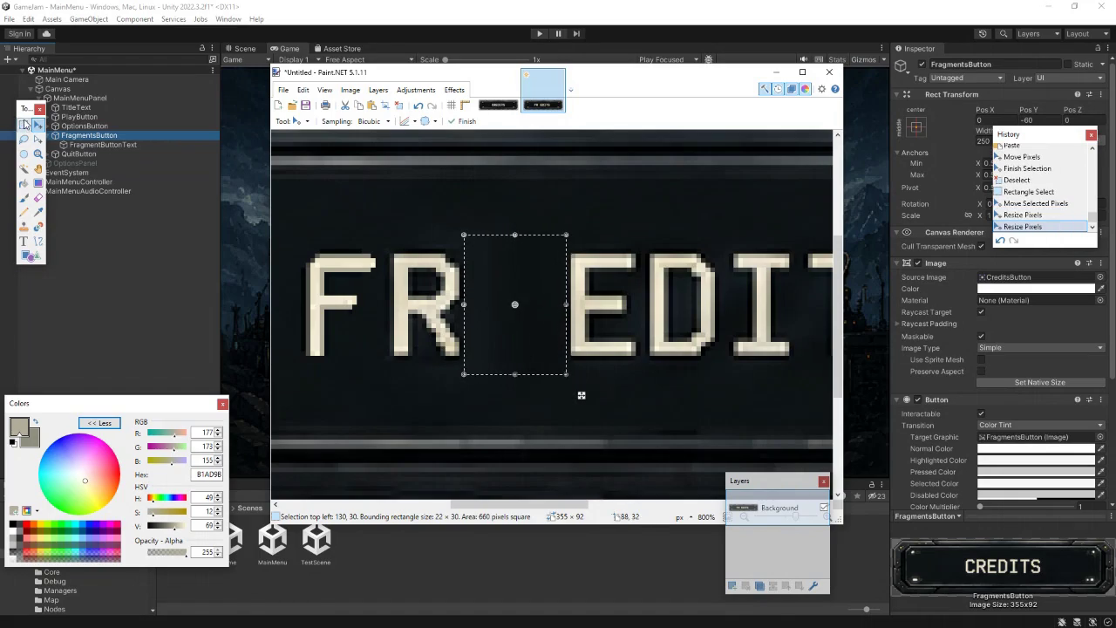
pyautogui.hotkey('ctrl', 'd')
pyautogui.hotkey('ctrl', 'b')
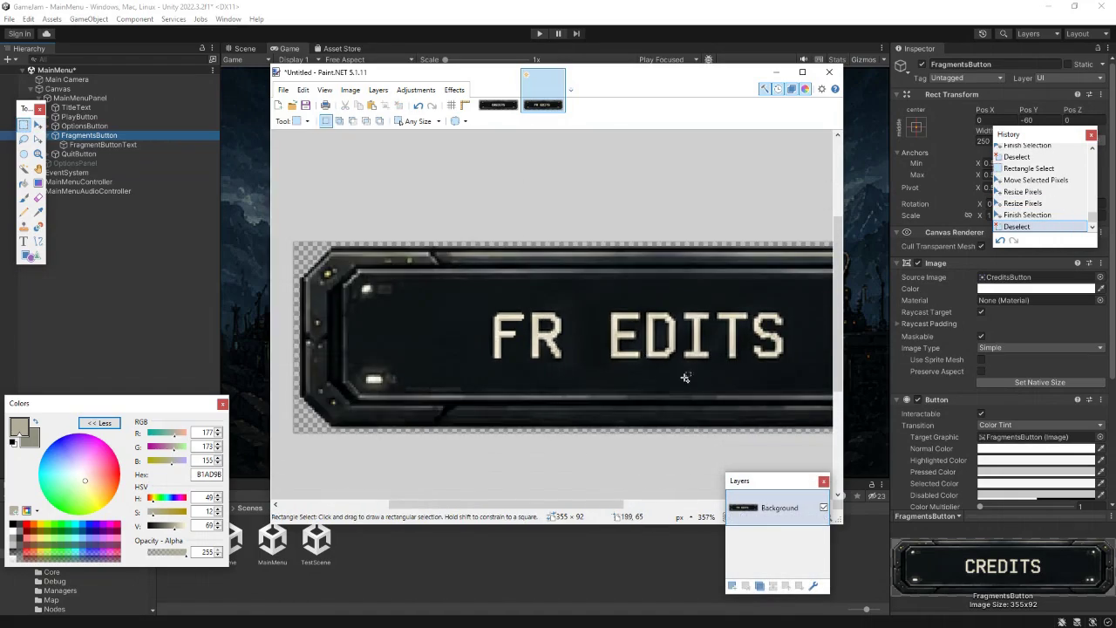
pyautogui.scroll(5, 663, 358)
pyautogui.scroll(1, 561, 325)
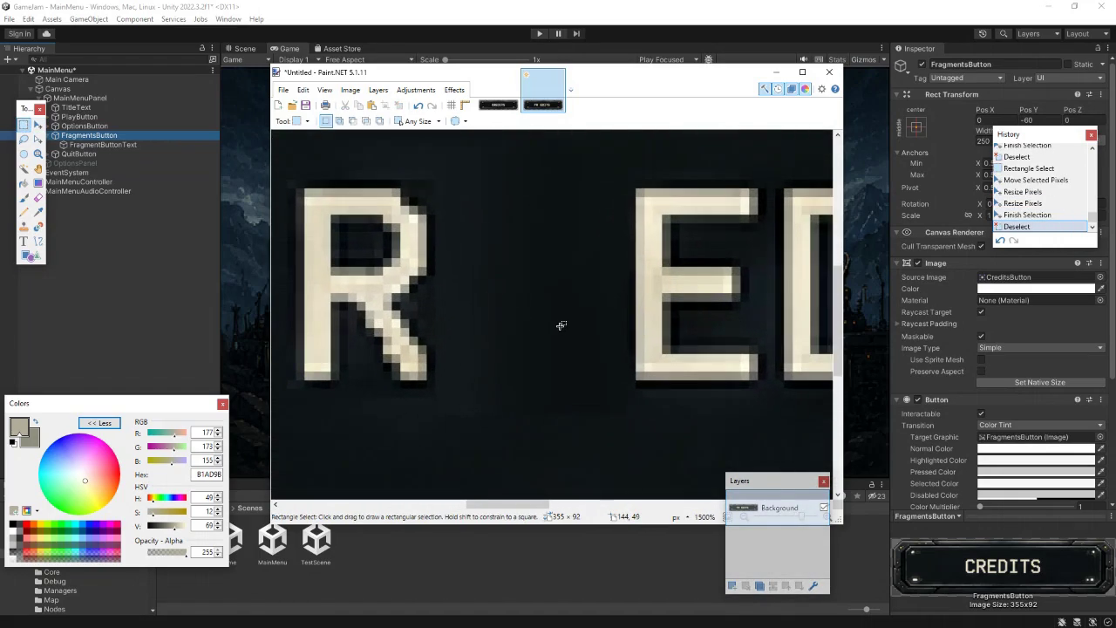
# - Pencil a cream peaked arch between the R and the E using the R's colour
pyautogui.click(38, 211)
pyautogui.click(372, 200)
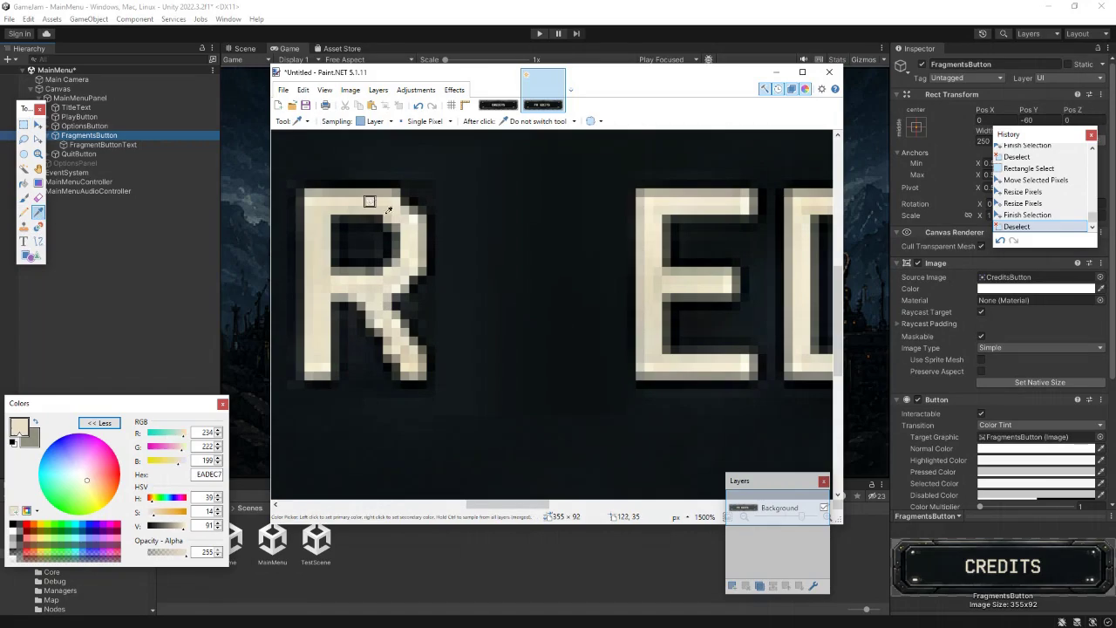
pyautogui.click(24, 211)
pyautogui.click(456, 375)
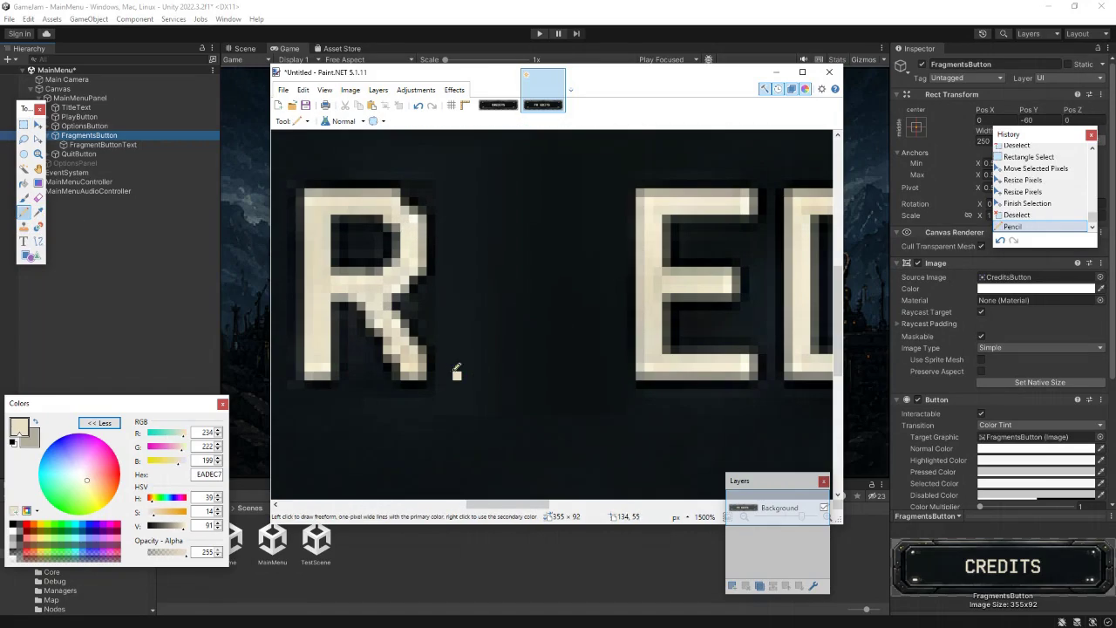
pyautogui.click(526, 192)
pyautogui.click(605, 375)
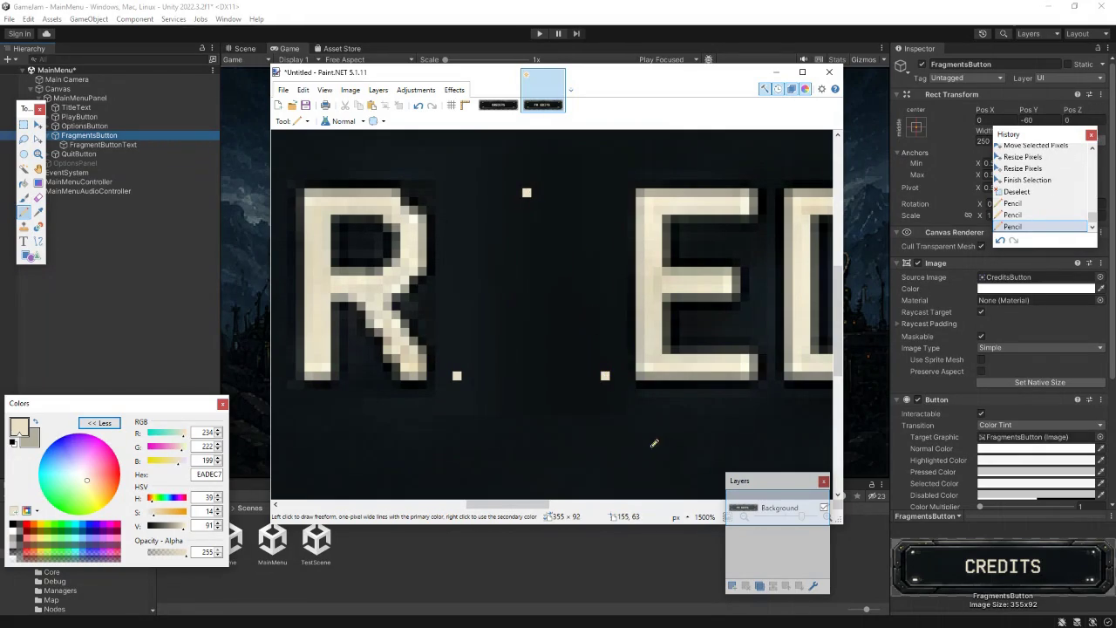
pyautogui.click(465, 372)
pyautogui.moveTo(469, 363)
pyautogui.mouseDown()
pyautogui.moveTo(457, 349)
pyautogui.moveTo(476, 333)
pyautogui.moveTo(502, 204)
pyautogui.moveTo(535, 190)
pyautogui.moveTo(560, 206)
pyautogui.mouseUp()
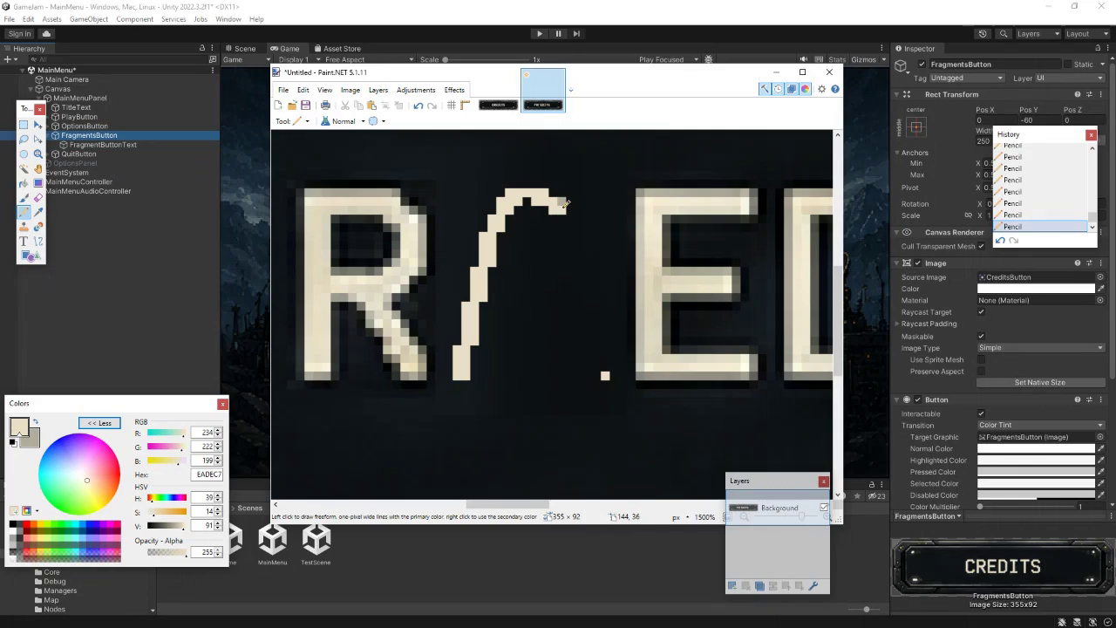
pyautogui.moveTo(565, 203)
pyautogui.mouseDown()
pyautogui.moveTo(573, 301)
pyautogui.moveTo(587, 305)
pyautogui.moveTo(597, 346)
pyautogui.moveTo(591, 376)
pyautogui.moveTo(600, 351)
pyautogui.moveTo(618, 377)
pyautogui.mouseUp()
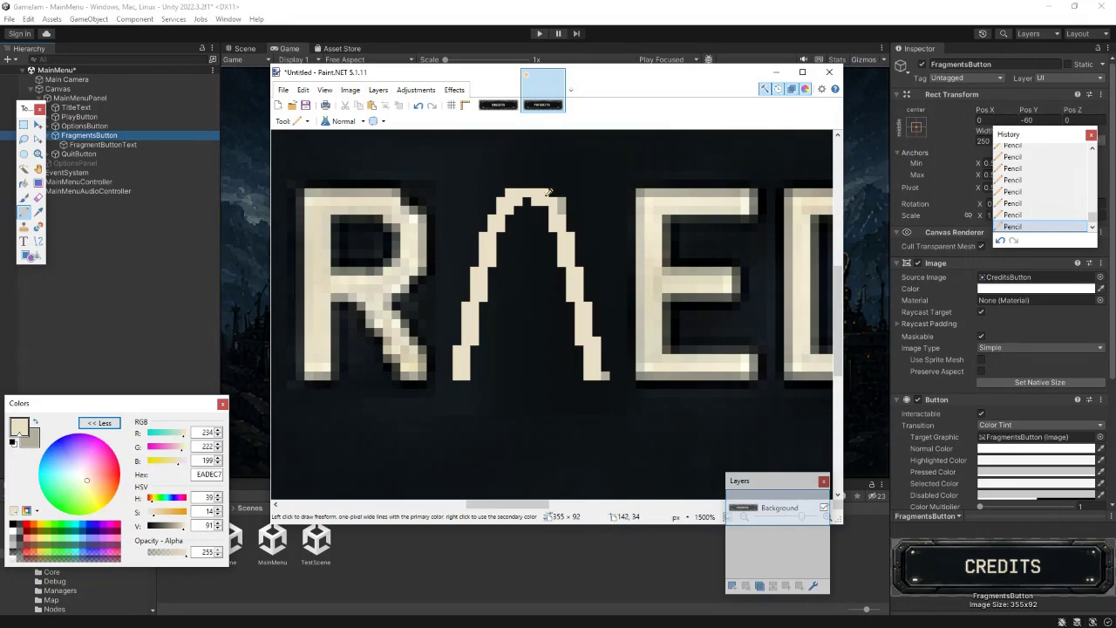
pyautogui.click(545, 209)
# - Paint out a stray pixel at the arch's foot with the dark background colour
pyautogui.click(38, 212)
pyautogui.click(506, 338)
pyautogui.click(21, 214)
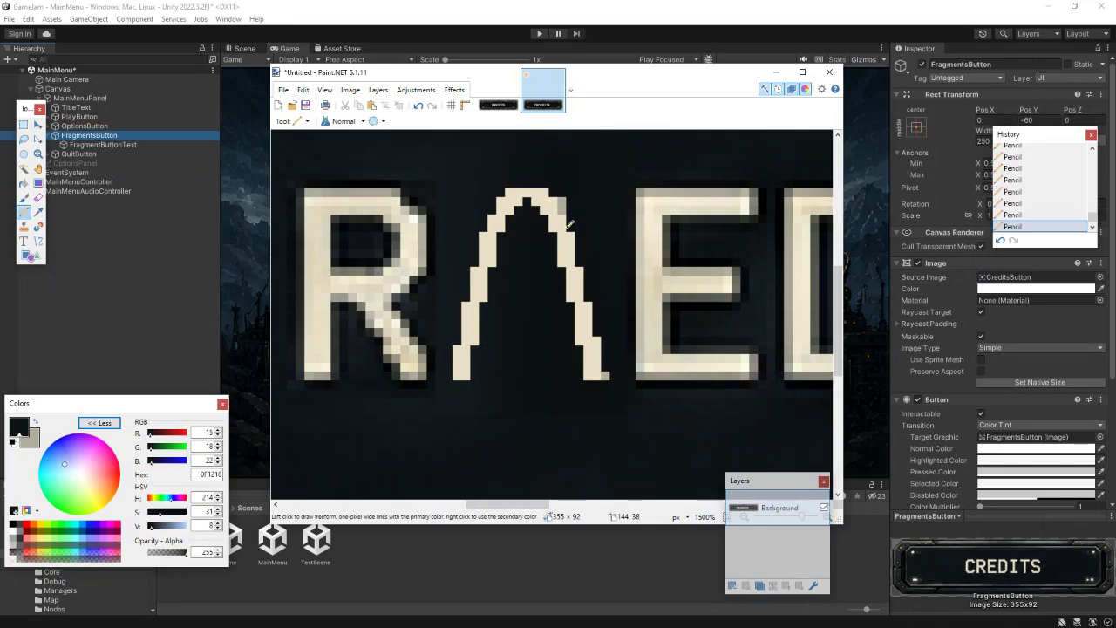
pyautogui.click(608, 375)
pyautogui.scroll(-4, 511, 370)
pyautogui.scroll(2, 512, 370)
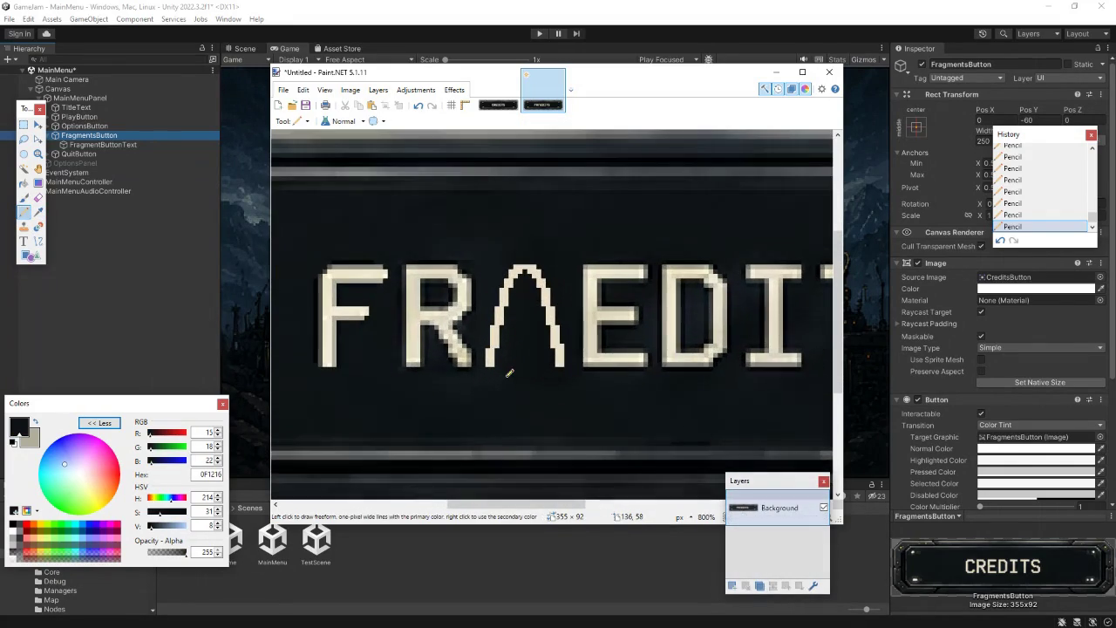
pyautogui.click(284, 90)
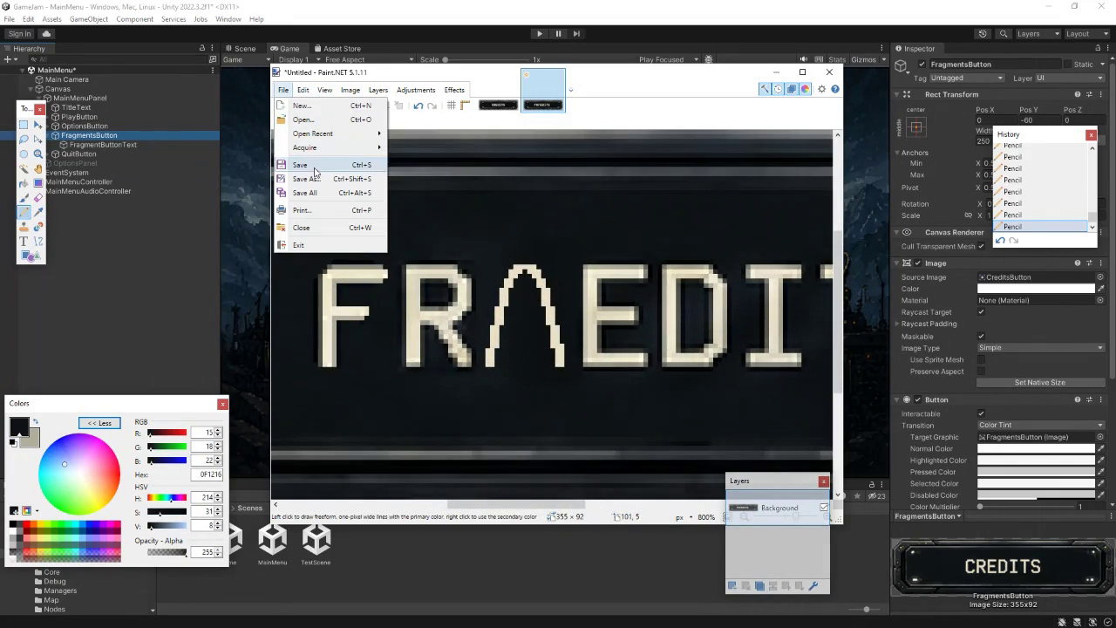
pyautogui.press('Escape')
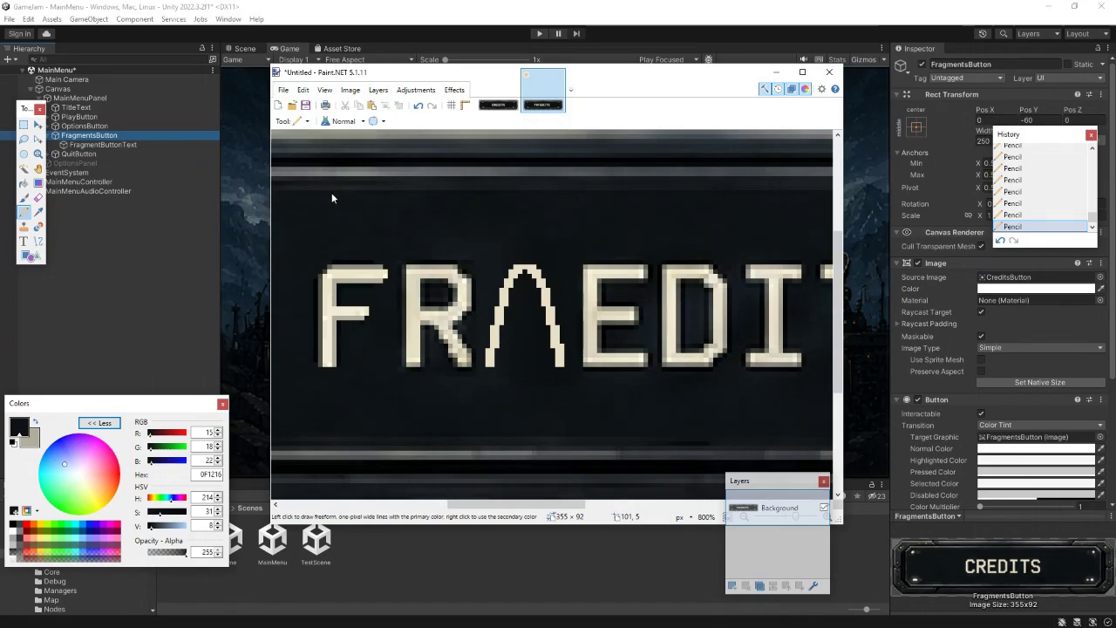
pyautogui.hotkey('ctrl', 'o')
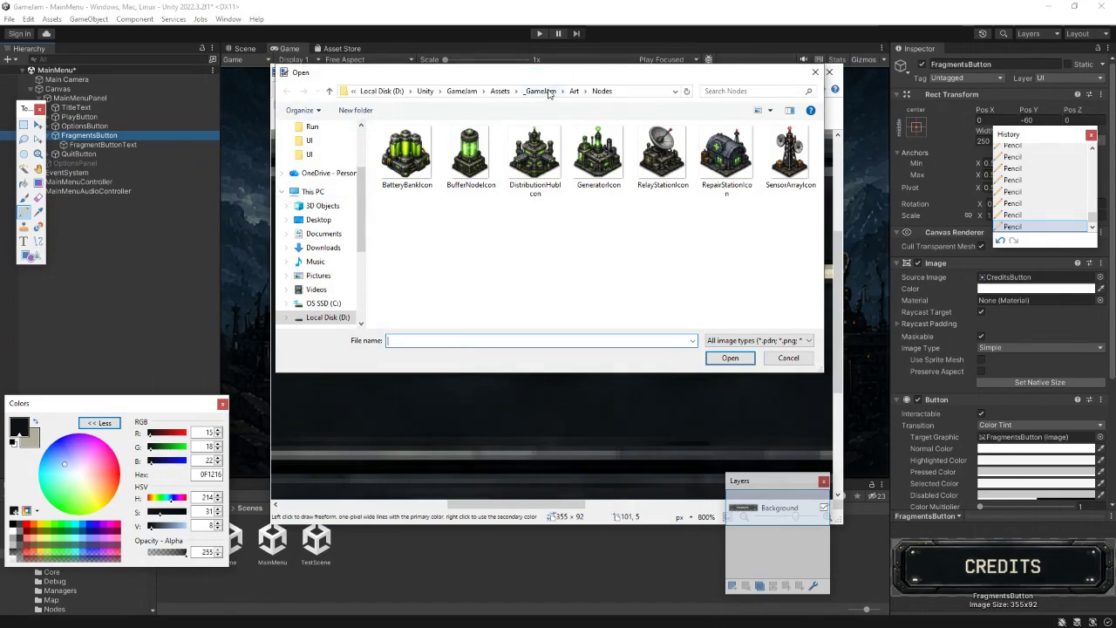
pyautogui.click(549, 93)
pyautogui.doubleClick(400, 164)
pyautogui.doubleClick(400, 163)
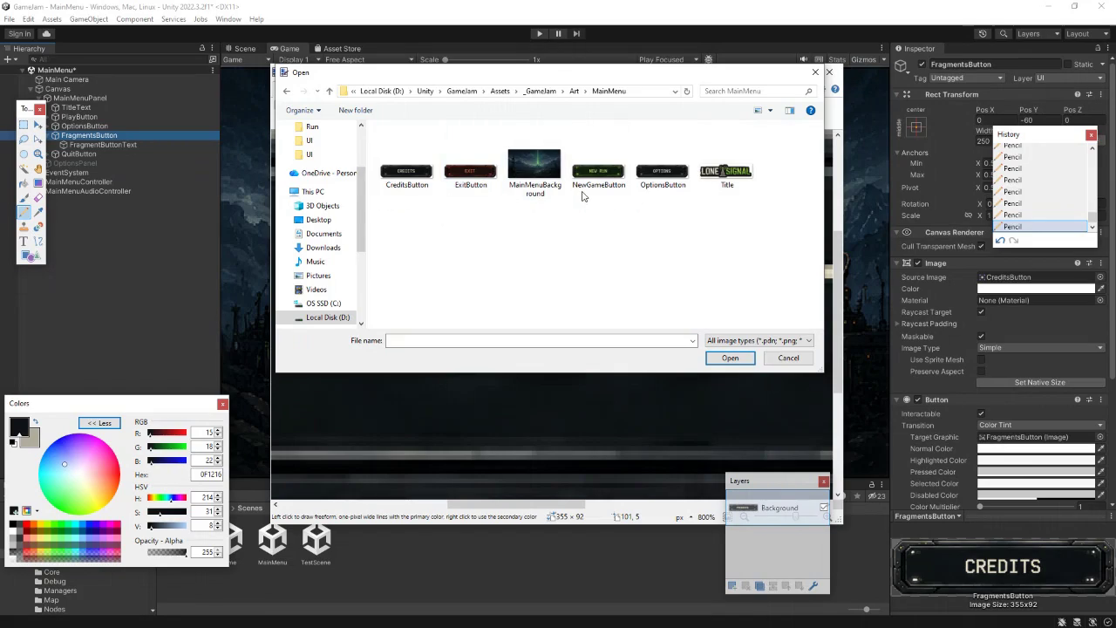
pyautogui.click(575, 92)
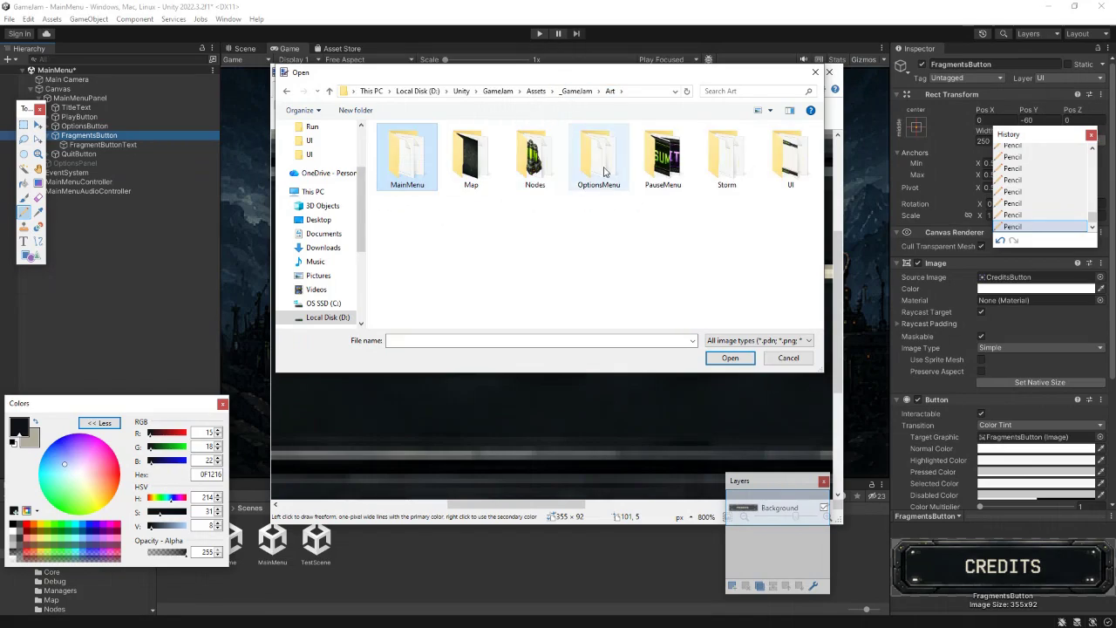
pyautogui.press('Return')
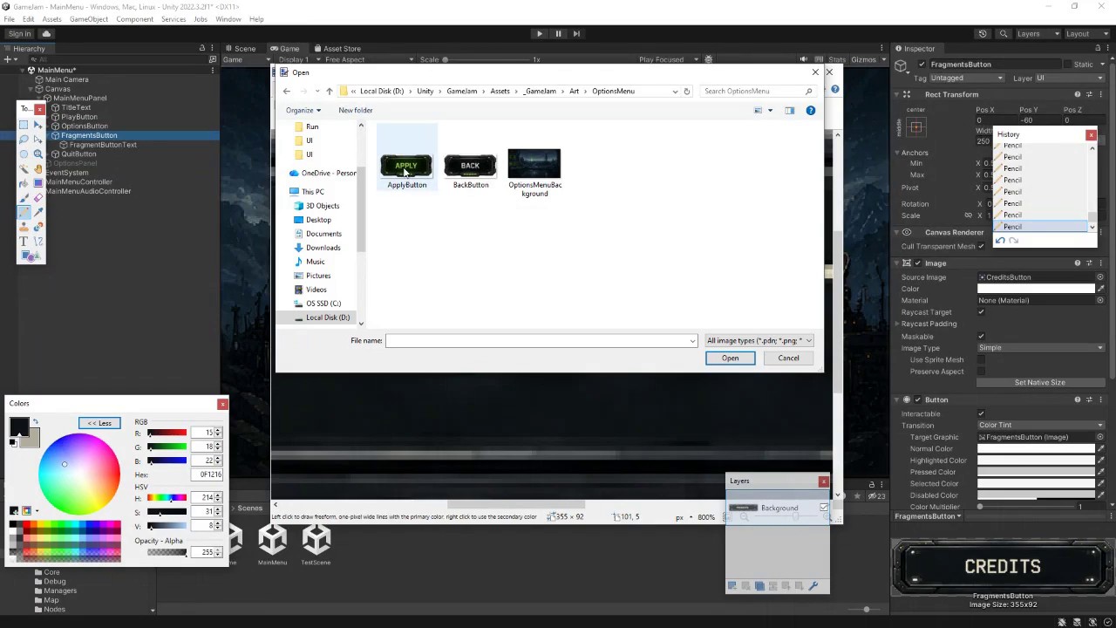
pyautogui.doubleClick(471, 167)
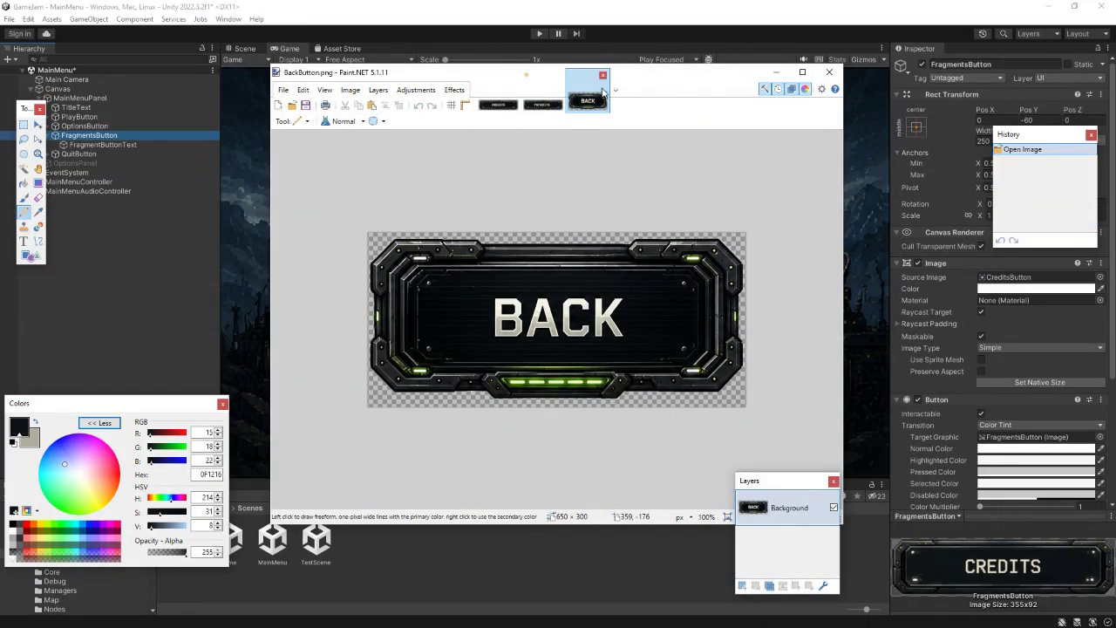
pyautogui.click(602, 77)
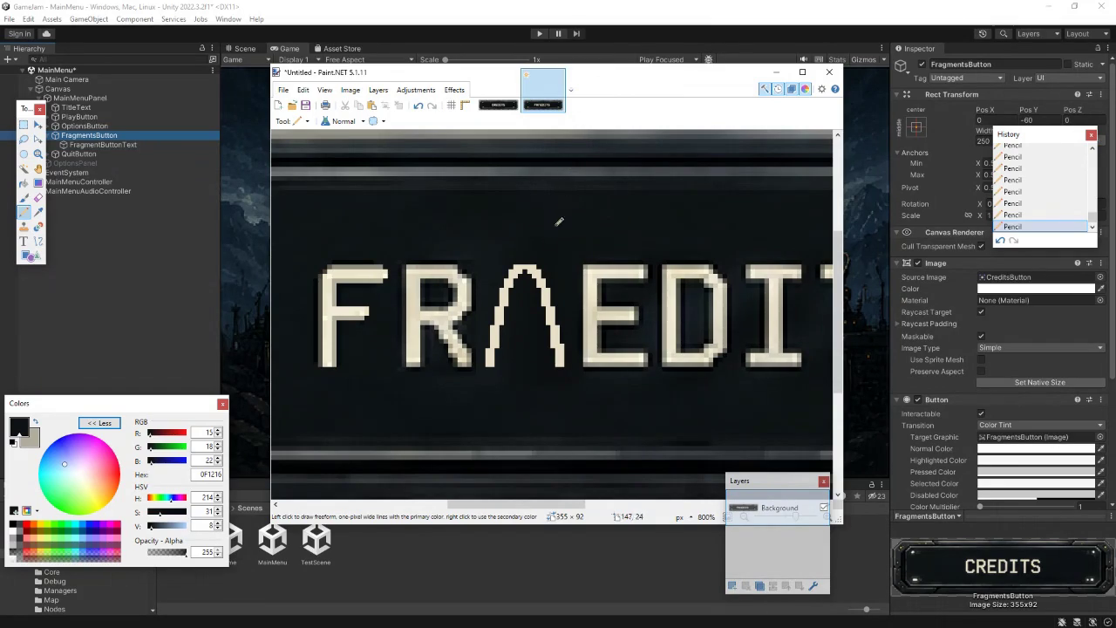
# - Return to Unity and browse the Project panel to Assets/_GameJam/Scripts/Systems
pyautogui.click(777, 72)
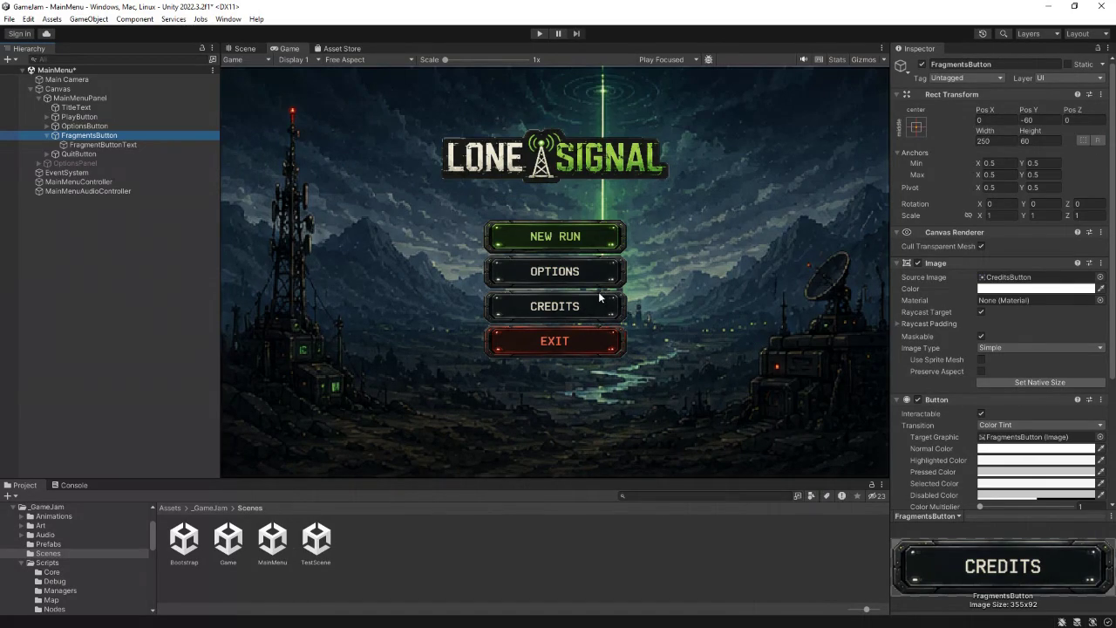
pyautogui.click(209, 508)
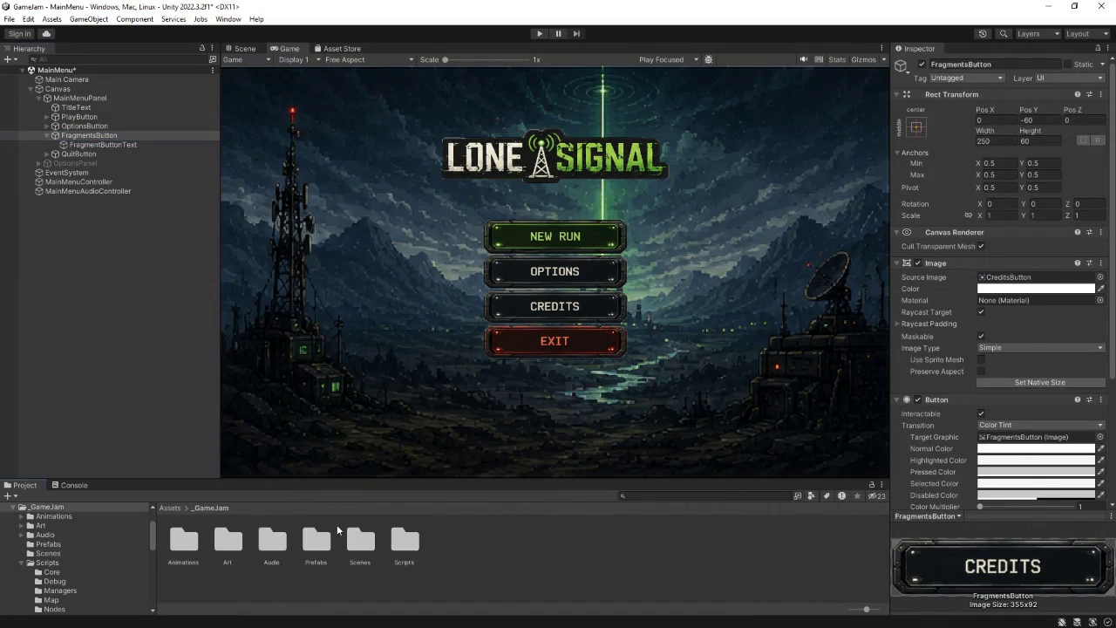
pyautogui.doubleClick(403, 542)
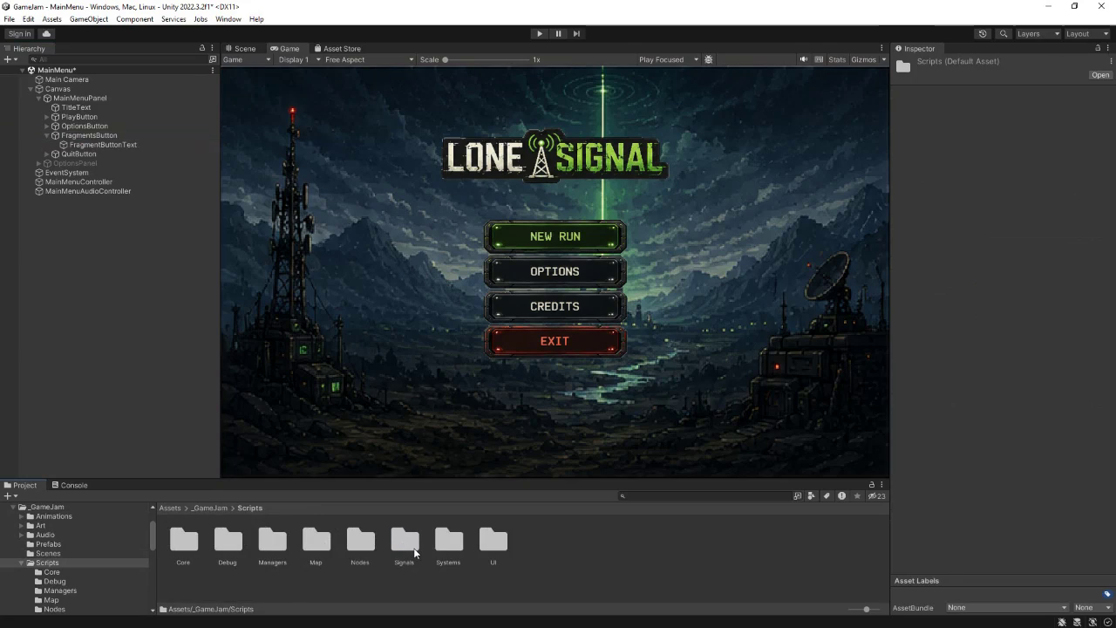
pyautogui.doubleClick(447, 548)
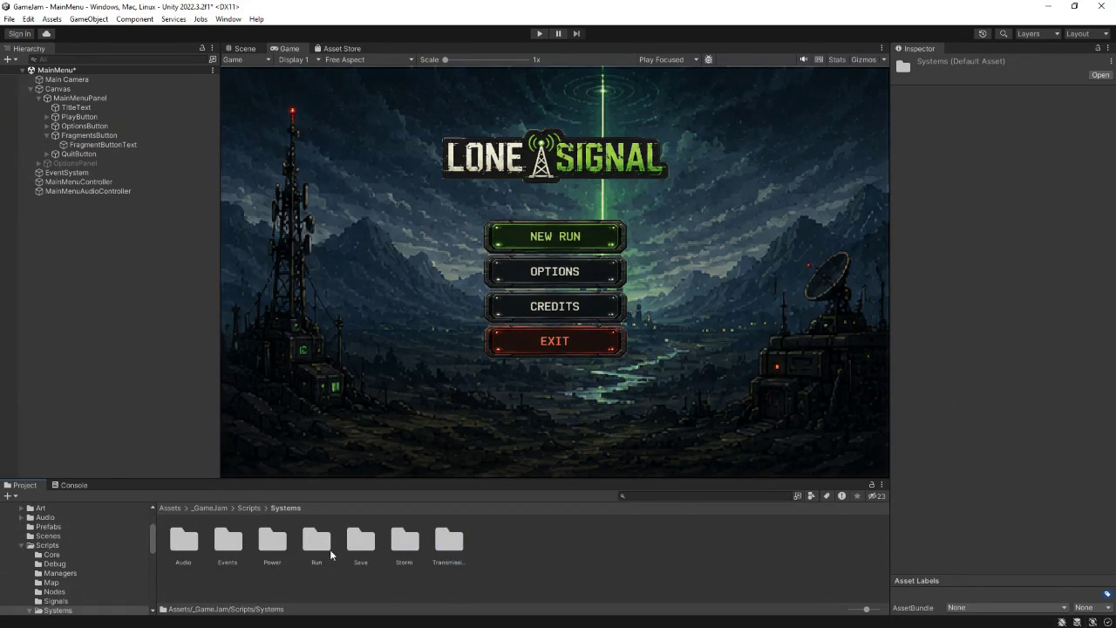
pyautogui.rightClick(500, 551)
# - Create an Upgrades folder under Systems and open it
pyautogui.moveTo(660, 229)
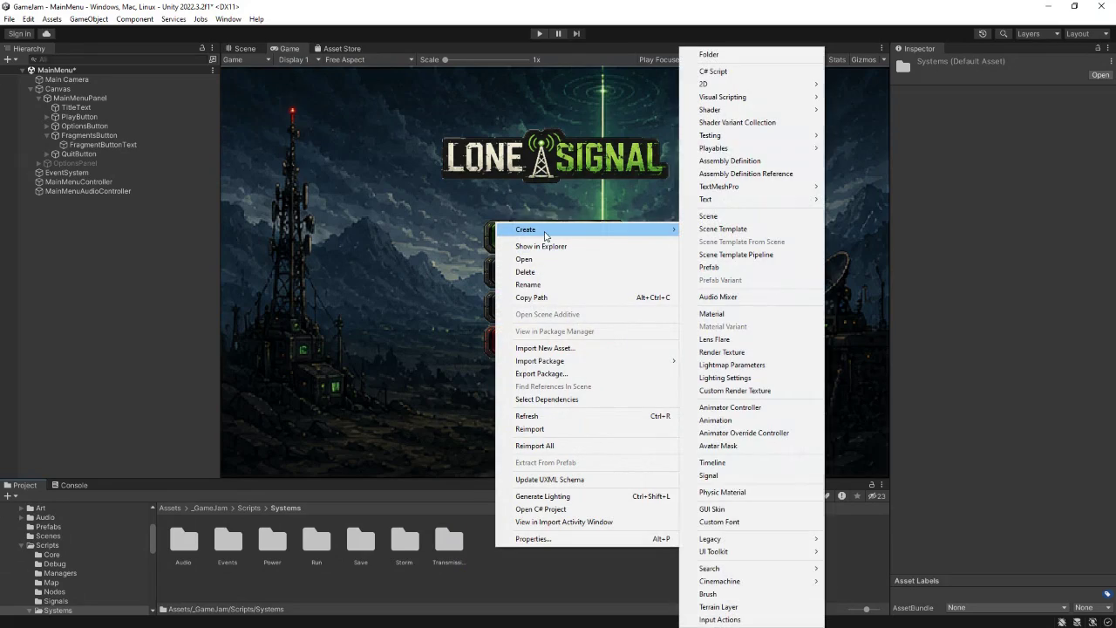
pyautogui.click(721, 55)
pyautogui.write('Upgrades')
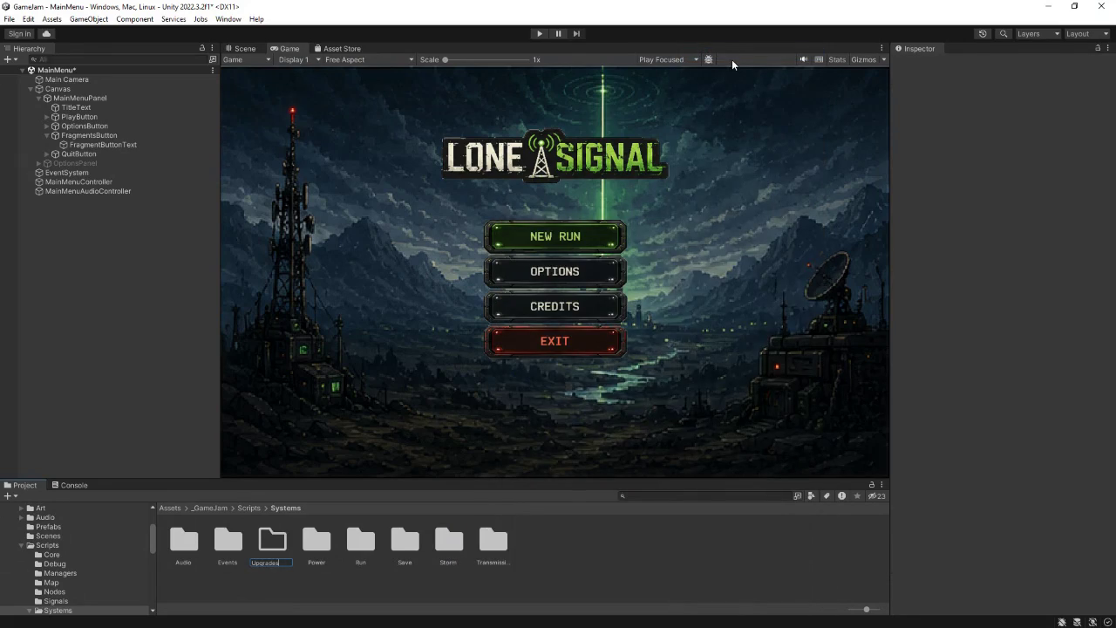
pyautogui.press('Return')
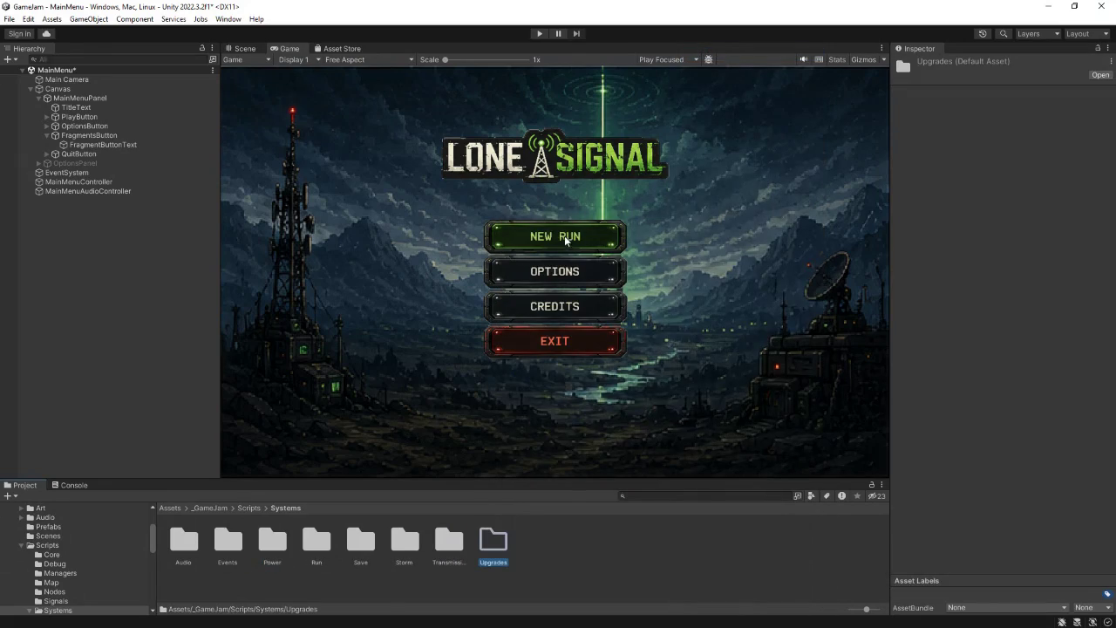
pyautogui.doubleClick(493, 540)
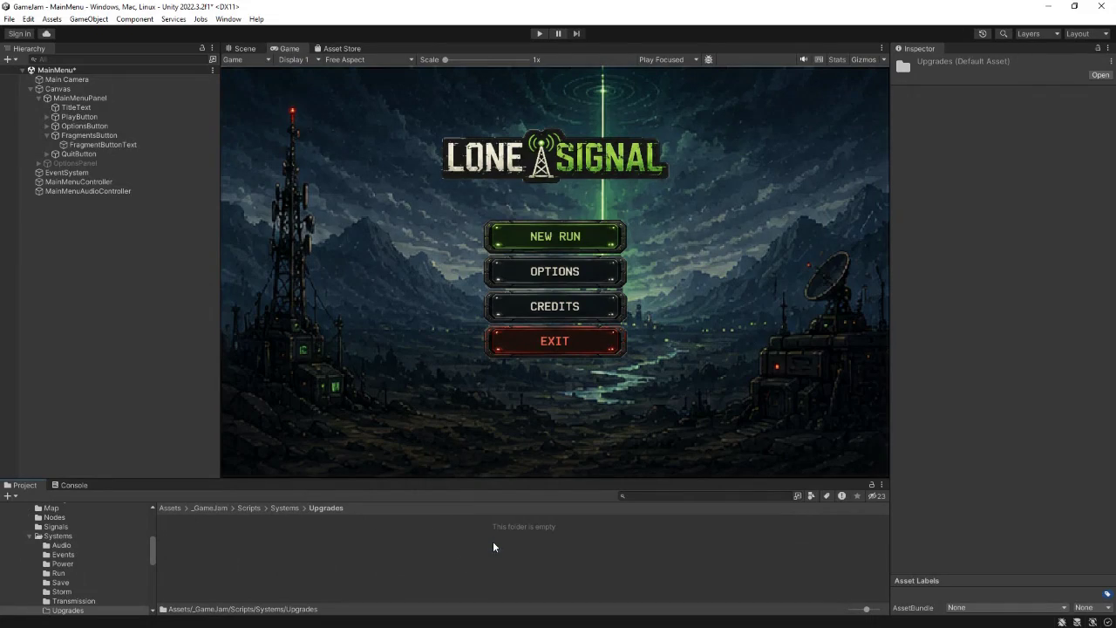
# - Create a C# script named PermanentUpgradeType inside Upgrades
pyautogui.rightClick(281, 545)
pyautogui.moveTo(368, 232)
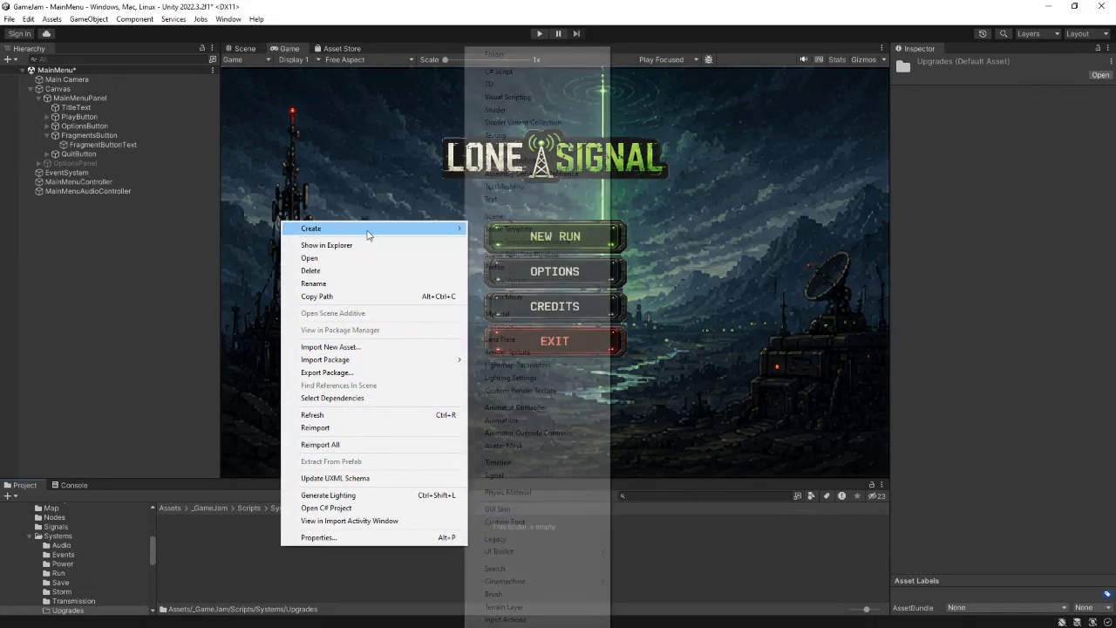
pyautogui.click(510, 73)
pyautogui.write('Up')
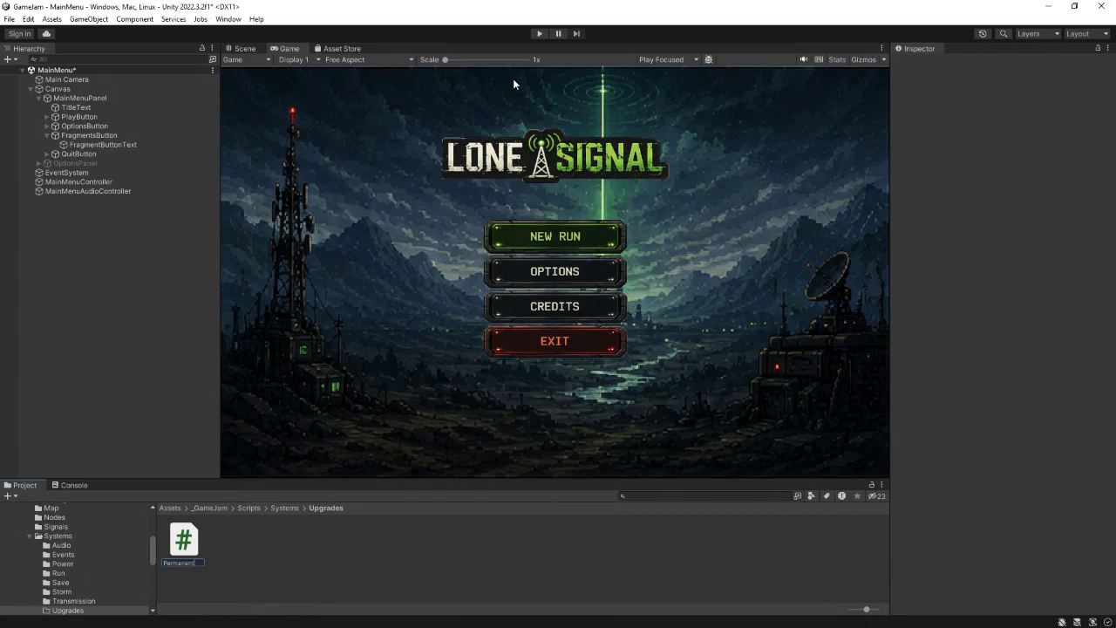
pyautogui.write('gradeType')
pyautogui.press('Return')
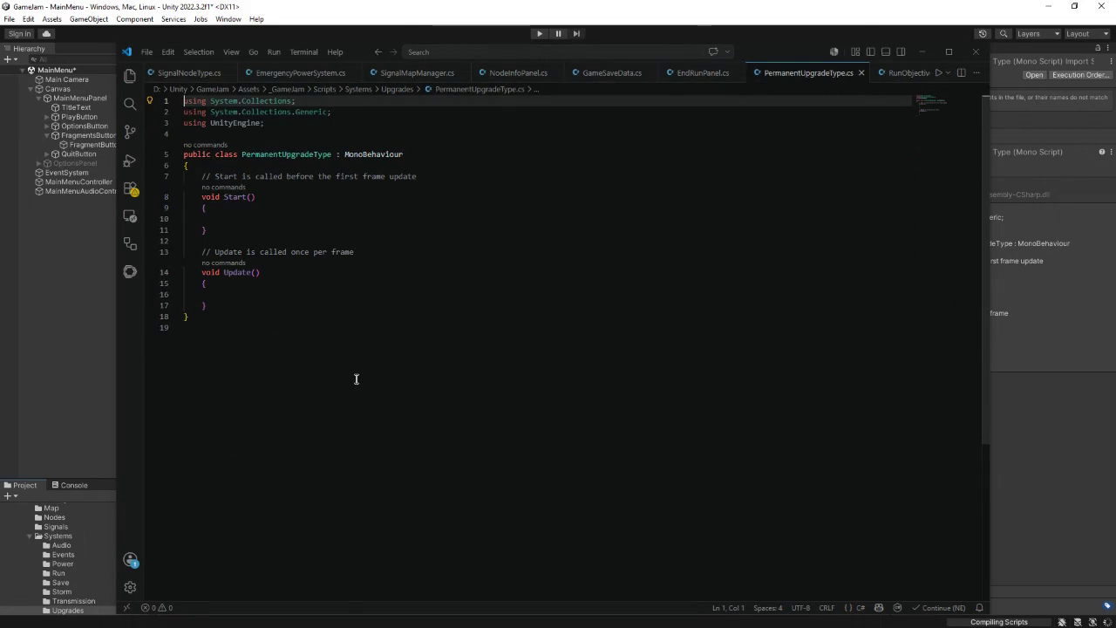
# - Replace the template with namespace GameJam.Systems.Upgrades and accept the suggested enum code
pyautogui.moveTo(356, 379); pyautogui.dragTo(175, 109)
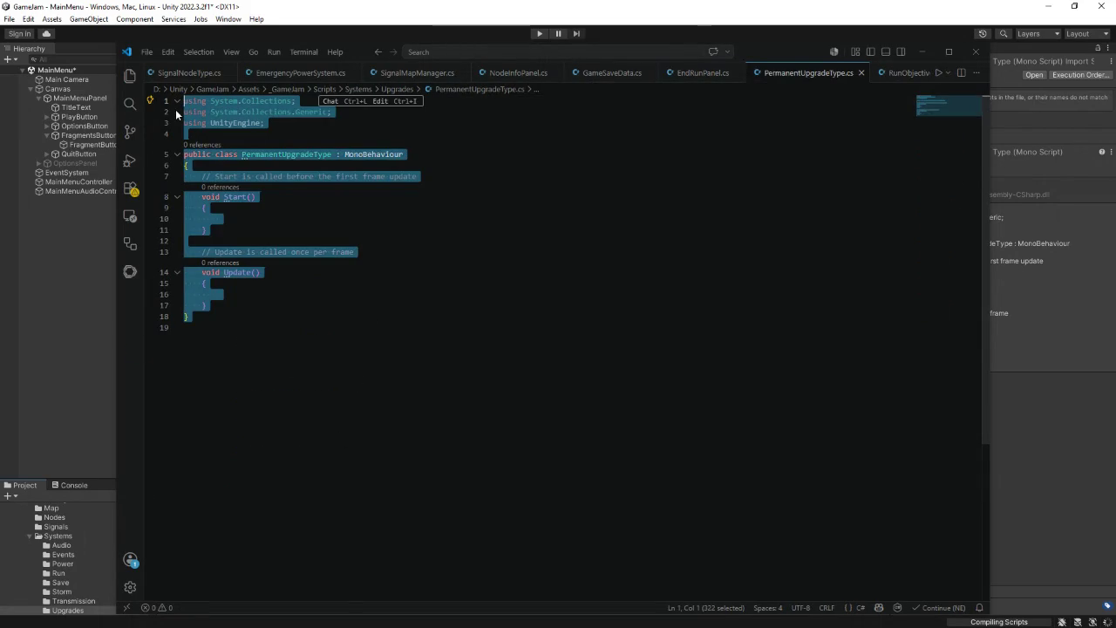
pyautogui.write('namespace')
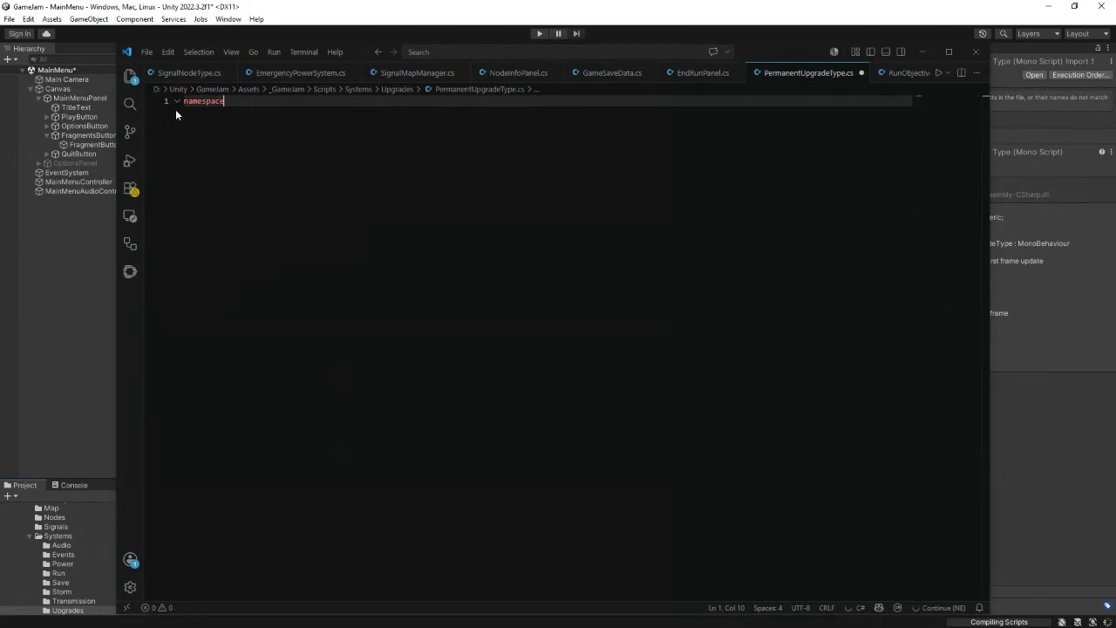
pyautogui.write(' Game')
pyautogui.write('Jam')
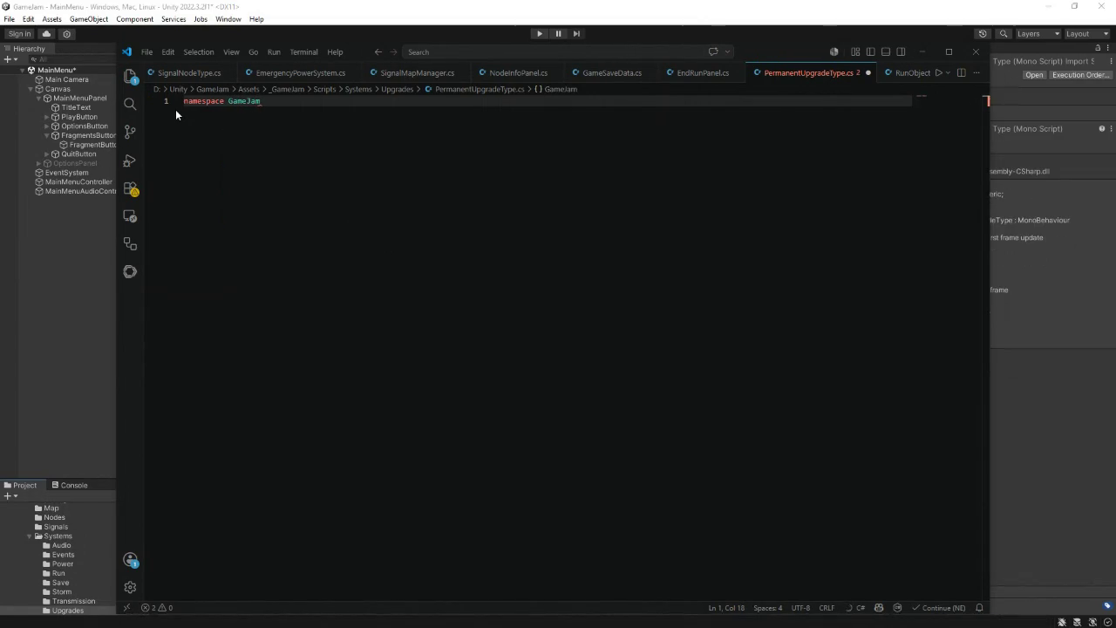
pyautogui.write('.Sys')
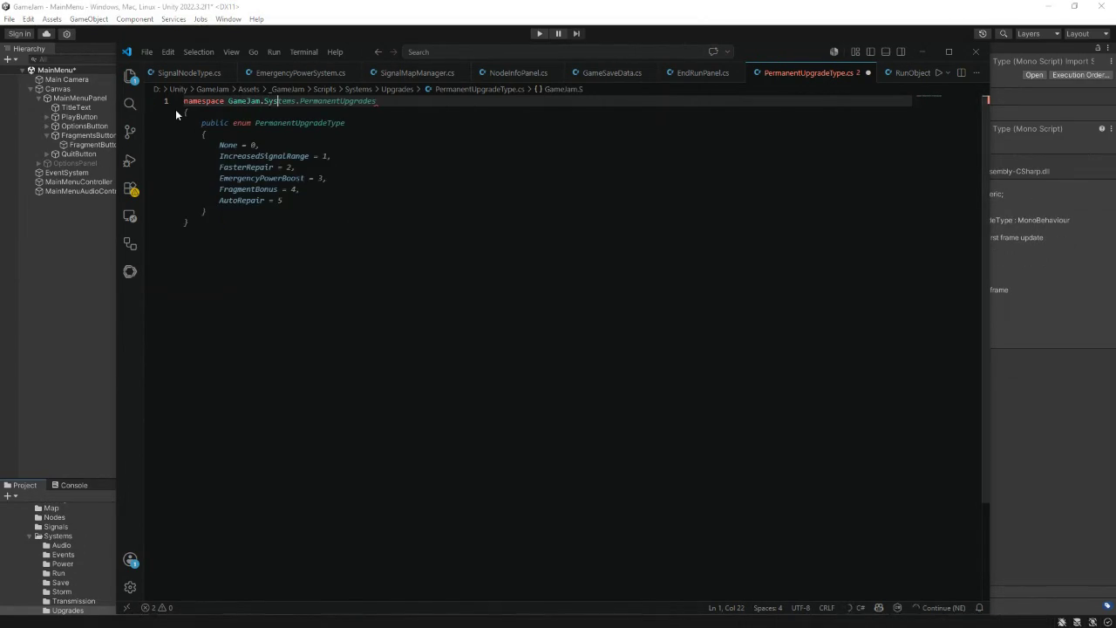
pyautogui.write('tems.Upgrades')
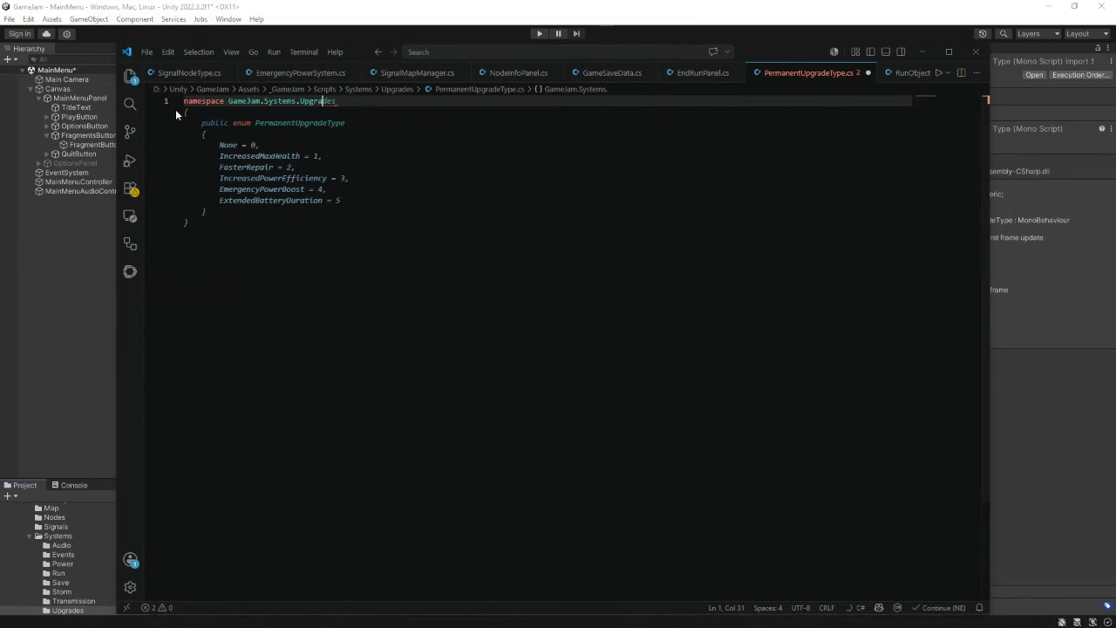
pyautogui.press('Tab')
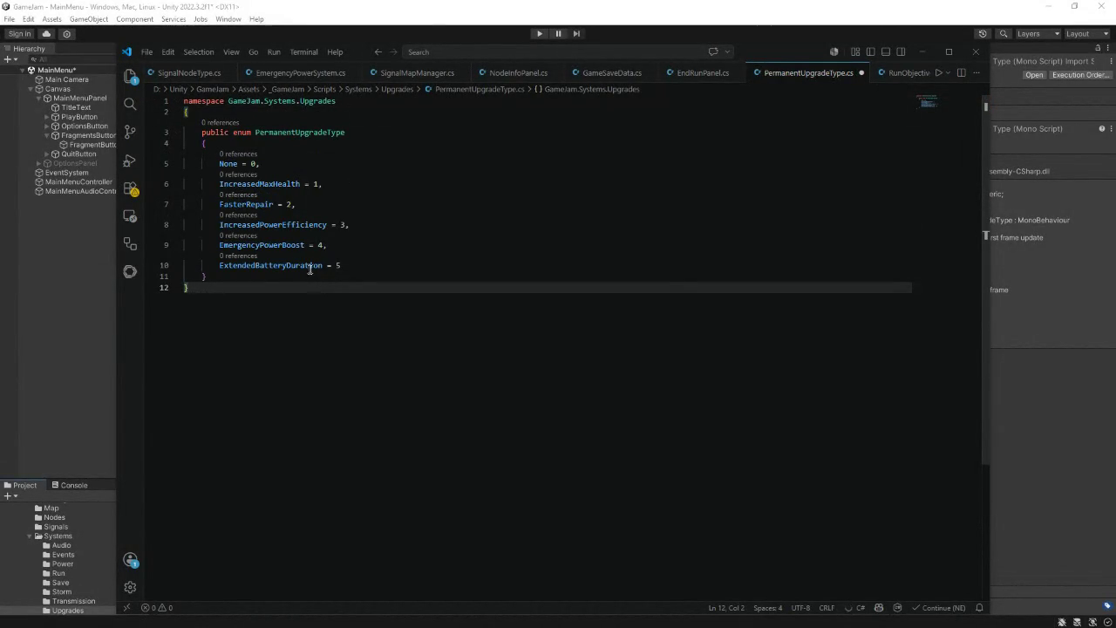
pyautogui.moveTo(340, 265); pyautogui.dragTo(219, 167)
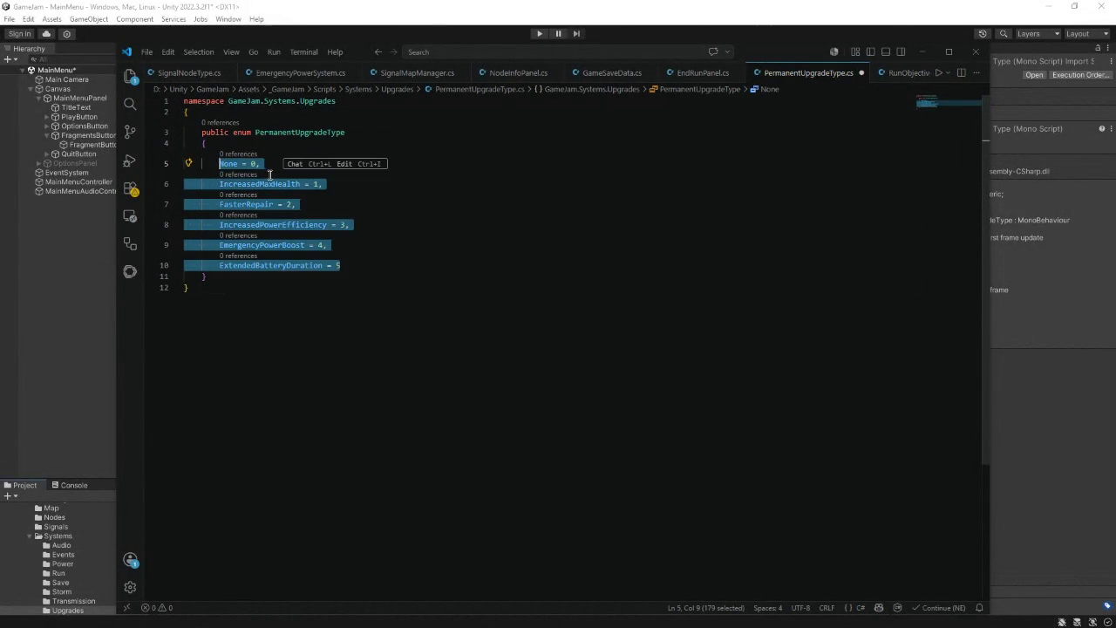
# - Enter enum members MaxEmergencyPower = 0, EmergencyRecovery = 1 and NodeRepairEfficiency = 2
pyautogui.write('MaxEmergencyPower')
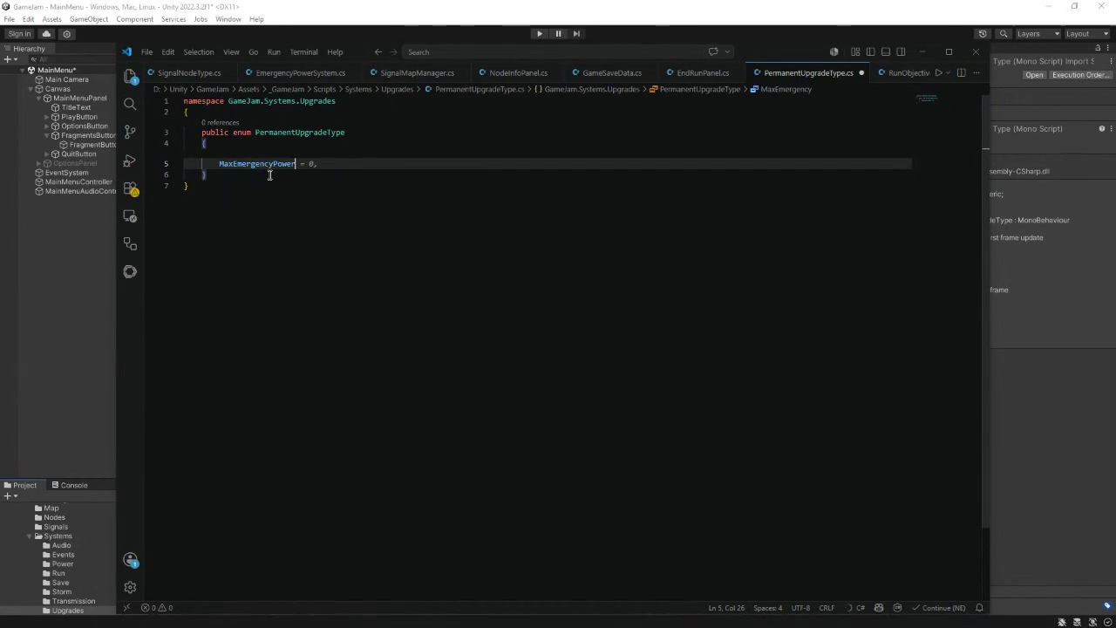
pyautogui.write(' = 0')
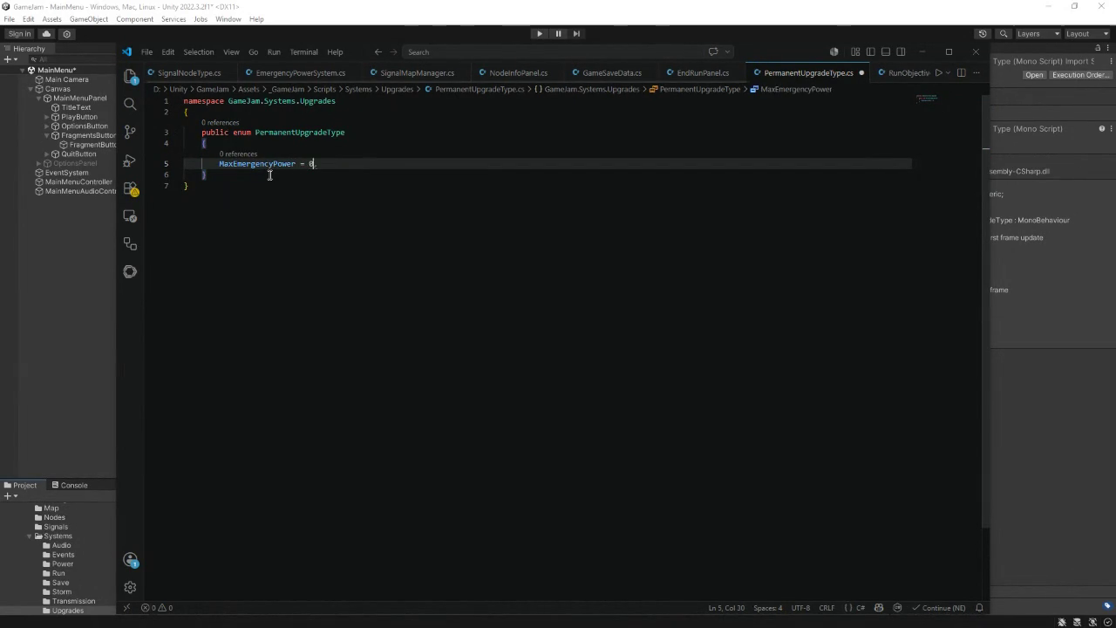
pyautogui.write(',')
pyautogui.press('Return')
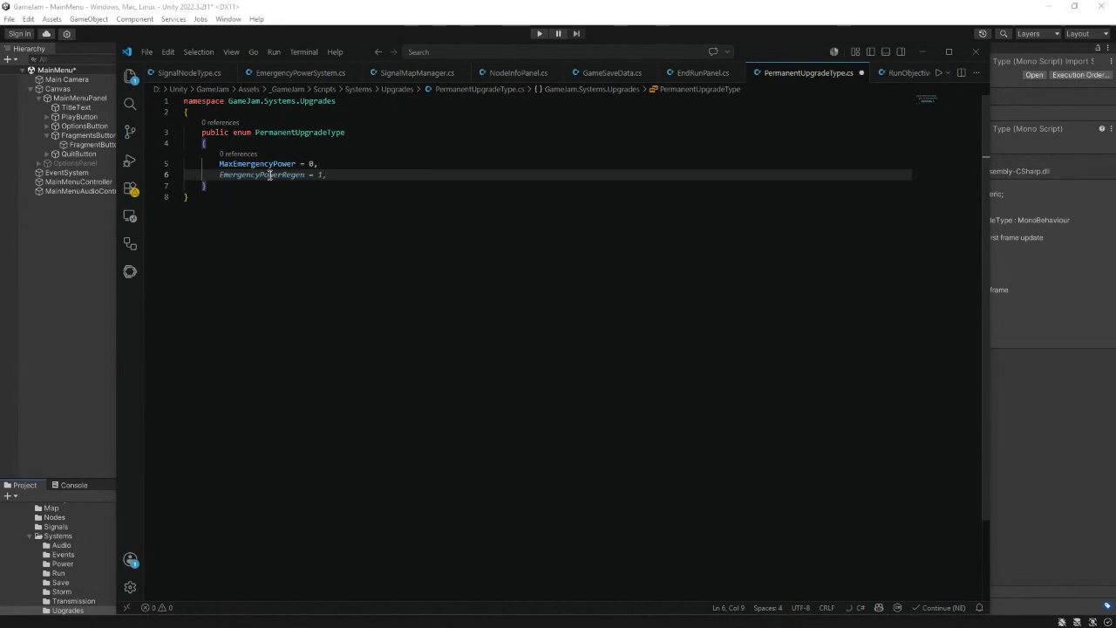
pyautogui.write('Emergency')
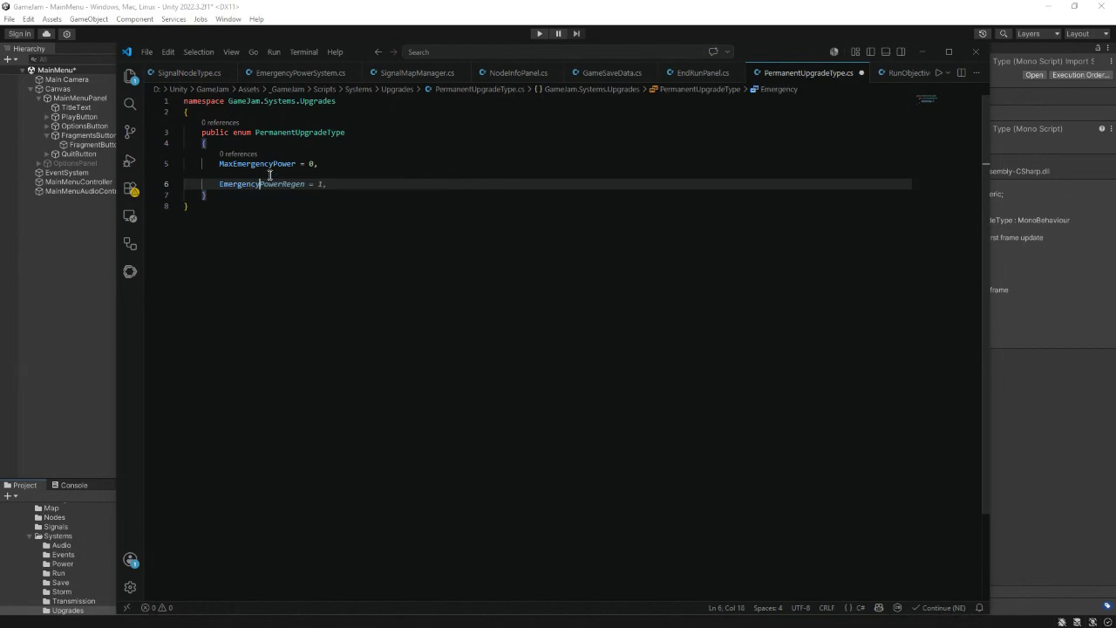
pyautogui.hotkey('shift', 'End')
pyautogui.write('Recovery =')
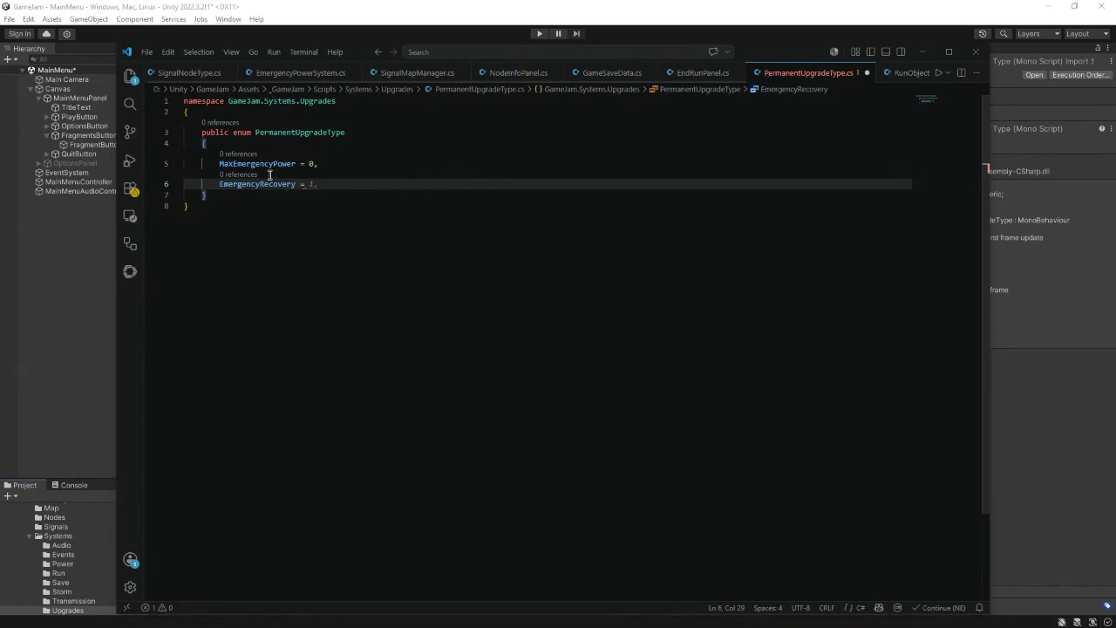
pyautogui.press('Tab')
pyautogui.press('Return')
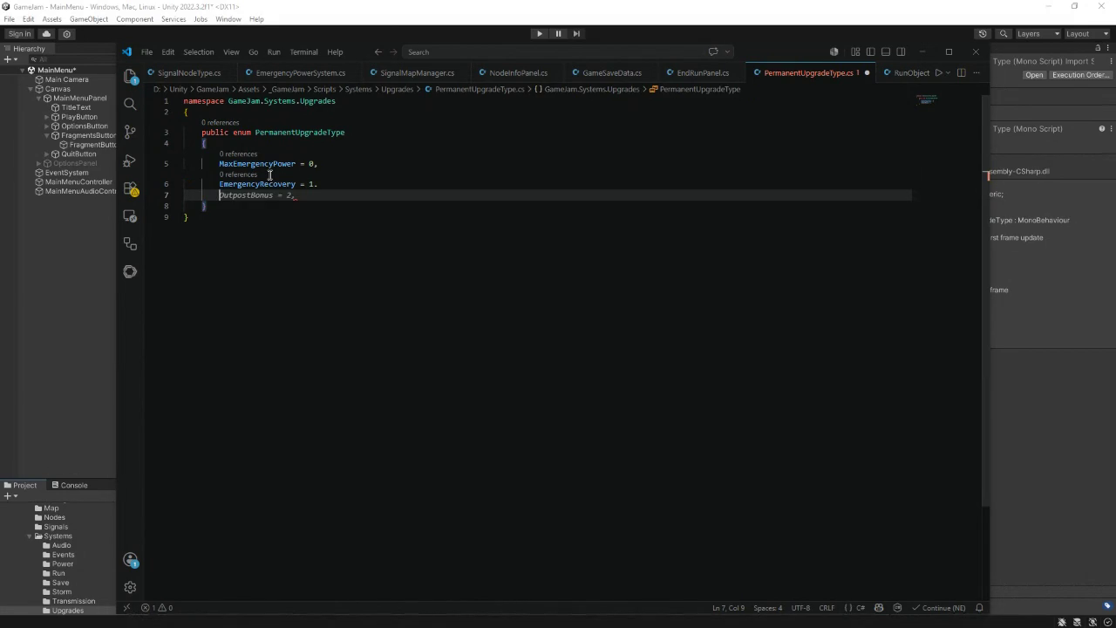
pyautogui.write('No')
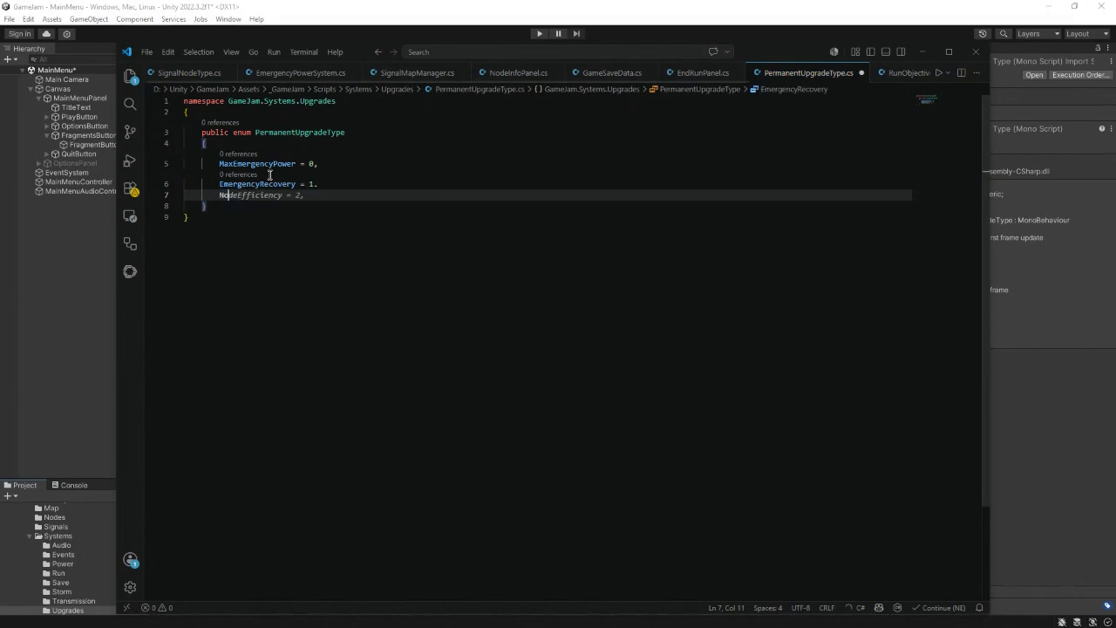
pyautogui.write('deRepairEfficiency = 2;,')
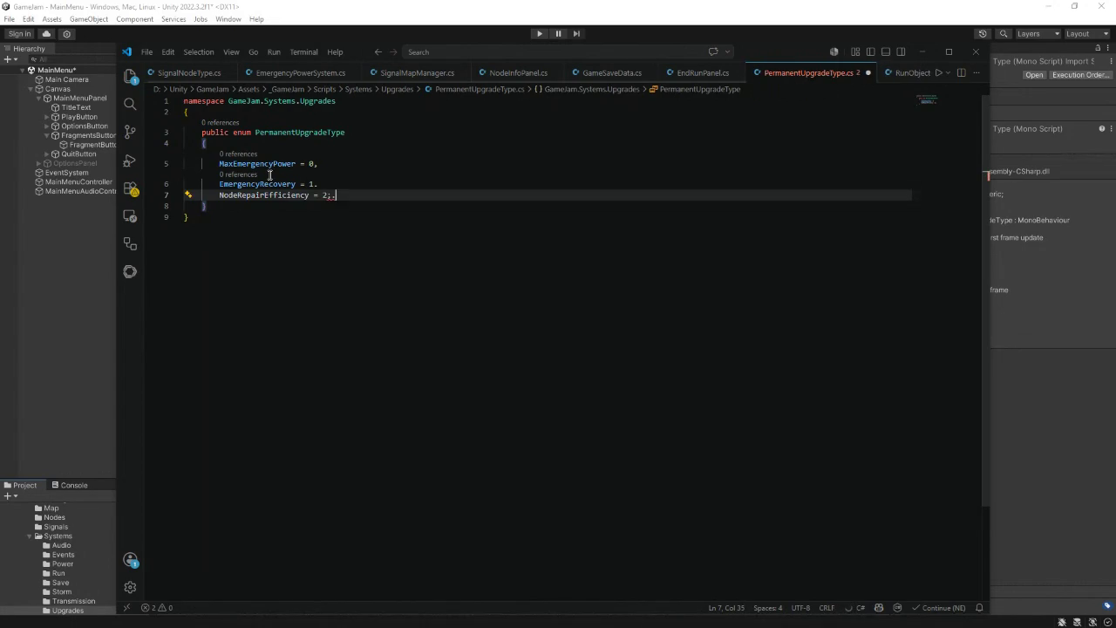
pyautogui.press('BackSpace')
pyautogui.write(',')
pyautogui.press('Return')
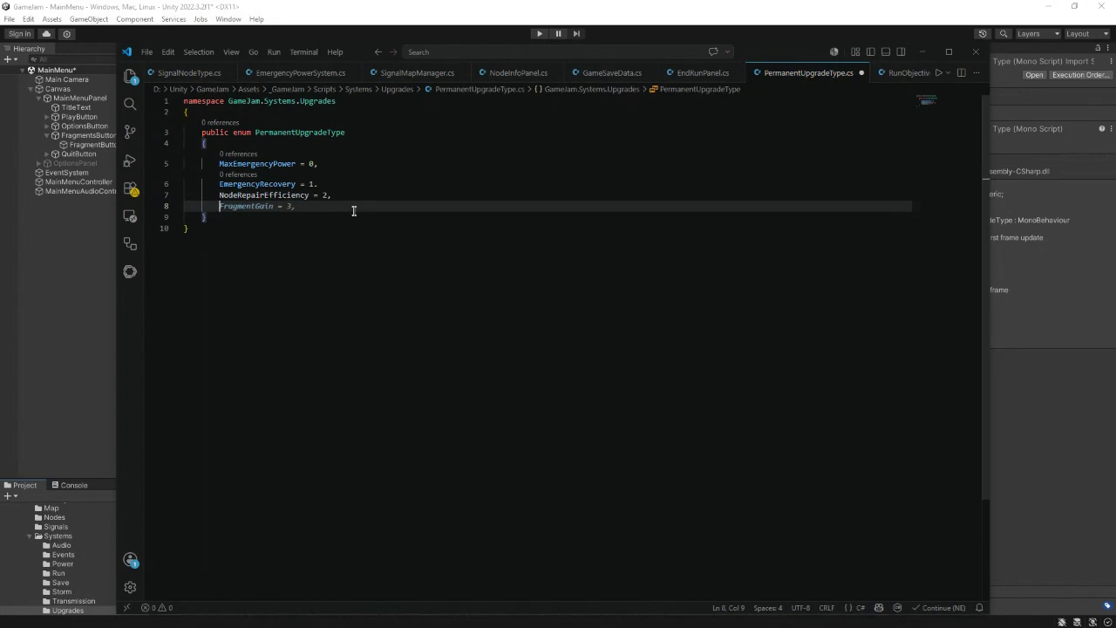
# - Replace the stray period after EmergencyRecovery = 1 with a comma
pyautogui.click(347, 249)
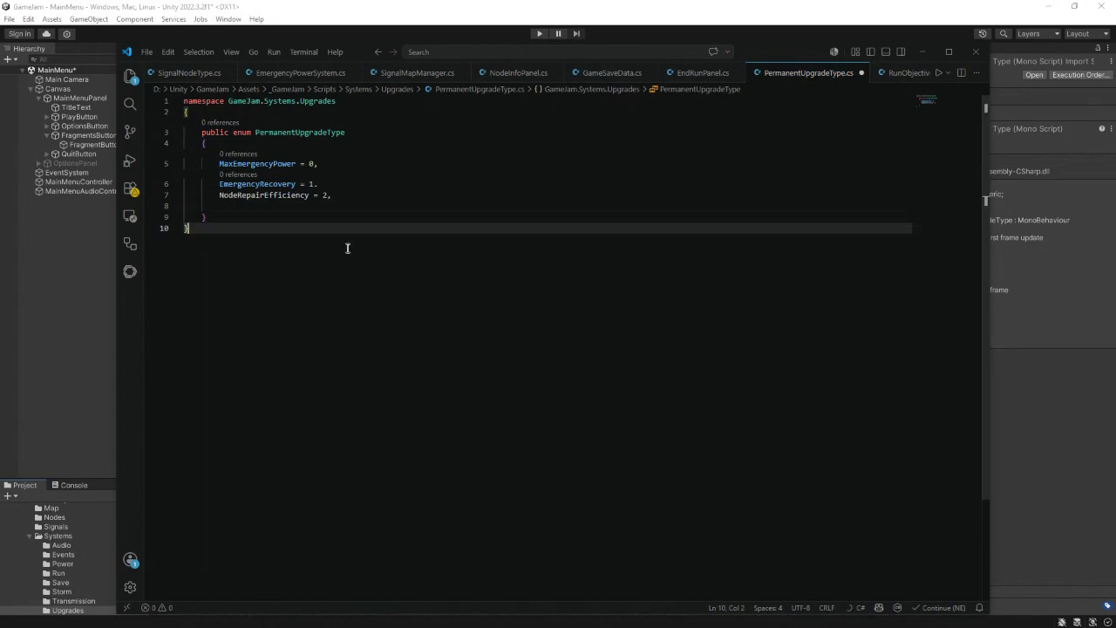
pyautogui.click(340, 195)
pyautogui.click(331, 165)
pyautogui.click(324, 184)
pyautogui.click(337, 194)
pyautogui.click(323, 184)
pyautogui.press('BackSpace')
pyautogui.write(',')
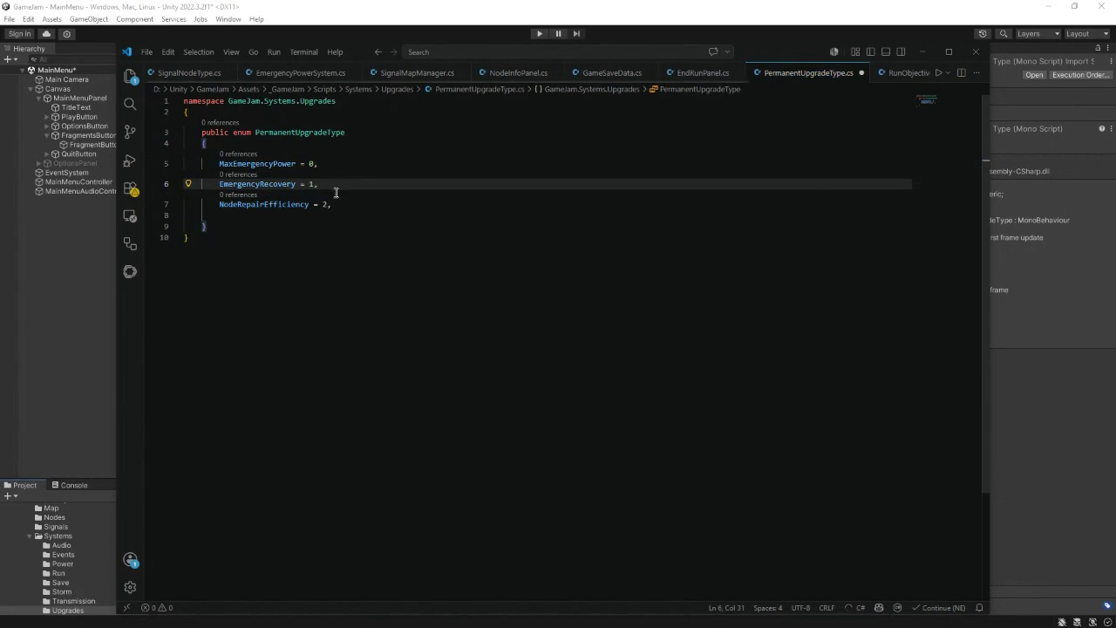
pyautogui.click(338, 212)
pyautogui.click(345, 207)
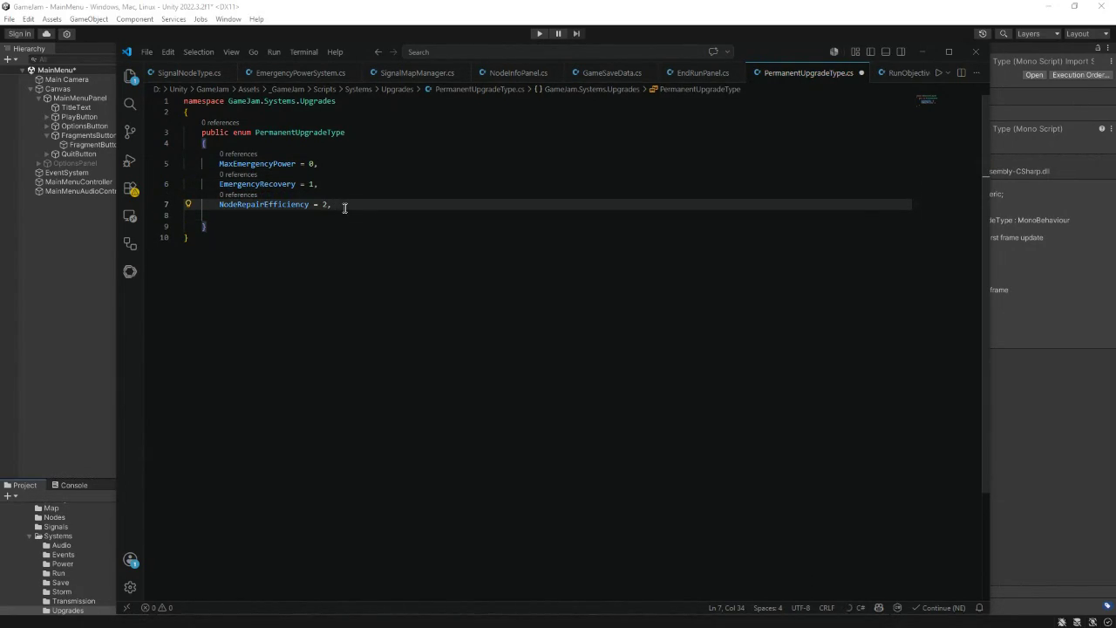
# - Add ConnectionRepairEfficiency = 3 and StormResistance = 4, then save the file
pyautogui.press('Return')
pyautogui.write('Co')
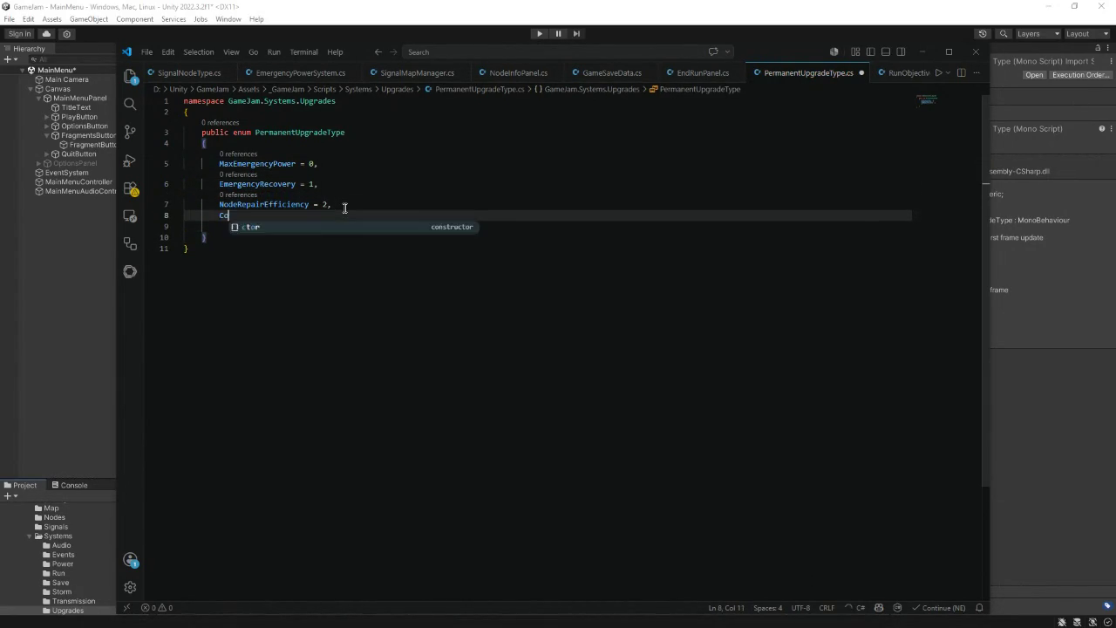
pyautogui.write('nnectionN')
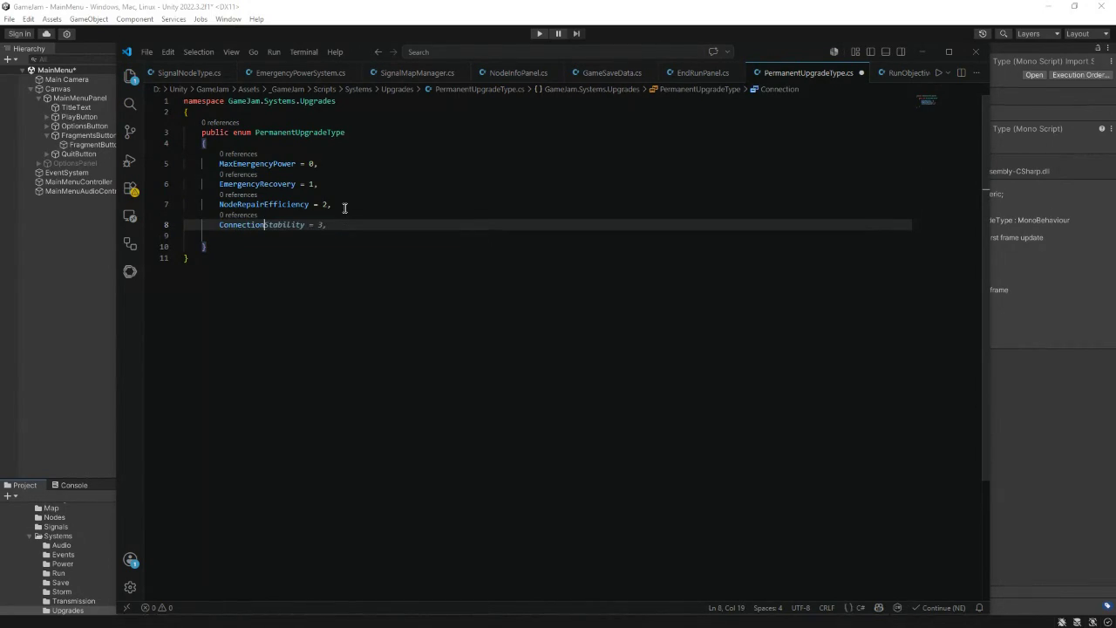
pyautogui.press('BackSpace')
pyautogui.write('RepairEffic')
pyautogui.write('iency =')
pyautogui.press('Tab')
pyautogui.press('Return')
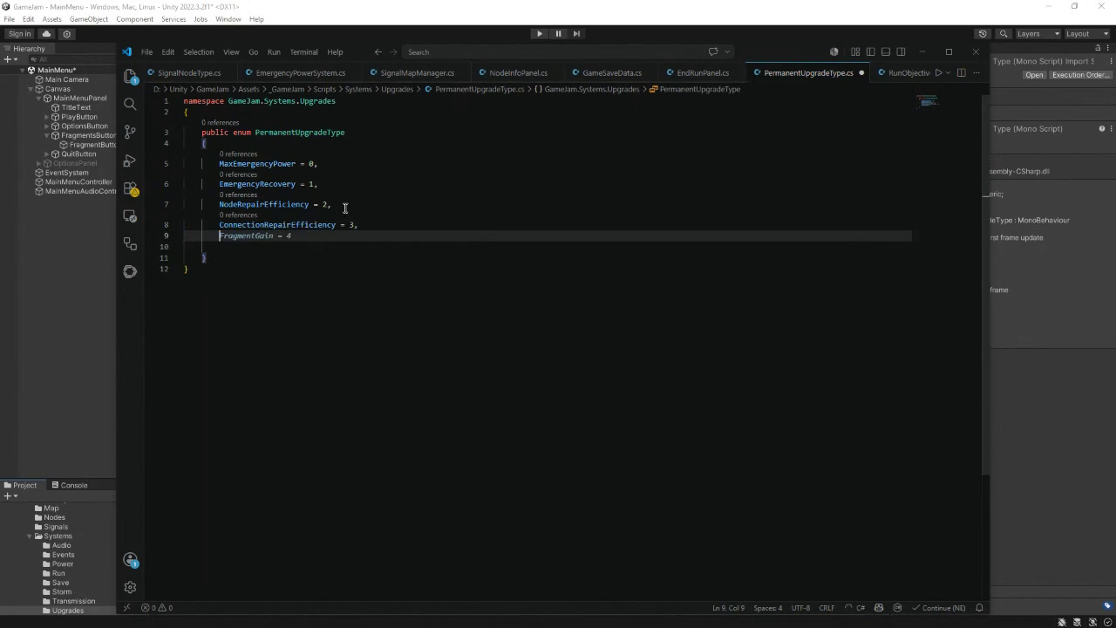
pyautogui.write('St')
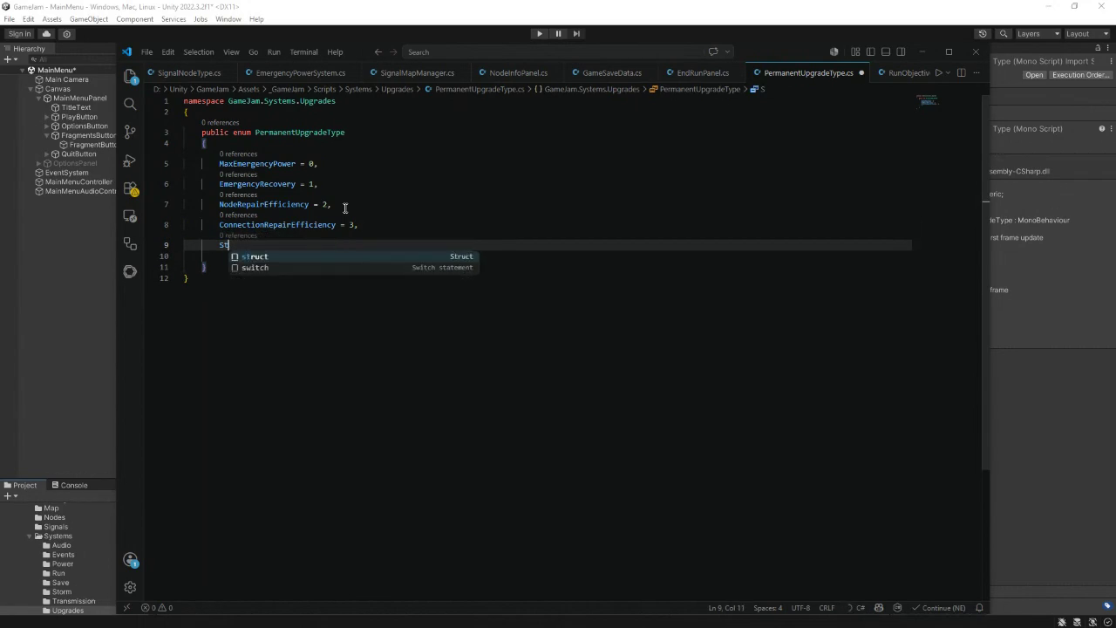
pyautogui.write('ormResist')
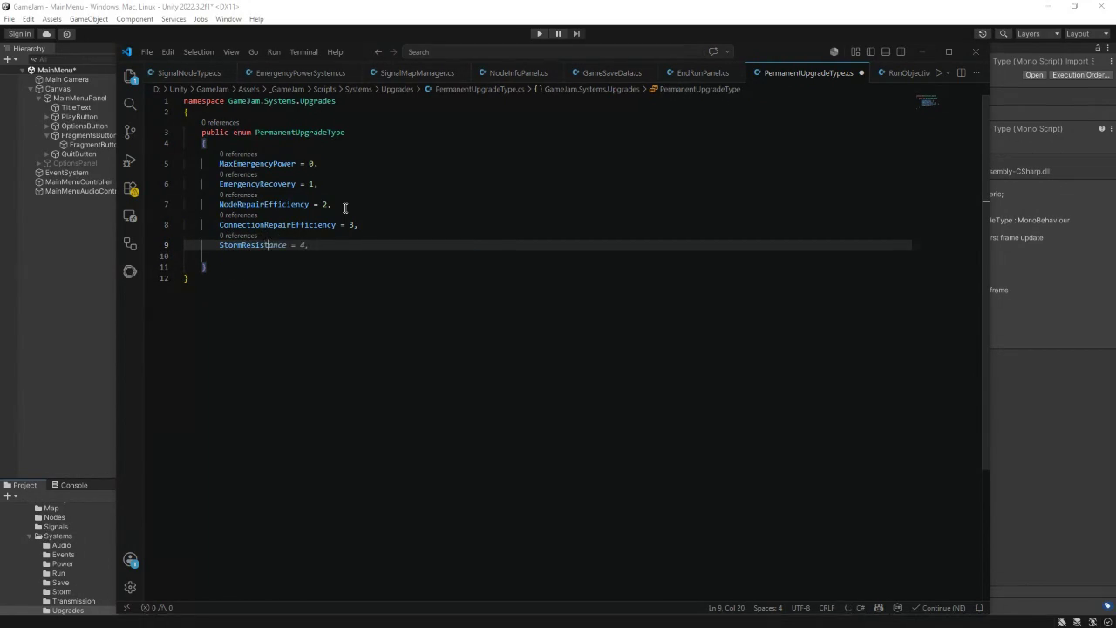
pyautogui.write('ance = 4')
pyautogui.hotkey('ctrl', 's')
pyautogui.click(923, 51)
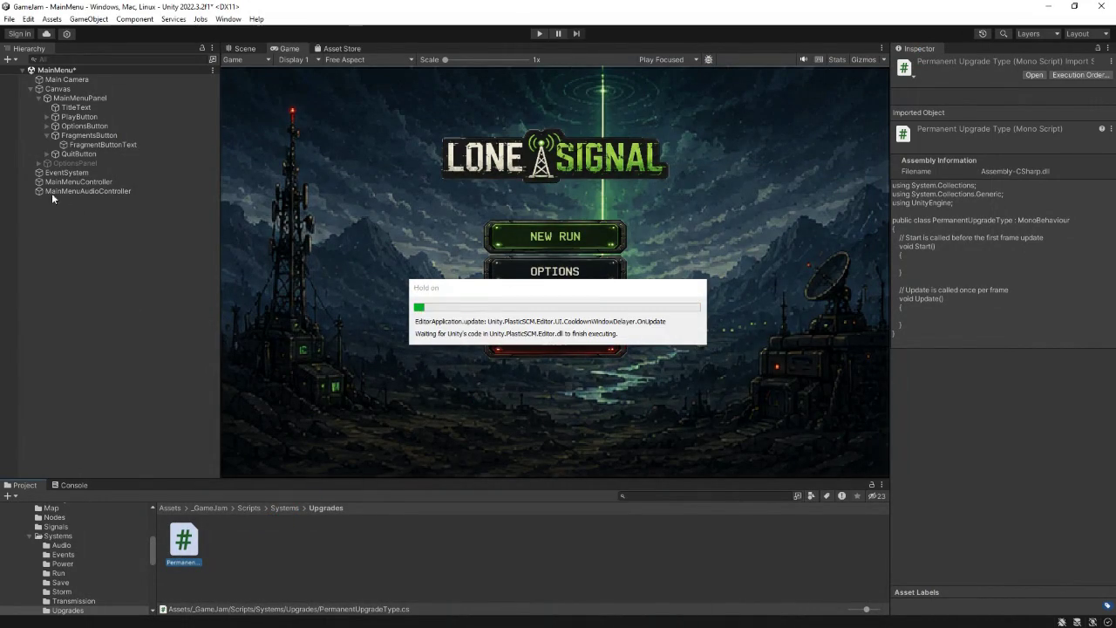
# - Activate OptionsPanel, then open GameSaveData.cs from the Systems/Save folder
pyautogui.click(72, 162)
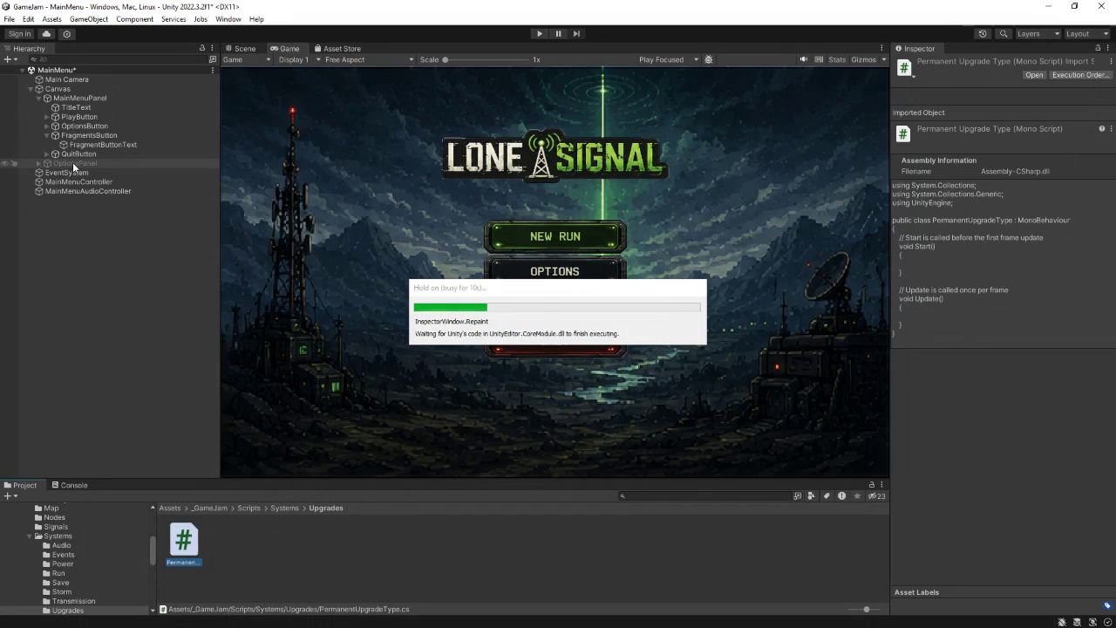
pyautogui.click(923, 63)
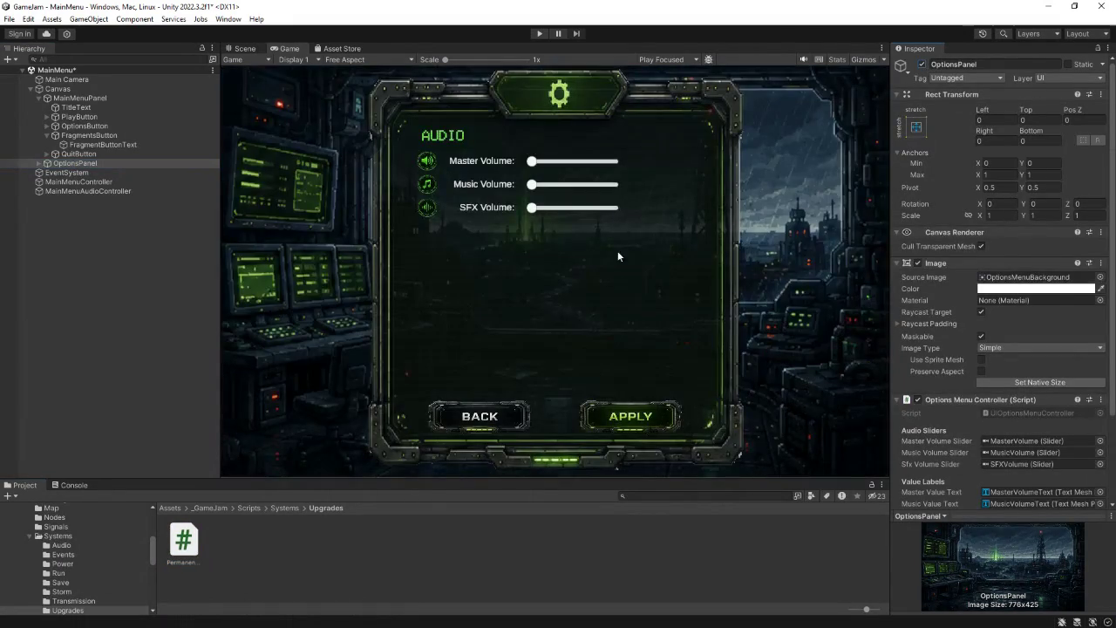
pyautogui.click(284, 508)
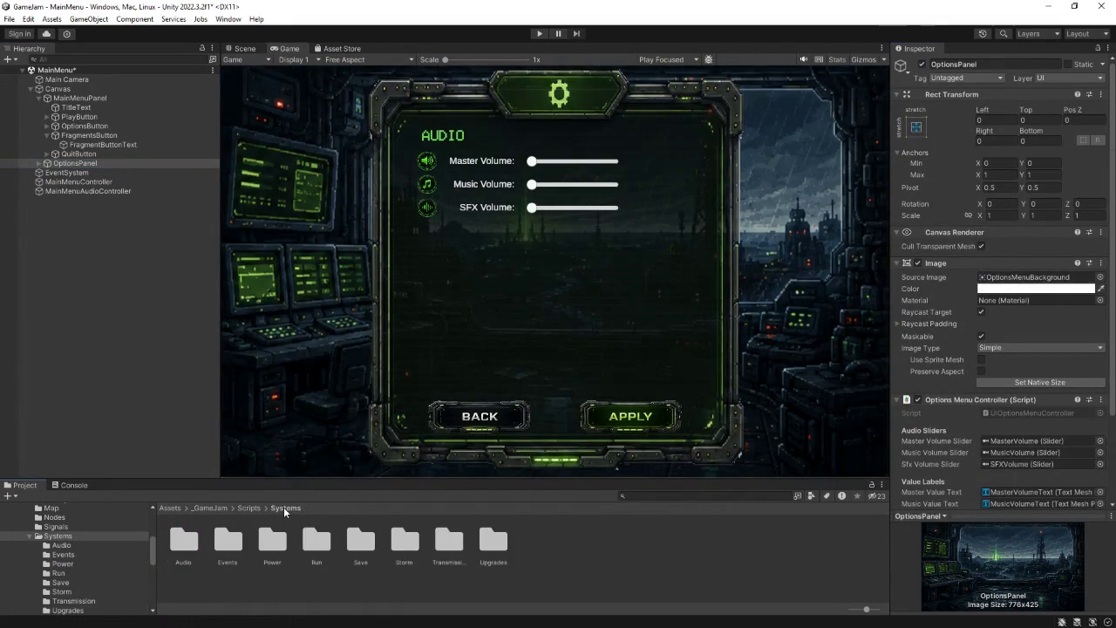
pyautogui.doubleClick(348, 535)
pyautogui.click(181, 545)
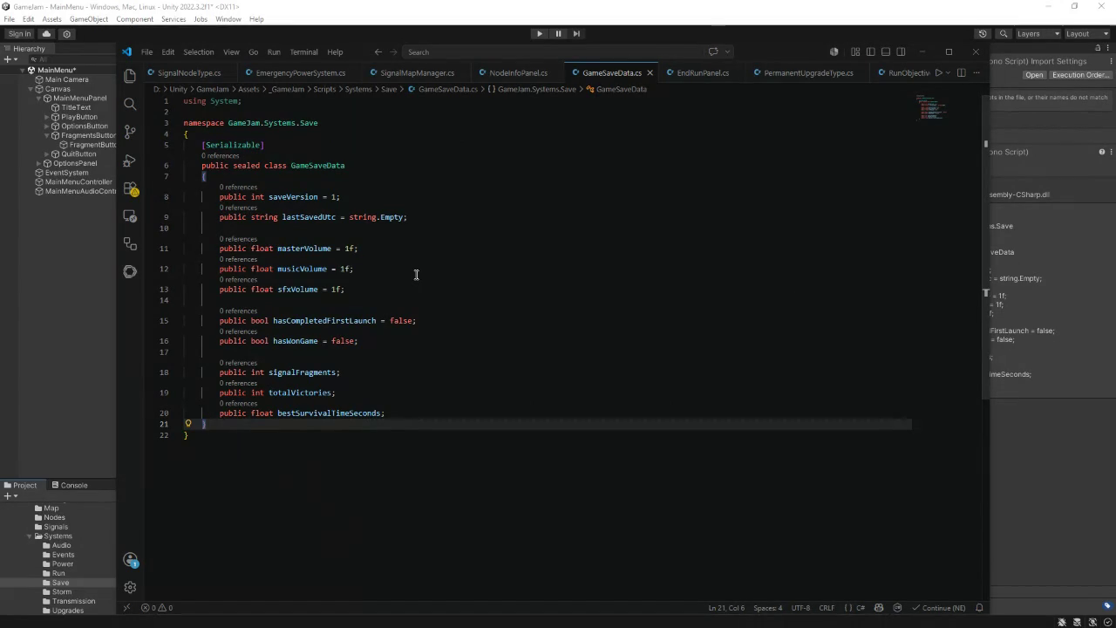
# - Add public int fields maxEmergencyPowerLevel through stormResistanceLevel after bestSurvivalTimeSeconds in GameSaveData
pyautogui.click(407, 414)
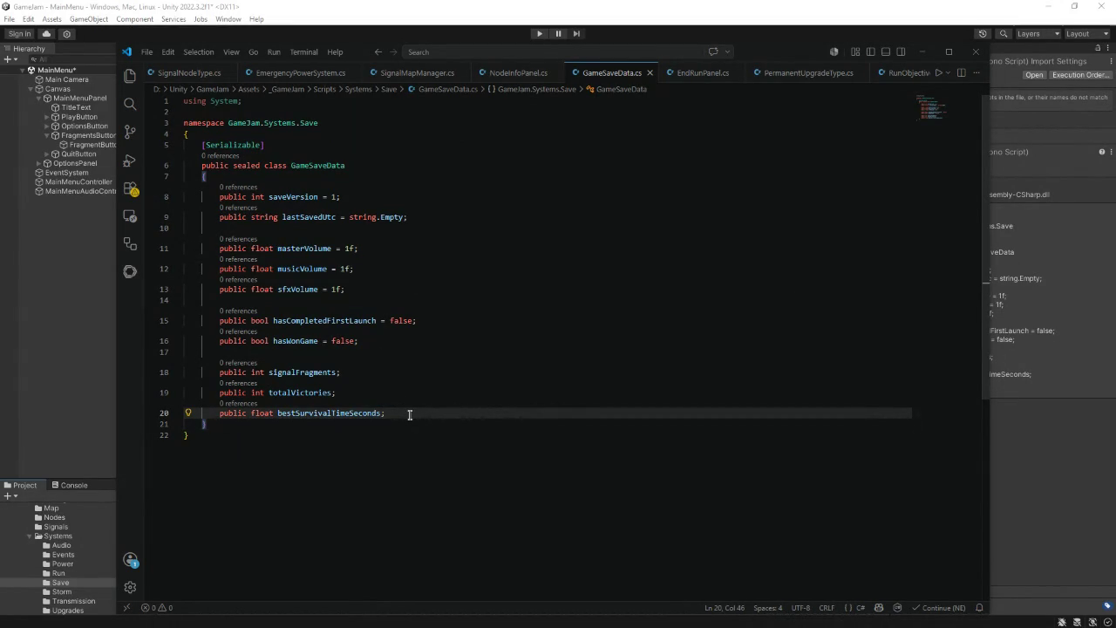
pyautogui.press('Return')
pyautogui.press('Return')
pyautogui.write('pub')
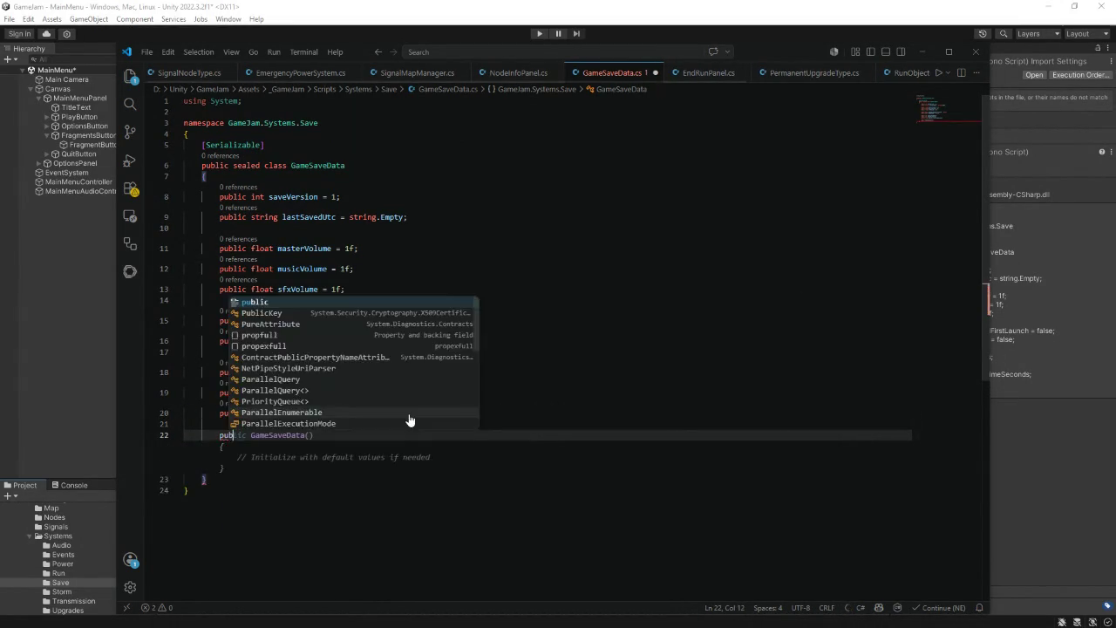
pyautogui.write('lic int maxEmergencyPow')
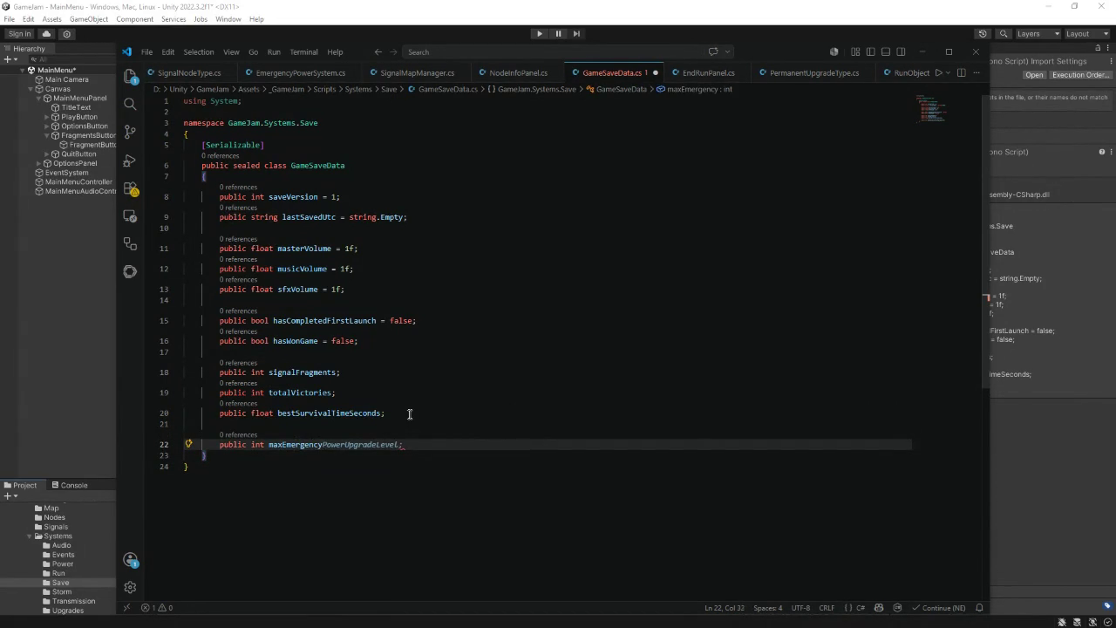
pyautogui.write('erLevel;')
pyautogui.press('Return')
pyautogui.write('public int')
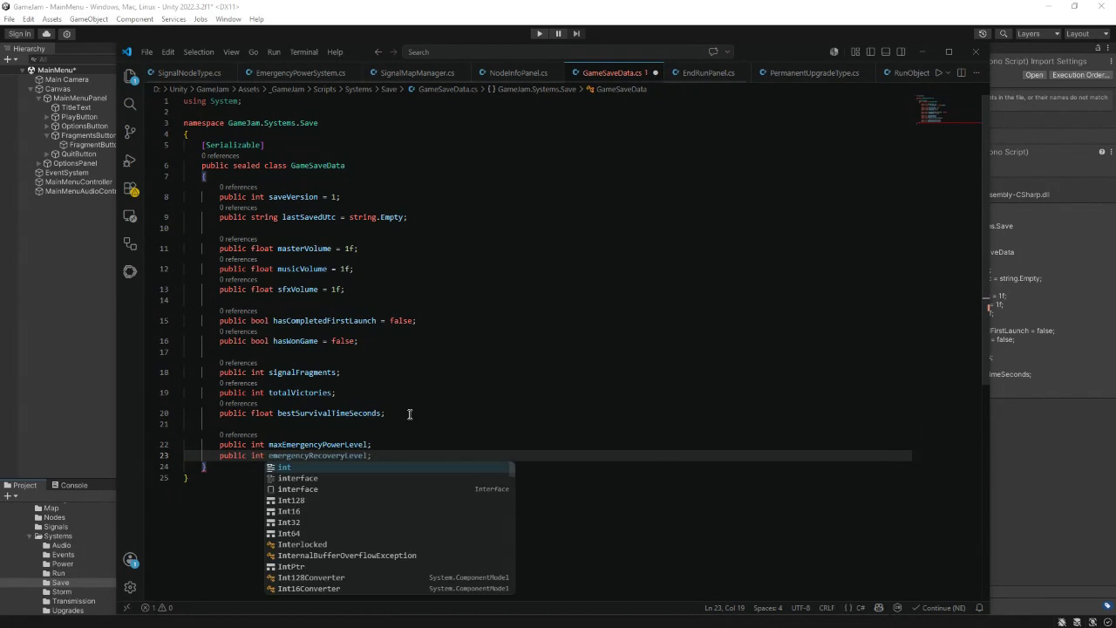
pyautogui.press('Tab')
pyautogui.press('Return')
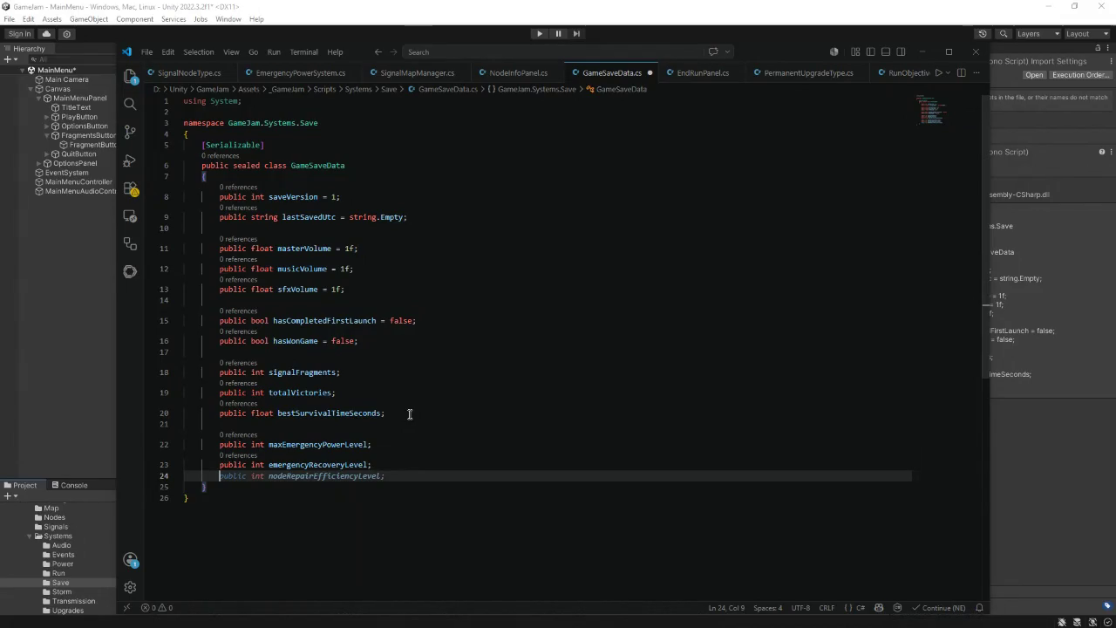
pyautogui.press('Tab')
pyautogui.press('Return')
pyautogui.press('Tab')
pyautogui.press('Return')
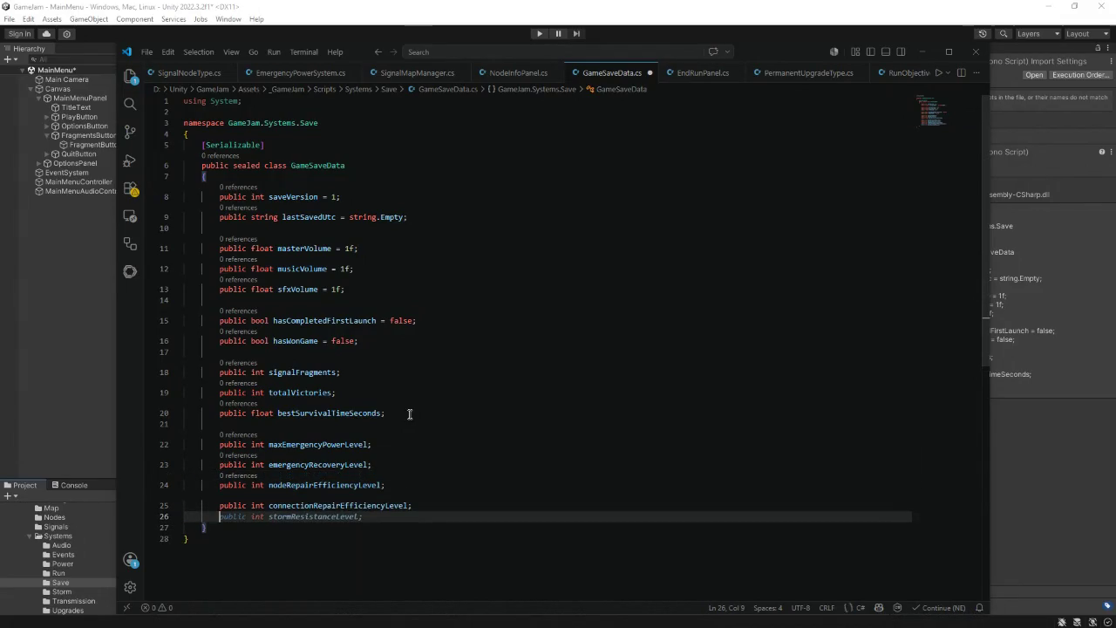
pyautogui.press('Tab')
# - Add the suggested comment about future upgrades and save GameSaveData.cs
pyautogui.press('Return')
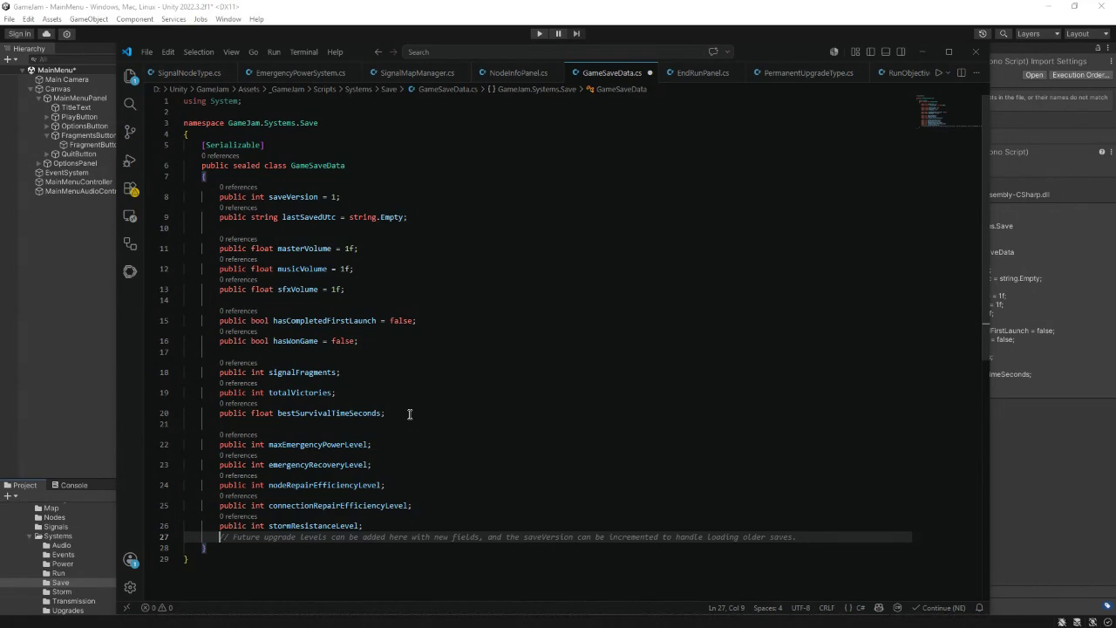
pyautogui.press('Tab')
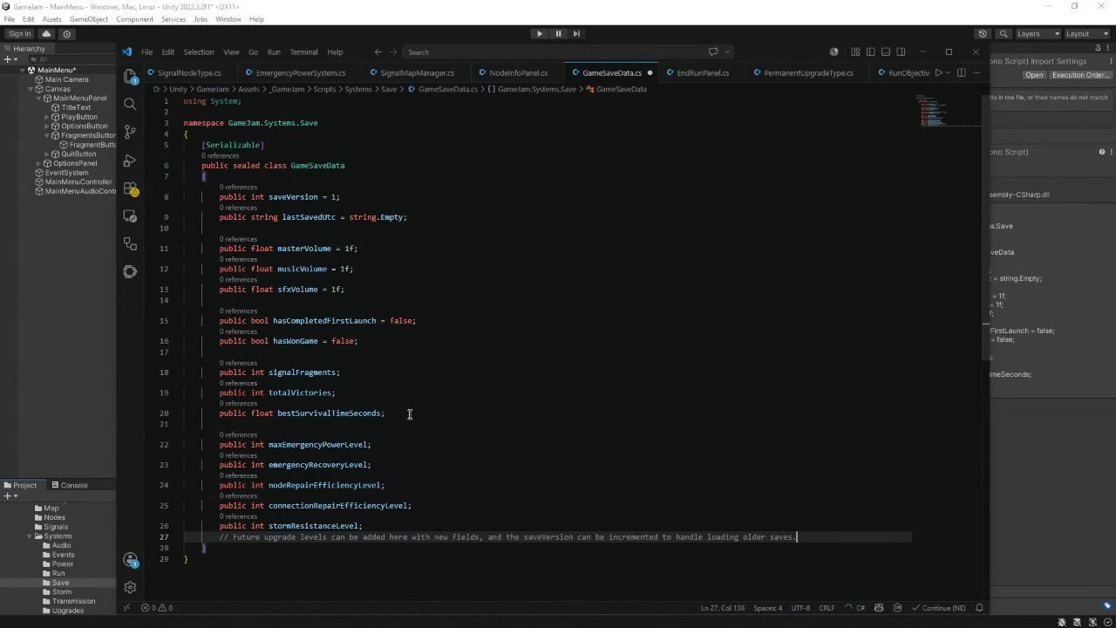
pyautogui.hotkey('ctrl', 's')
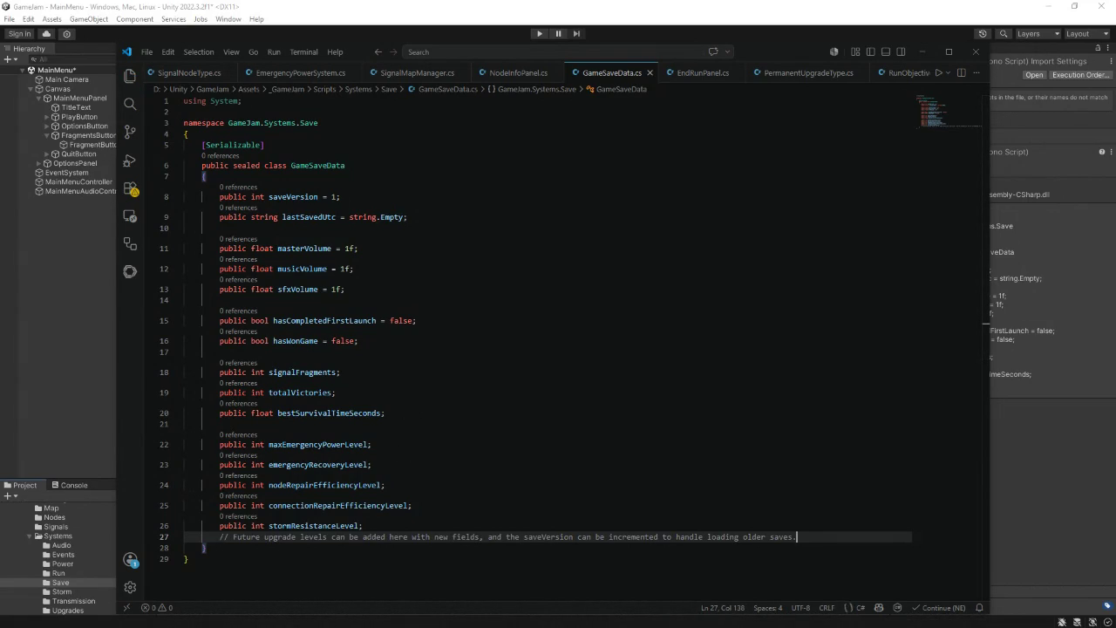
pyautogui.click(924, 50)
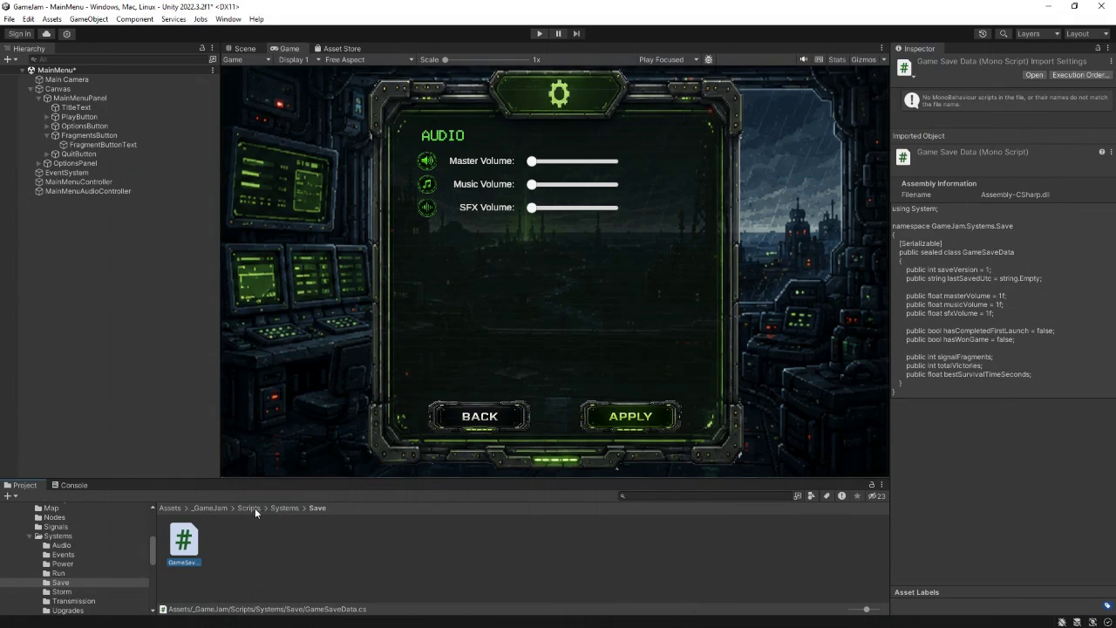
# - Create a C# script named PermanentUpgradeManager in the Scripts/Managers folder
pyautogui.click(252, 508)
pyautogui.doubleClick(272, 539)
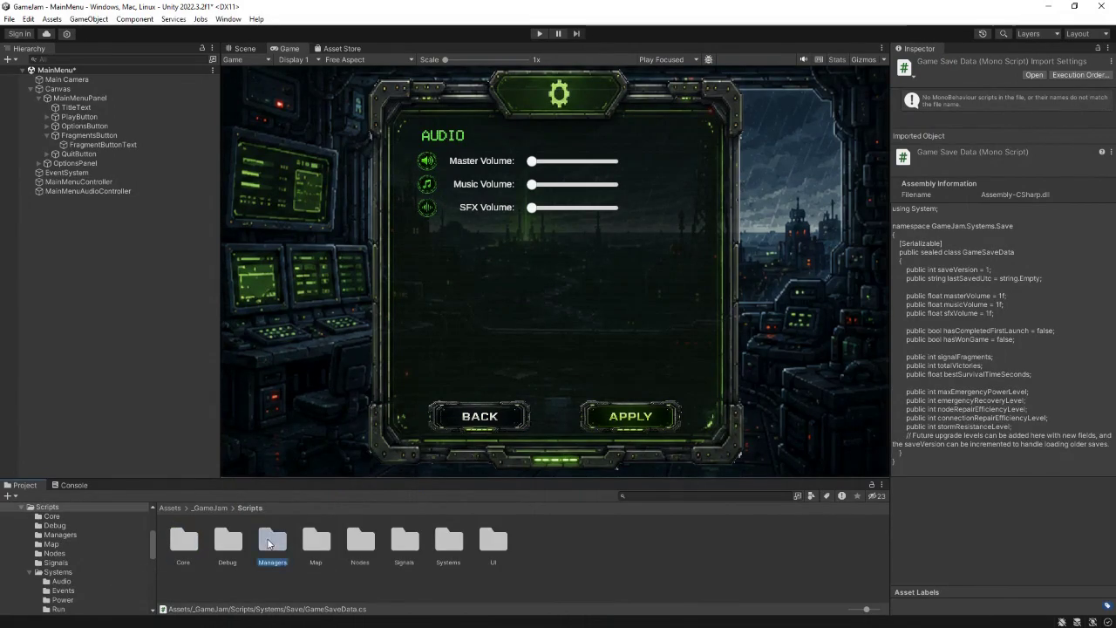
pyautogui.rightClick(455, 553)
pyautogui.moveTo(518, 242)
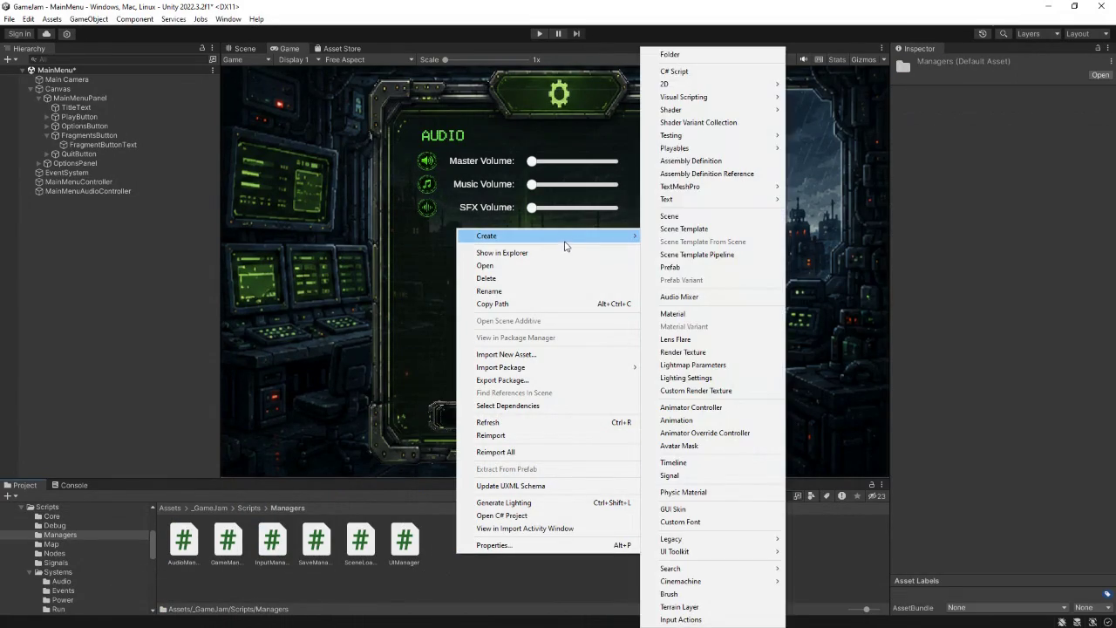
pyautogui.click(684, 72)
pyautogui.write('Permanen')
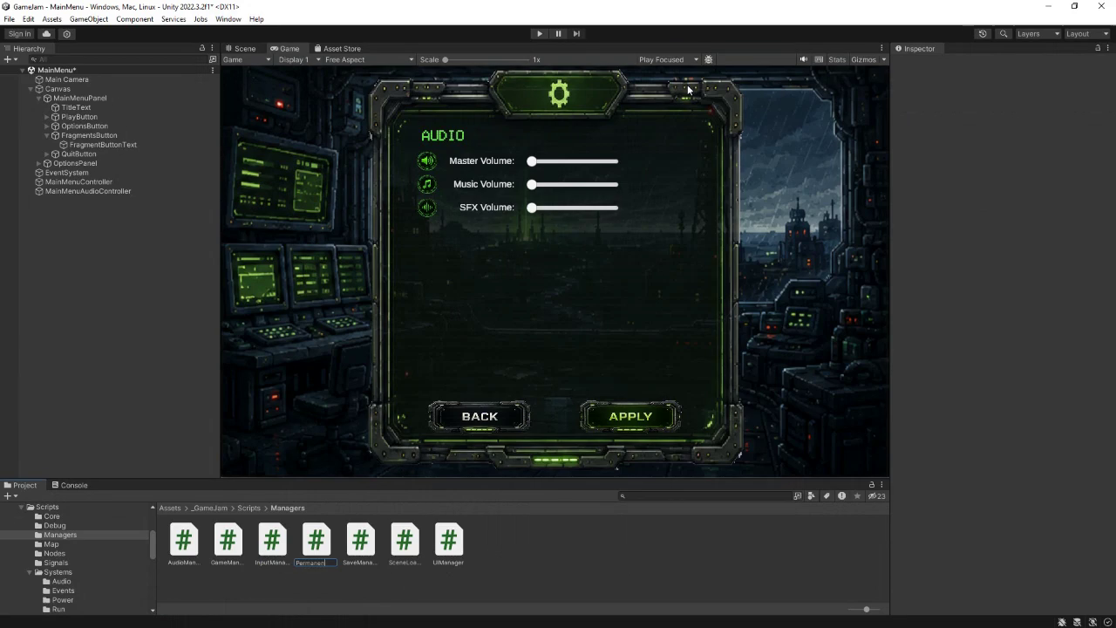
pyautogui.write('pd')
pyautogui.write('ra')
pyautogui.write('Manager')
pyautogui.press('Return')
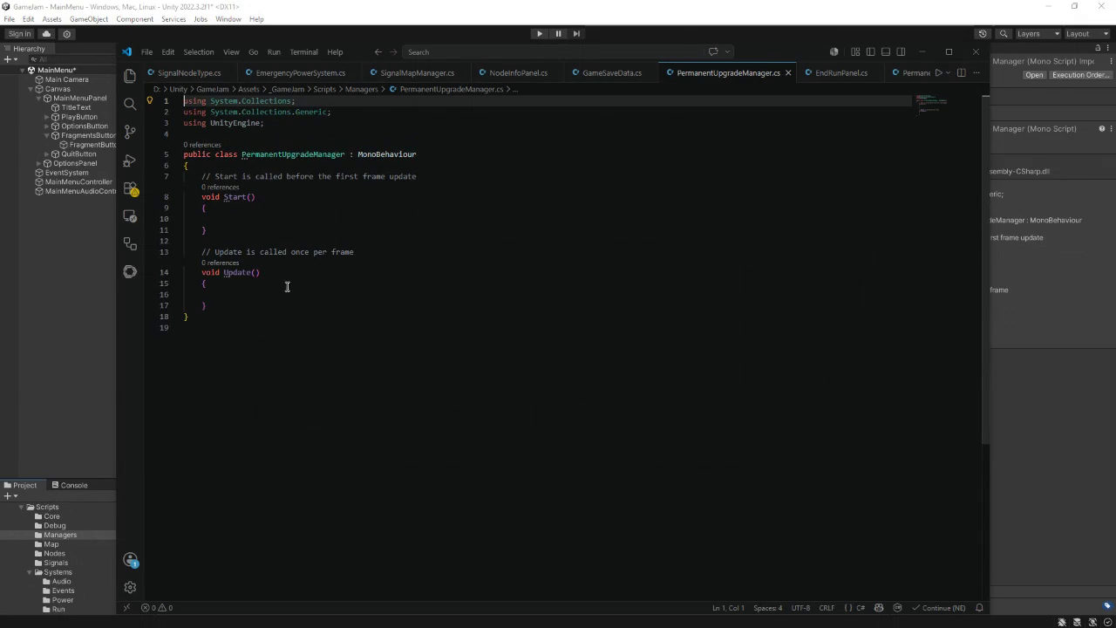
# - Replace the template with 'using UnityEngine' and the suggested namespace and class body
pyautogui.moveTo(188, 316)
pyautogui.mouseDown()
pyautogui.moveTo(210, 165)
pyautogui.moveTo(183, 98)
pyautogui.mouseUp()
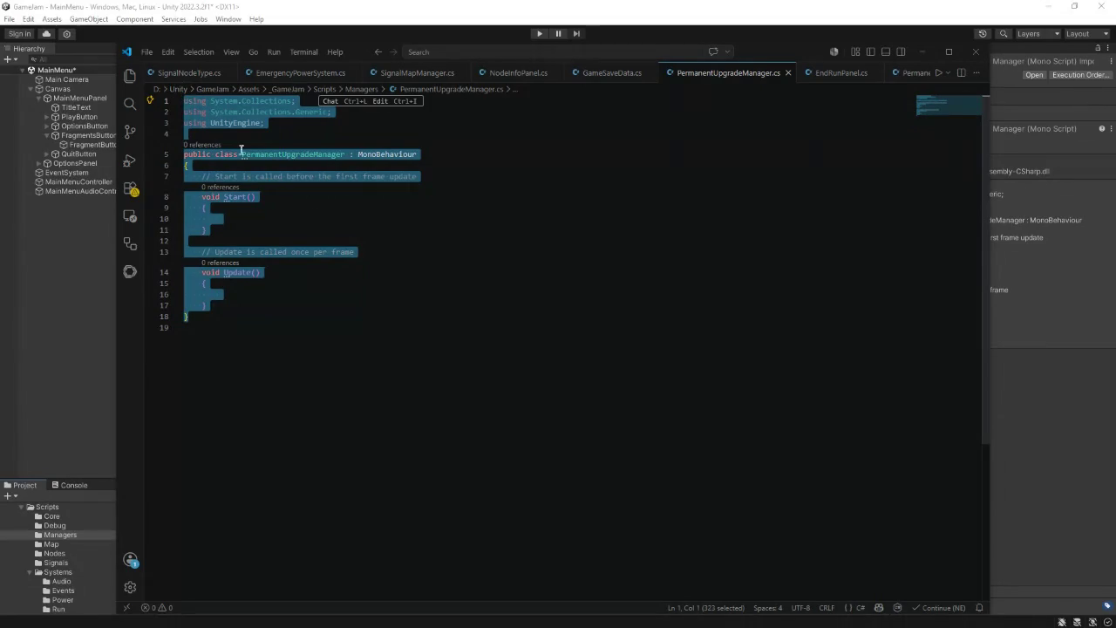
pyautogui.write('using ')
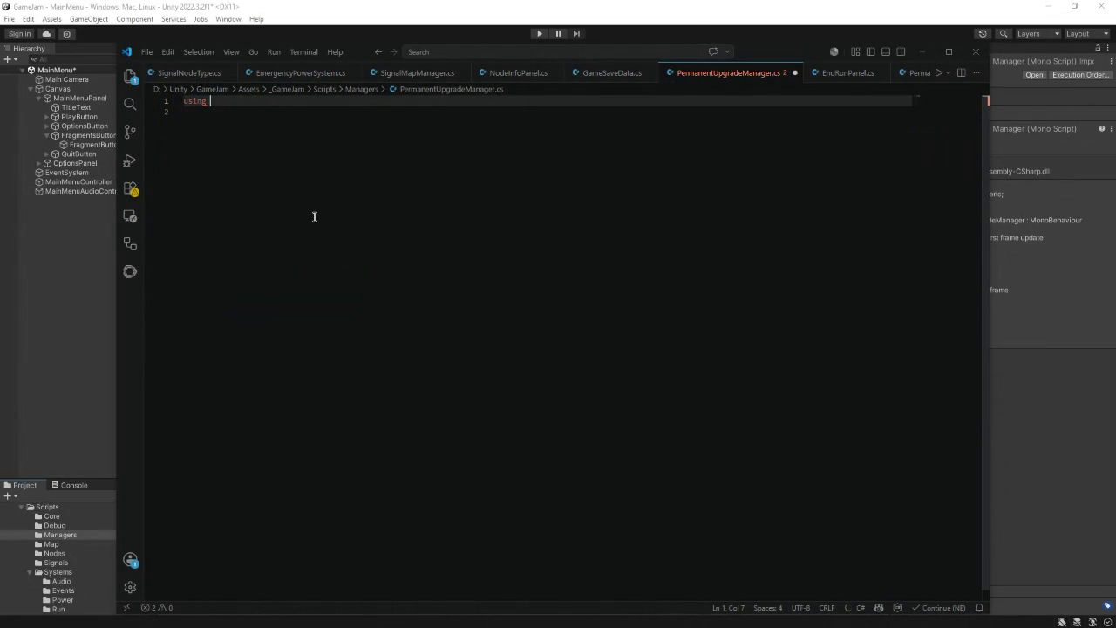
pyautogui.write('UnityEngine;')
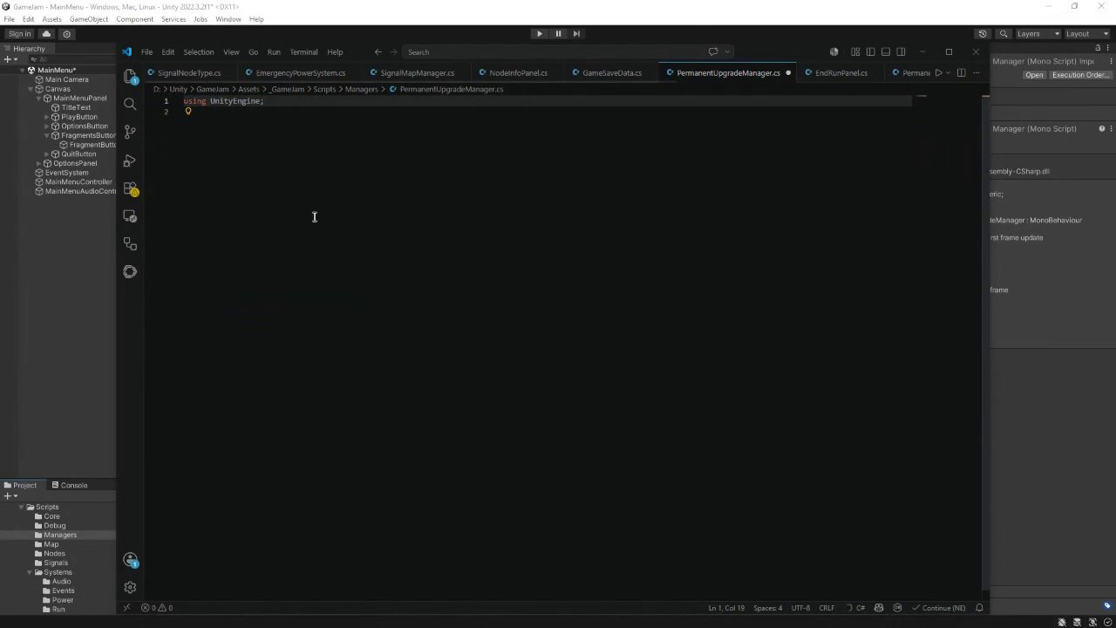
pyautogui.press('Return')
pyautogui.press('Return')
pyautogui.write('names')
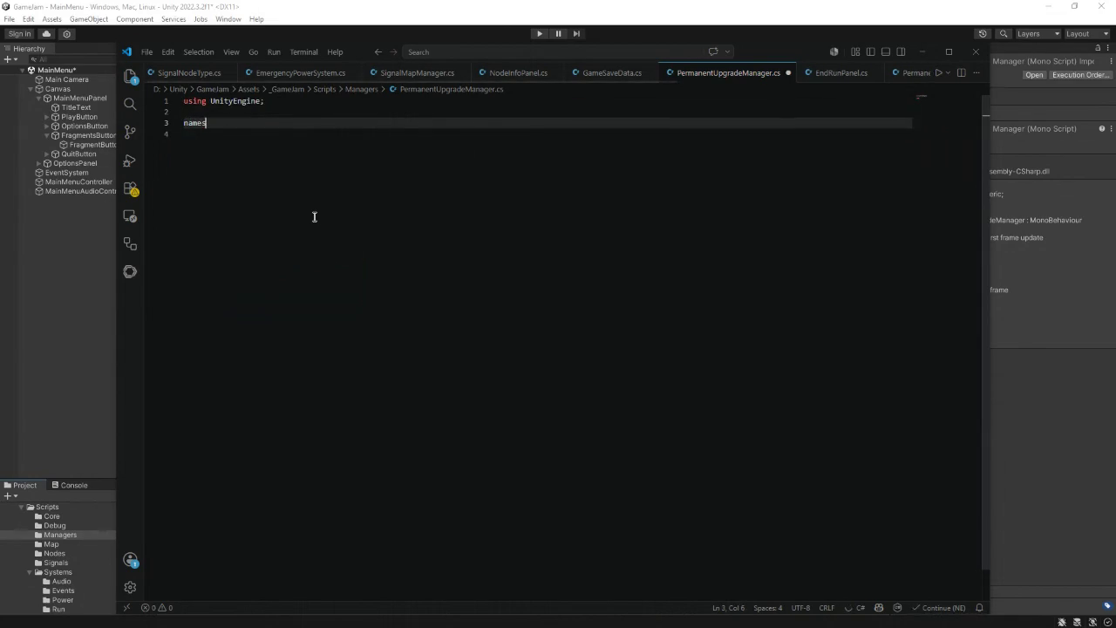
pyautogui.write('pace Gam')
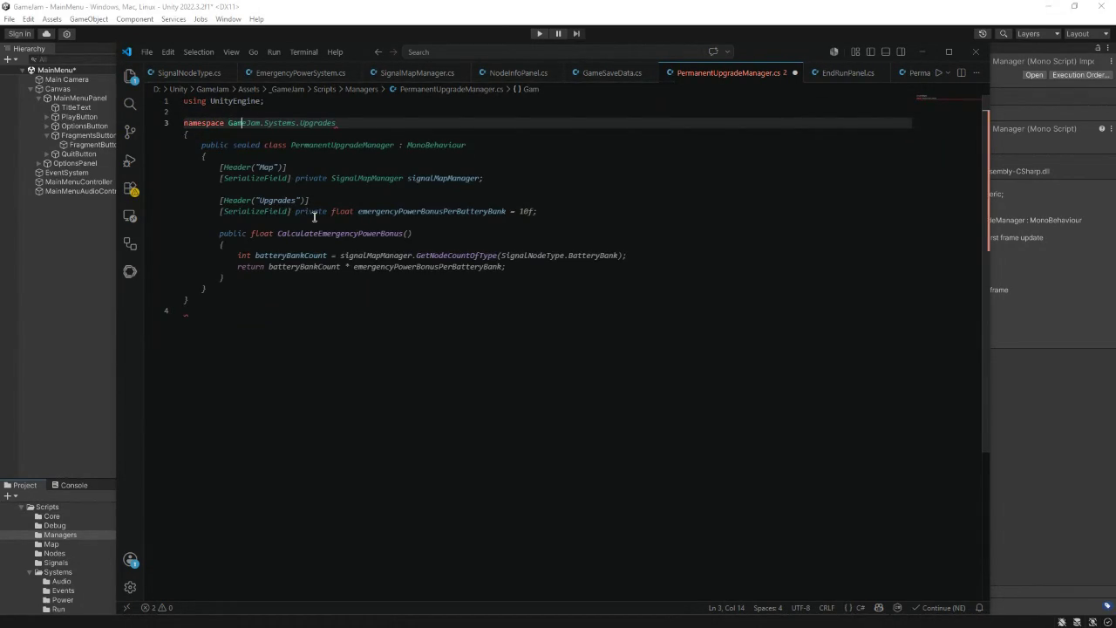
pyautogui.press('Tab')
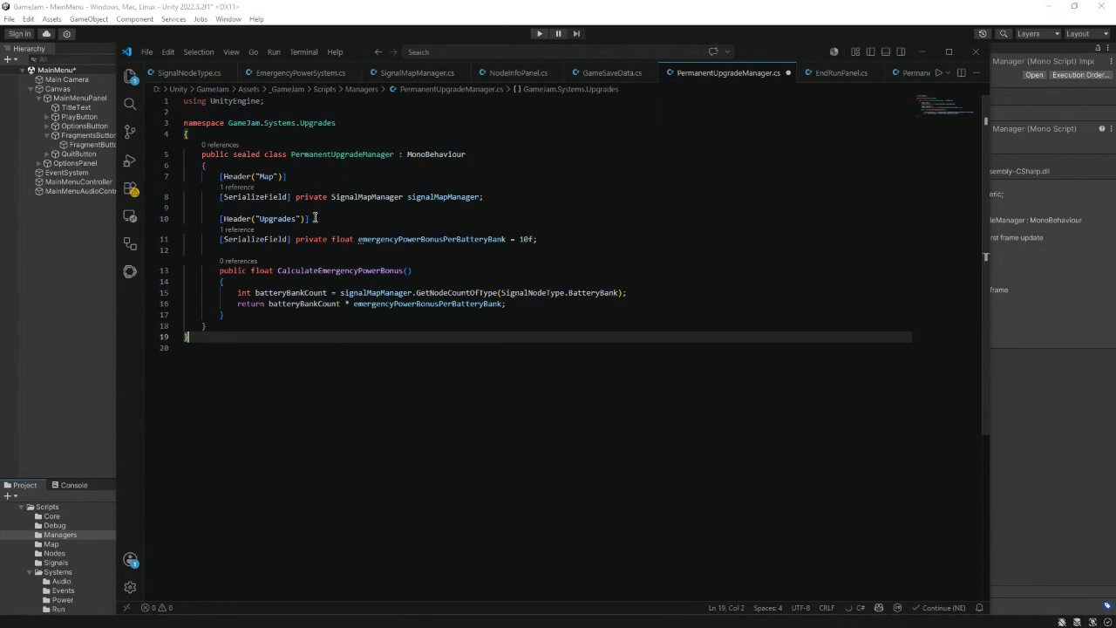
# - Rename the namespace to GameJam.Systems.Managers and delete the old fields and bonus method
pyautogui.click(401, 39)
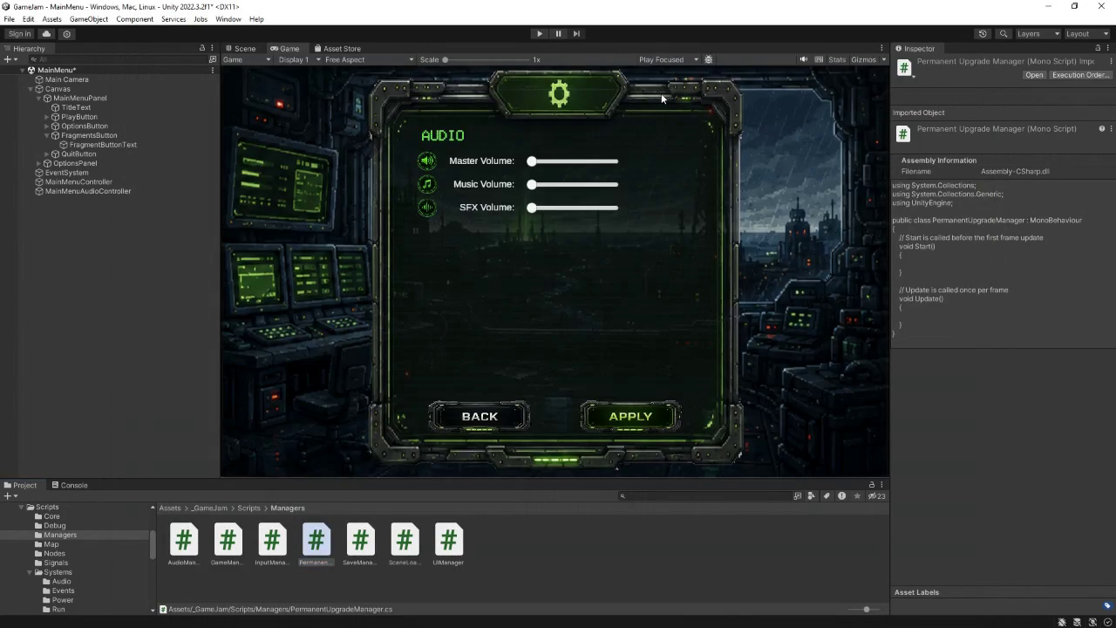
pyautogui.hotkey('alt', 'Tab')
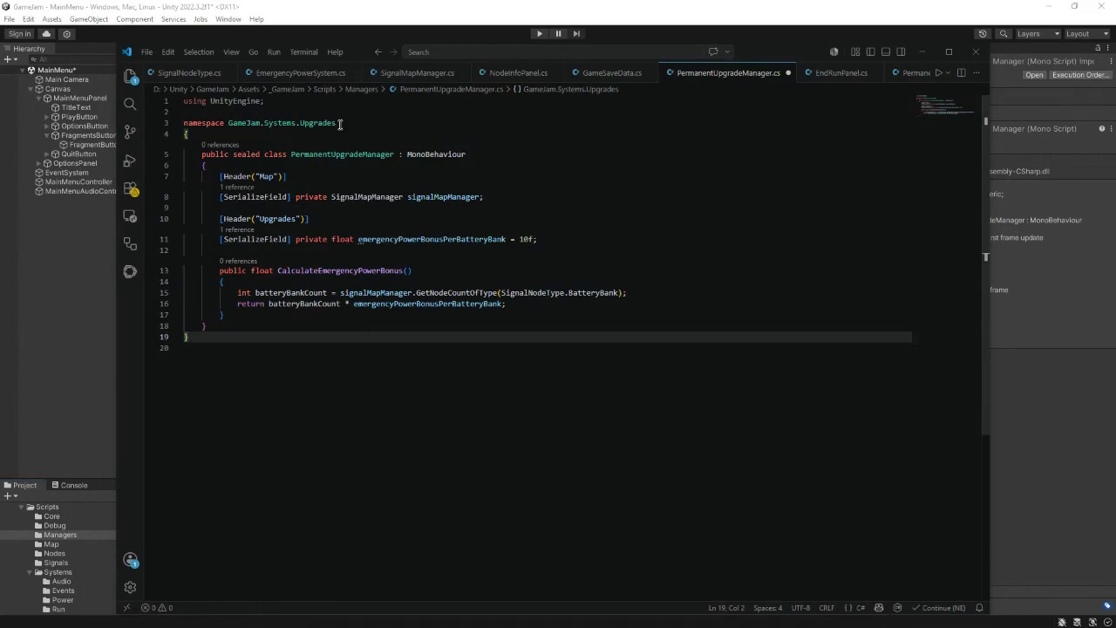
pyautogui.doubleClick(321, 123)
pyautogui.write('Managers')
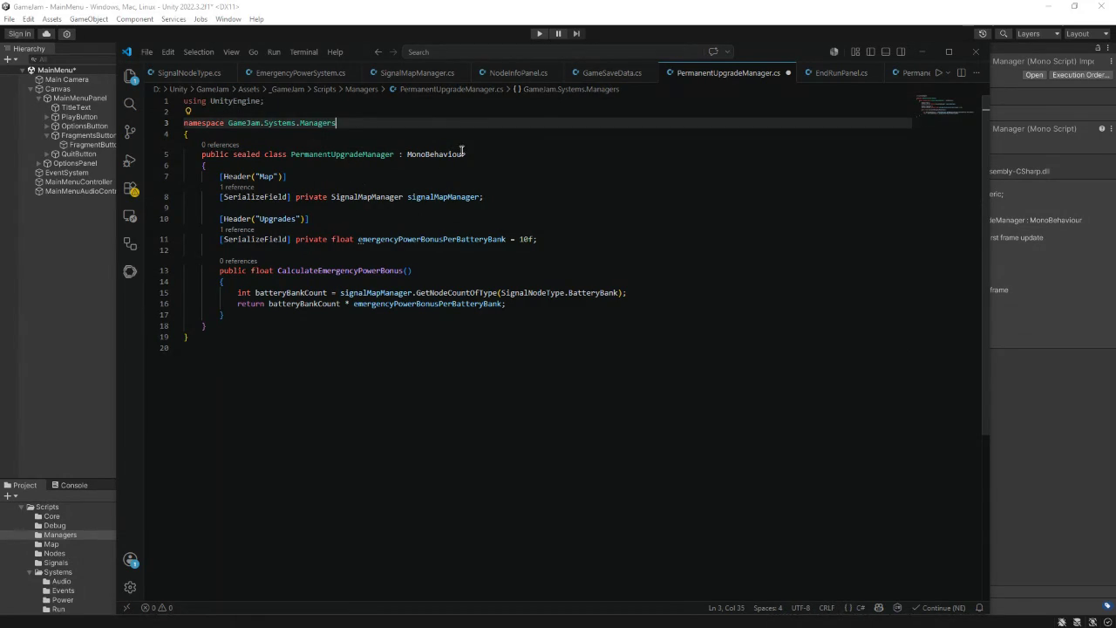
pyautogui.moveTo(466, 153); pyautogui.dragTo(395, 154)
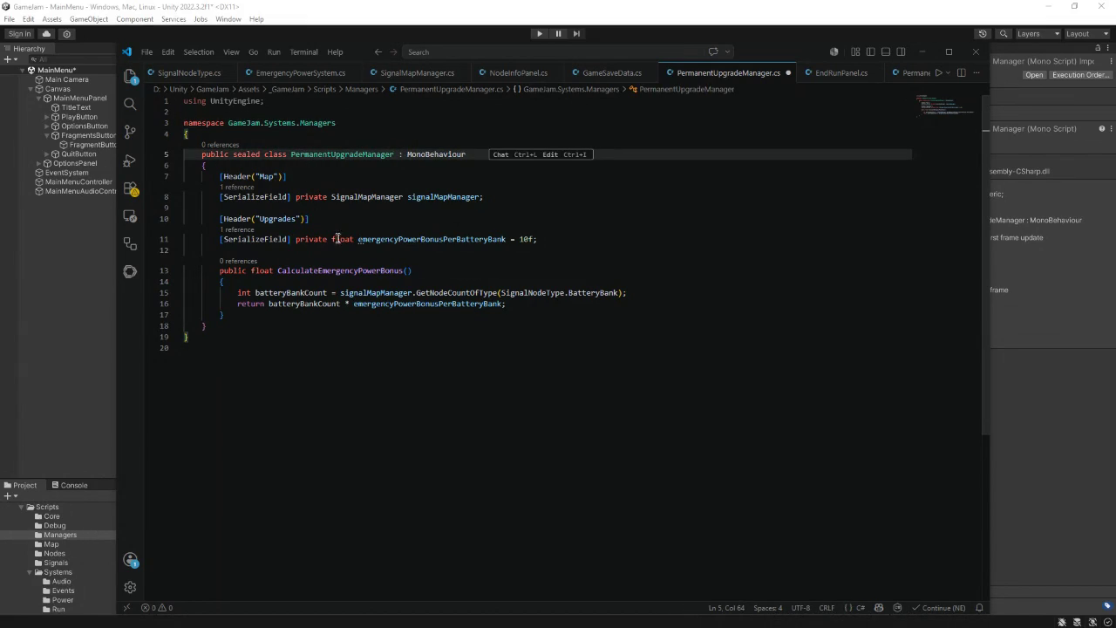
pyautogui.moveTo(334, 236)
pyautogui.moveTo(220, 176)
pyautogui.mouseDown()
pyautogui.moveTo(281, 280)
pyautogui.moveTo(261, 312)
pyautogui.mouseUp()
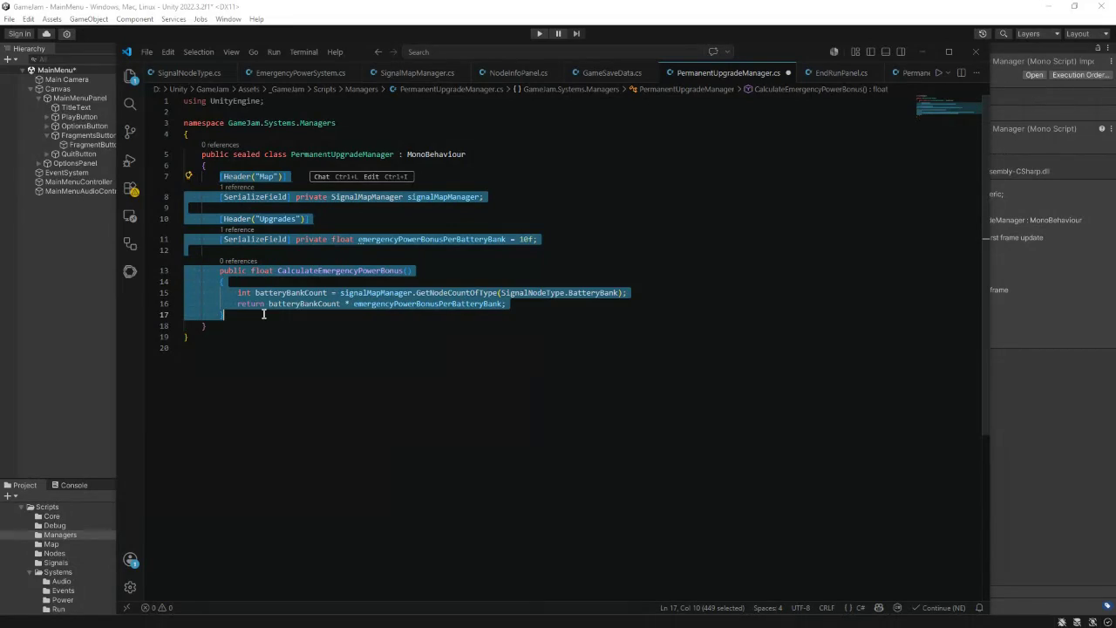
pyautogui.press('Delete')
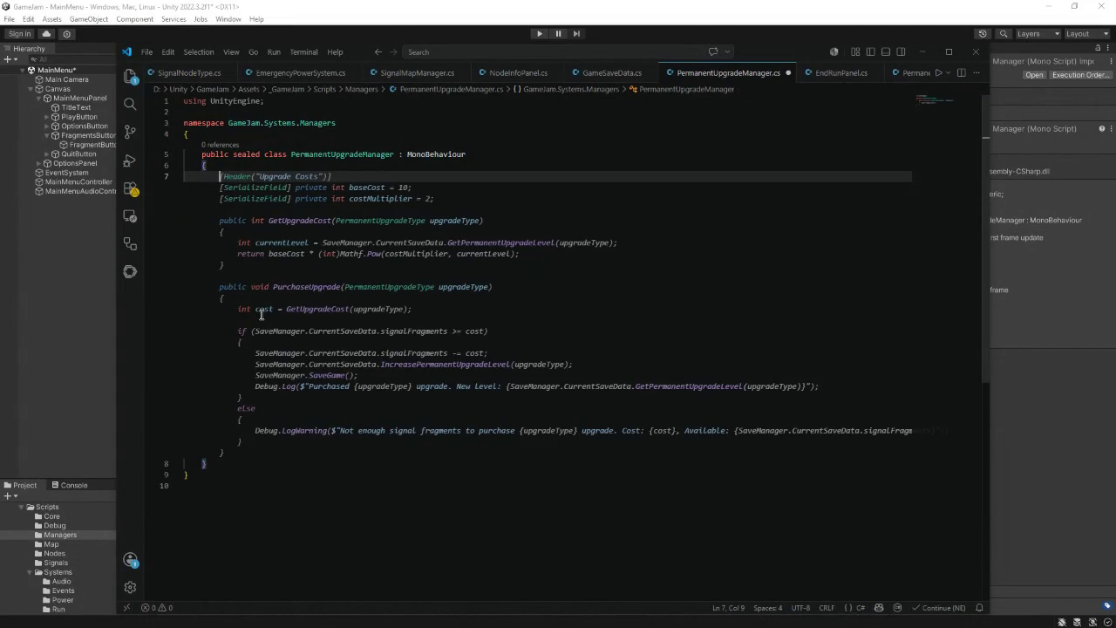
# - Add 'public const int MaxUpgradeLevel = 5;' and declare static int GetUpgradeLevel(PermanentUpgradeType upgradeType)
pyautogui.press('Escape')
pyautogui.write('public ')
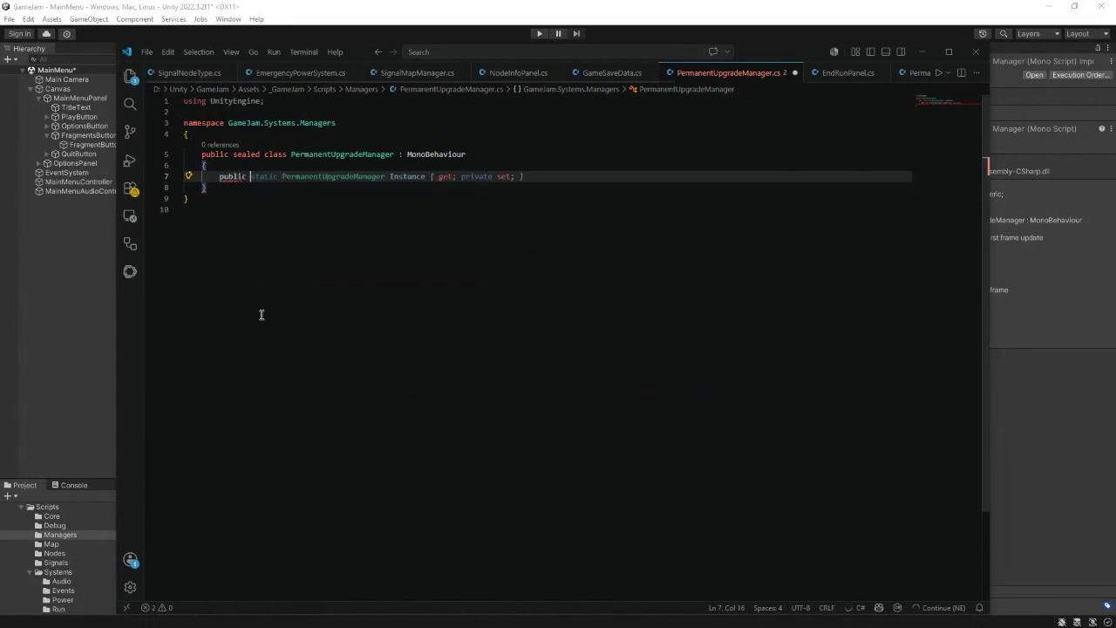
pyautogui.write('const')
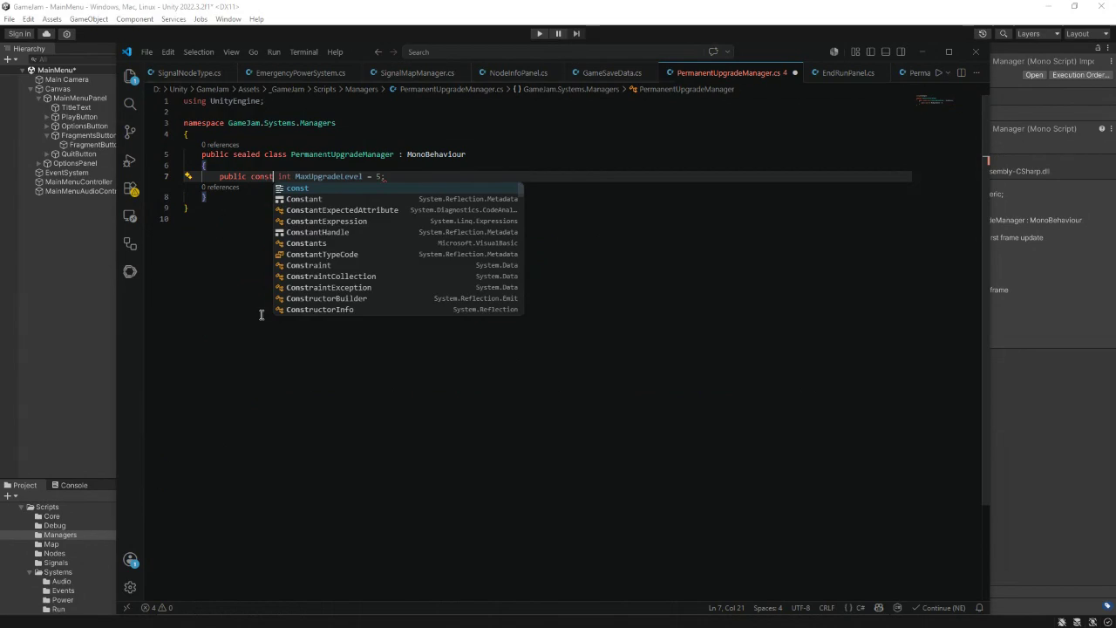
pyautogui.write(' int')
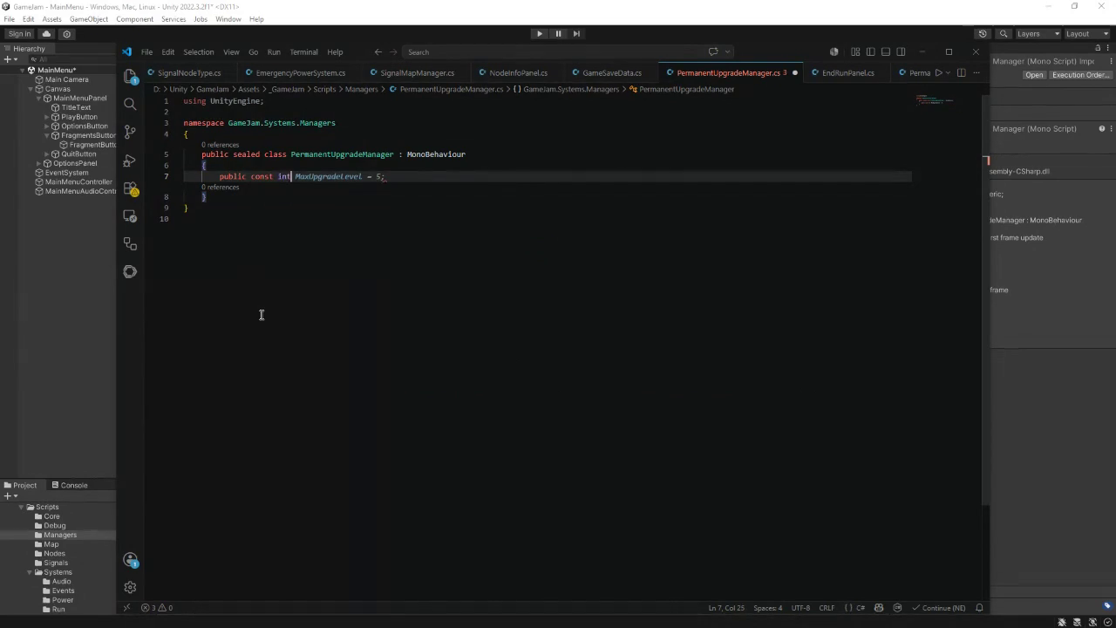
pyautogui.write(' Max')
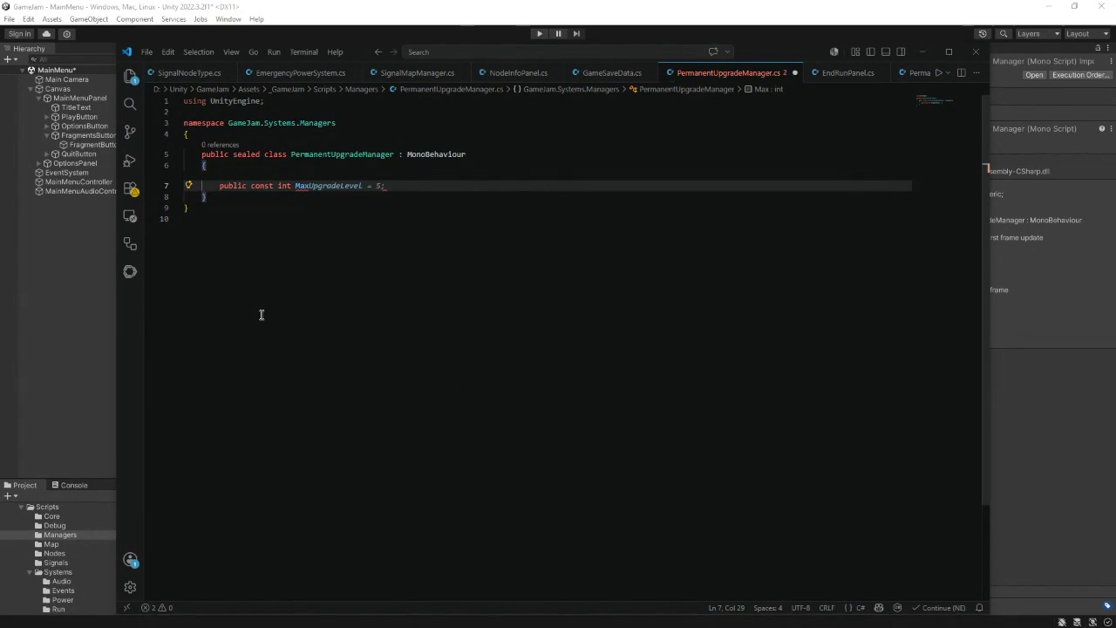
pyautogui.write('UpgradeLe')
pyautogui.write('vel = 5')
pyautogui.write(';')
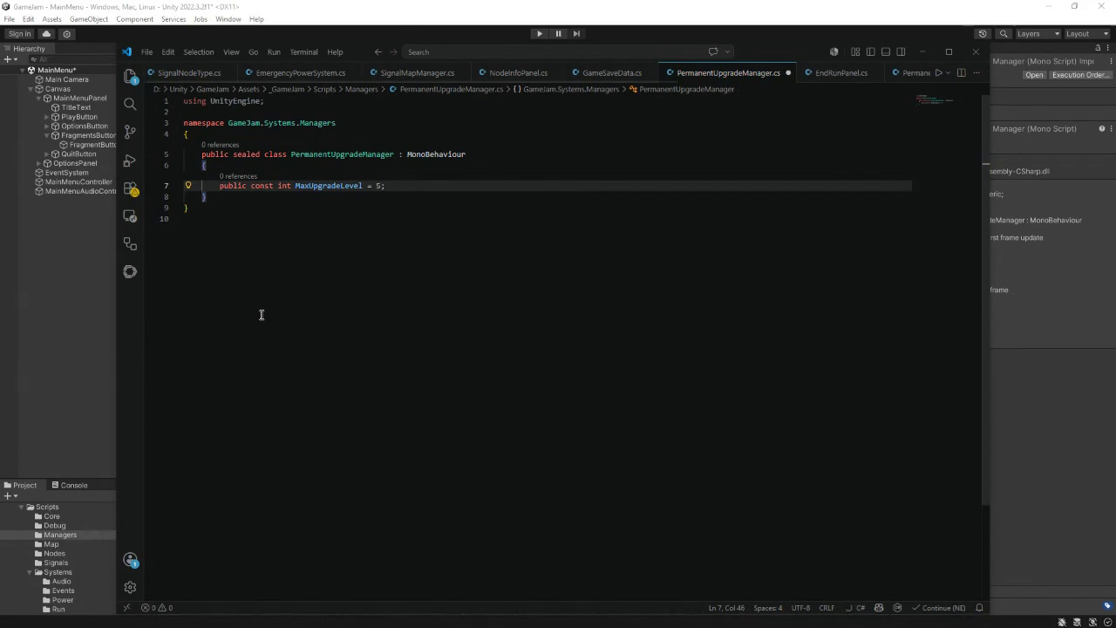
pyautogui.press('Return')
pyautogui.press('Return')
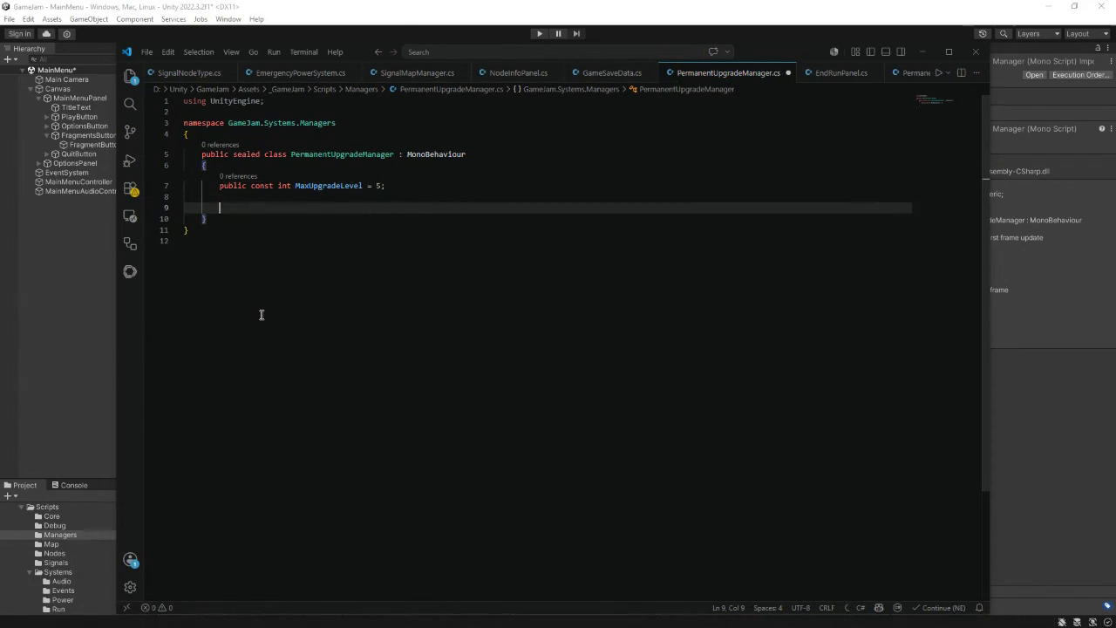
pyautogui.write('public static')
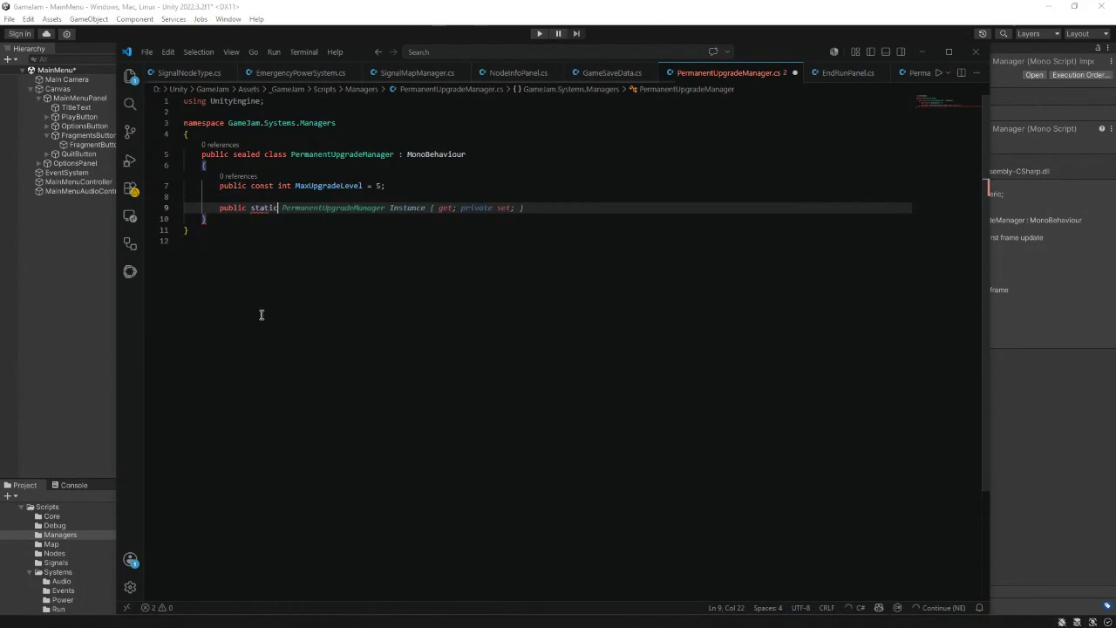
pyautogui.write(' int ')
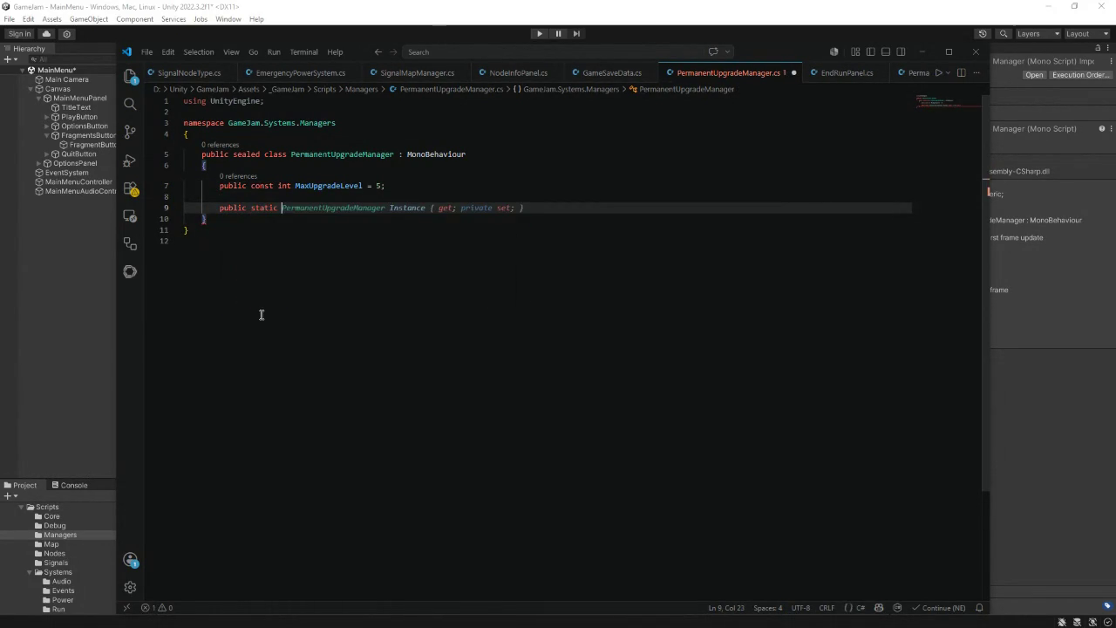
pyautogui.write('Ge')
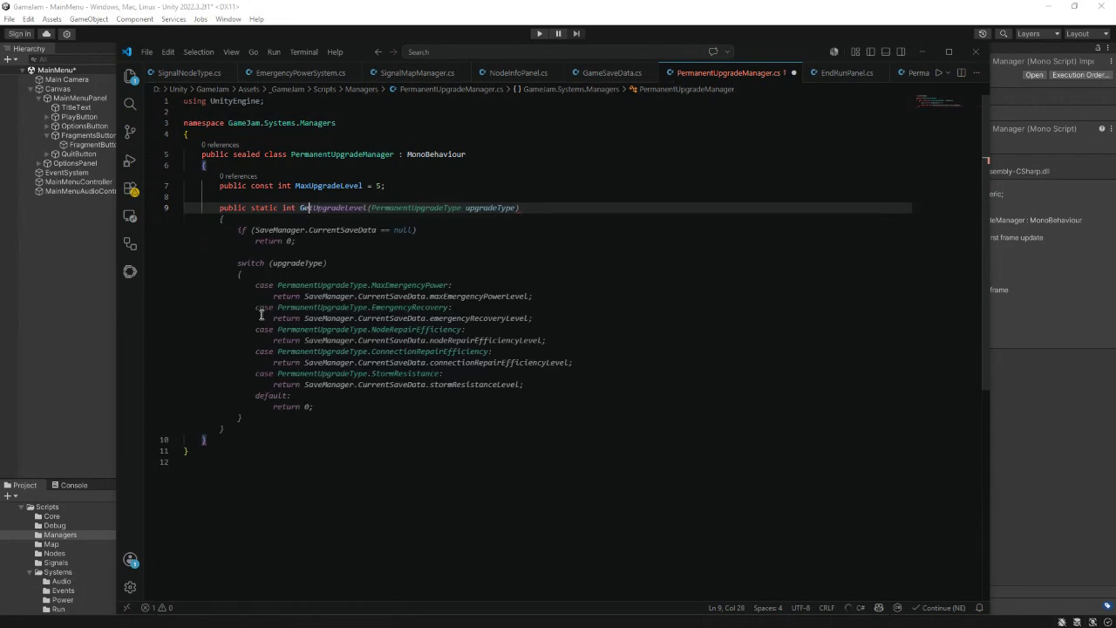
pyautogui.write('tUpgradeLevel')
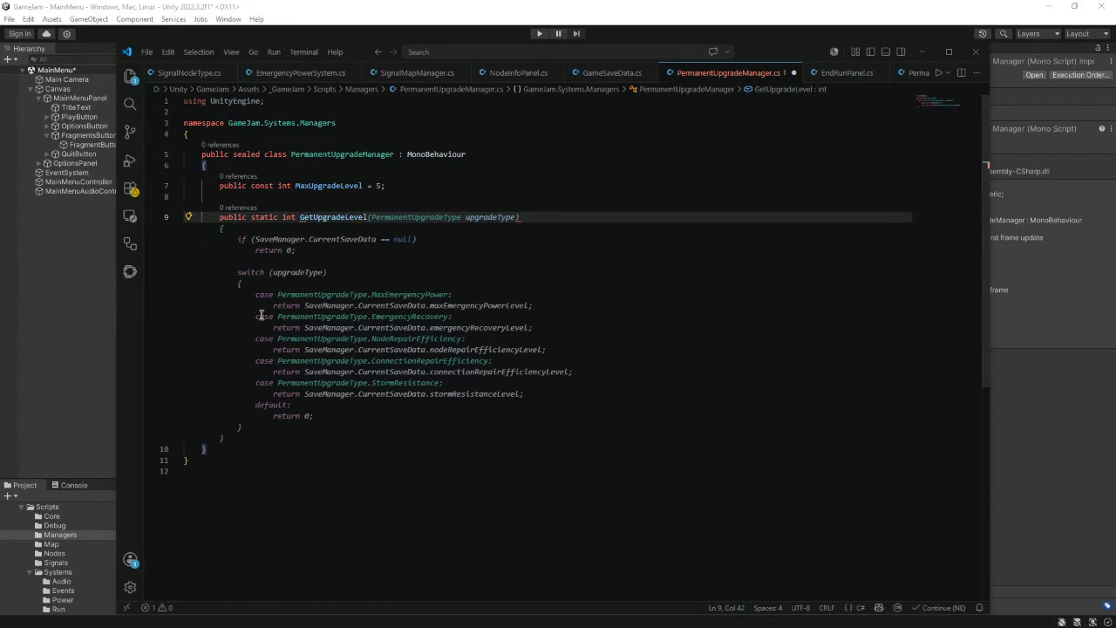
pyautogui.write('(Perman')
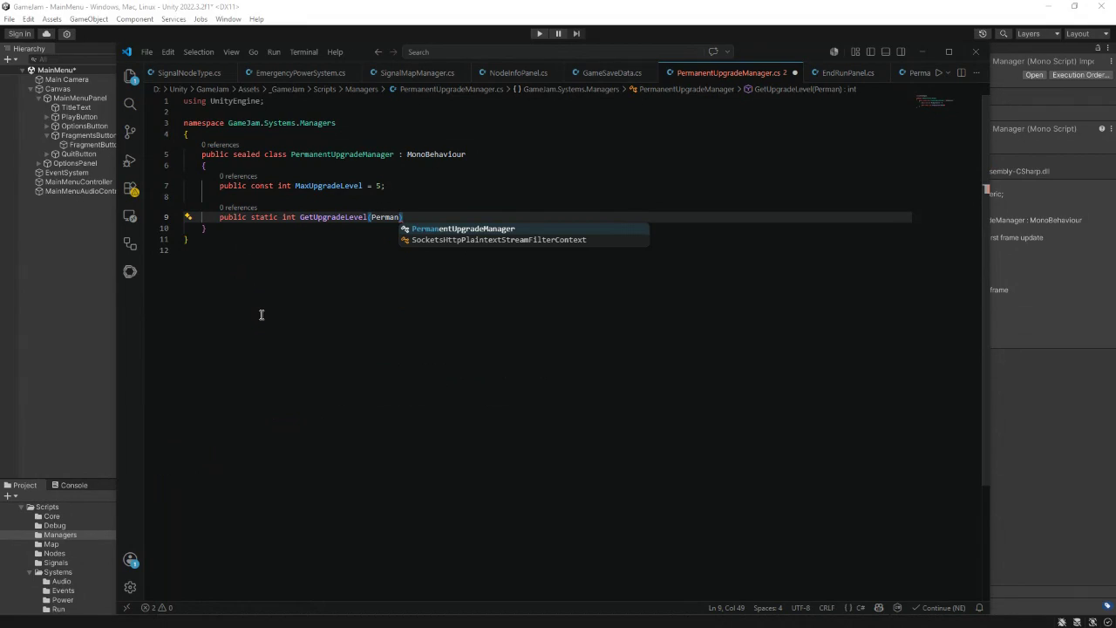
pyautogui.write('entUpgrad')
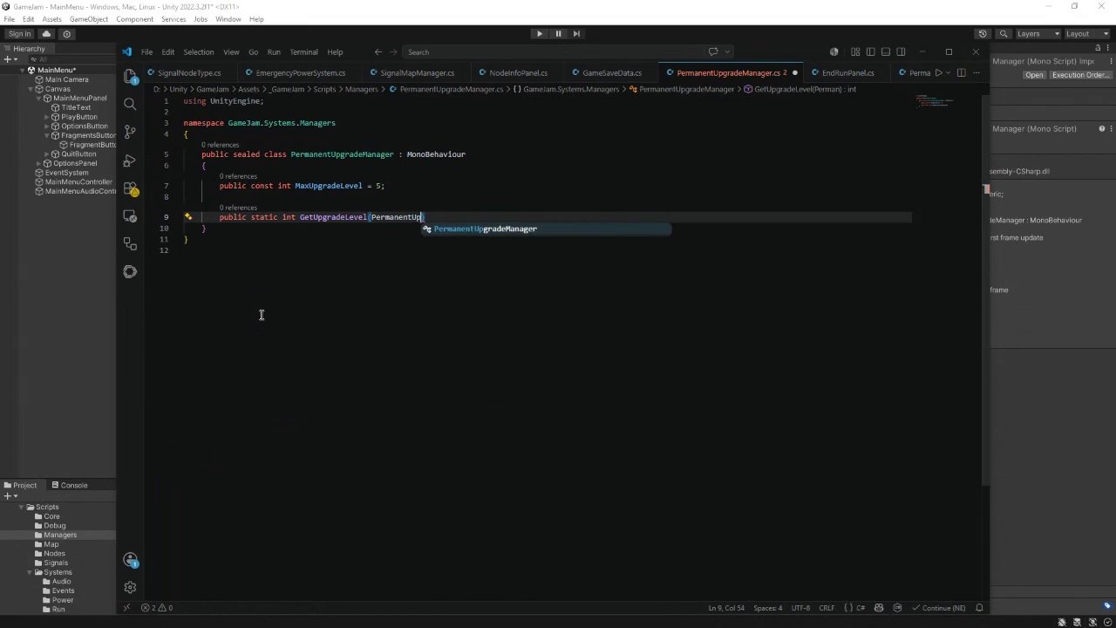
pyautogui.write('eTypre')
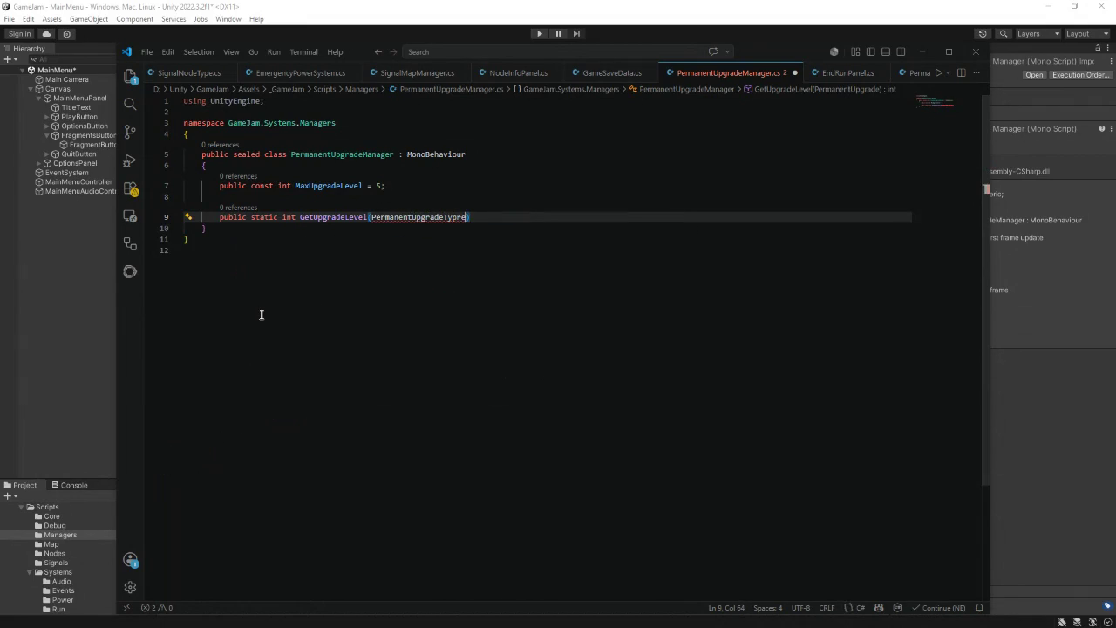
pyautogui.press('BackSpace')
pyautogui.press('BackSpace')
pyautogui.write('e')
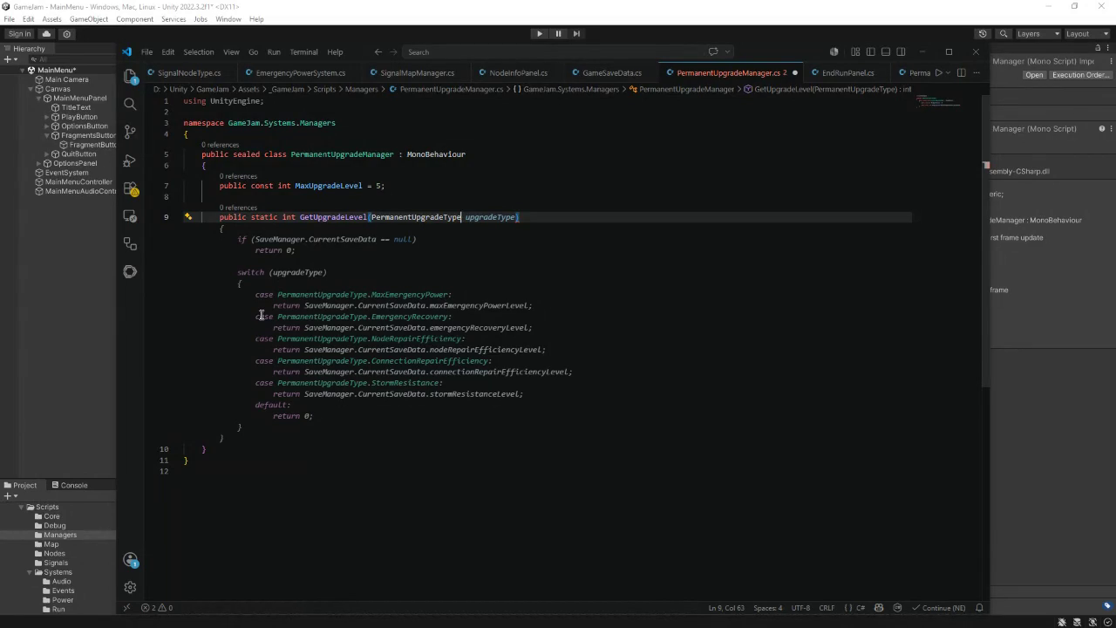
pyautogui.write(' upgrat')
pyautogui.press('BackSpace')
pyautogui.write('deType')
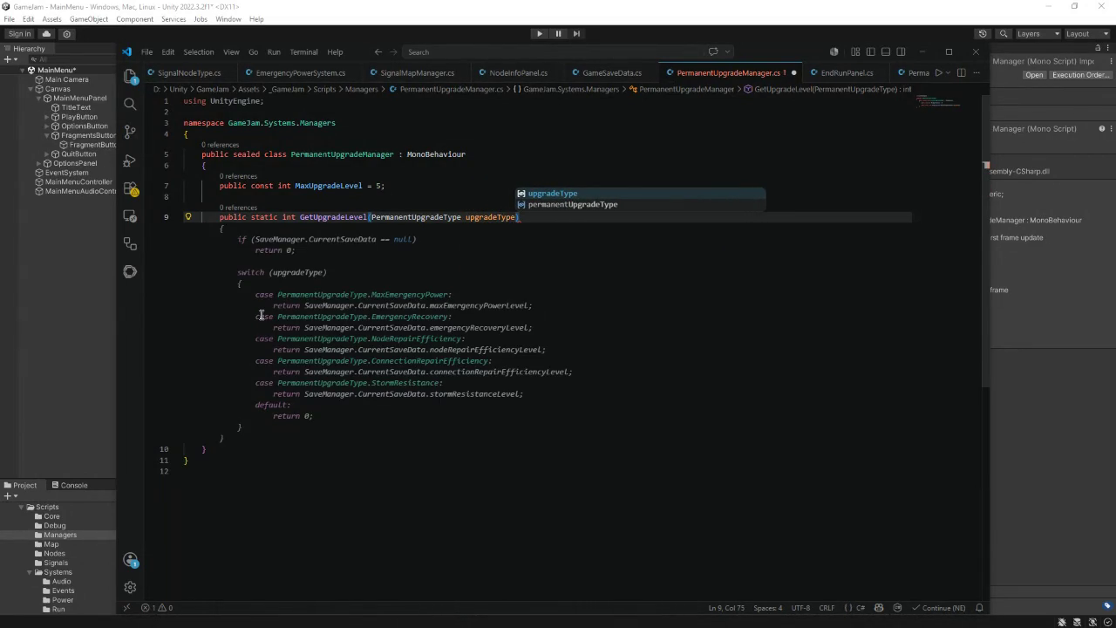
pyautogui.write(');')
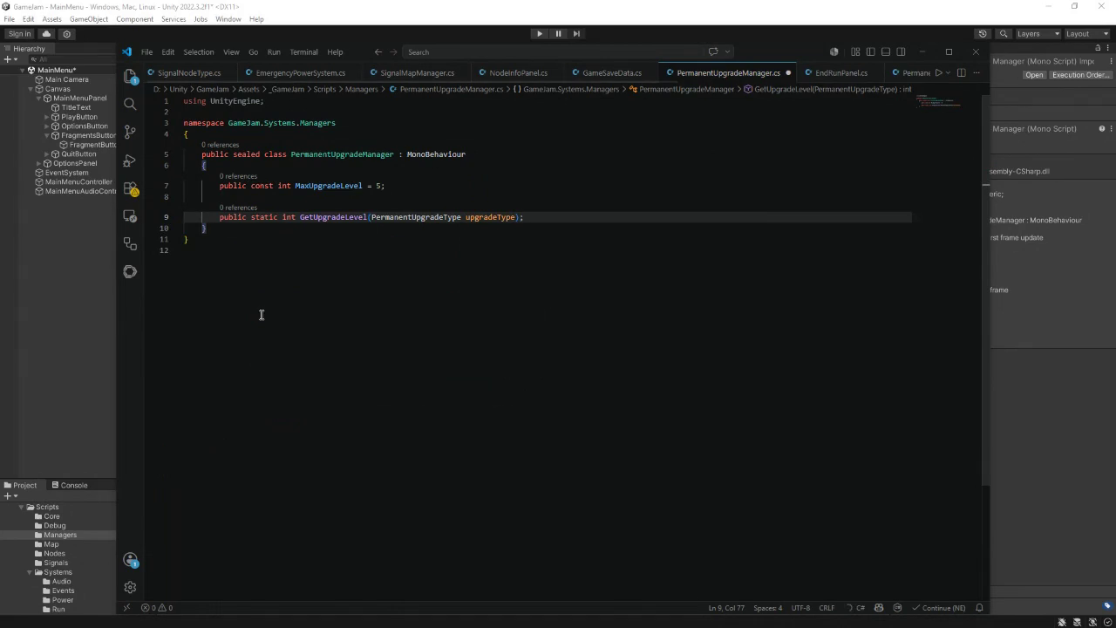
# - Add a 'using GameJam.Systems.Upgrades;' directive at the top of PermanentUpgradeManager.cs
pyautogui.click(262, 102)
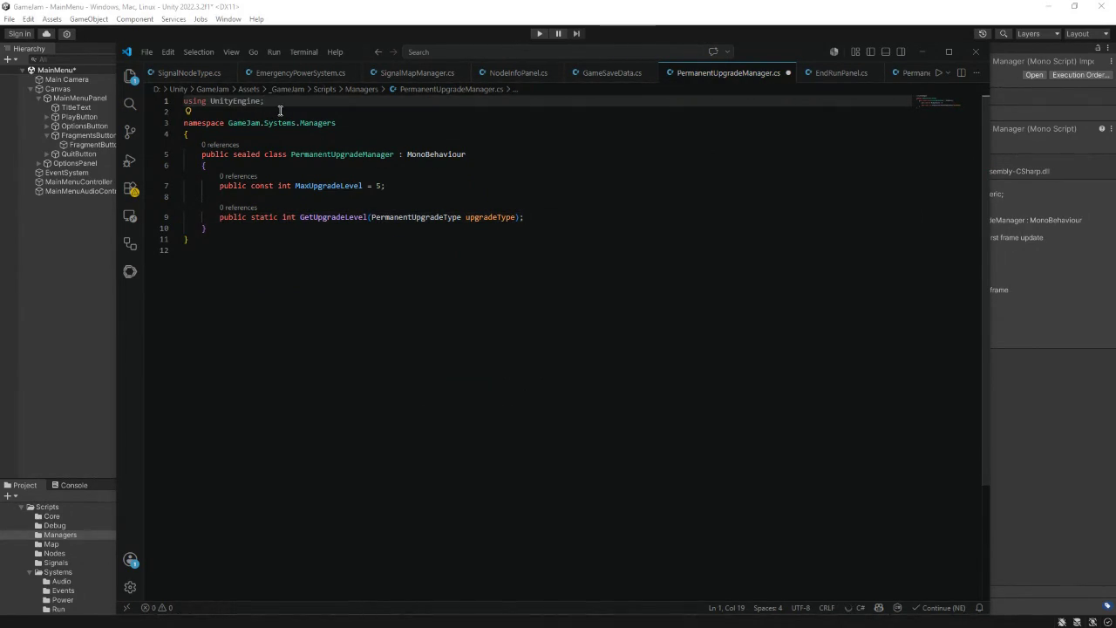
pyautogui.press('Return')
pyautogui.press('Up')
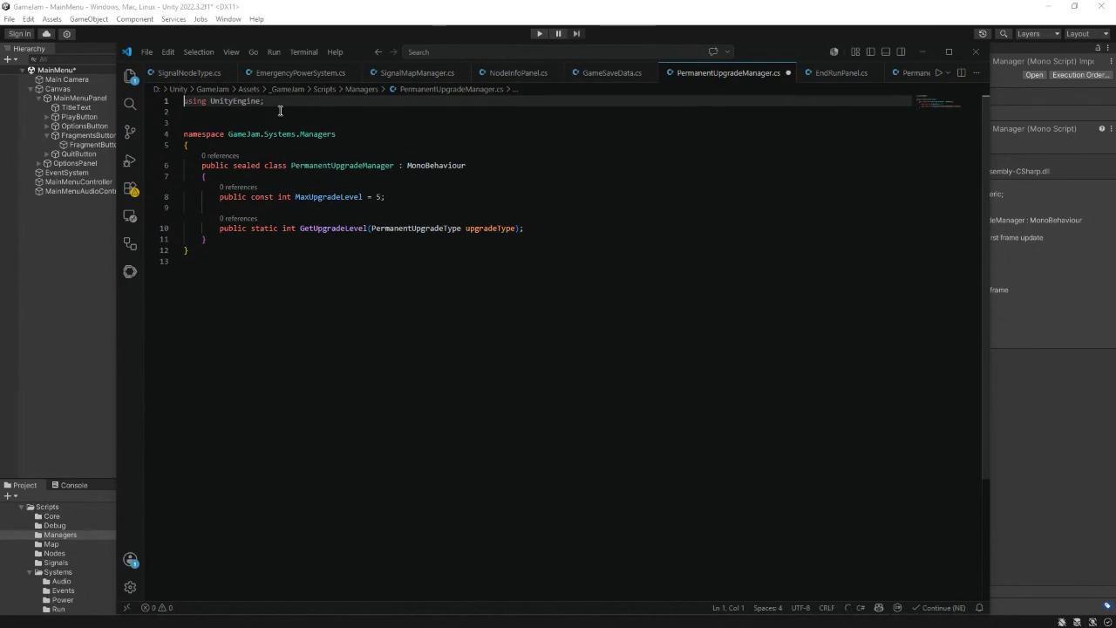
pyautogui.press('Return')
pyautogui.press('Up')
pyautogui.write('us')
pyautogui.press('Tab')
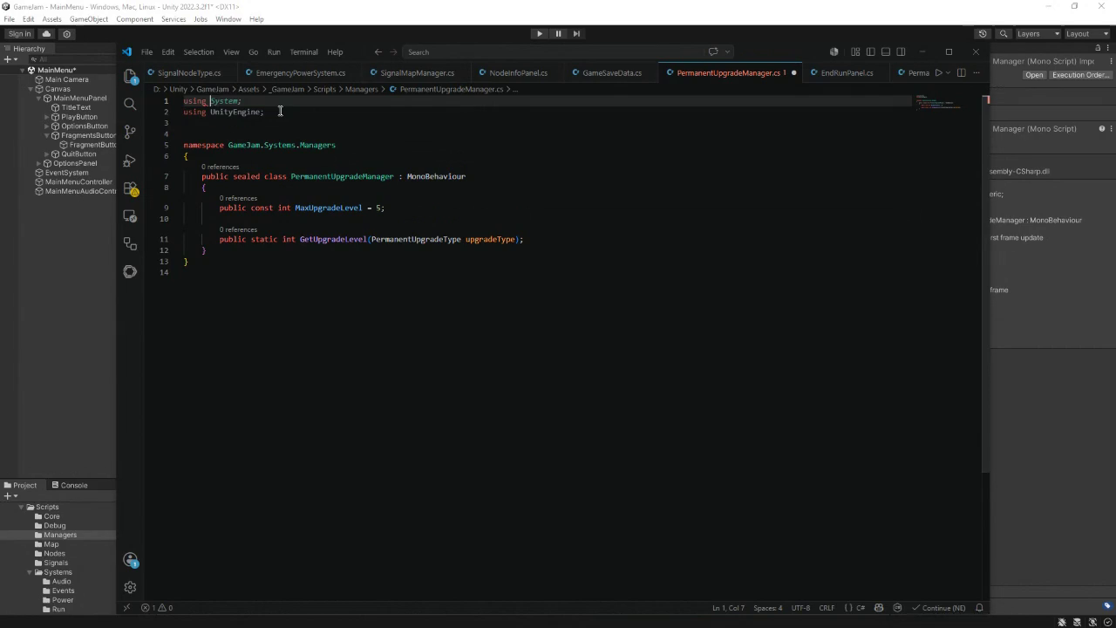
pyautogui.write('GameJam')
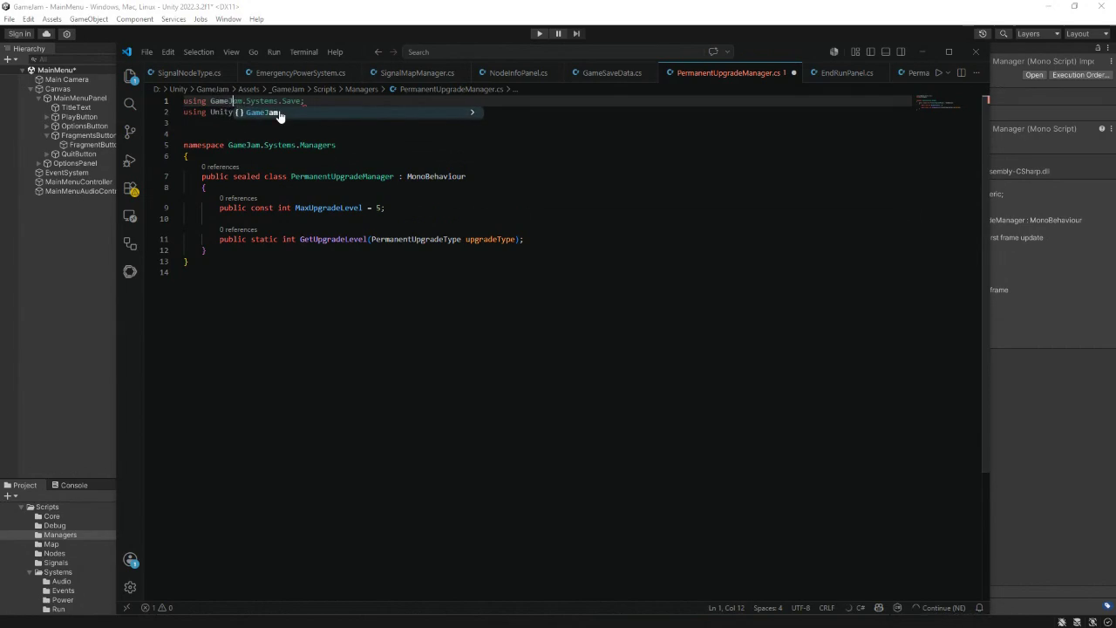
pyautogui.write('.S')
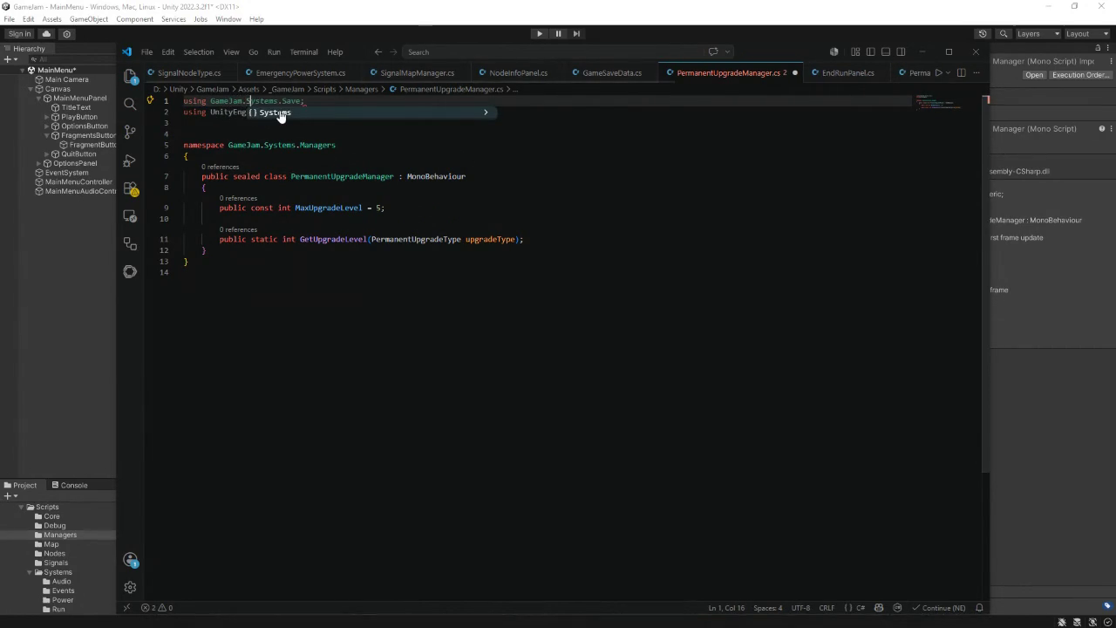
pyautogui.write('ystems.Up')
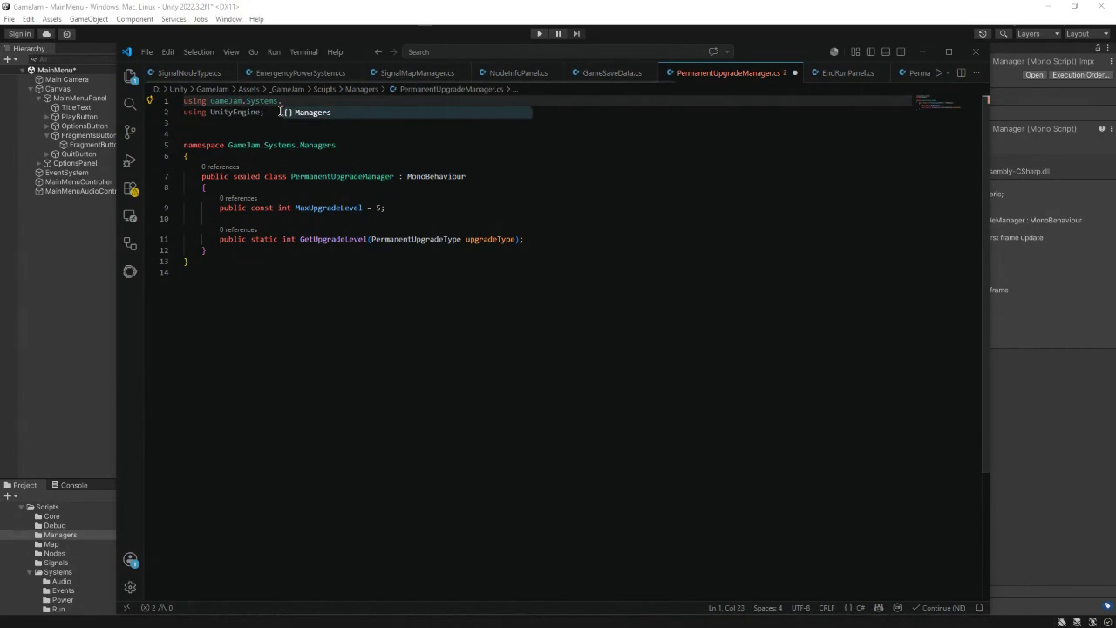
pyautogui.press('Tab')
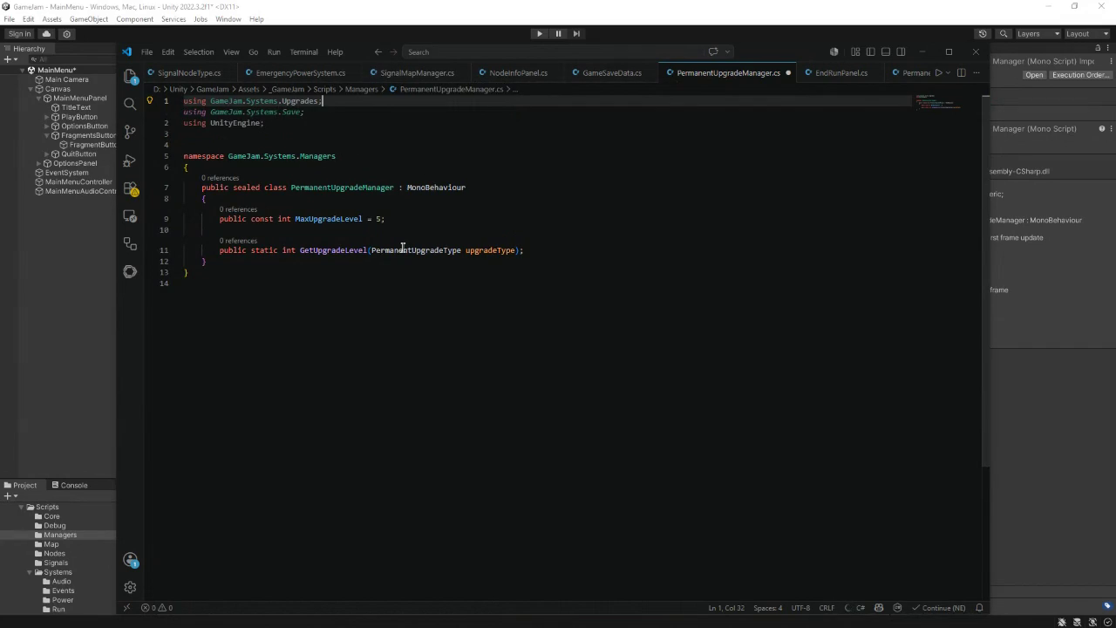
pyautogui.click(530, 250)
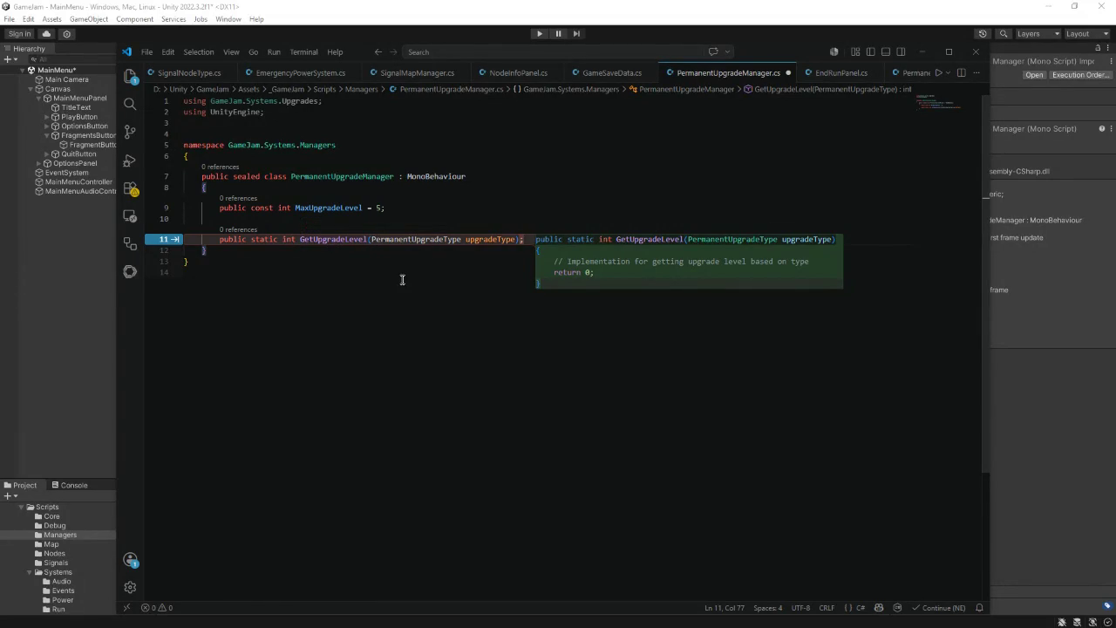
# - Open GetUpgradeLevel's body and start an 'if (SaveManager.CurrentSaveData == null) {' check
pyautogui.press('Return')
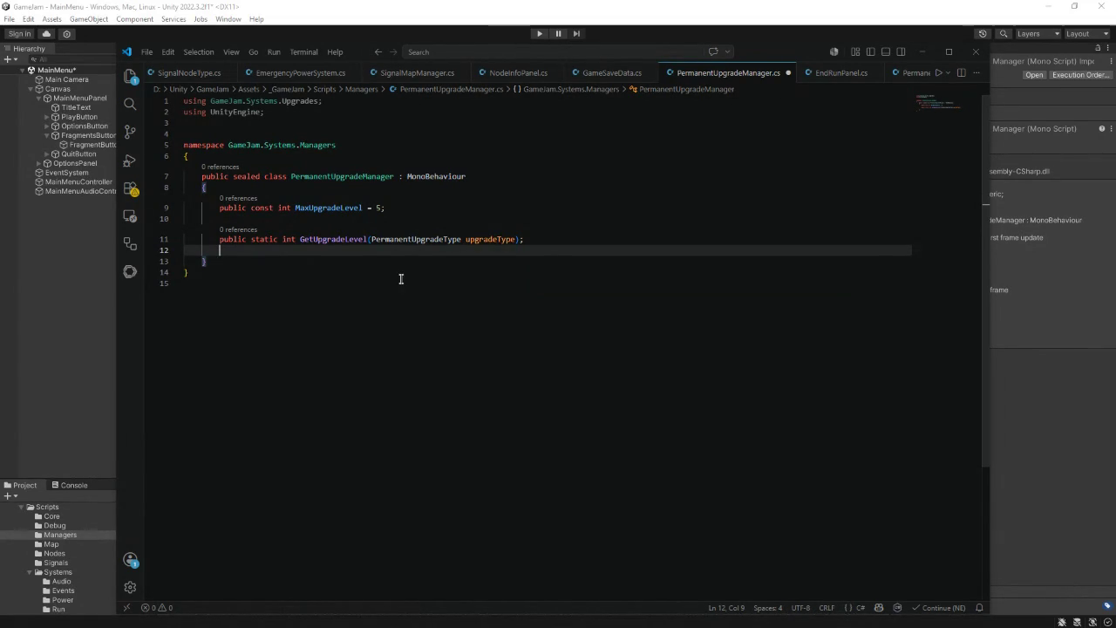
pyautogui.write('{')
pyautogui.press('Return')
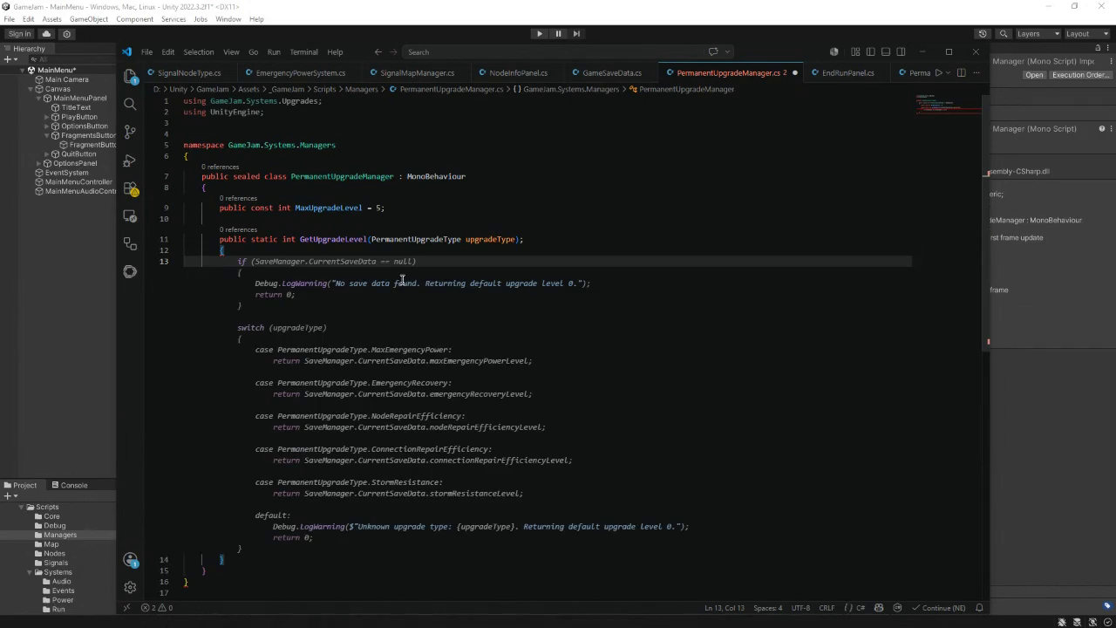
pyautogui.write('if (Save')
pyautogui.write('Maanger')
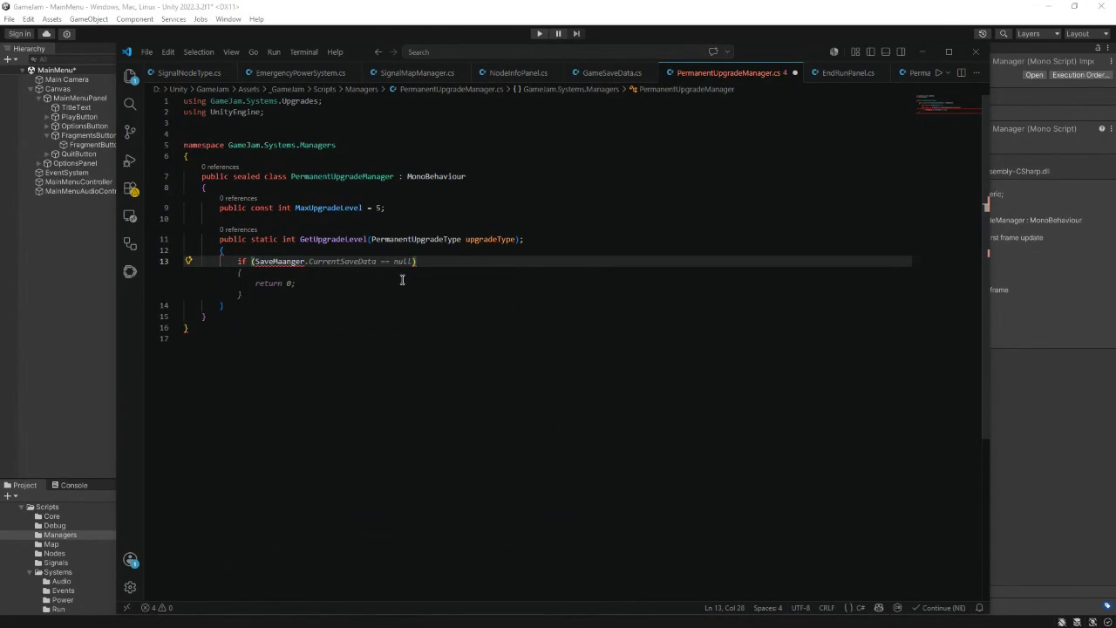
pyautogui.press('BackSpace')
pyautogui.press('BackSpace')
pyautogui.press('BackSpace')
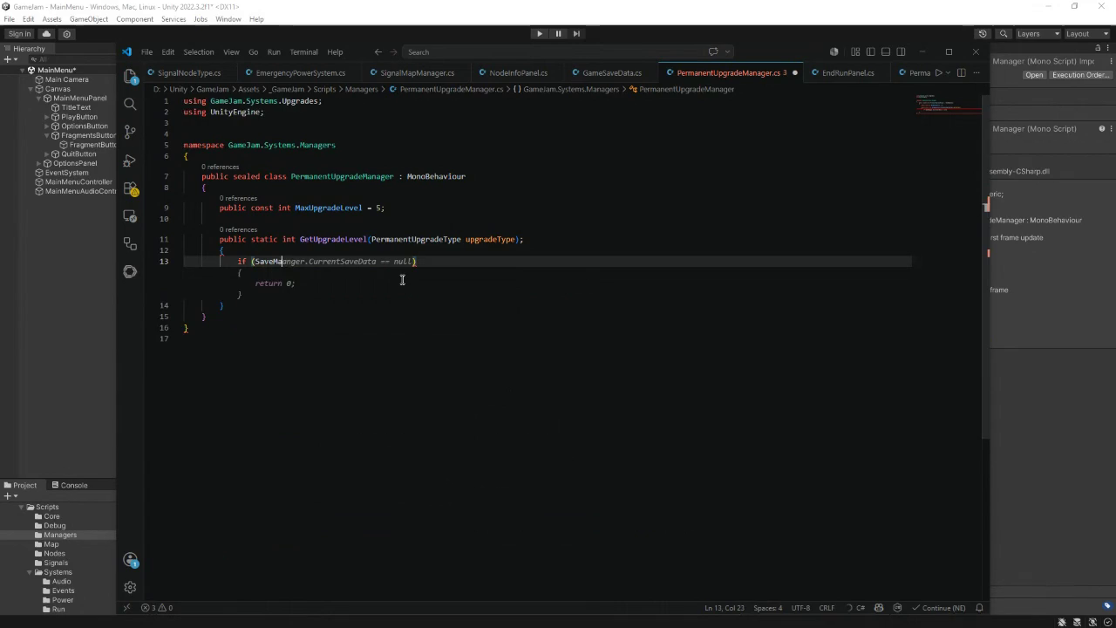
pyautogui.write('nager.')
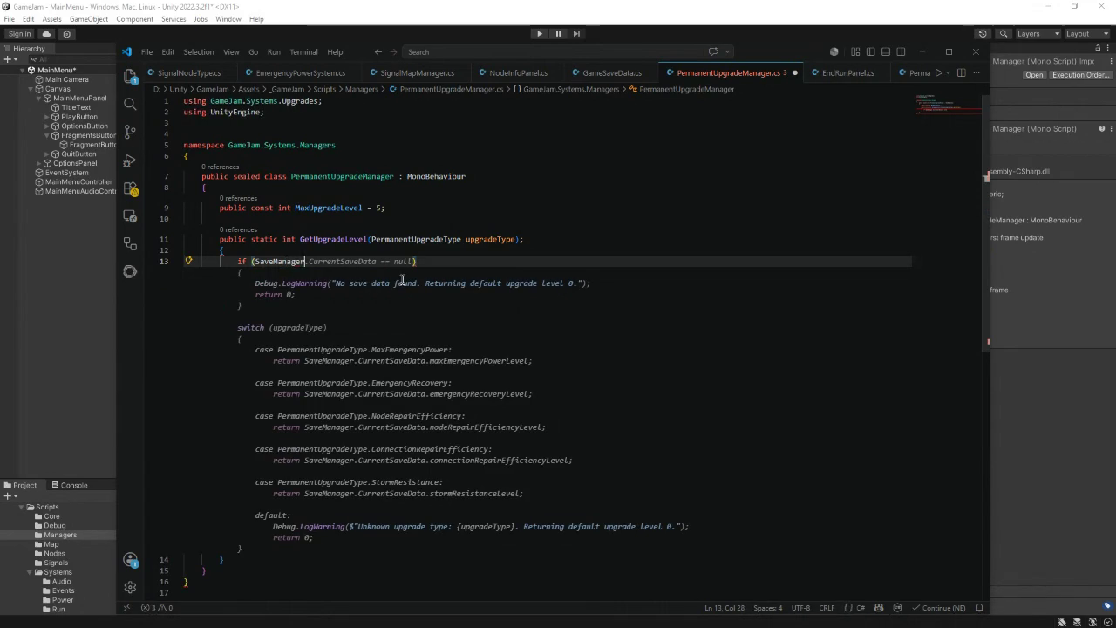
pyautogui.write('CurrentSave')
pyautogui.write('Data =')
pyautogui.press('BackSpace')
pyautogui.write('= null)')
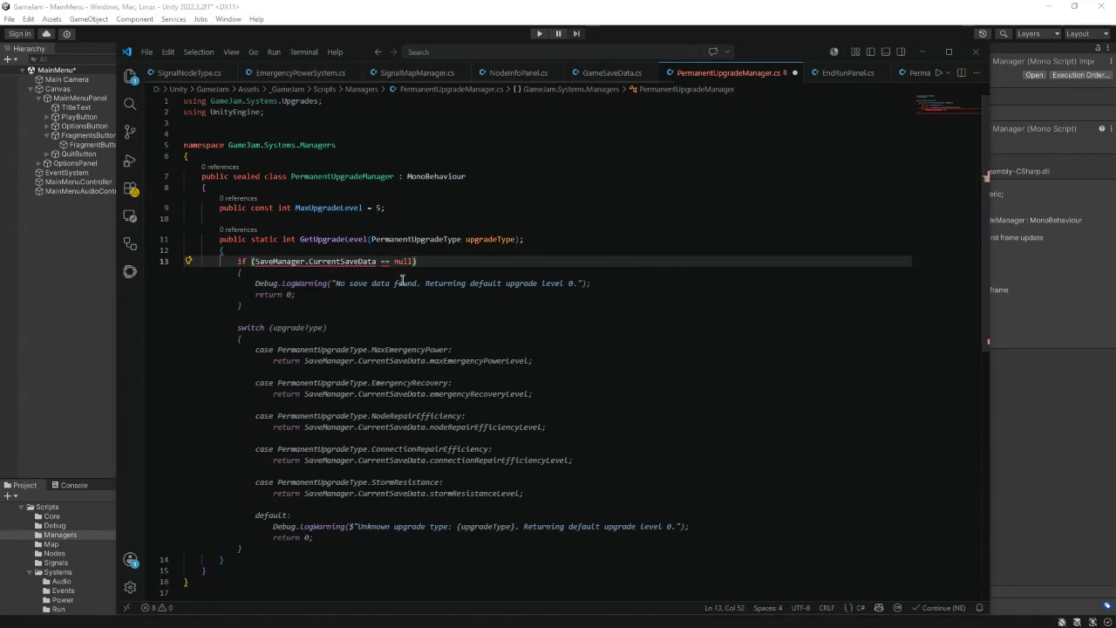
pyautogui.write(' {')
pyautogui.press('Return')
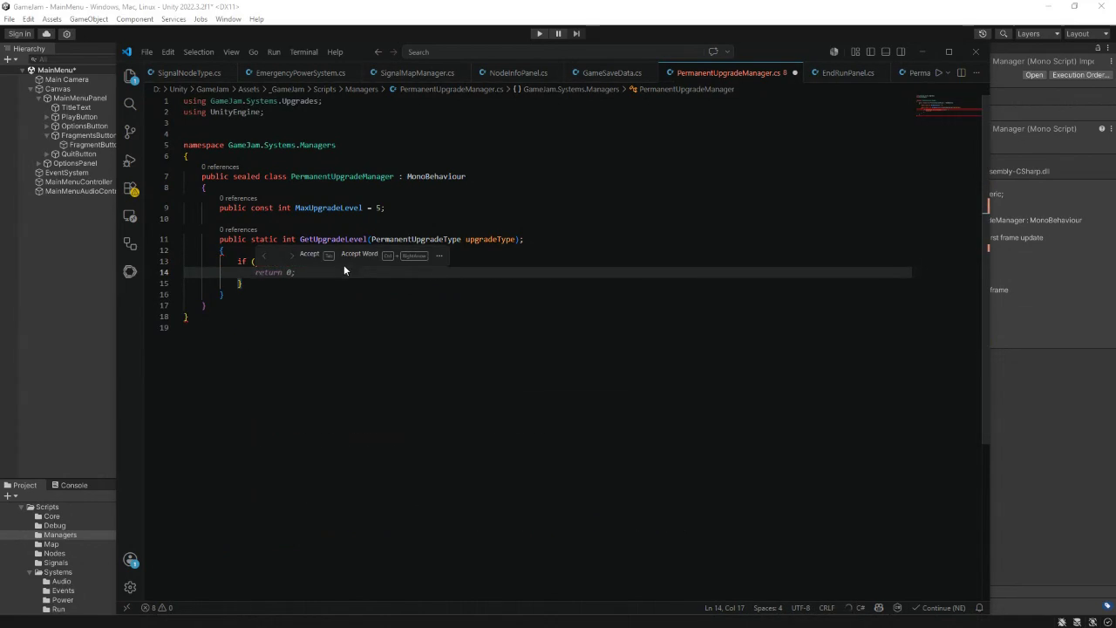
# - Leave the empty if block and switch to the Unity editor
pyautogui.click(353, 305)
pyautogui.moveTo(294, 261)
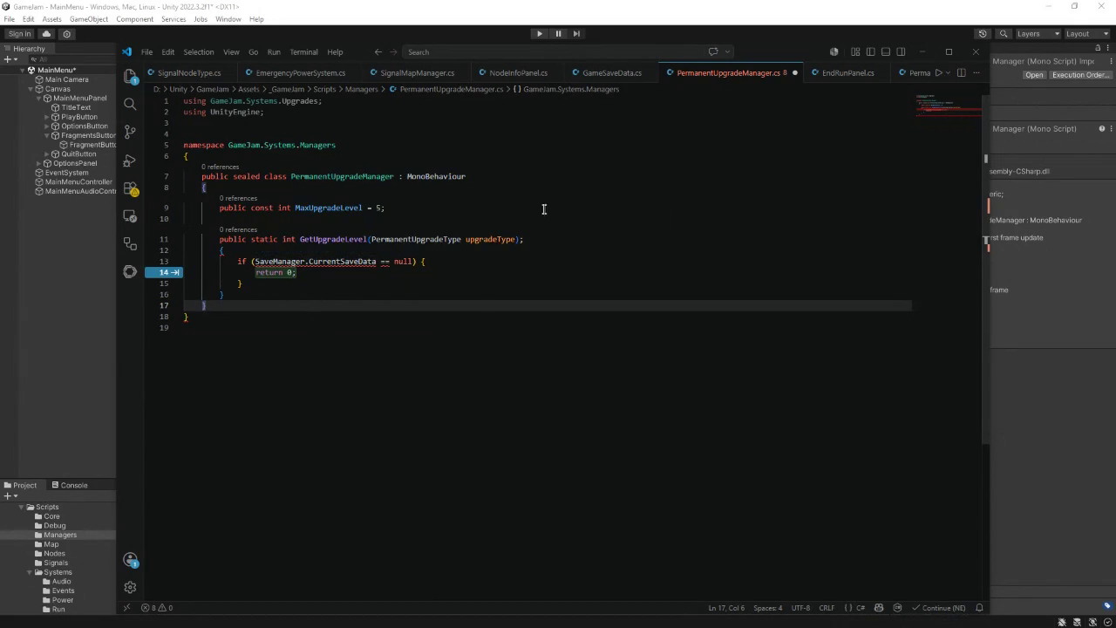
pyautogui.click(645, 33)
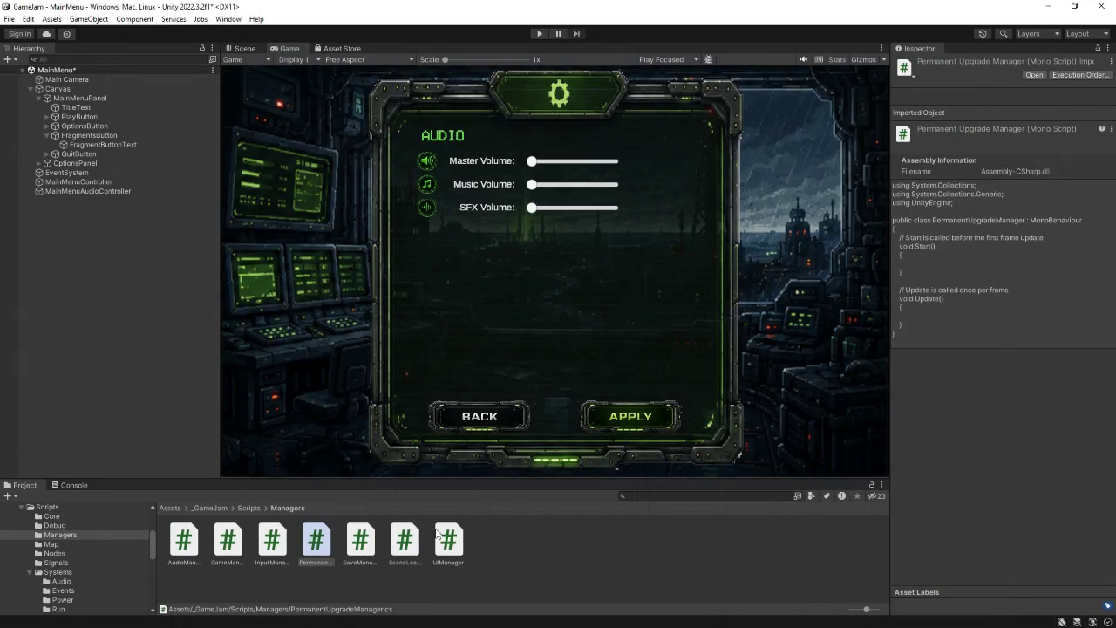
# - Inspect the SaveManager script from Unity's Managers folder, then return to VS Code
pyautogui.click(373, 551)
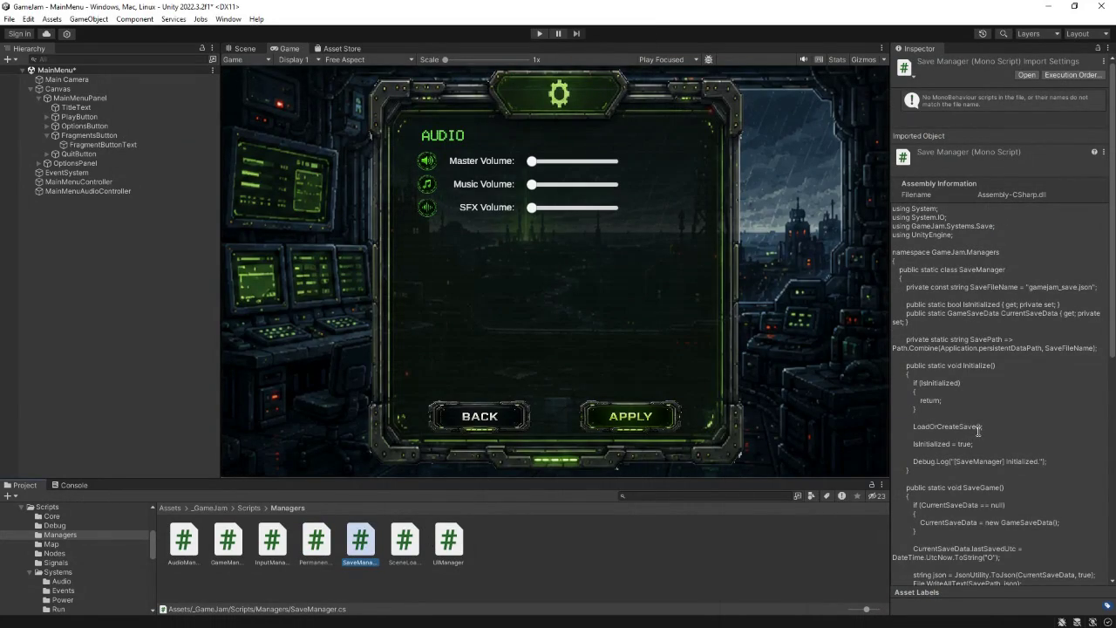
pyautogui.hotkey('alt', 'Tab')
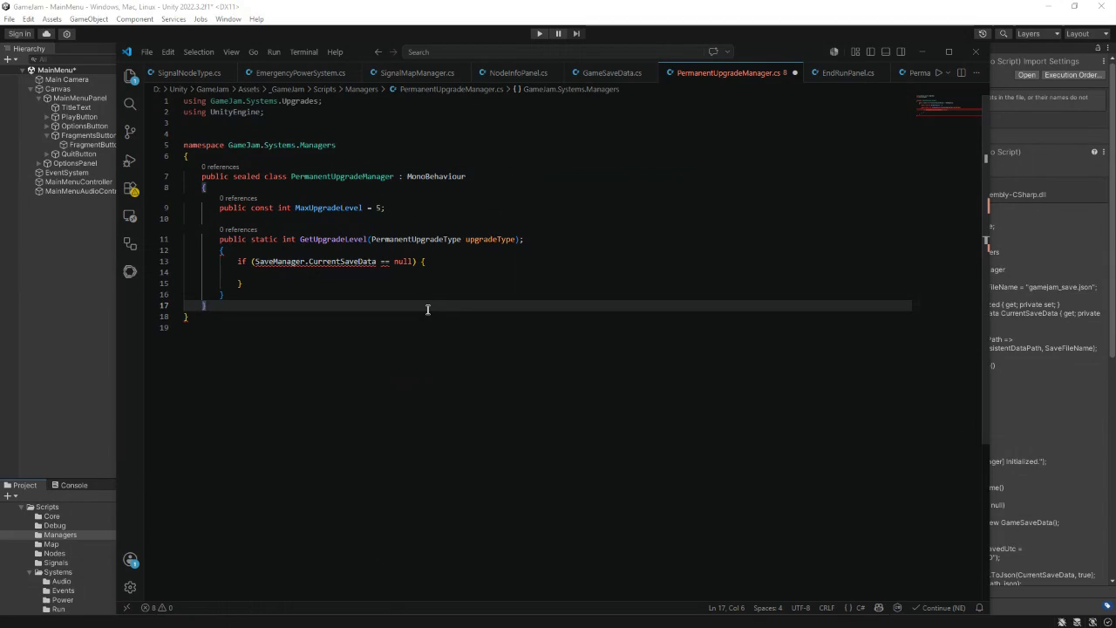
# - Change the first using line to 'using GameJam.Managers;'
pyautogui.moveTo(318, 101)
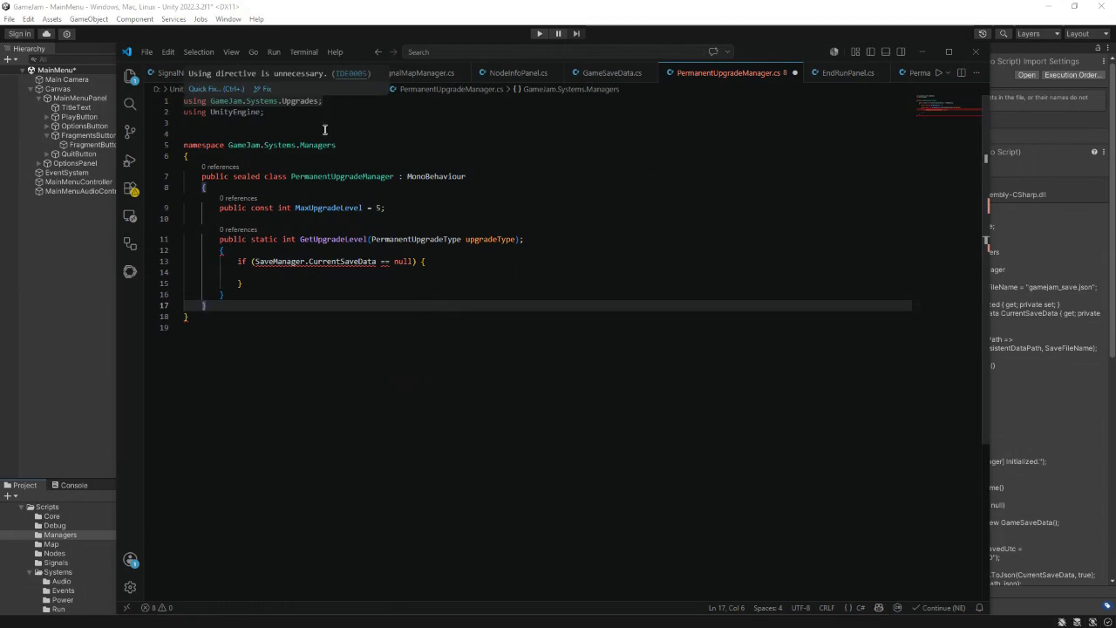
pyautogui.click(324, 133)
pyautogui.click(323, 101)
pyautogui.moveTo(322, 101); pyautogui.dragTo(252, 105)
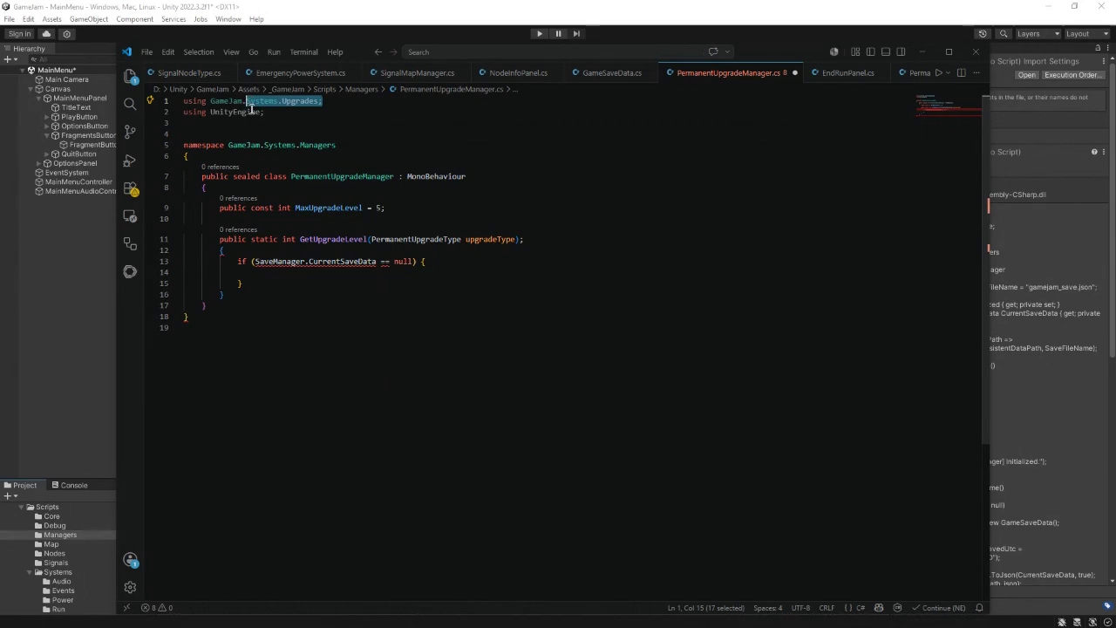
pyautogui.write('Managers')
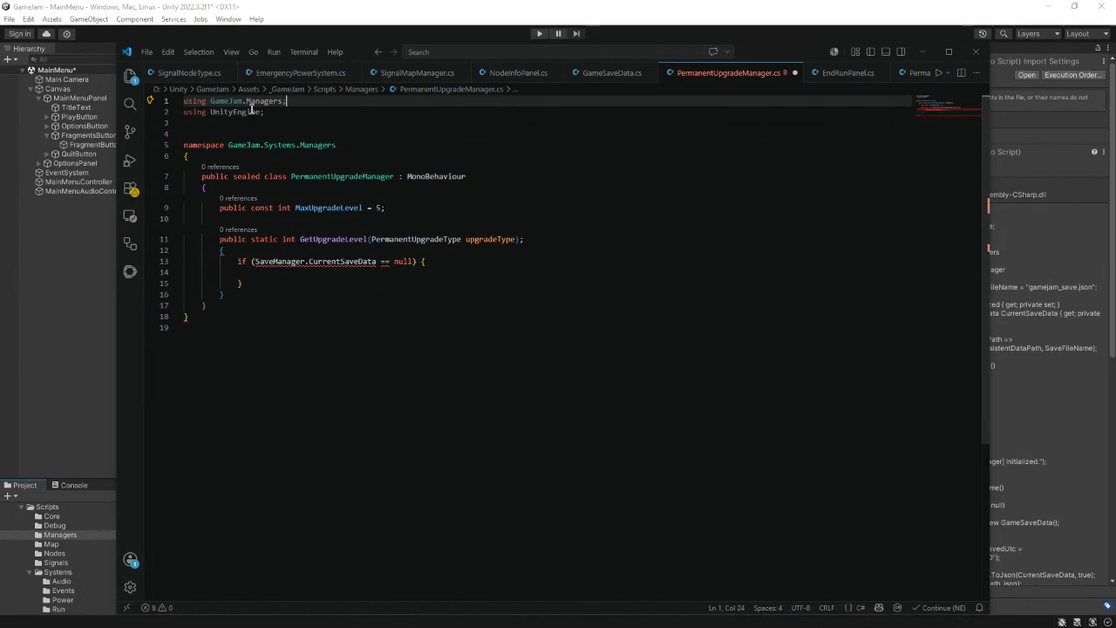
# - Rename the namespace to GameJam.Systems.Upgrades, save the file, and minimize VS Code
pyautogui.click(299, 148)
pyautogui.press('End')
pyautogui.hotkey('shift', 'Right')
pyautogui.hotkey('shift', 'Right')
pyautogui.hotkey('ctrl', 'shift', 'Left')
pyautogui.hotkey('ctrl', 'shift', 'Left')
pyautogui.hotkey('ctrl', 'shift', 'Left')
pyautogui.write('U')
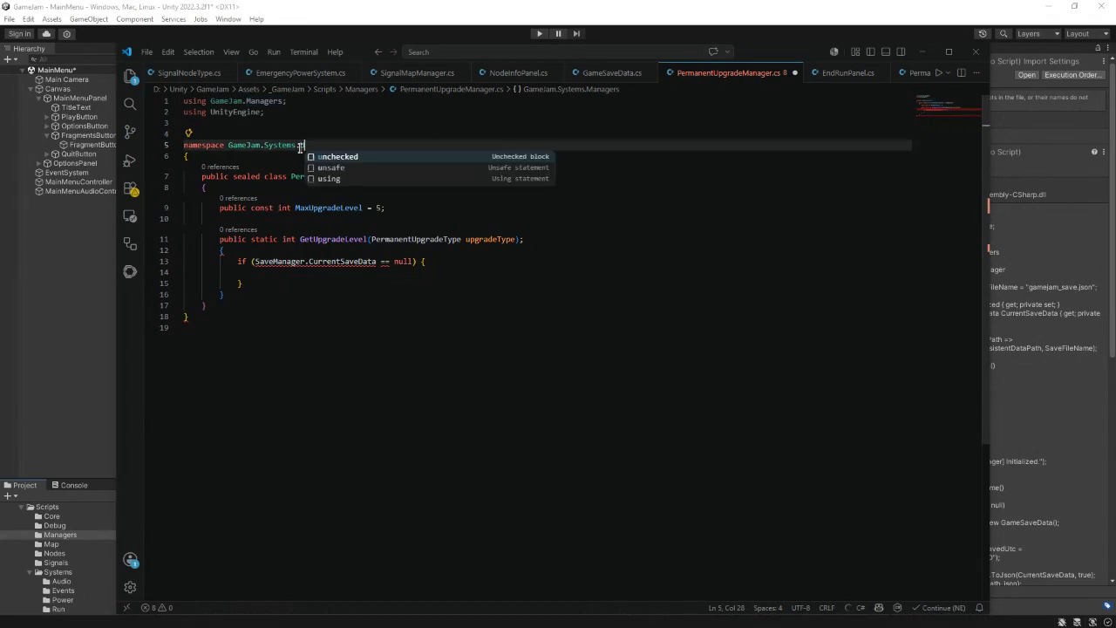
pyautogui.write('pgrades')
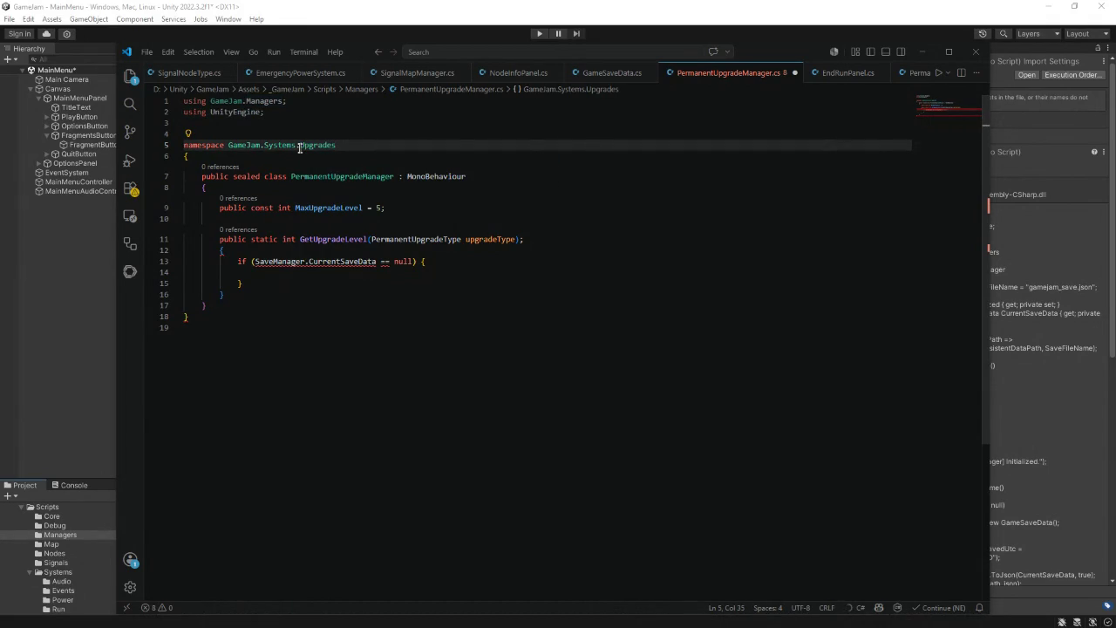
pyautogui.click(306, 189)
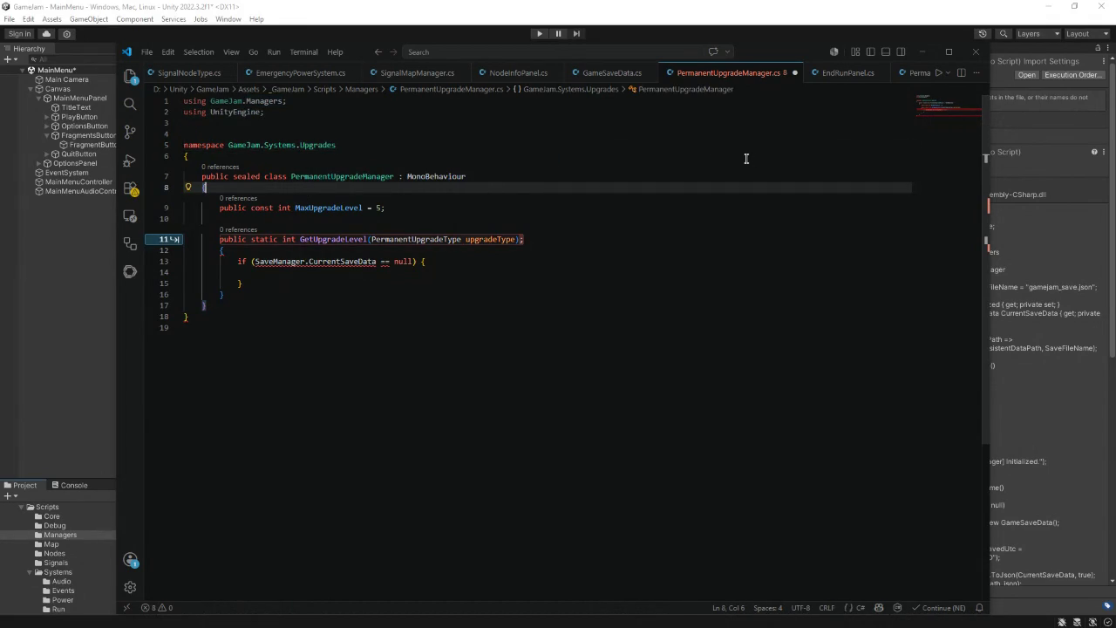
pyautogui.hotkey('ctrl', 's')
pyautogui.click(923, 50)
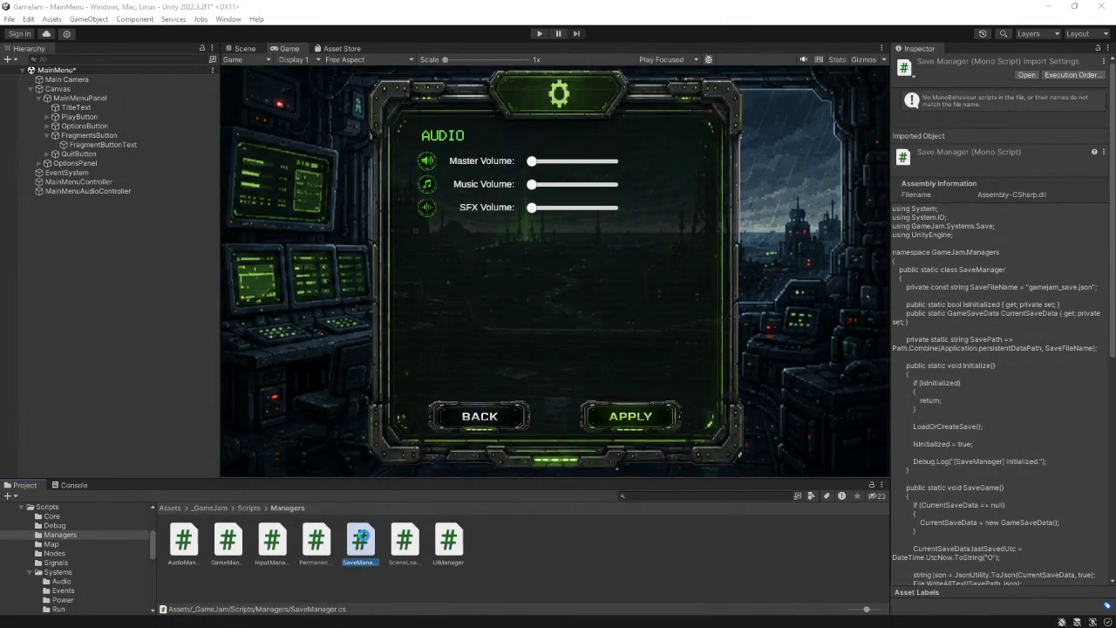
# - Check the PermanentUpgradeManager script's actions and browse into Scripts > Systems > Upgrades
pyautogui.click(314, 548)
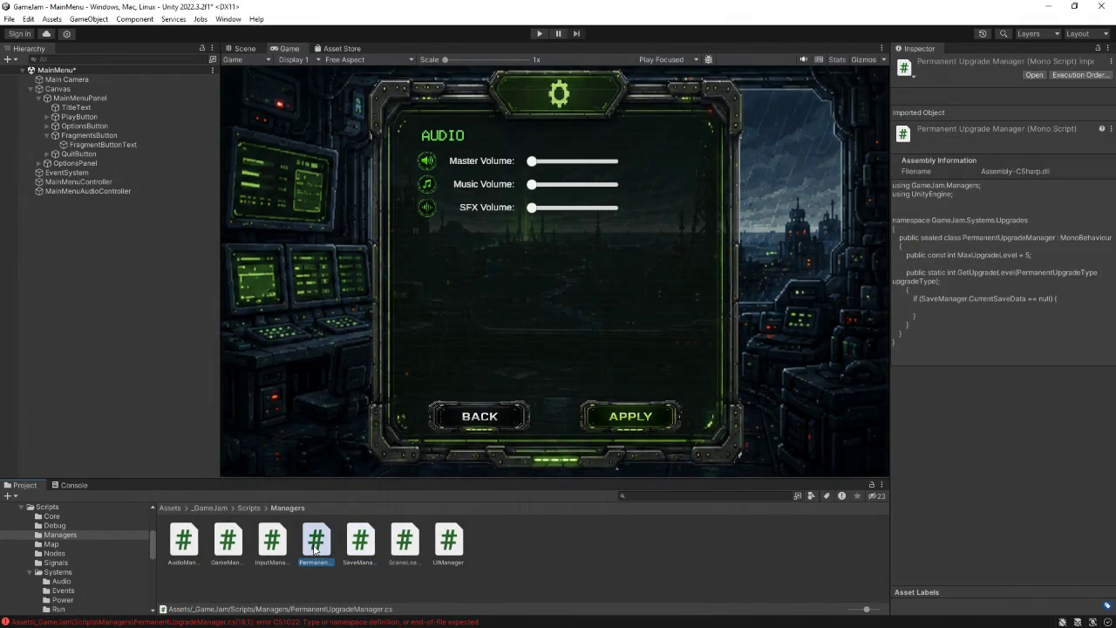
pyautogui.rightClick(314, 548)
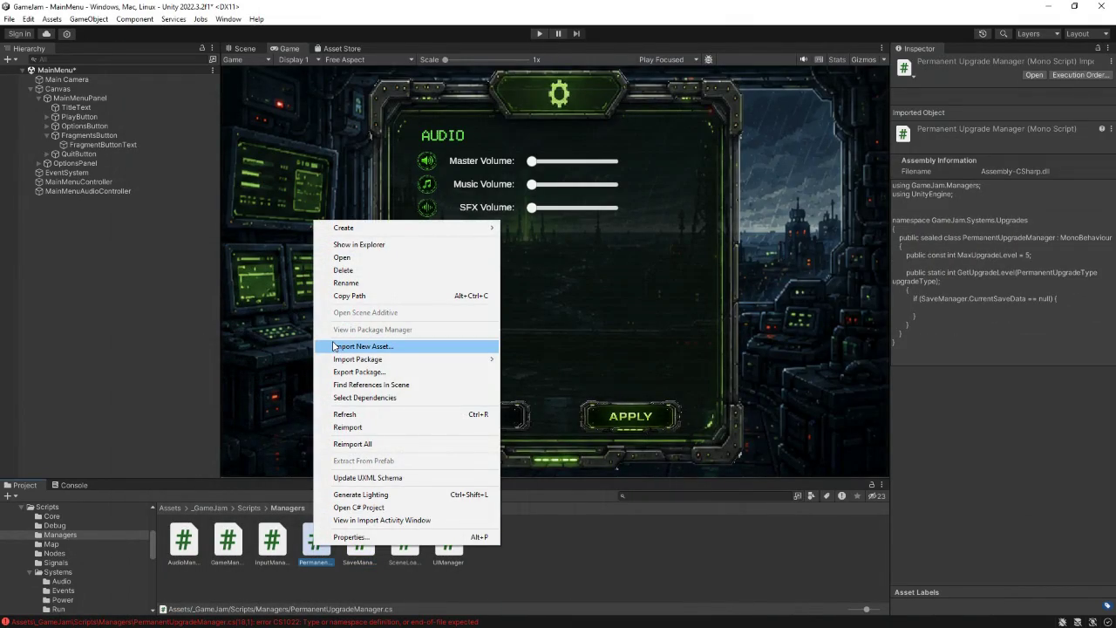
pyautogui.click(598, 558)
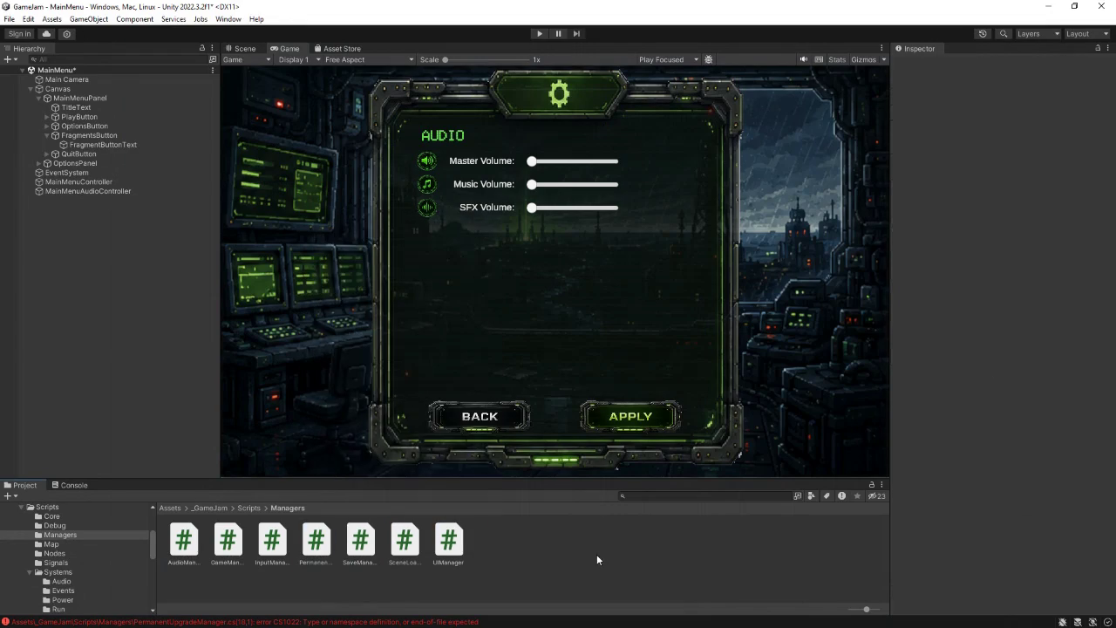
pyautogui.click(312, 547)
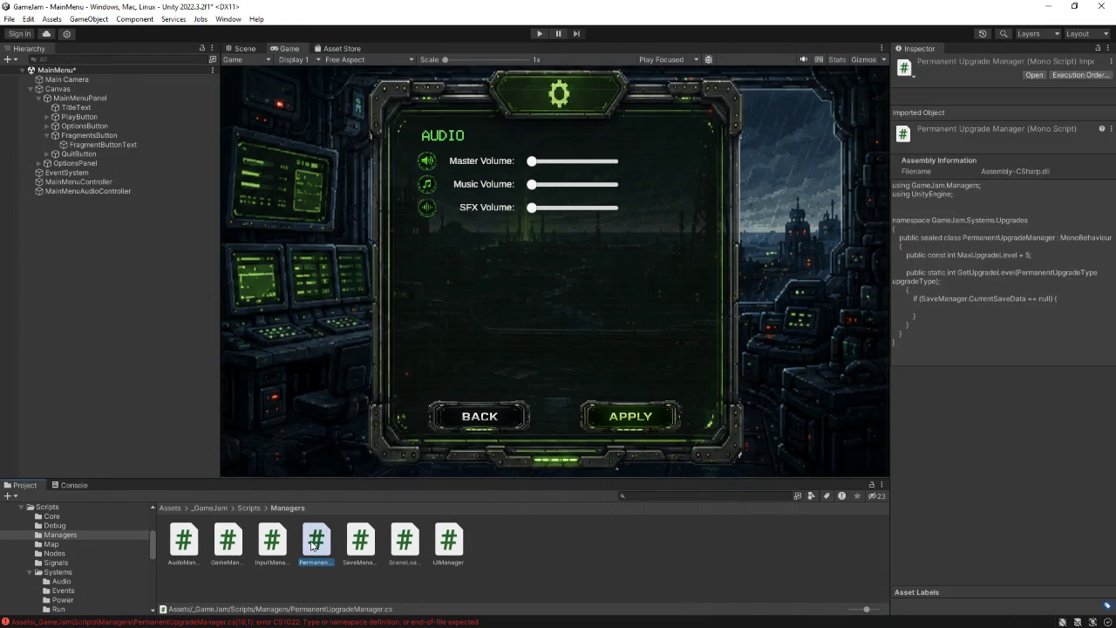
pyautogui.click(250, 507)
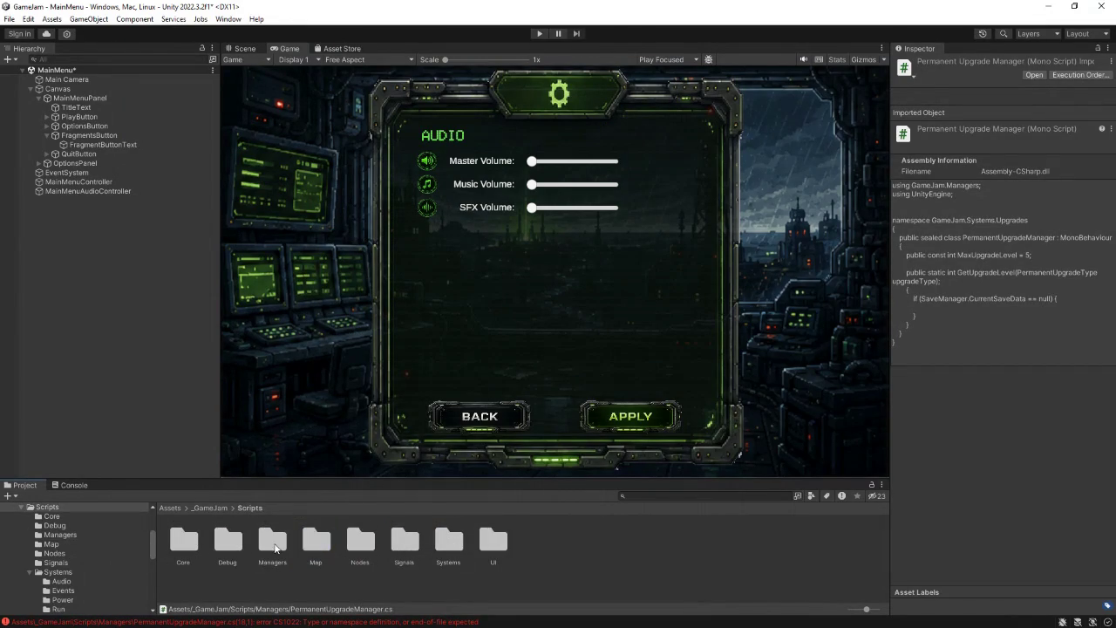
pyautogui.doubleClick(448, 543)
pyautogui.doubleClick(494, 542)
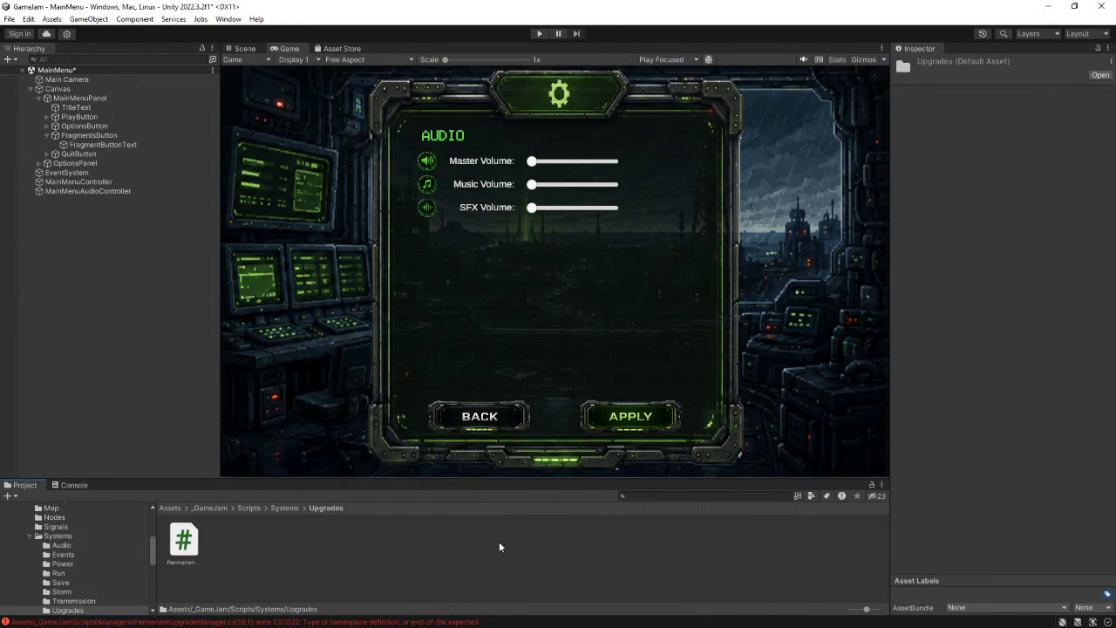
pyautogui.rightClick(329, 529)
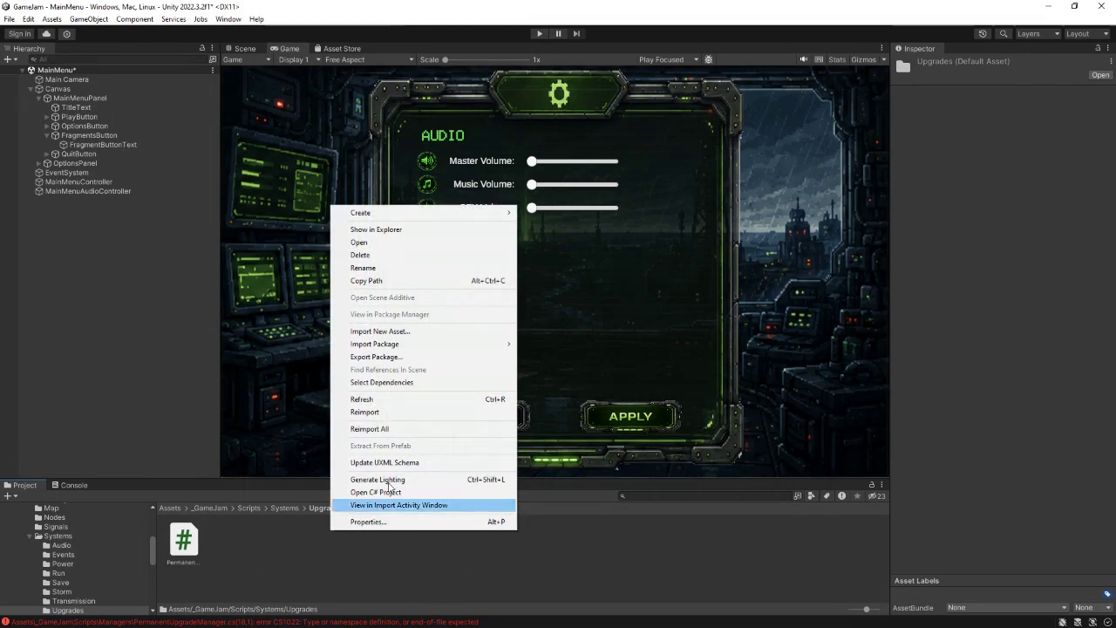
pyautogui.click(266, 542)
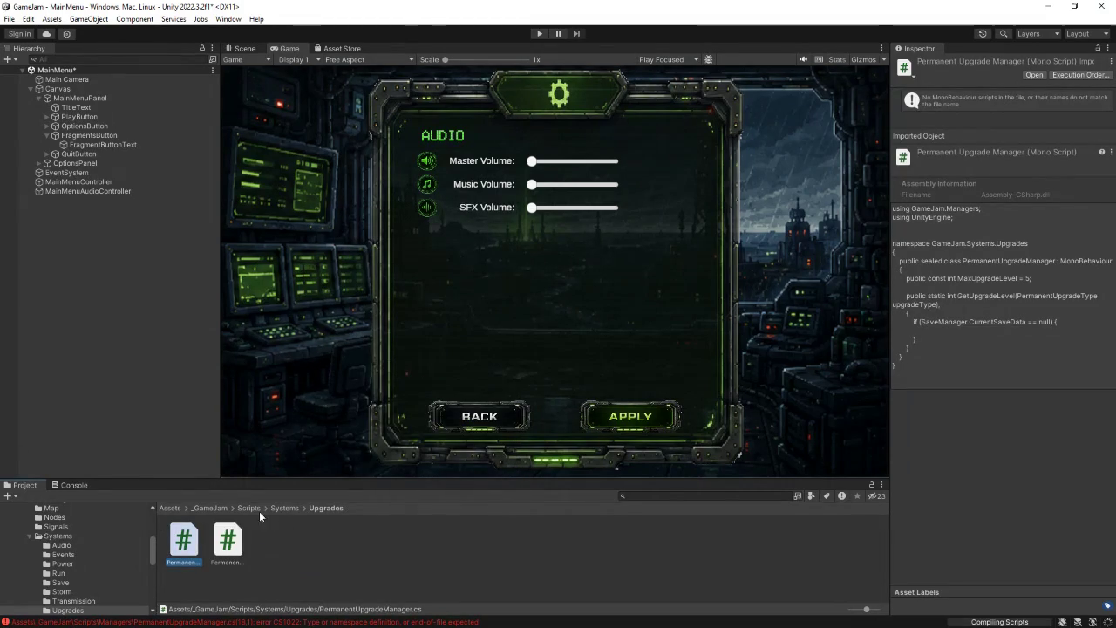
# - Delete the old PermanentUpgradeManager script from the Managers folder
pyautogui.click(249, 508)
pyautogui.doubleClick(272, 538)
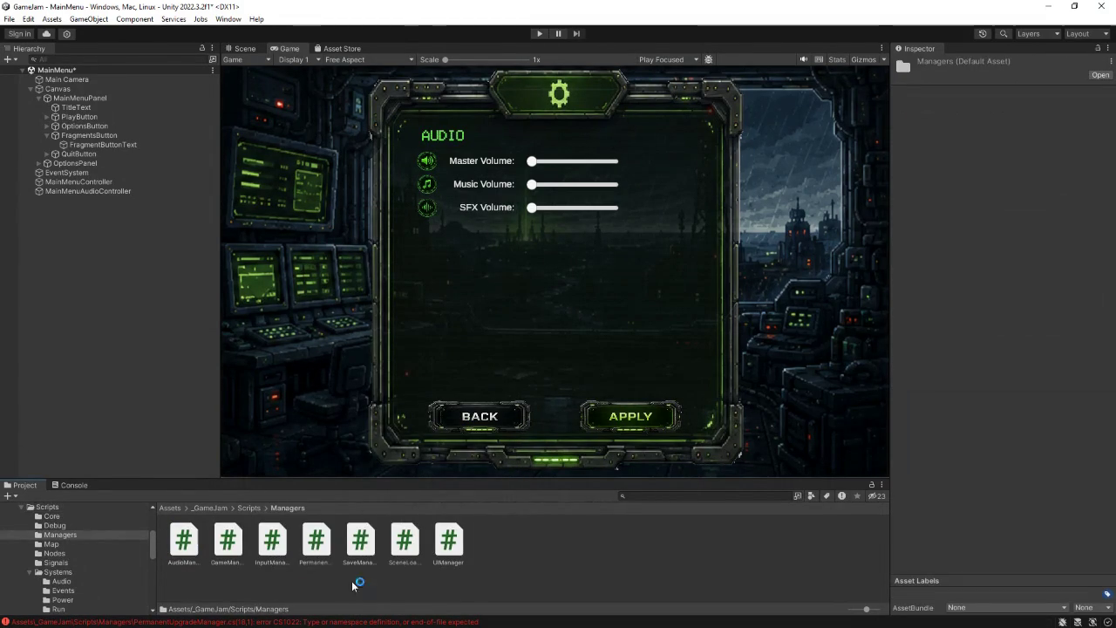
pyautogui.click(325, 551)
pyautogui.press('Delete')
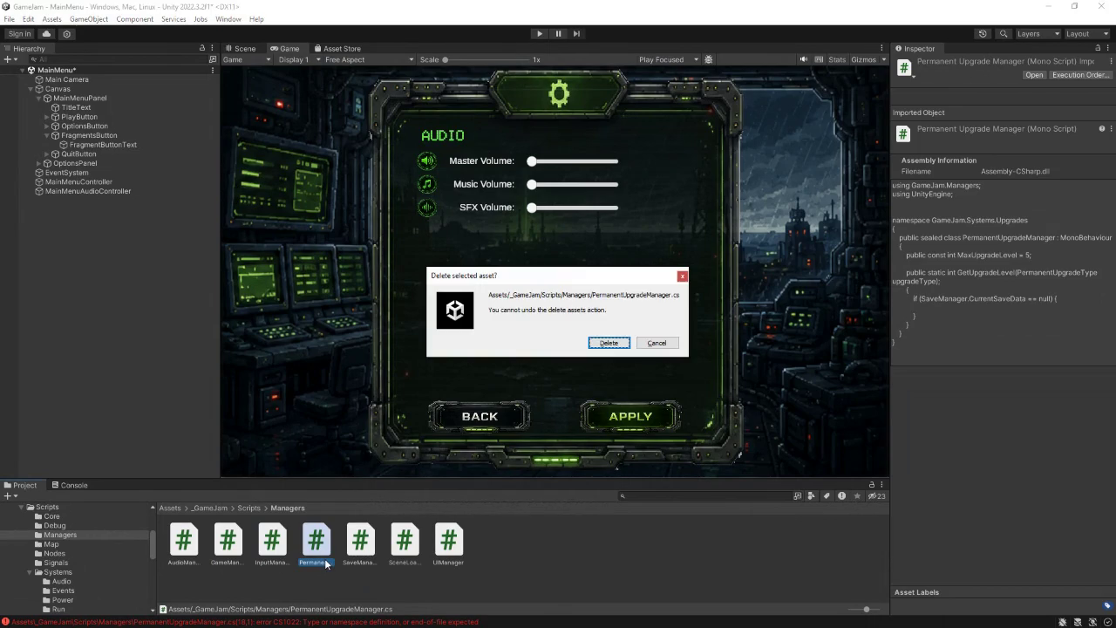
pyautogui.click(608, 344)
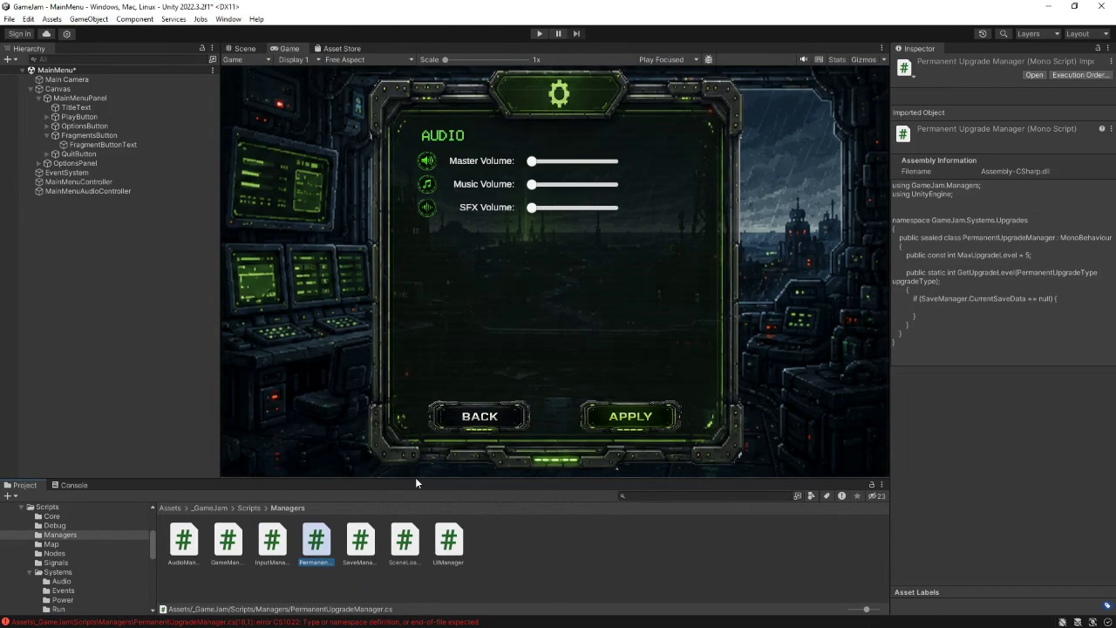
# - Reopen Scripts > Systems > Upgrades and inspect PermanentUpgradeType and PermanentUpgradeManager
pyautogui.click(251, 507)
pyautogui.doubleClick(445, 547)
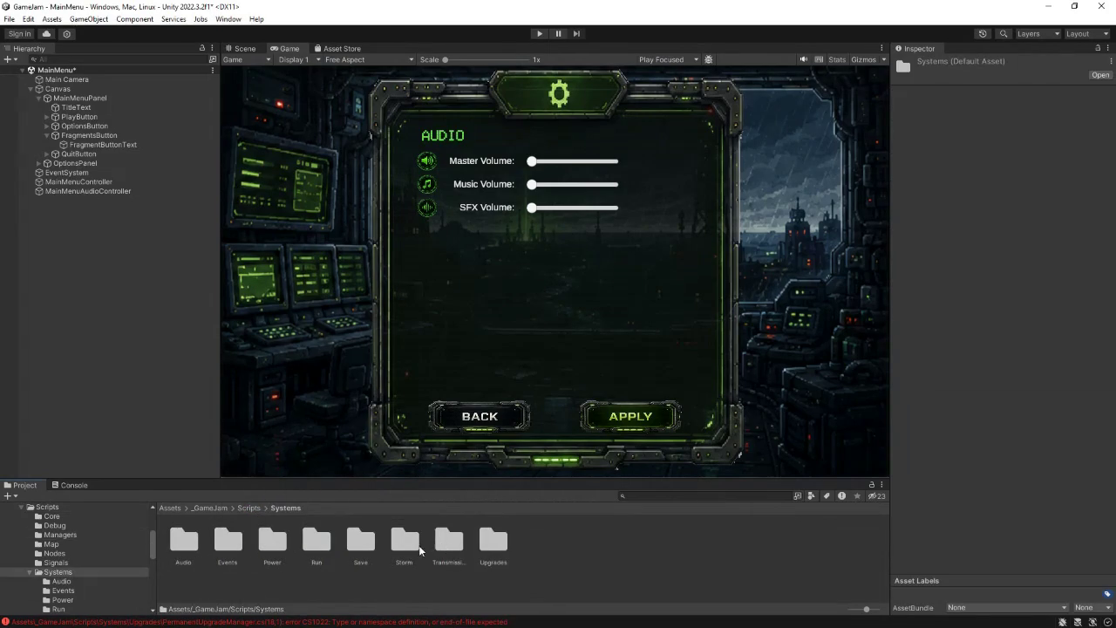
pyautogui.doubleClick(491, 547)
pyautogui.click(250, 563)
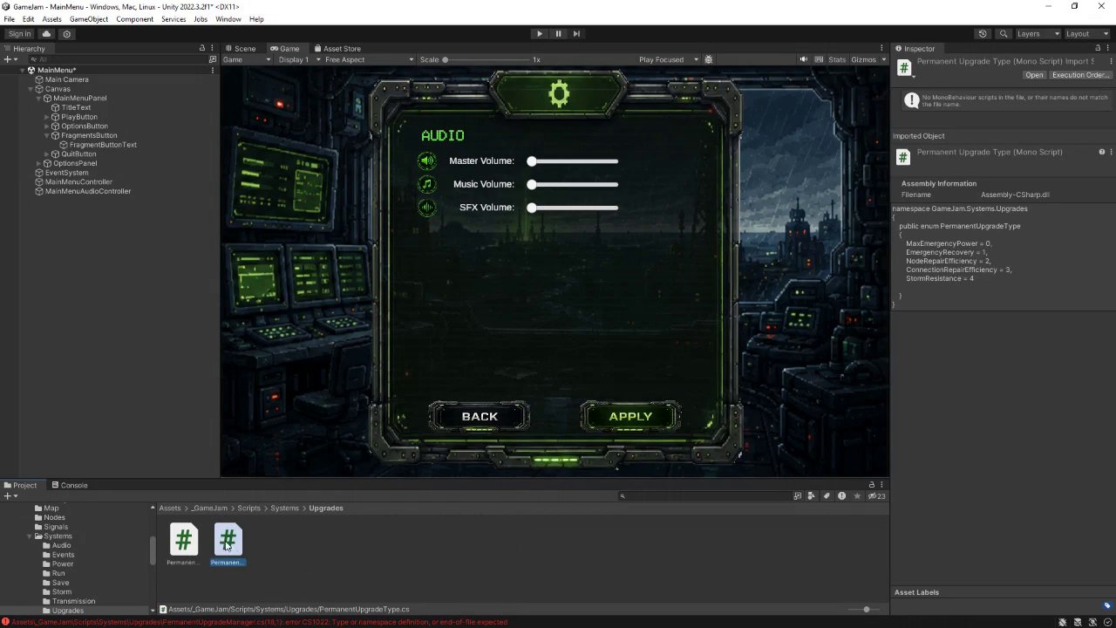
pyautogui.click(193, 562)
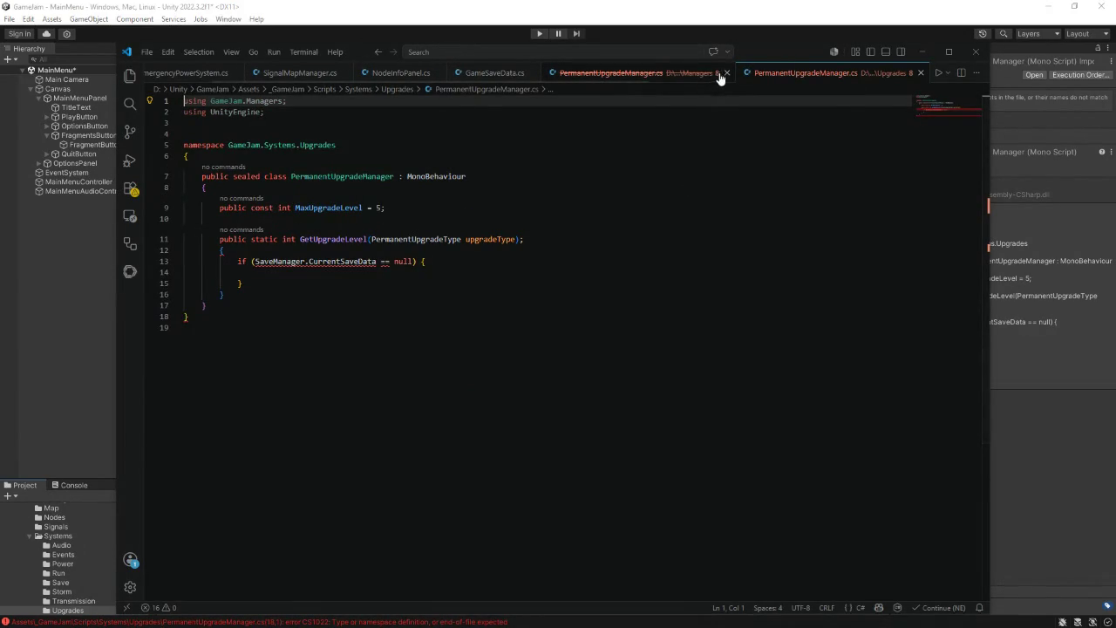
# - Close the duplicate PermanentUpgradeManager tab and view the GameSaveData script
pyautogui.click(725, 73)
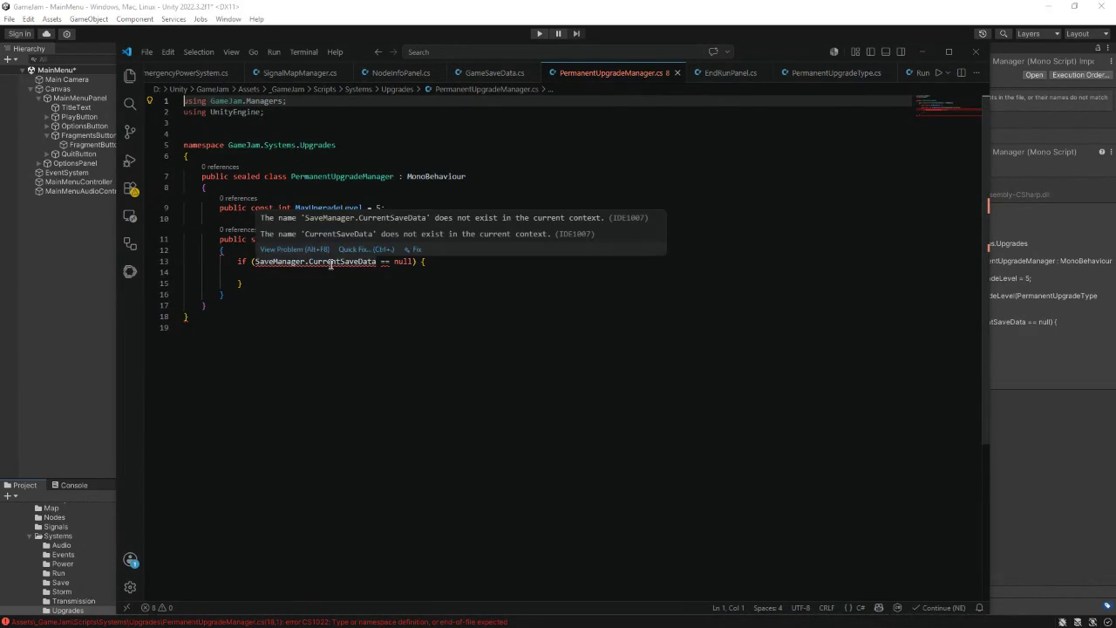
pyautogui.click(331, 262)
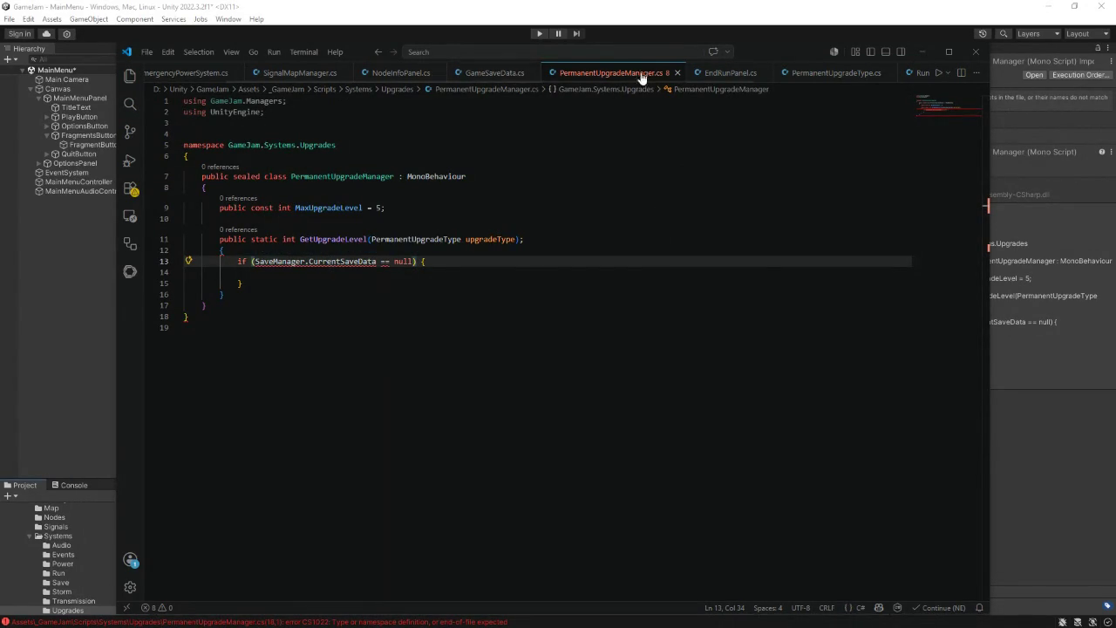
pyautogui.click(500, 74)
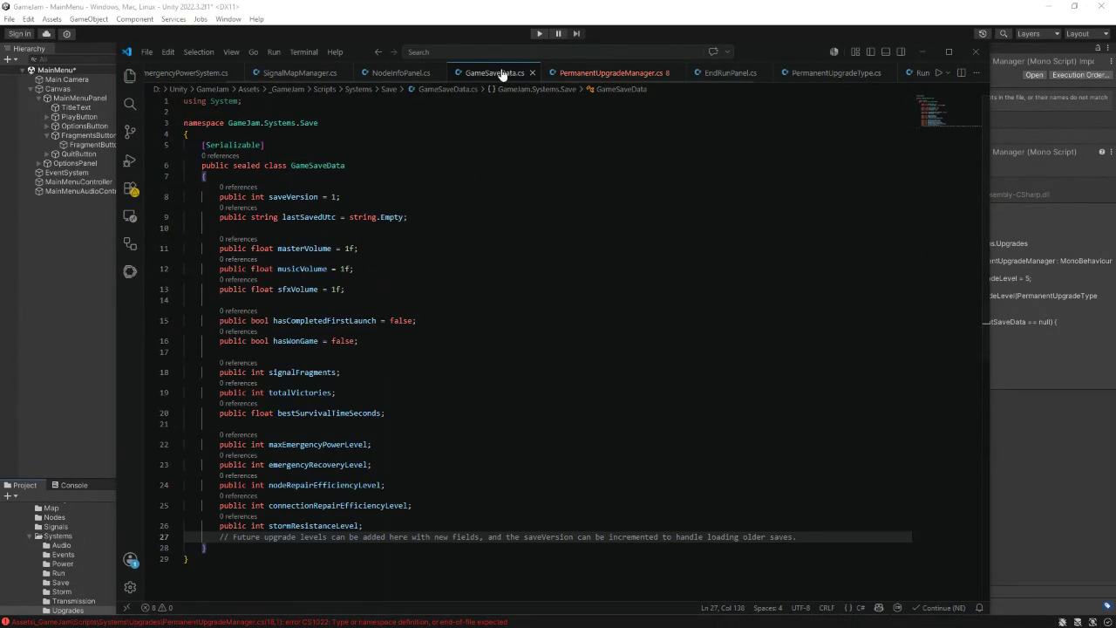
# - Close EndRunPanel, EmergencyPowerSystem, NodeInfoPanel, SignalMapManager, RunStatSystem, RunObjectiveSystem and PermanentUpgradeType tabs
pyautogui.click(765, 74)
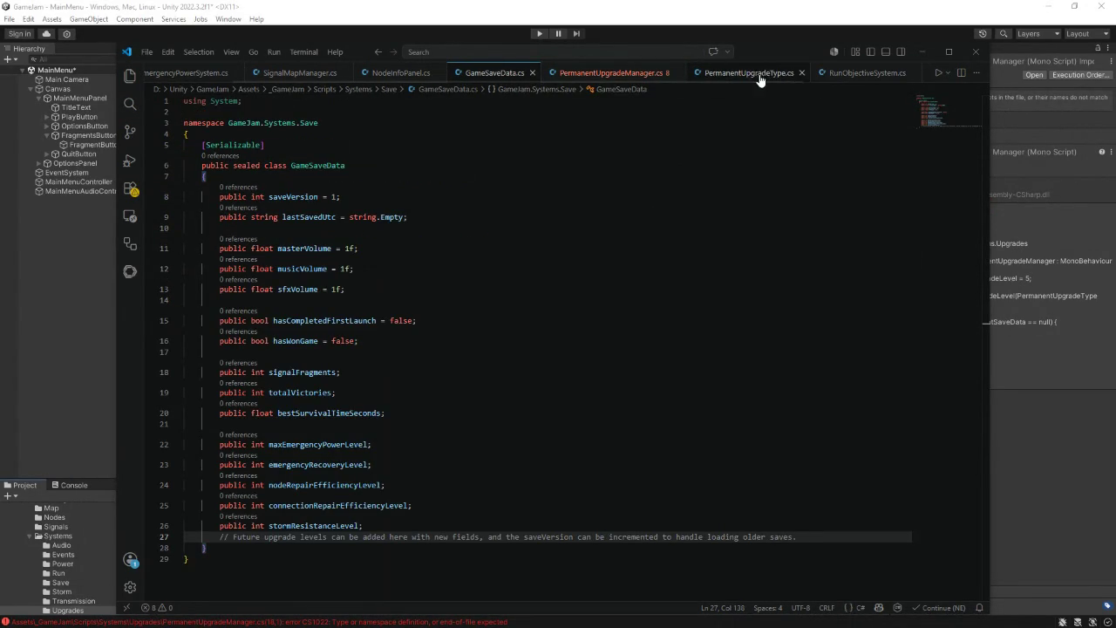
pyautogui.click(236, 74)
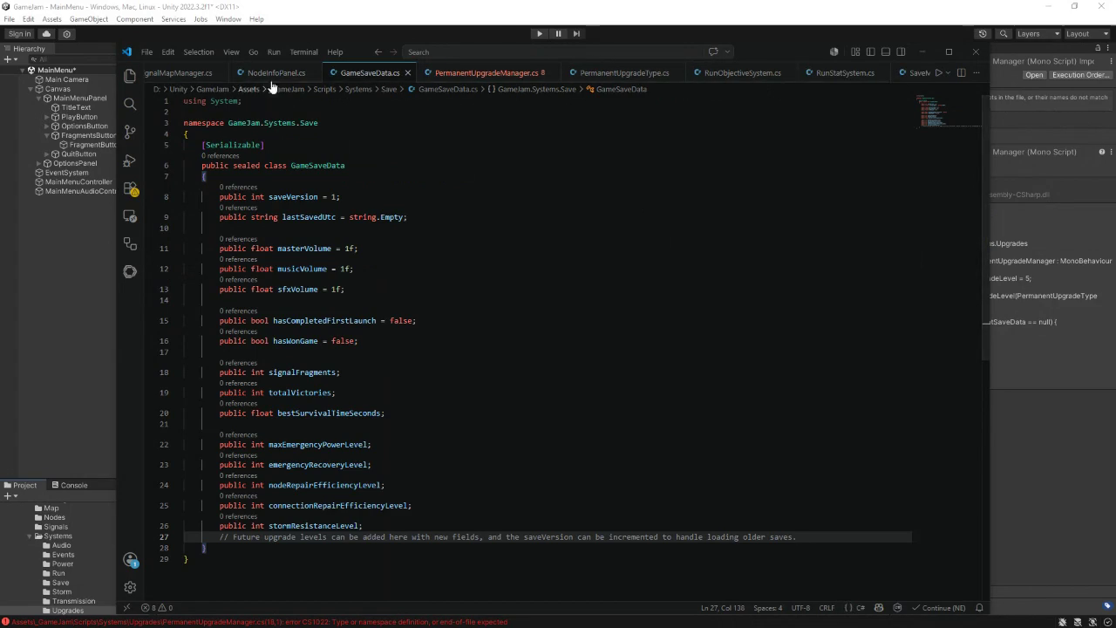
pyautogui.click(313, 73)
pyautogui.click(264, 75)
pyautogui.click(800, 73)
pyautogui.click(708, 75)
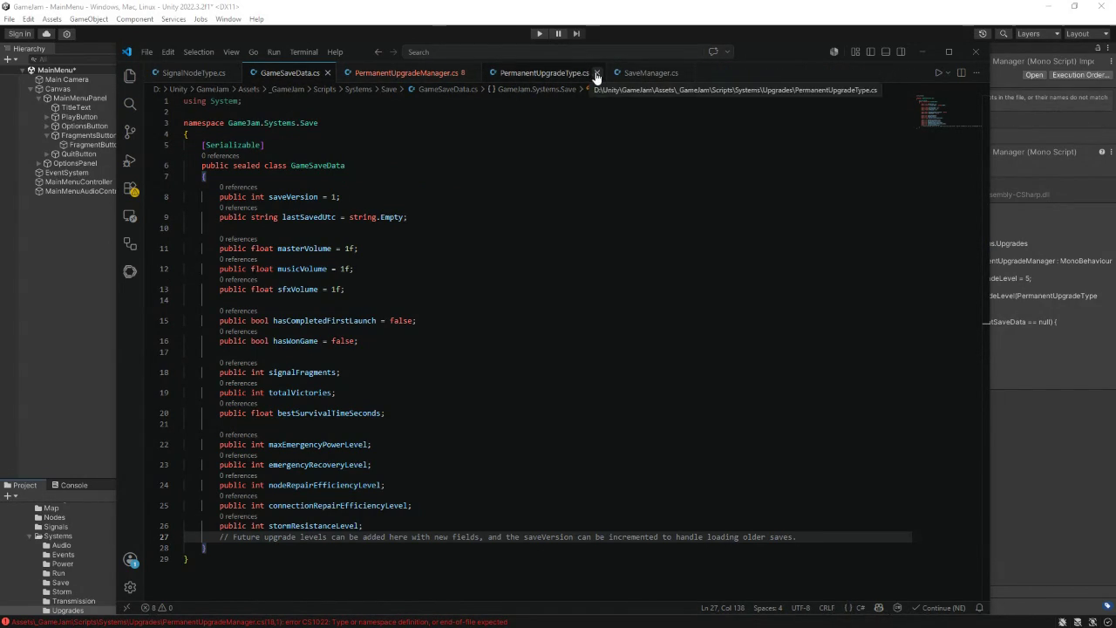
pyautogui.click(595, 75)
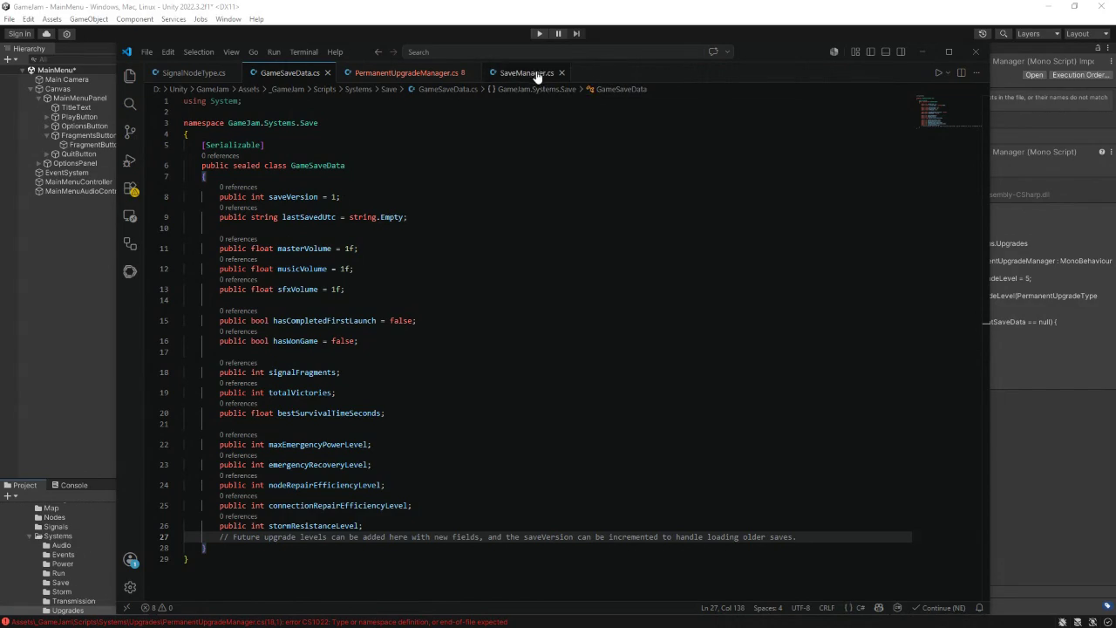
# - Look through SaveManager.cs to see how CurrentSaveData is declared
pyautogui.click(536, 75)
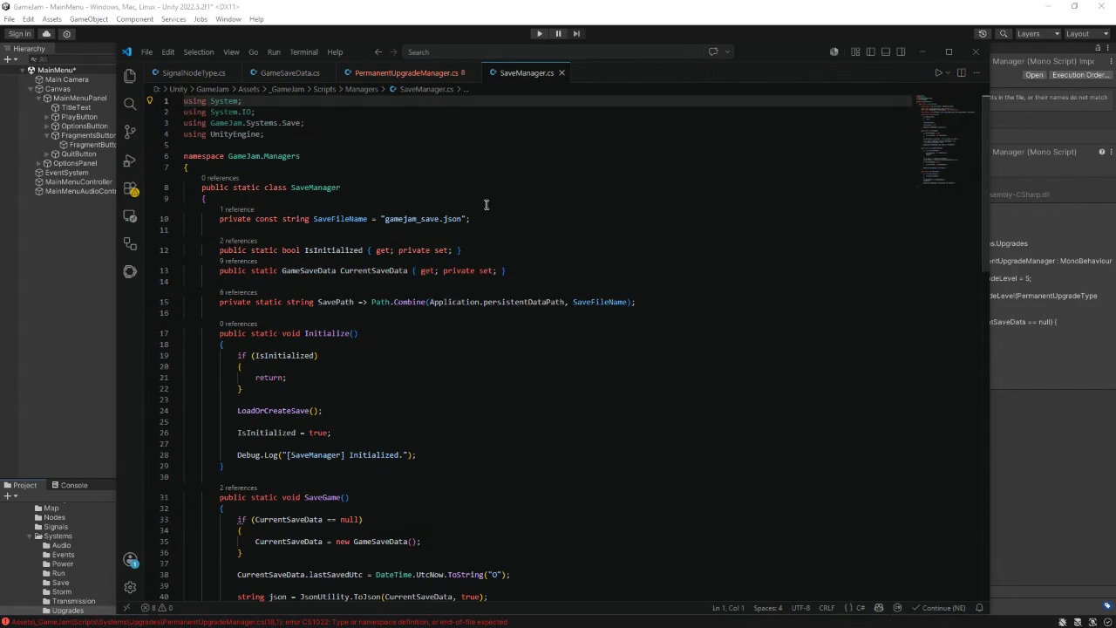
pyautogui.scroll(-1, 514, 221)
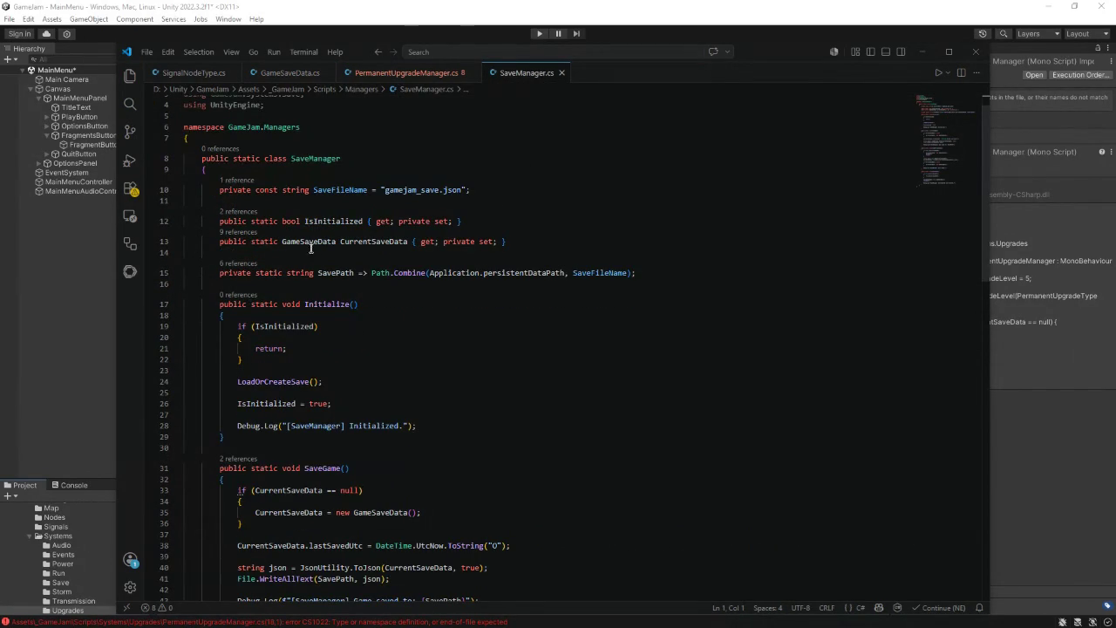
pyautogui.scroll(1, 338, 247)
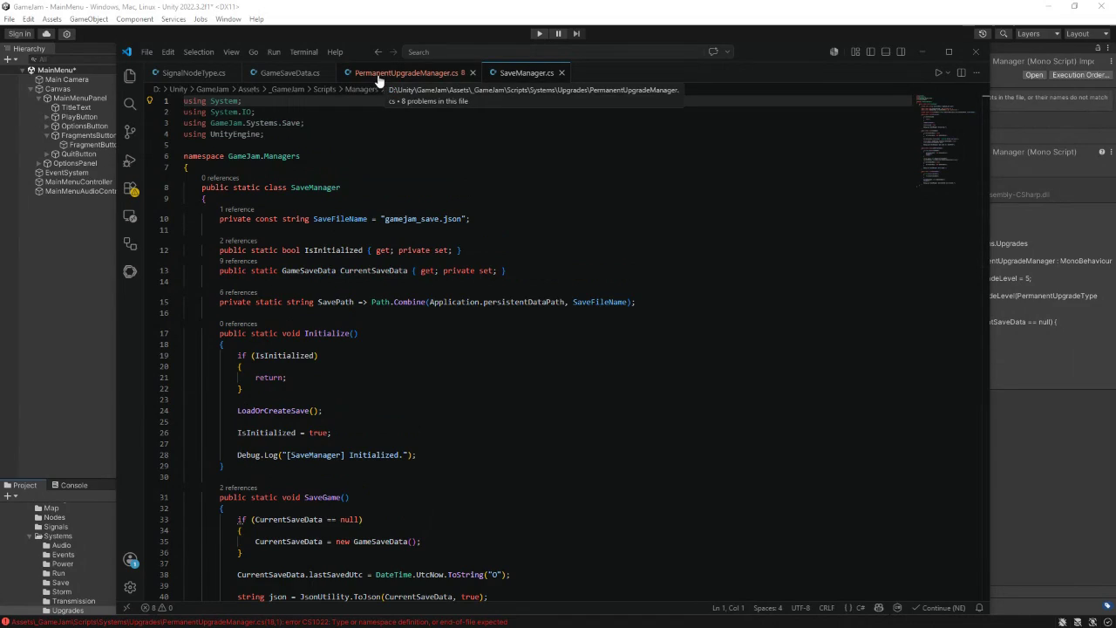
# - Try GameSaveData in line 13's null check, then revert it to SaveManager
pyautogui.click(379, 77)
pyautogui.moveTo(305, 262); pyautogui.dragTo(259, 262)
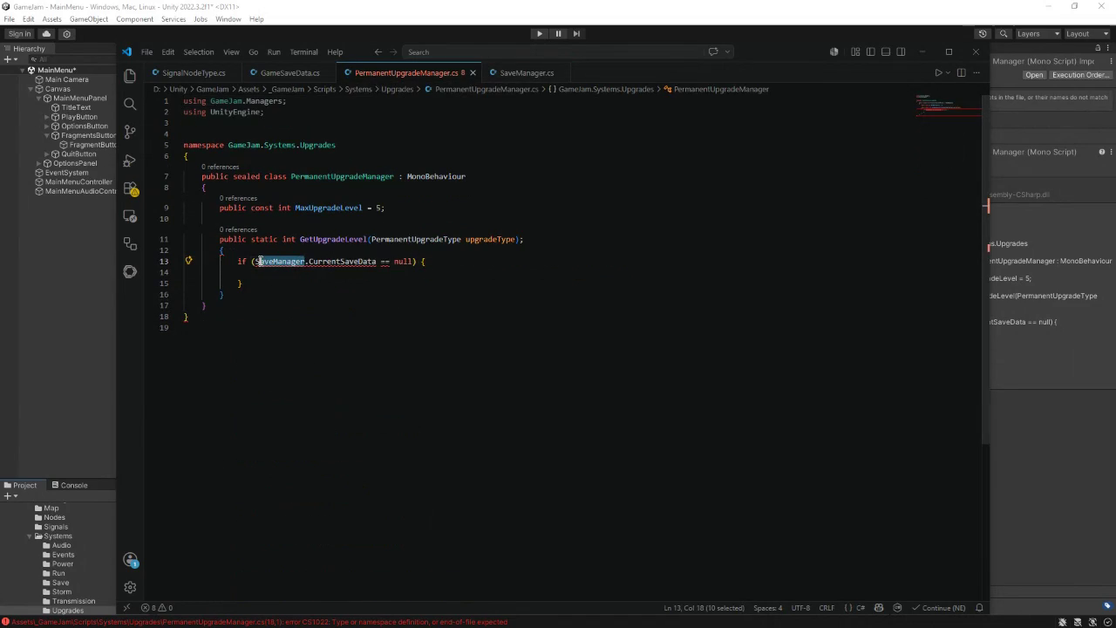
pyautogui.write('GameSaveData')
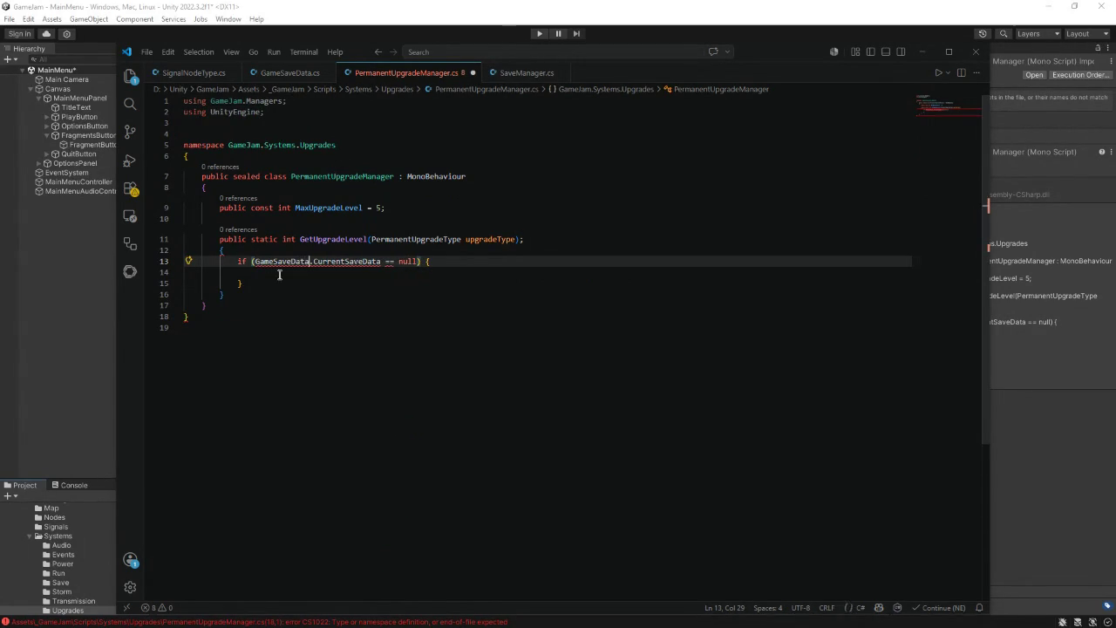
pyautogui.moveTo(315, 264)
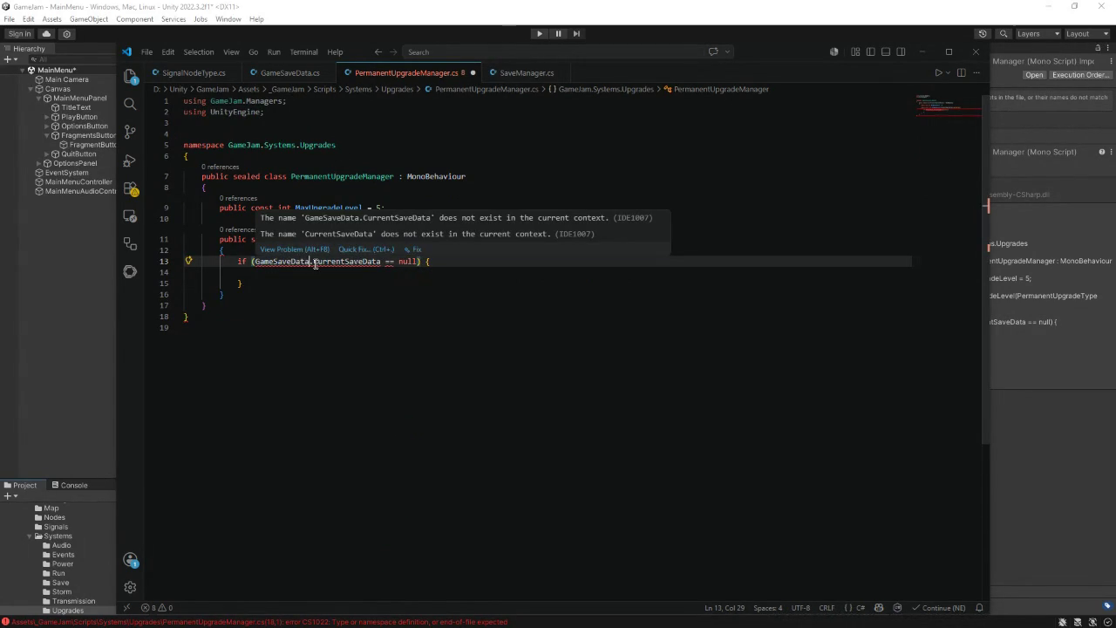
pyautogui.moveTo(315, 264); pyautogui.dragTo(254, 264)
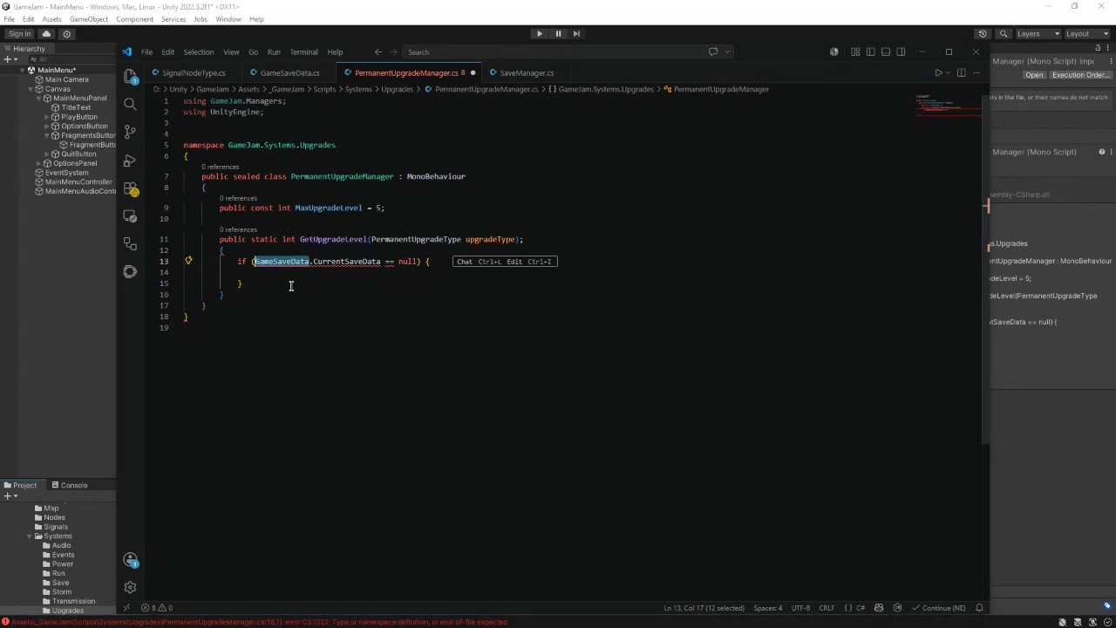
pyautogui.press('BackSpace')
pyautogui.write('Sav')
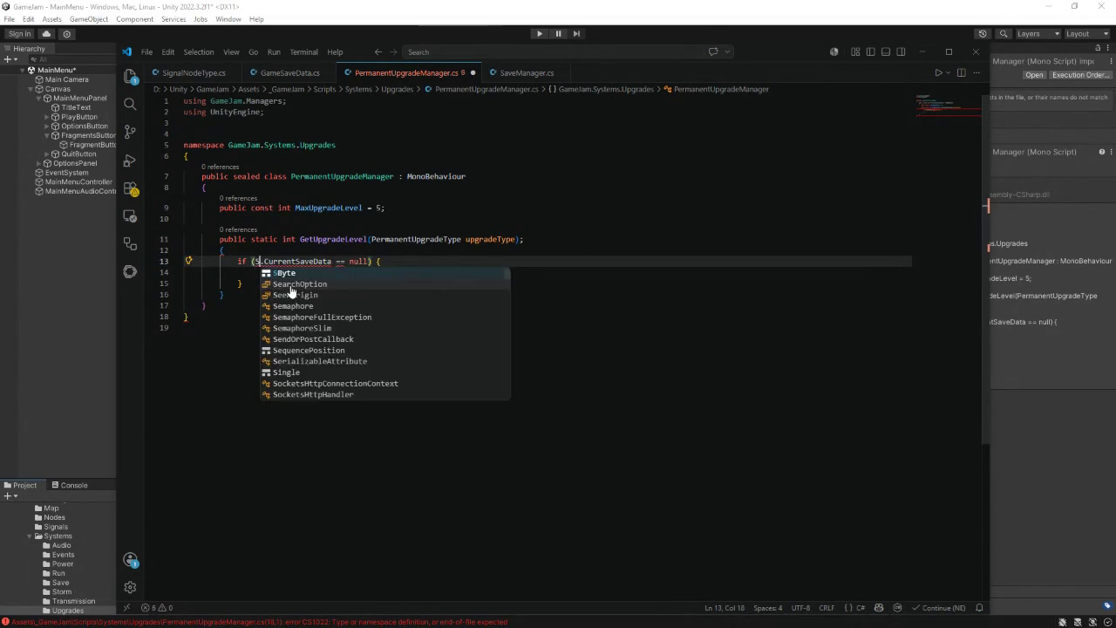
pyautogui.write('eM')
pyautogui.press('Tab')
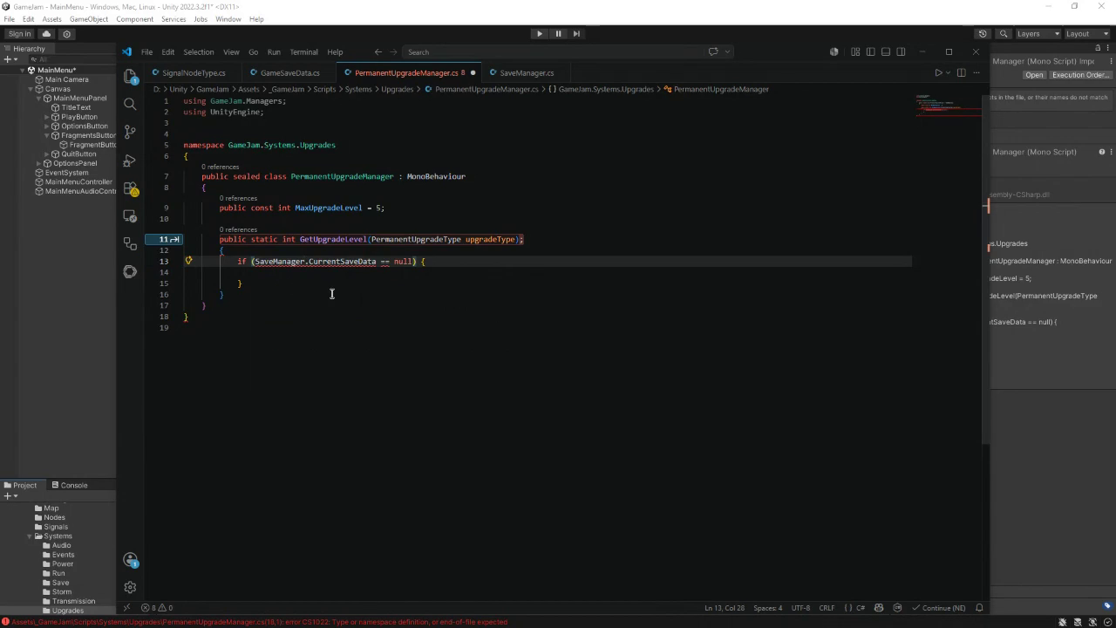
# - Remove ': MonoBehaviour' from the class declaration and change 'sealed' to 'static'
pyautogui.moveTo(476, 176); pyautogui.dragTo(395, 176)
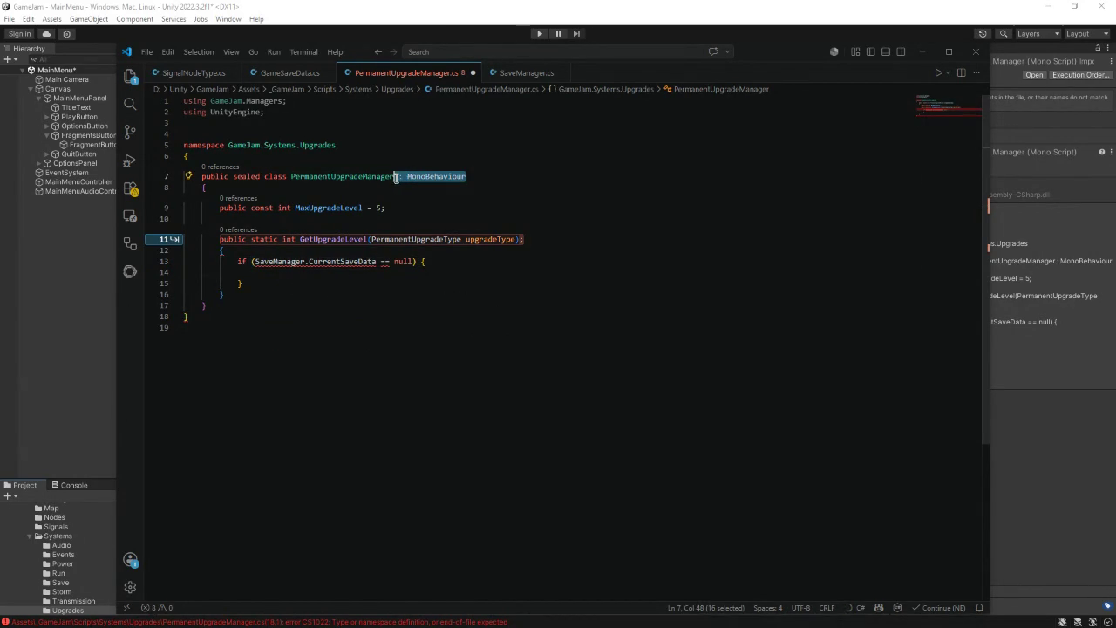
pyautogui.press('BackSpace')
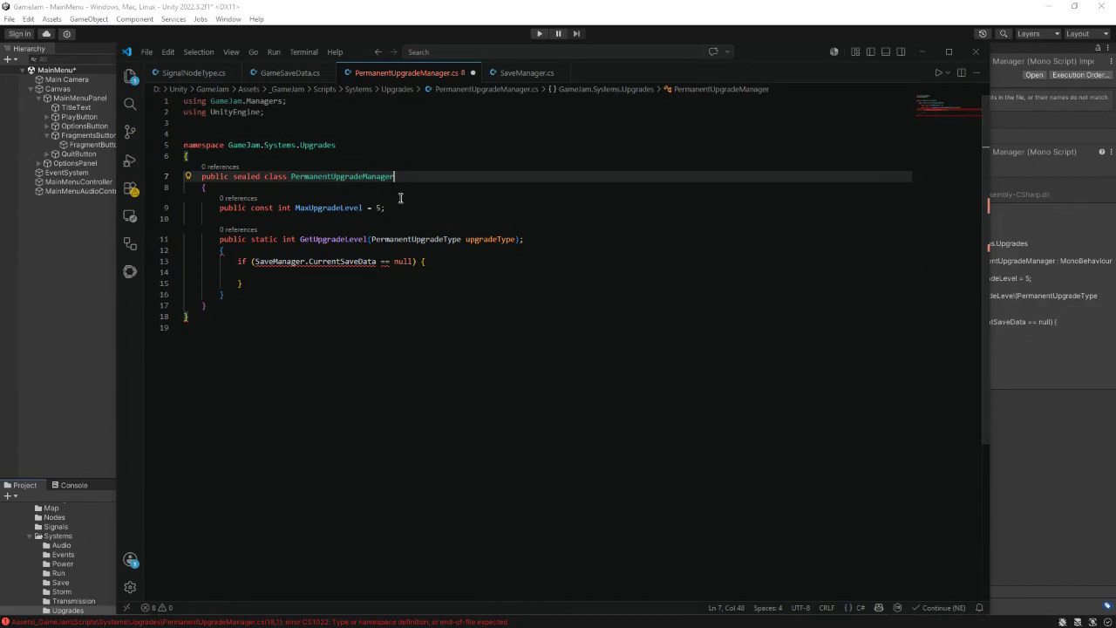
pyautogui.moveTo(258, 178); pyautogui.dragTo(236, 179)
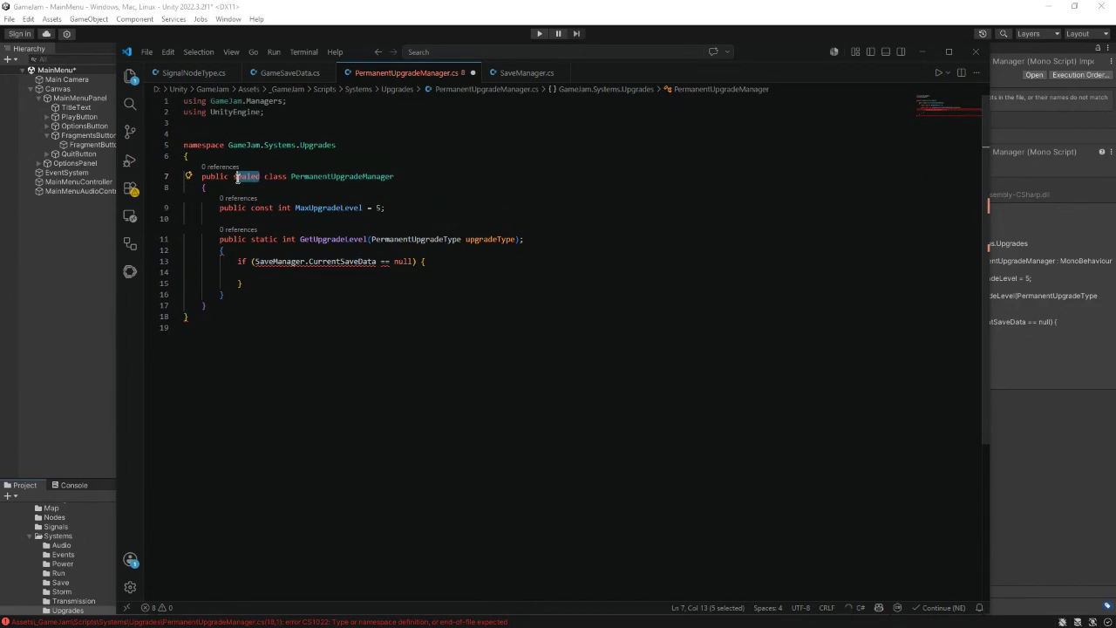
pyautogui.write('tatic')
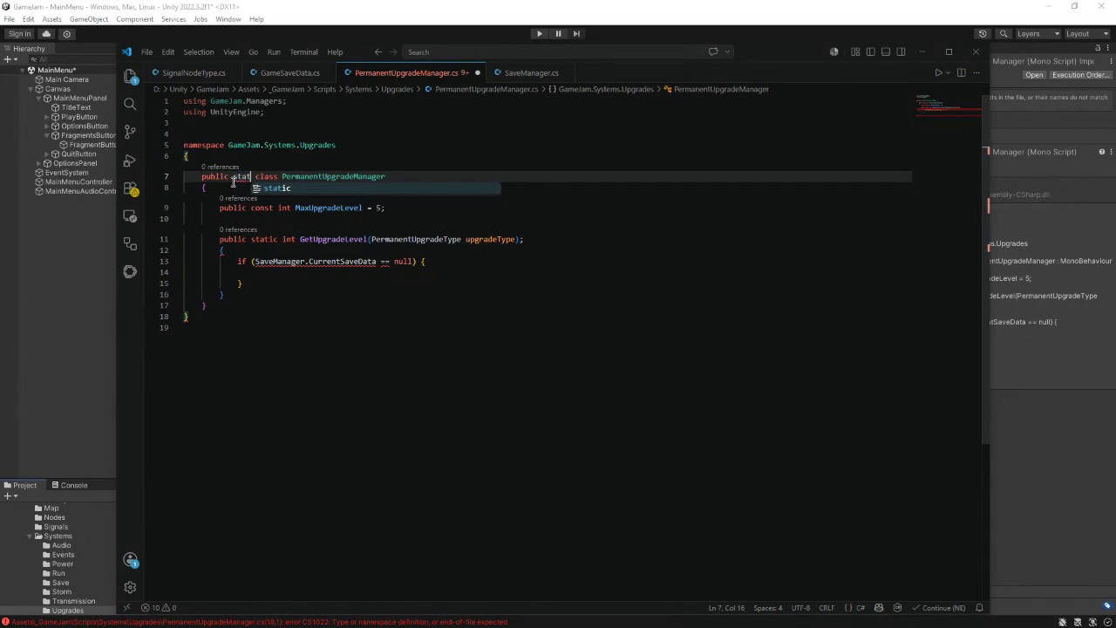
pyautogui.click(319, 218)
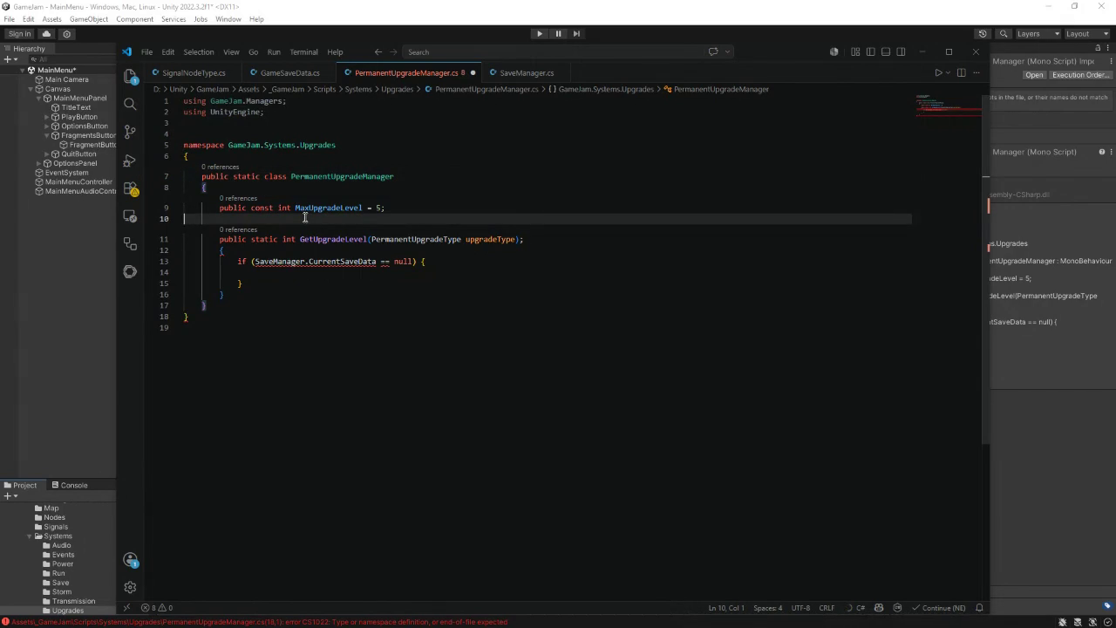
pyautogui.click(540, 246)
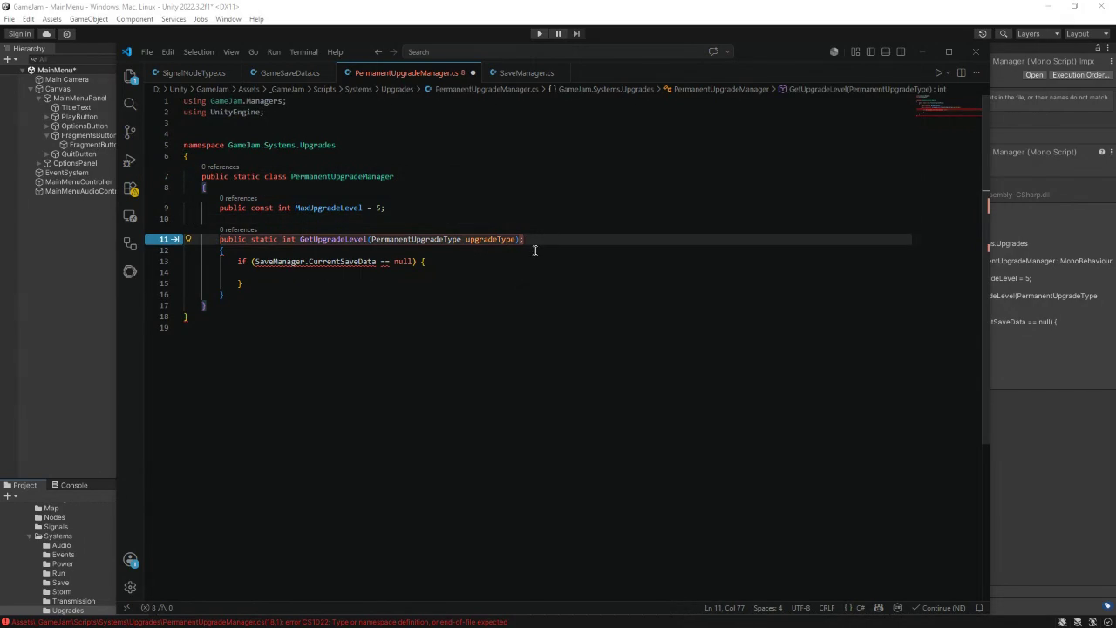
# - Make GetUpgradeLevel return 0 without save data, otherwise switch on upgradeType for each level
pyautogui.press('Tab')
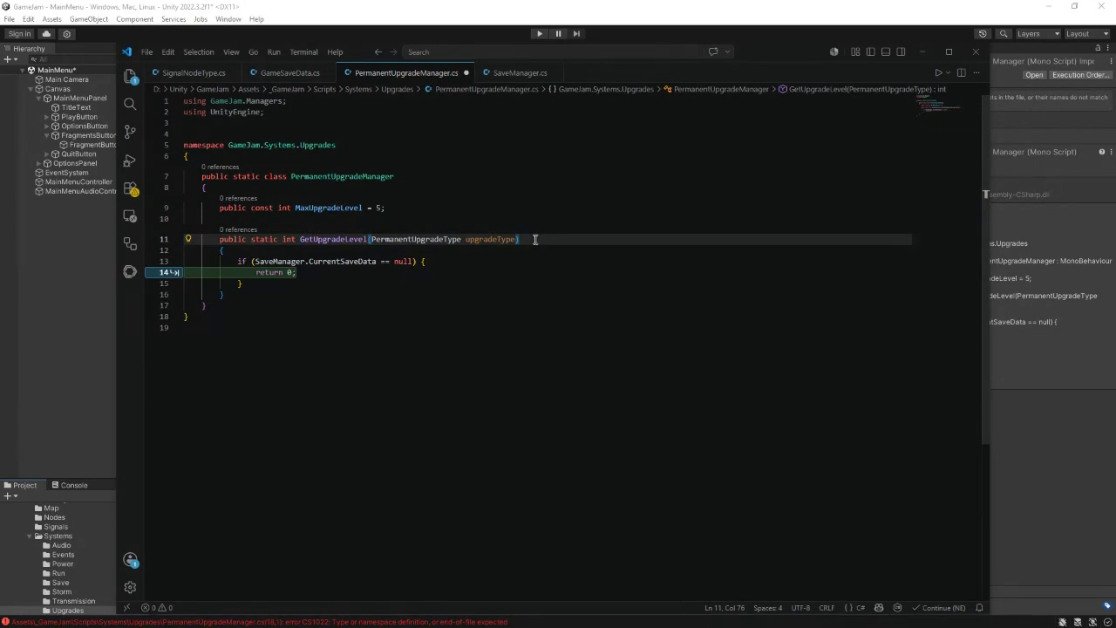
pyautogui.click(350, 276)
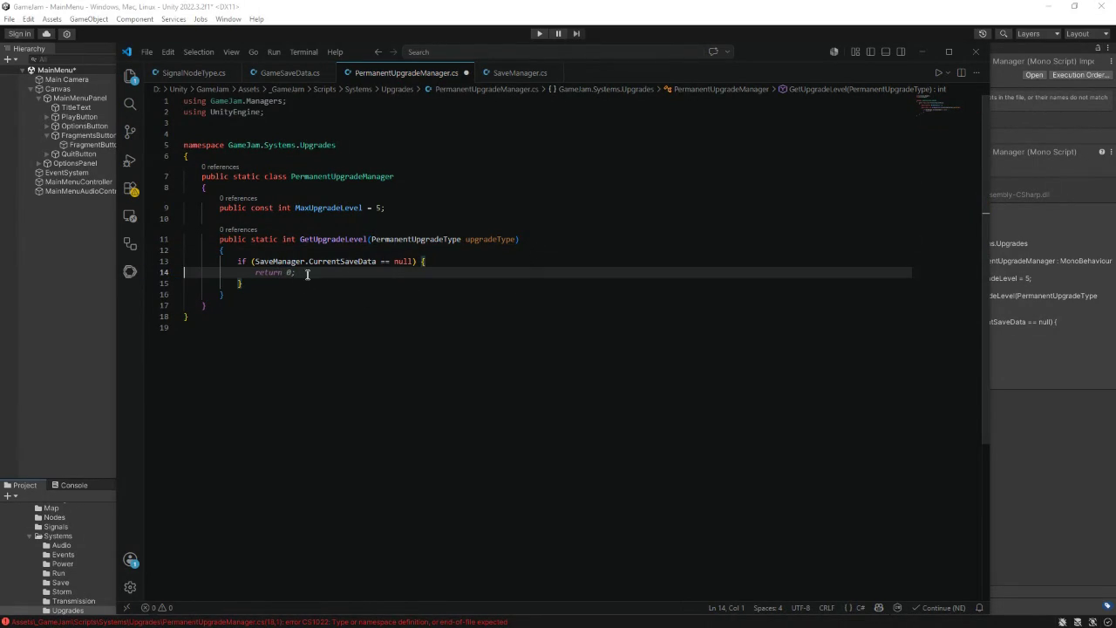
pyautogui.moveTo(311, 273)
pyautogui.press('Tab')
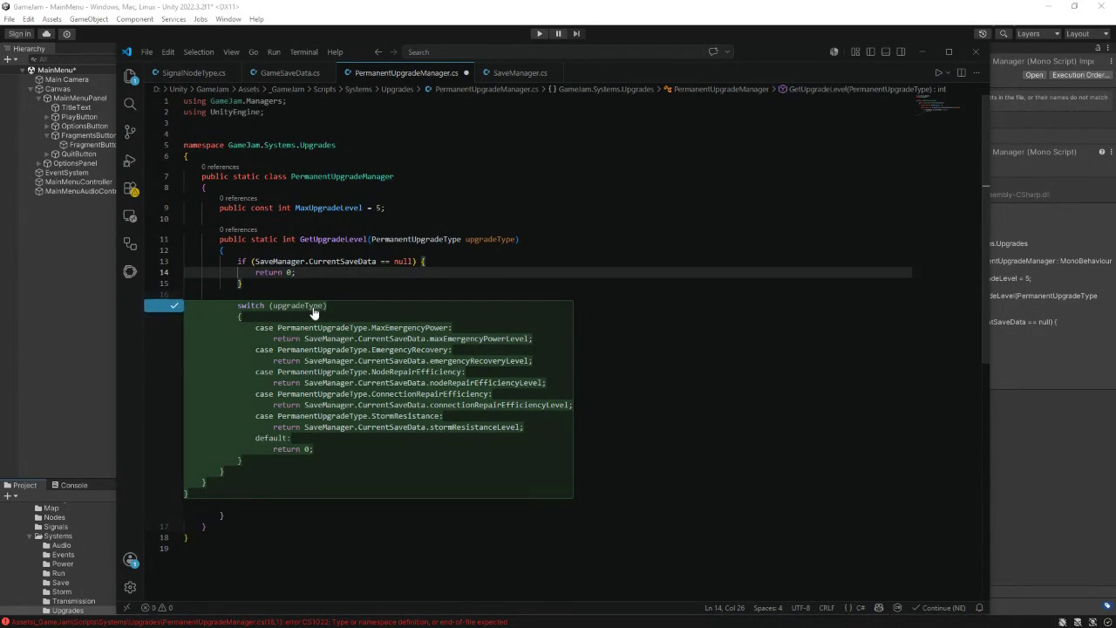
pyautogui.press('Tab')
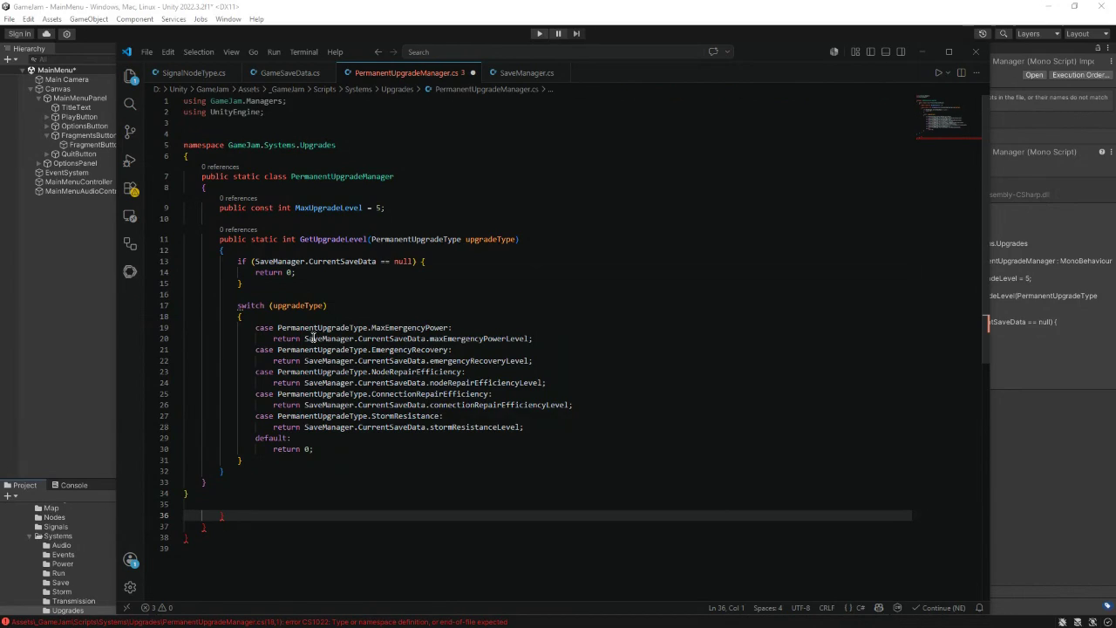
# - Delete the leftover stray closing braces at the end of the file
pyautogui.scroll(-1, 312, 337)
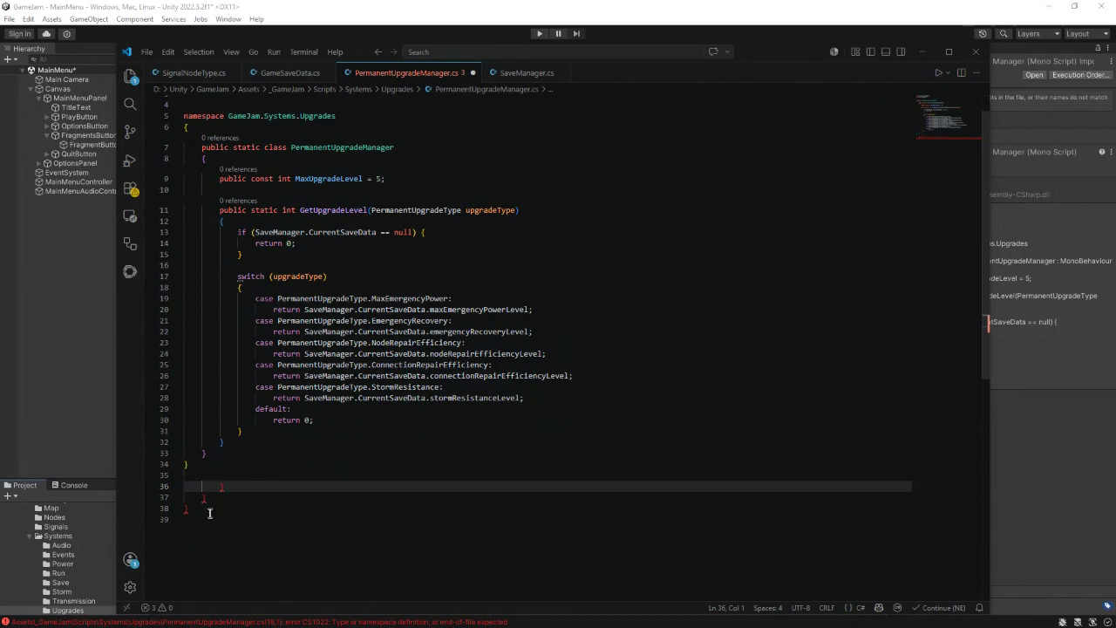
pyautogui.moveTo(208, 501); pyautogui.dragTo(186, 480)
pyautogui.press('BackSpace')
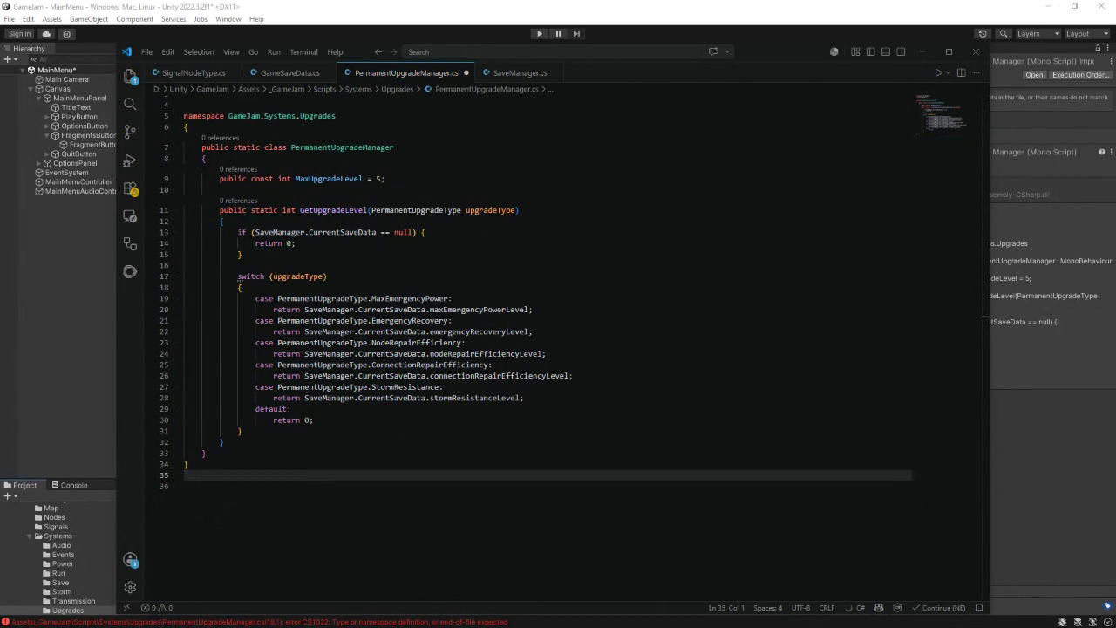
pyautogui.click(234, 444)
# - Add a public static int GetUpgradeCost method using the suggested parameters and body
pyautogui.press('Return')
pyautogui.press('Return')
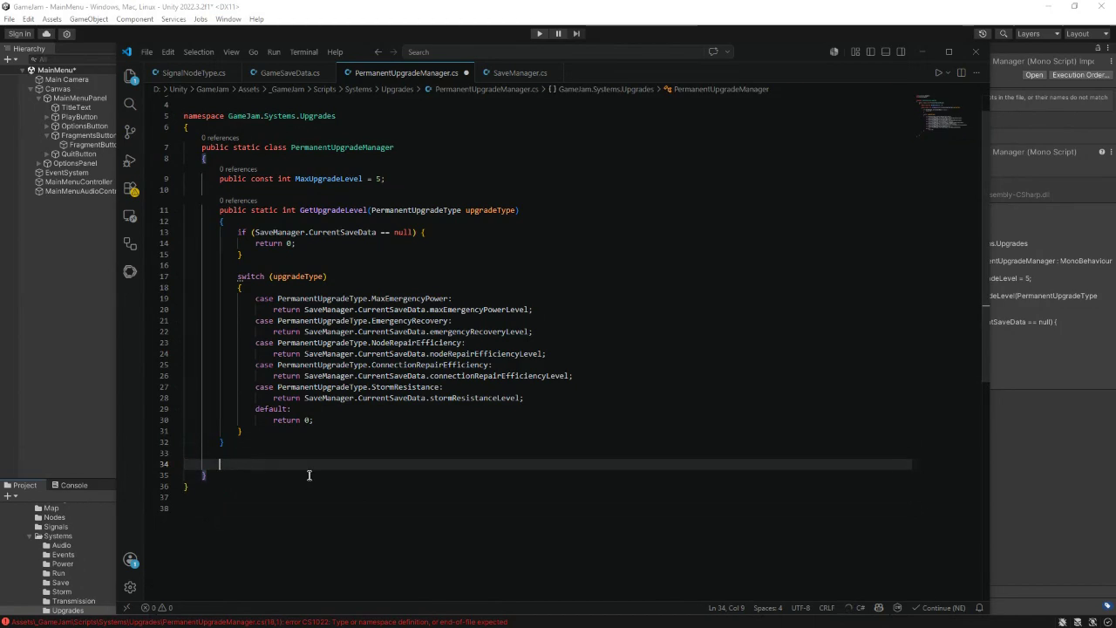
pyautogui.write('public')
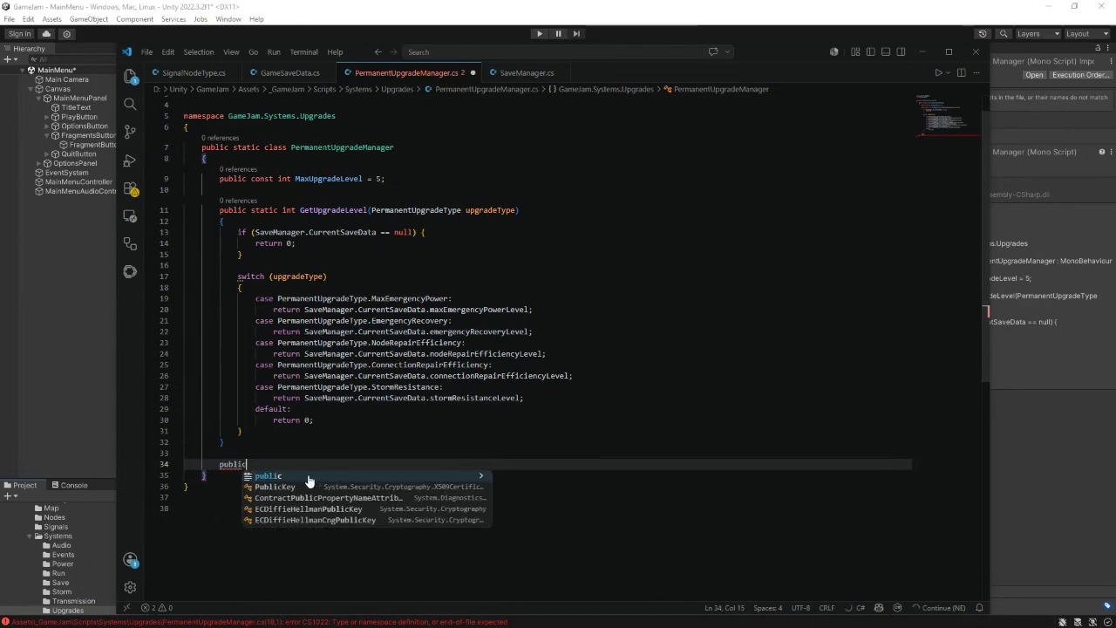
pyautogui.write(' static int ')
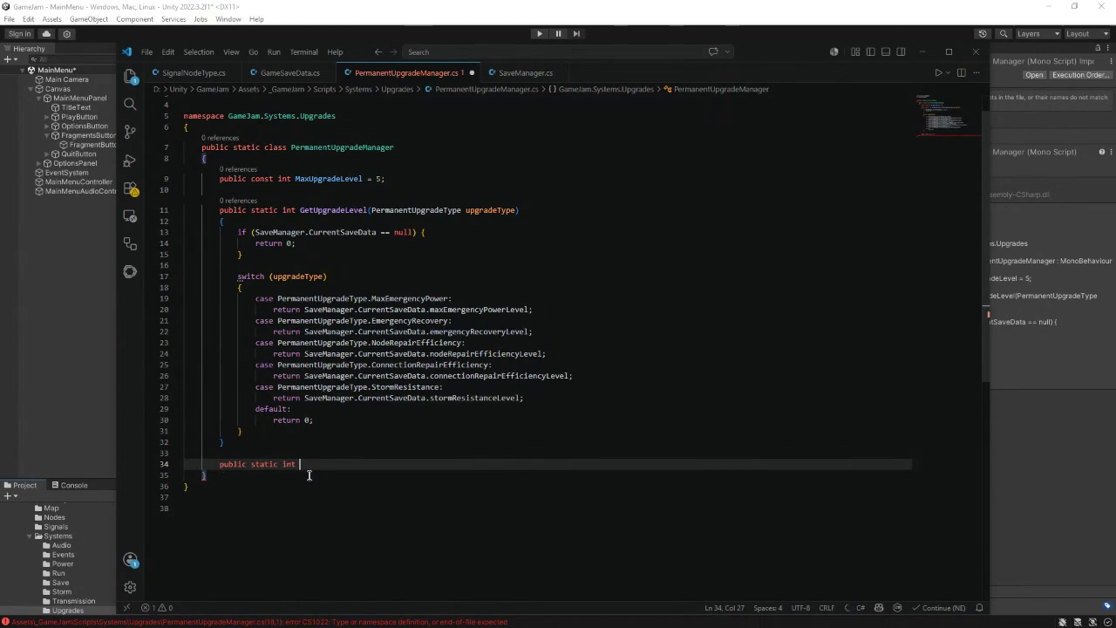
pyautogui.write('GetUpgra')
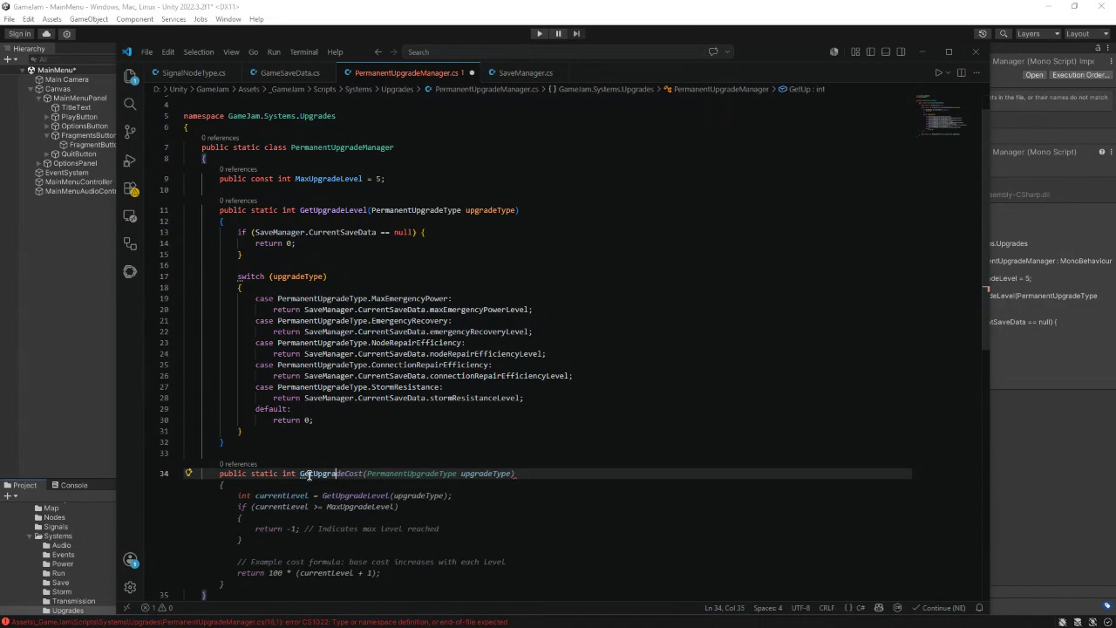
pyautogui.write('deCose(')
pyautogui.press('BackSpace')
pyautogui.press('BackSpace')
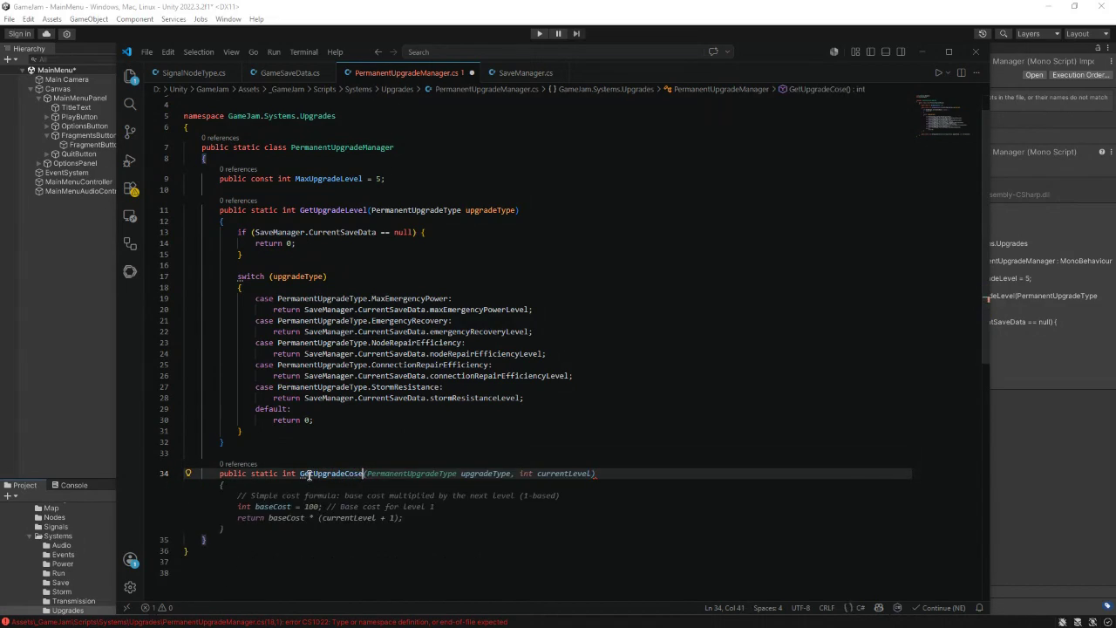
pyautogui.write('(')
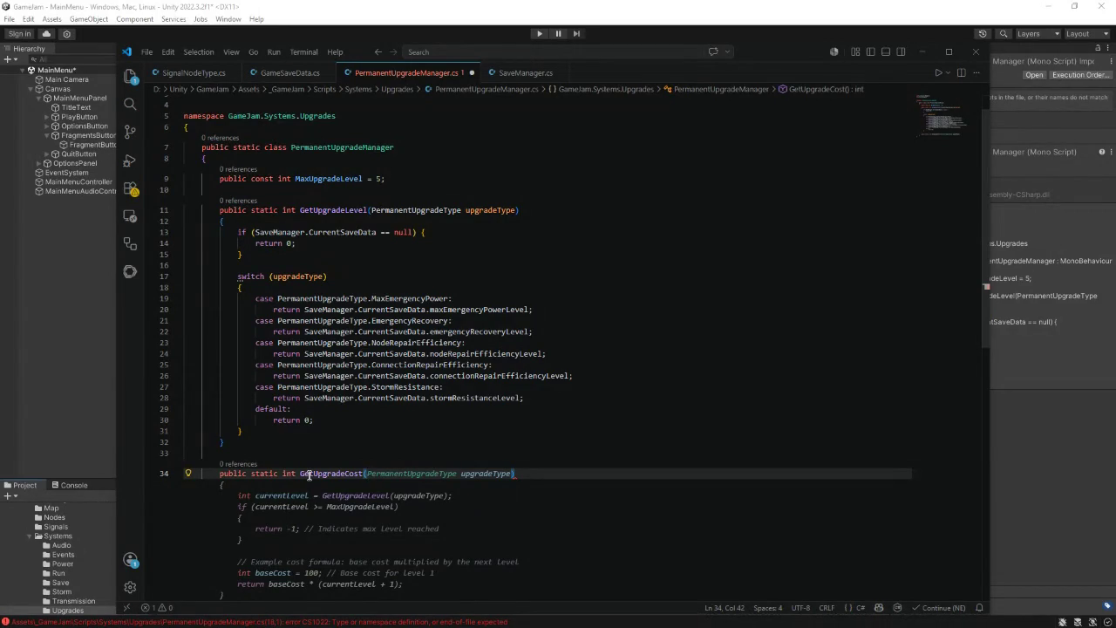
pyautogui.press('Tab')
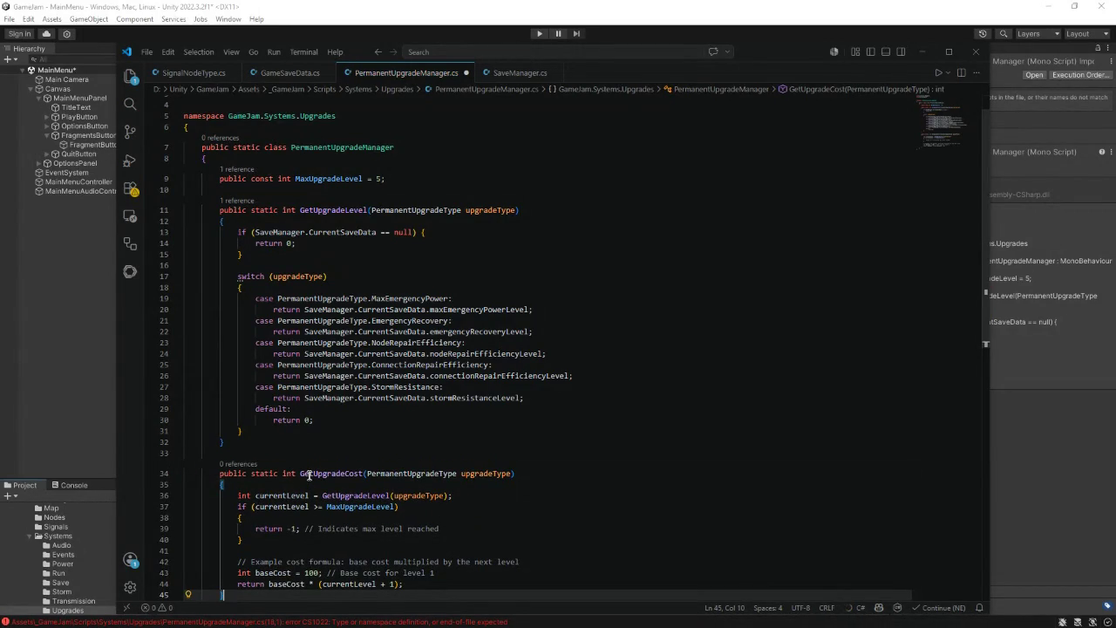
pyautogui.scroll(-2, 299, 460)
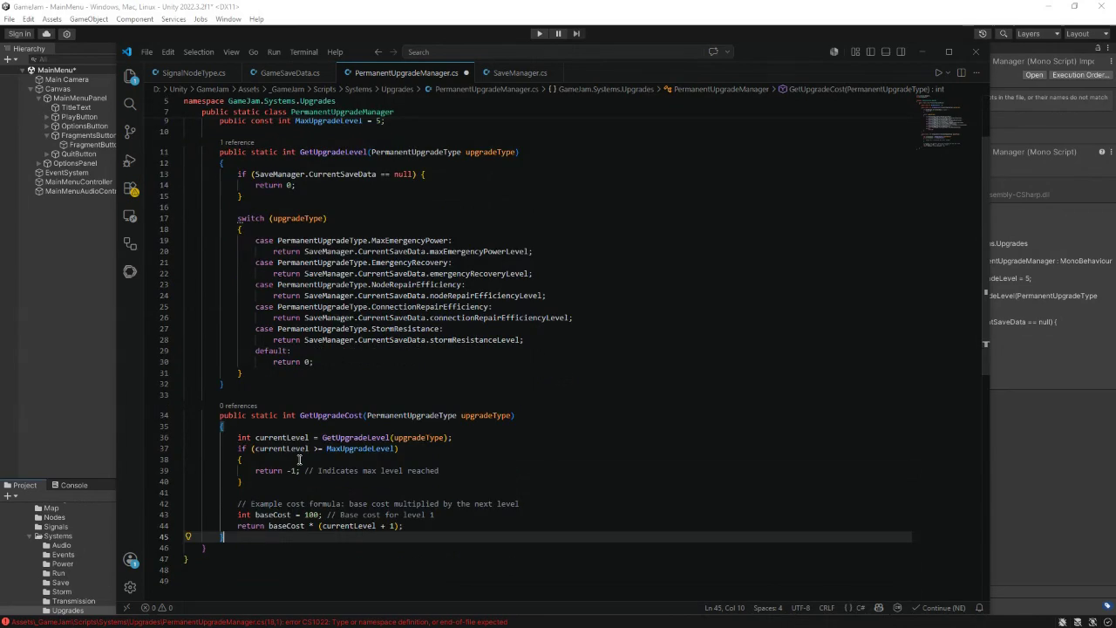
pyautogui.click(458, 438)
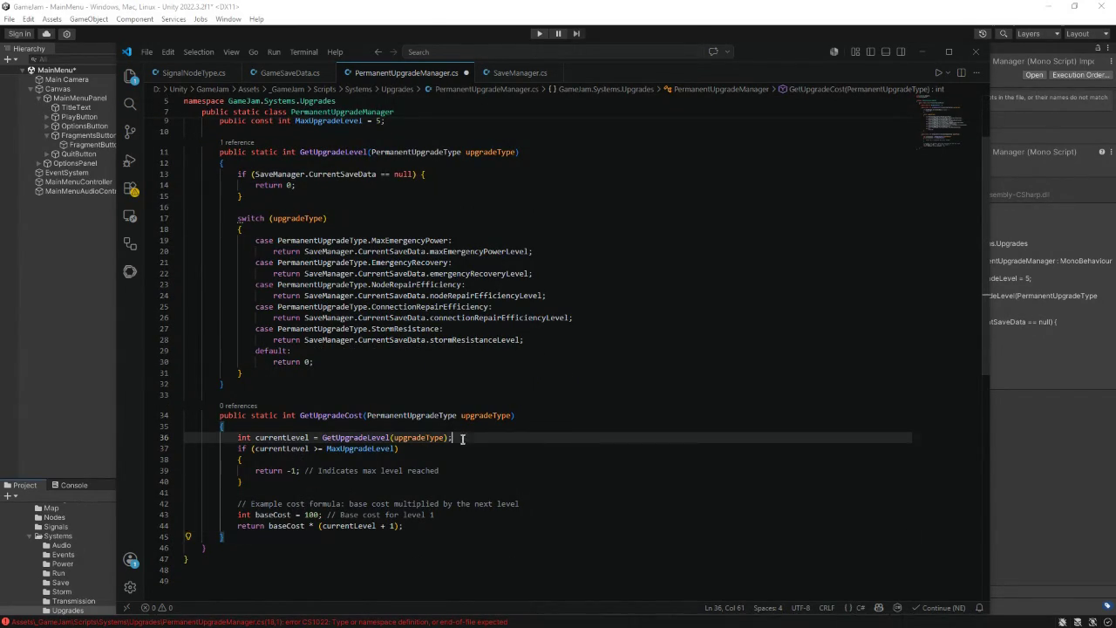
pyautogui.press('Return')
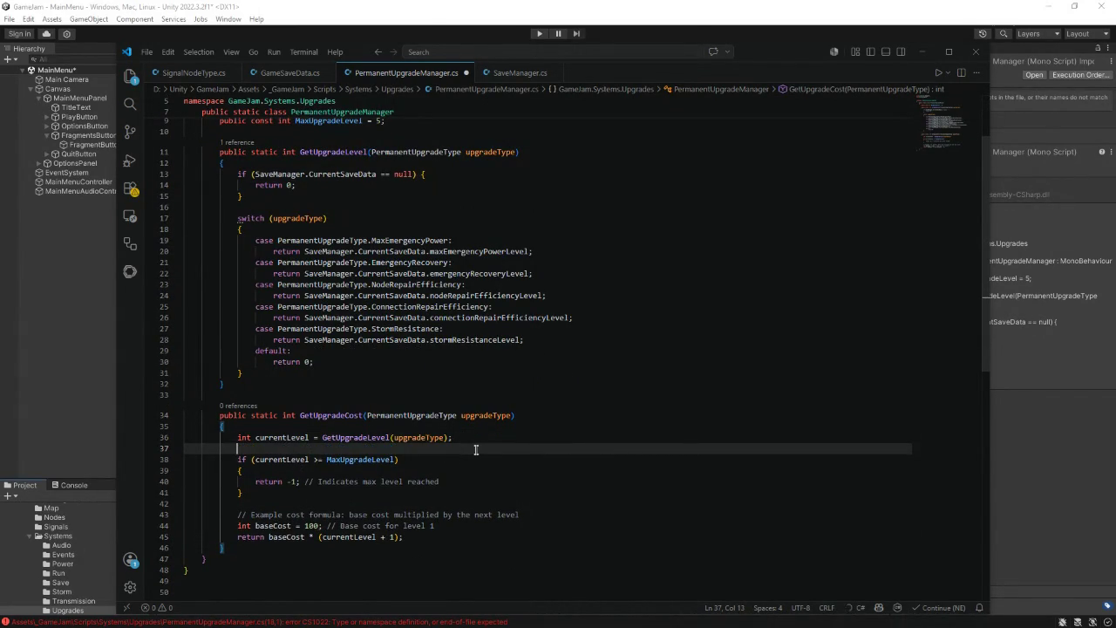
# - Return 0 at max level and otherwise 25 + currentLevel * 20, then close the method
pyautogui.click(296, 481)
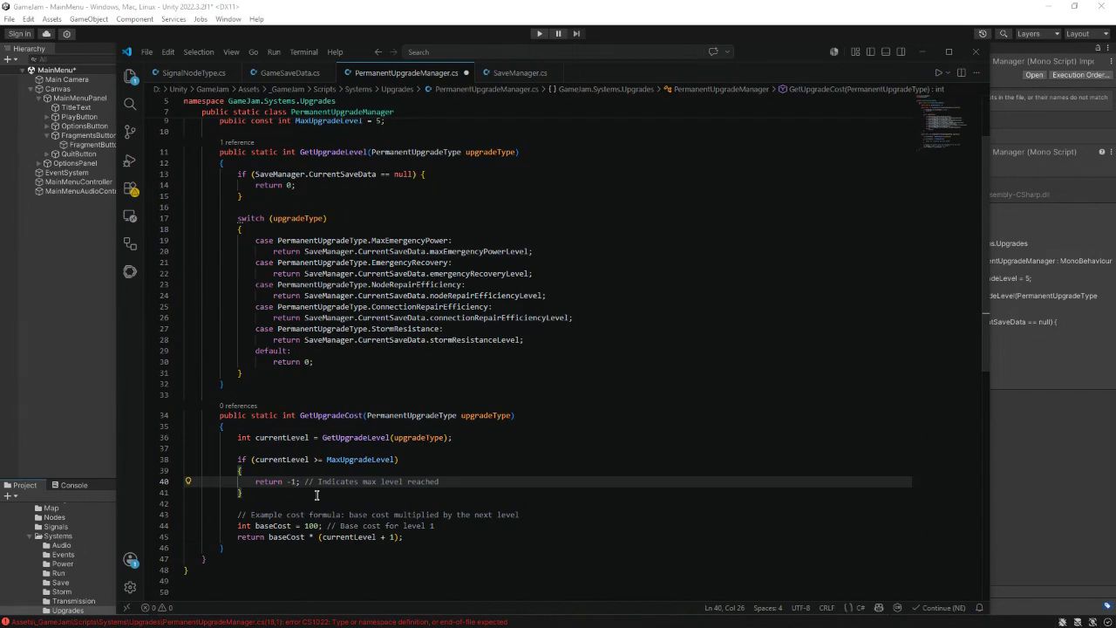
pyautogui.press('BackSpace')
pyautogui.press('BackSpace')
pyautogui.write('0')
pyautogui.moveTo(404, 538); pyautogui.dragTo(240, 515)
pyautogui.write('re')
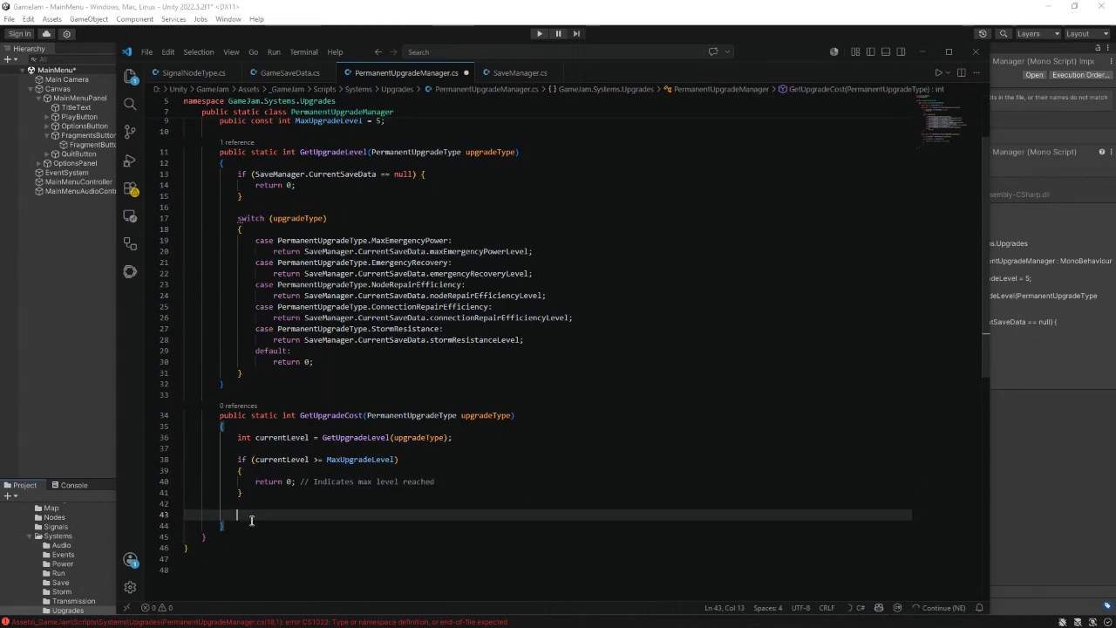
pyautogui.write('turn ')
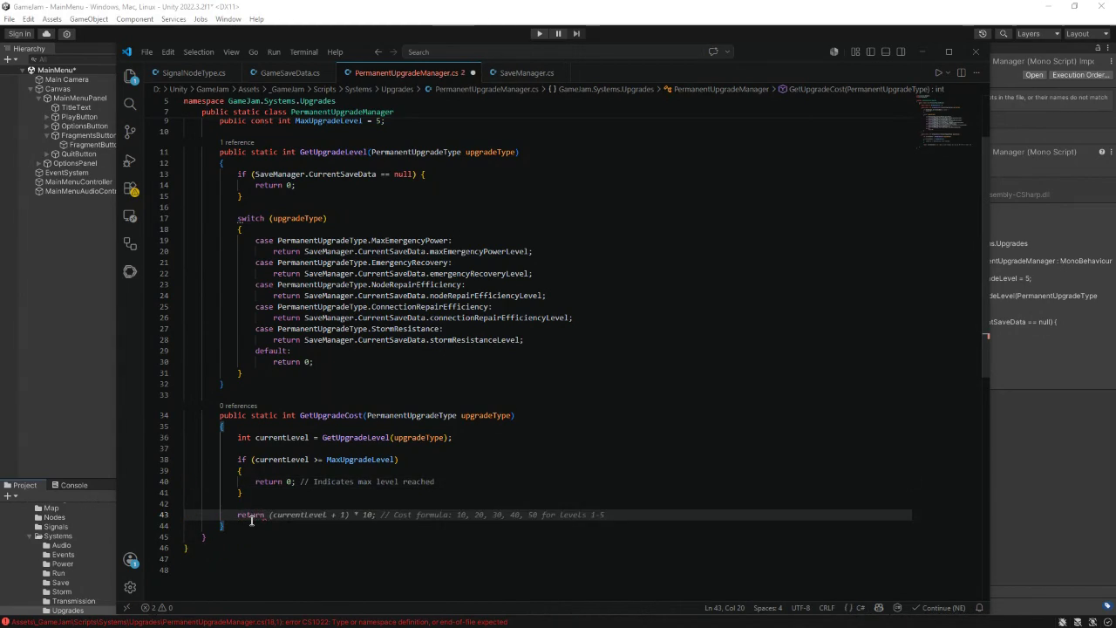
pyautogui.write('25 ')
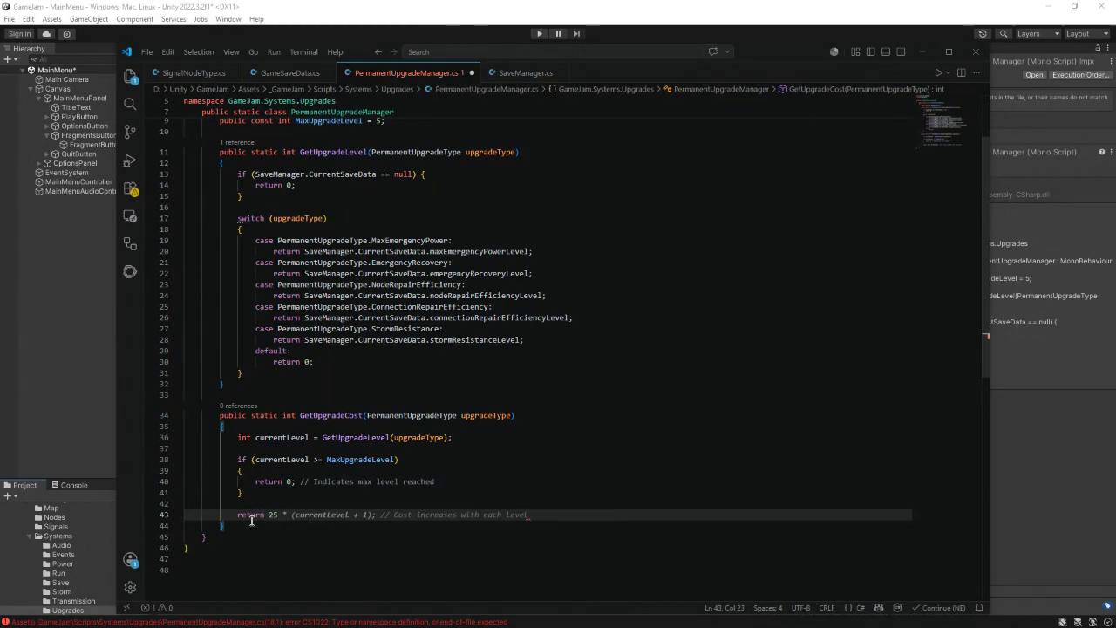
pyautogui.write('+ ')
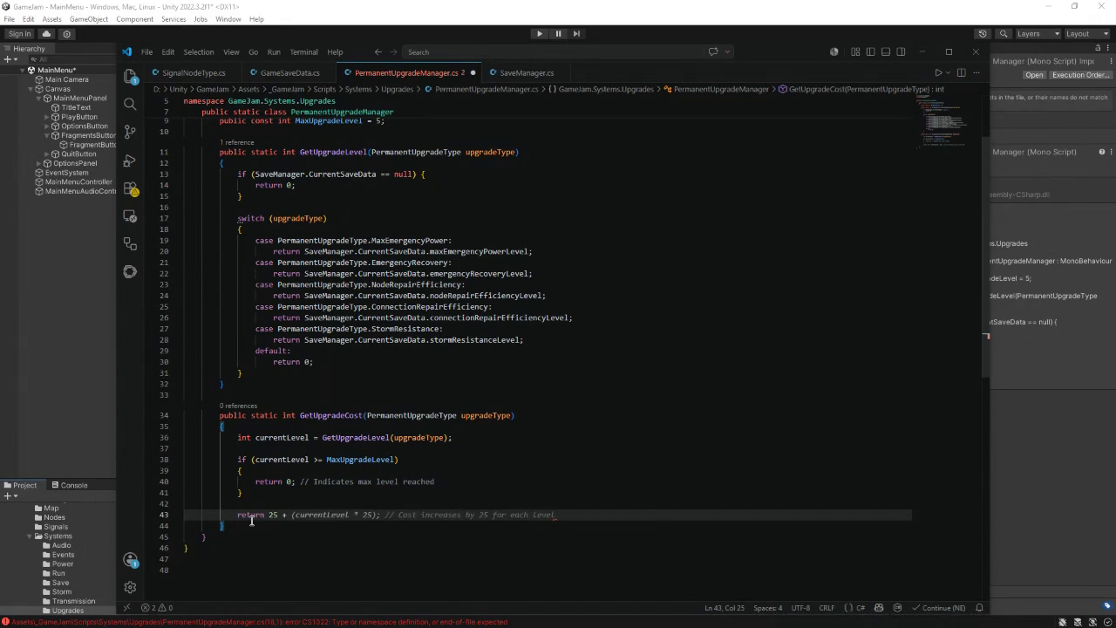
pyautogui.write('cu')
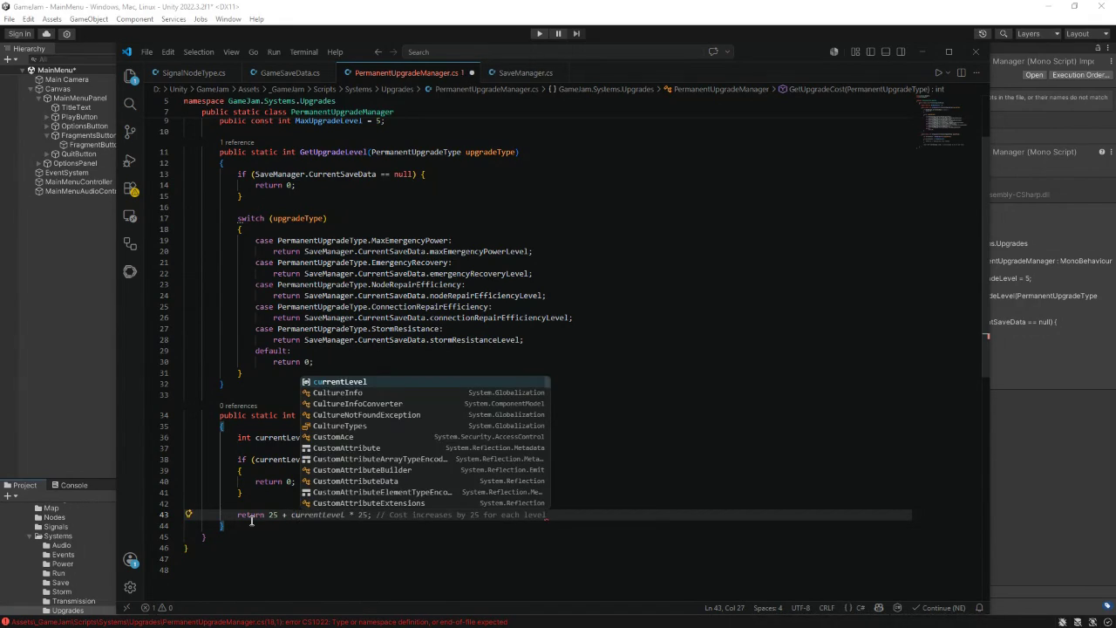
pyautogui.write('rrentL')
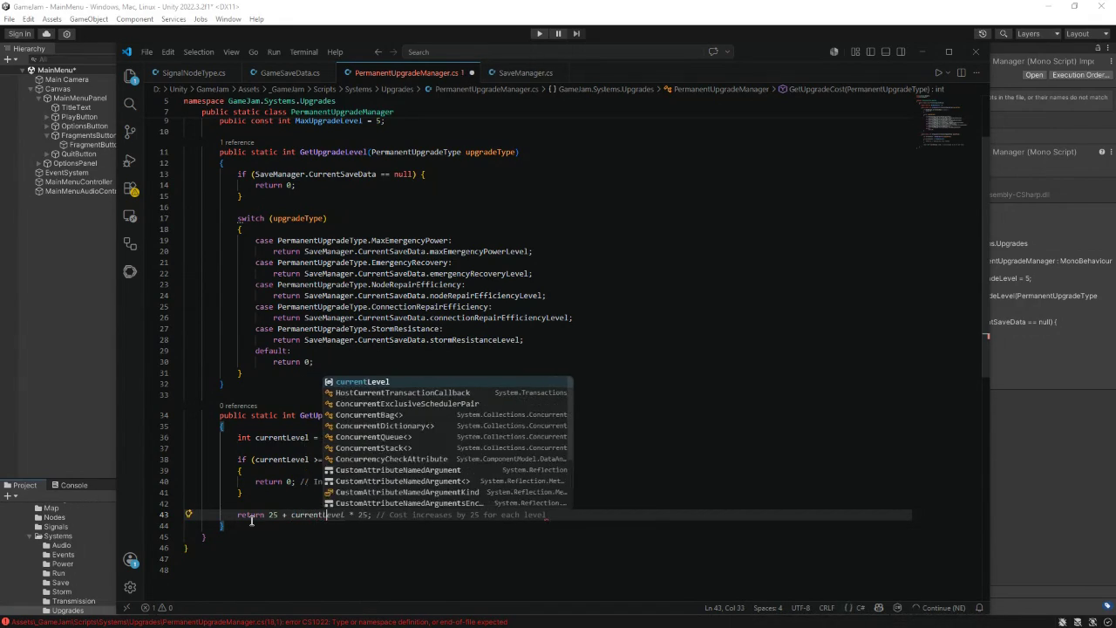
pyautogui.write('evel * ')
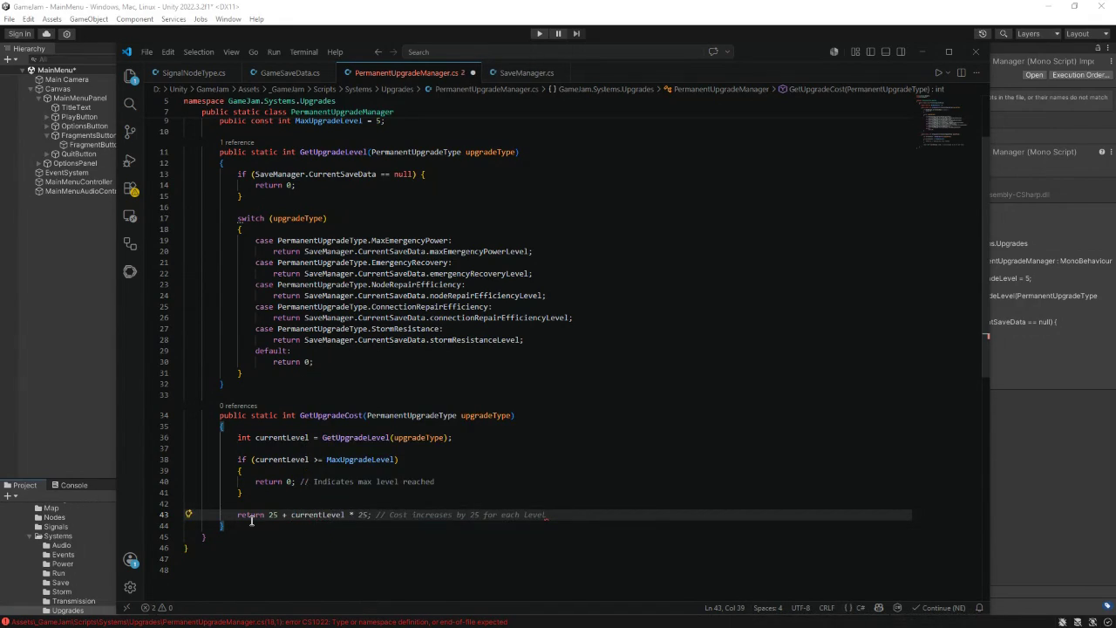
pyautogui.write('20;')
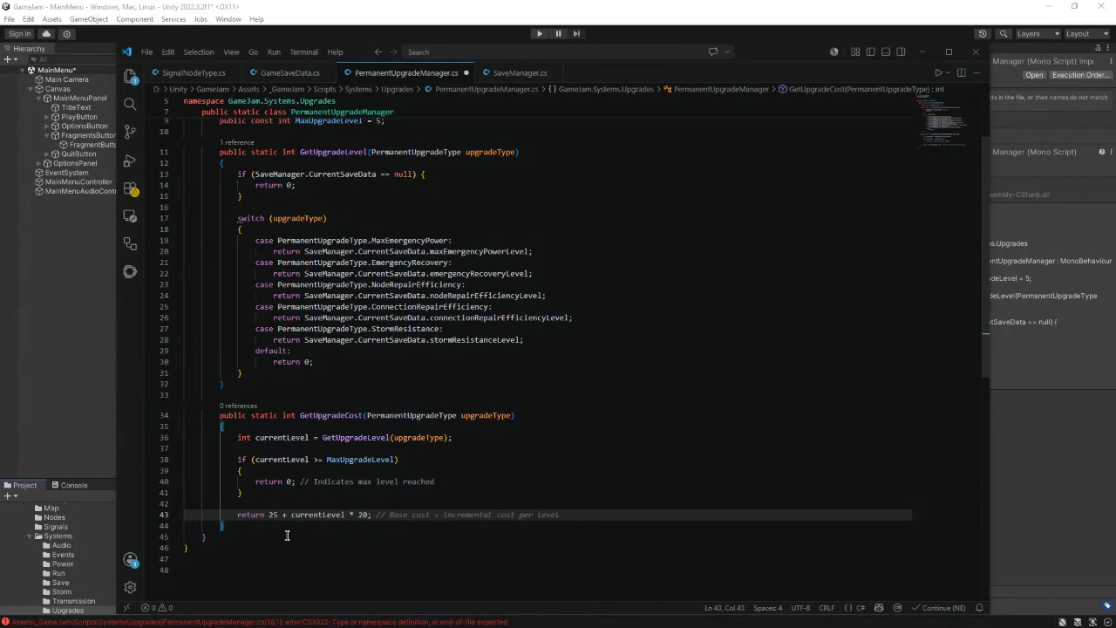
pyautogui.click(241, 528)
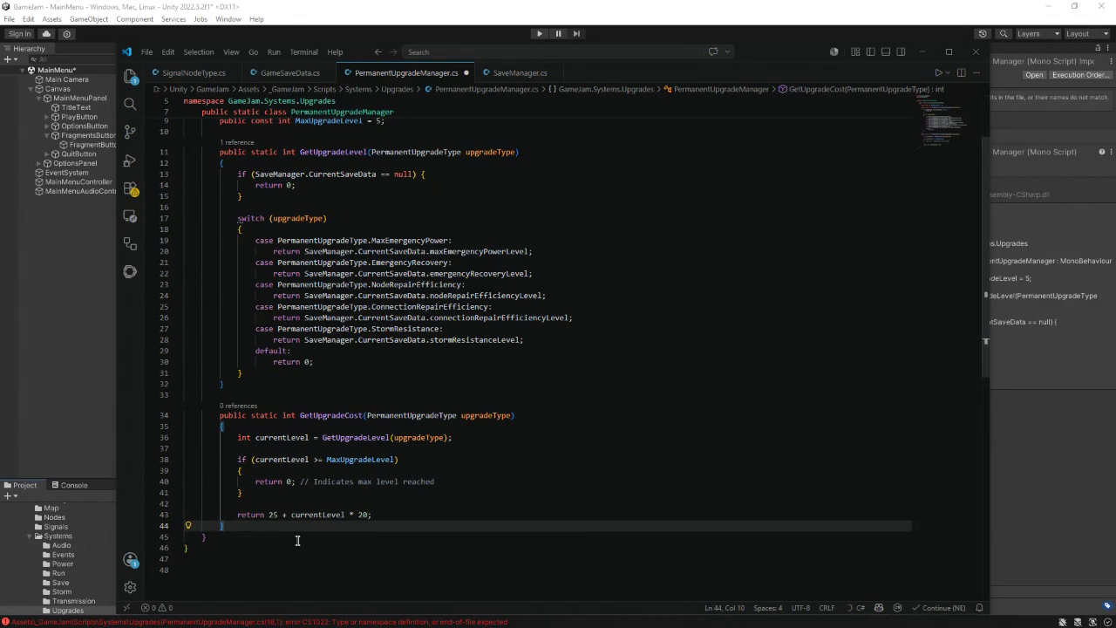
pyautogui.write('}')
pyautogui.press('Return')
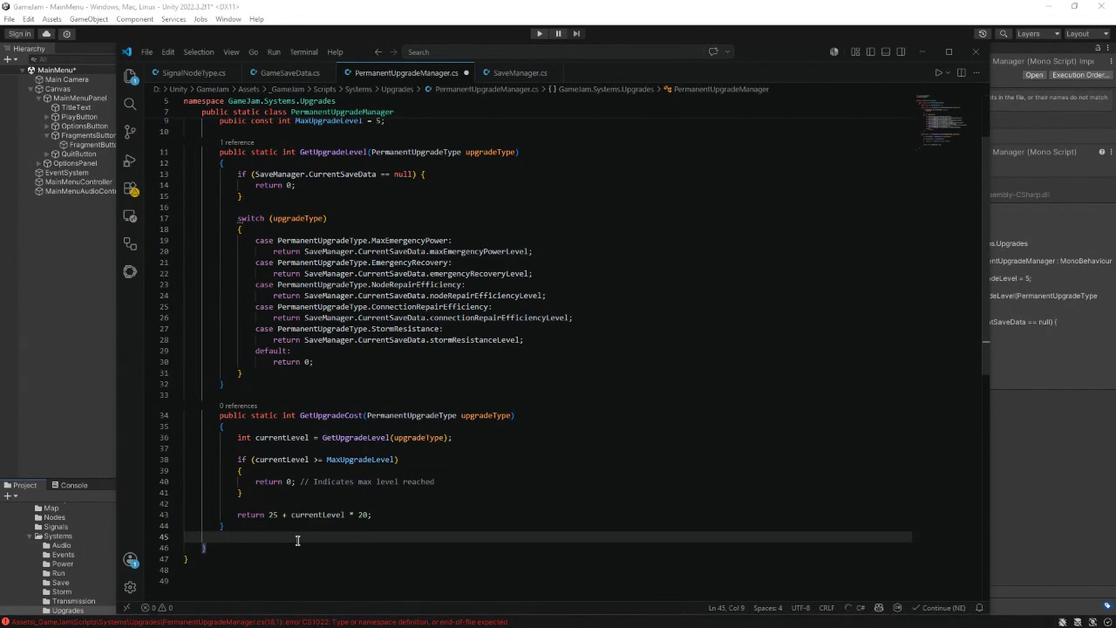
# - Declare public static bool CanBuyUpgrade(PermanentUpgradeType upgradeType) and open its body
pyautogui.press('Return')
pyautogui.write('public static boo')
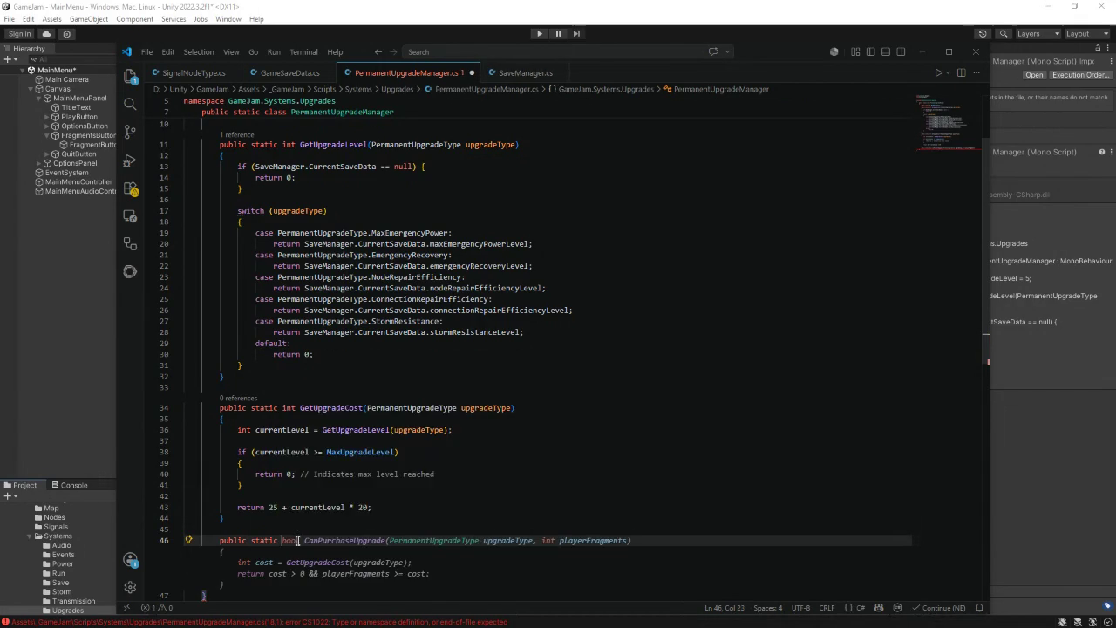
pyautogui.write('l CanBuy')
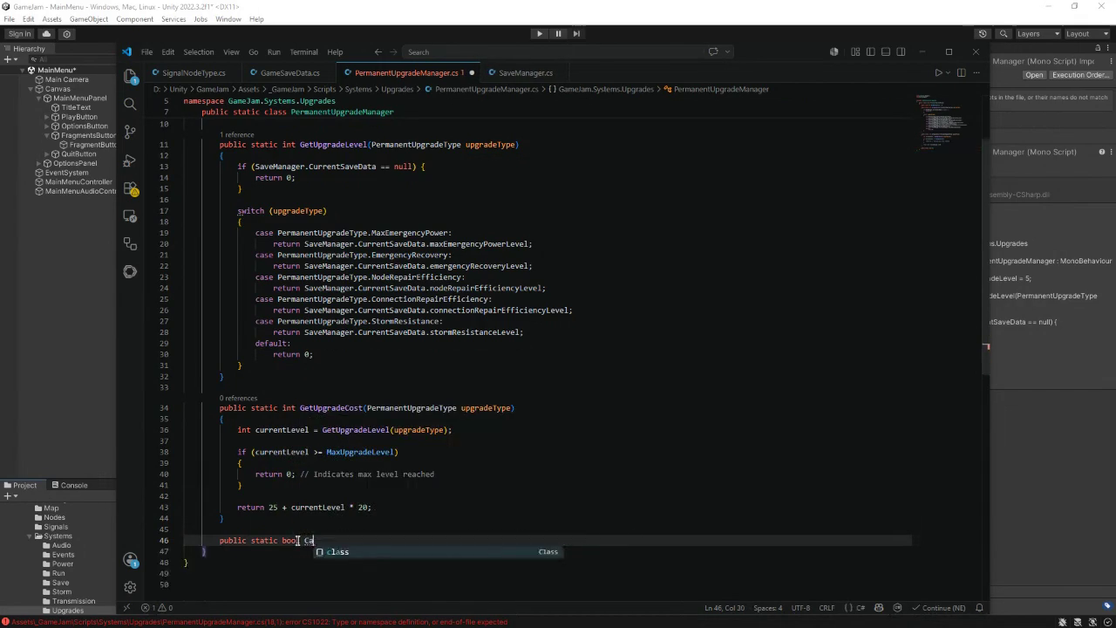
pyautogui.write('pgrade(Permanat')
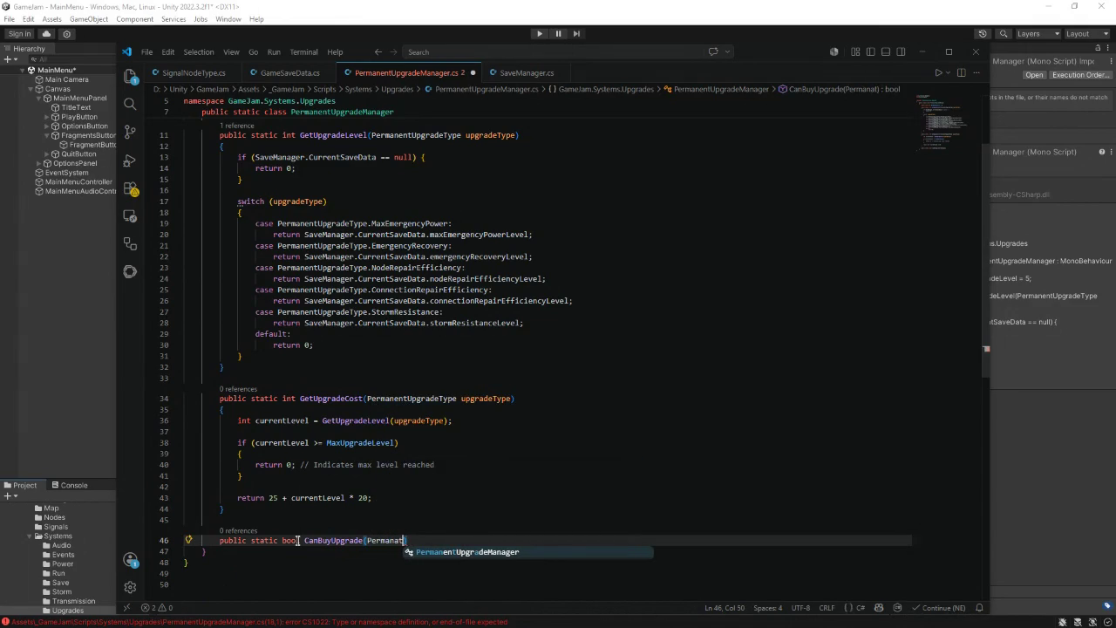
pyautogui.press('BackSpace')
pyautogui.press('BackSpace')
pyautogui.write('ent')
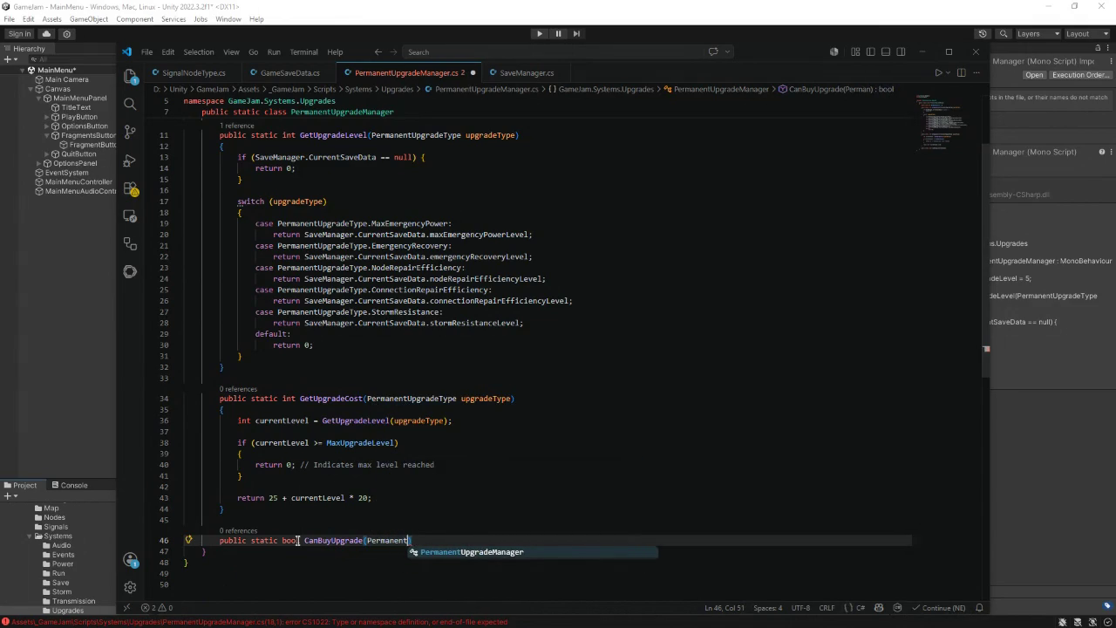
pyautogui.write('U')
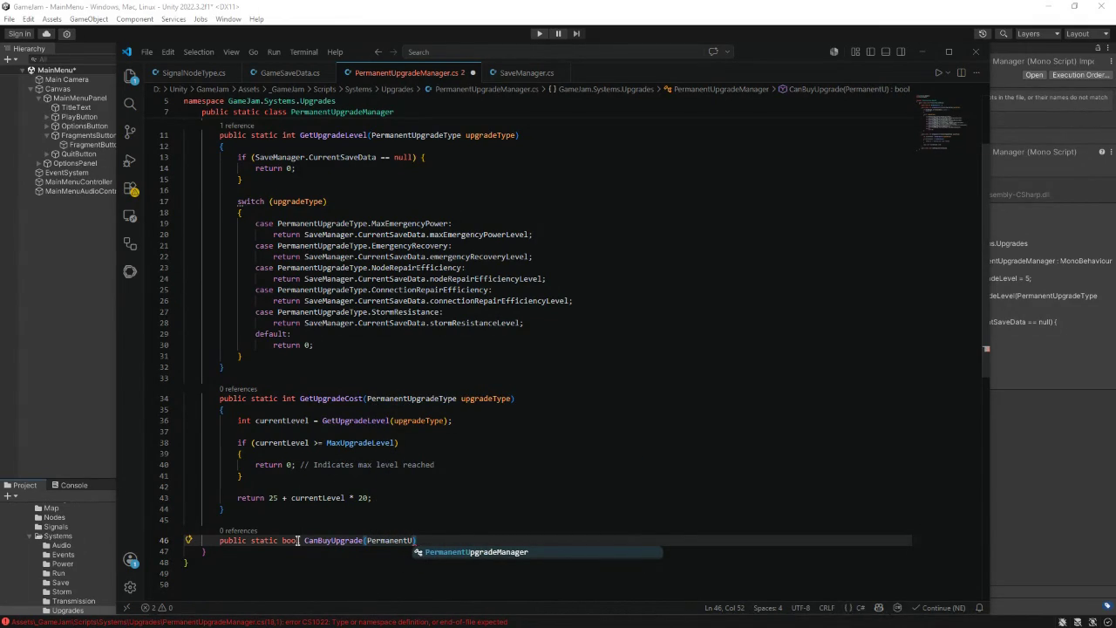
pyautogui.write('p')
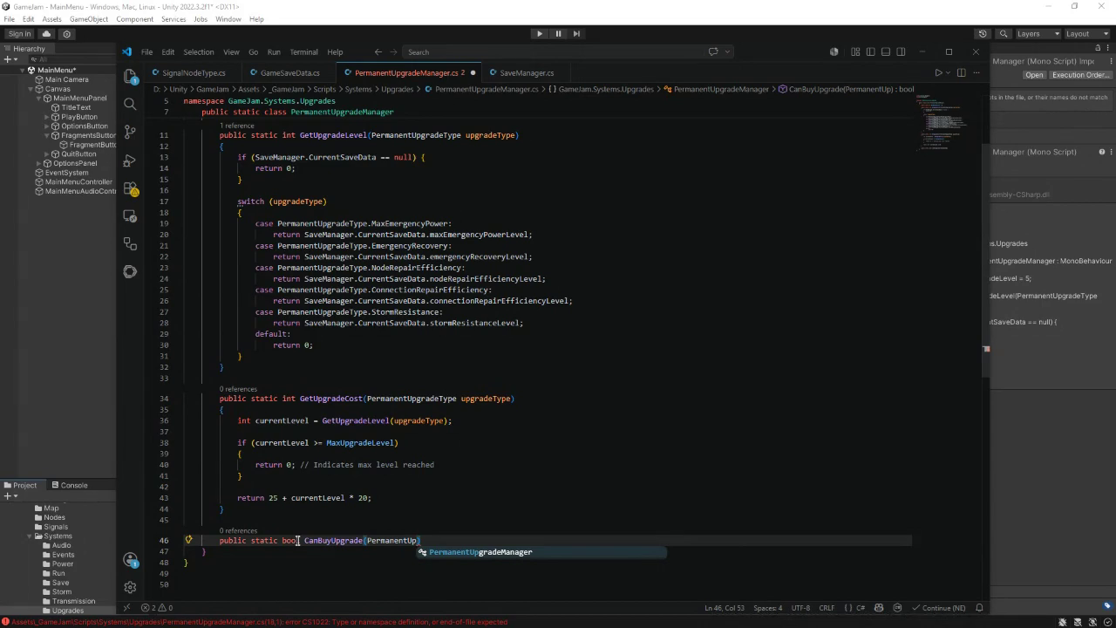
pyautogui.write('gra')
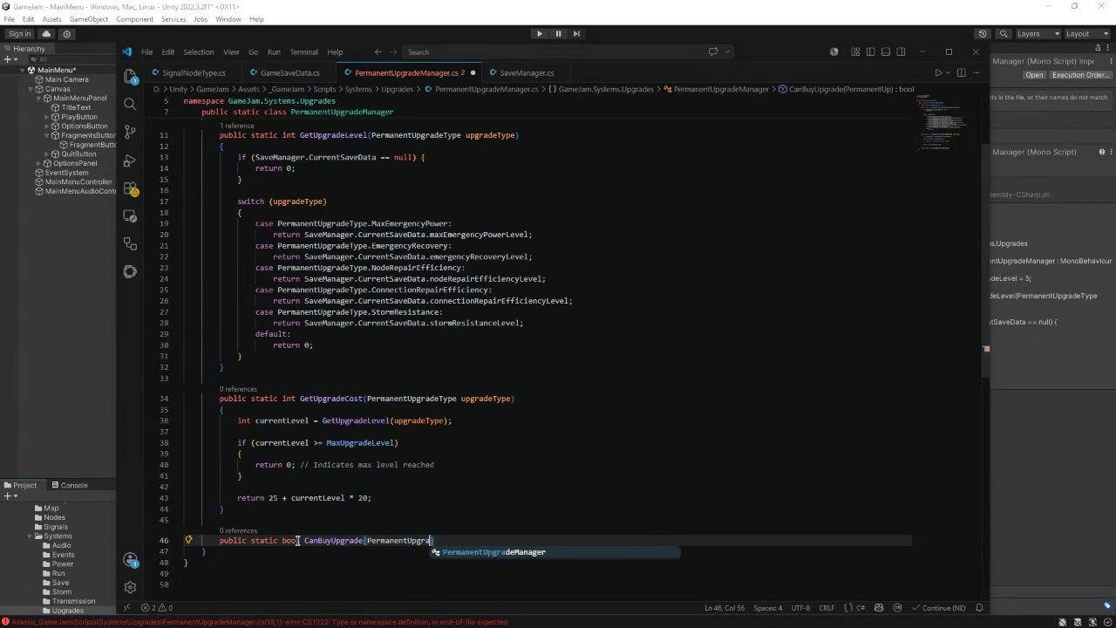
pyautogui.write('deType')
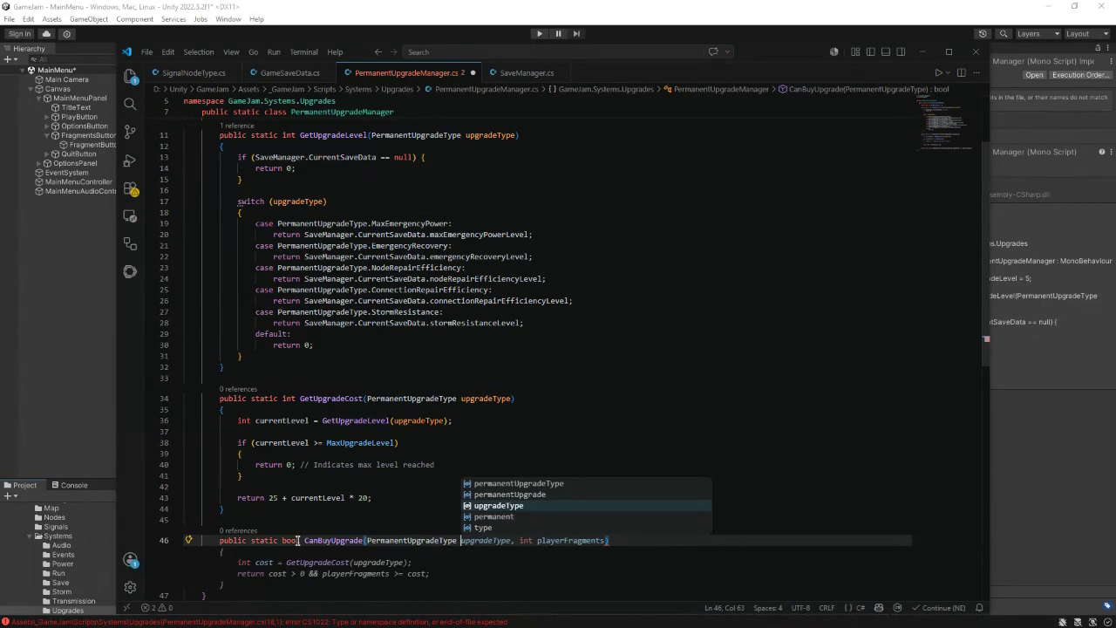
pyautogui.write(' upgradeType')
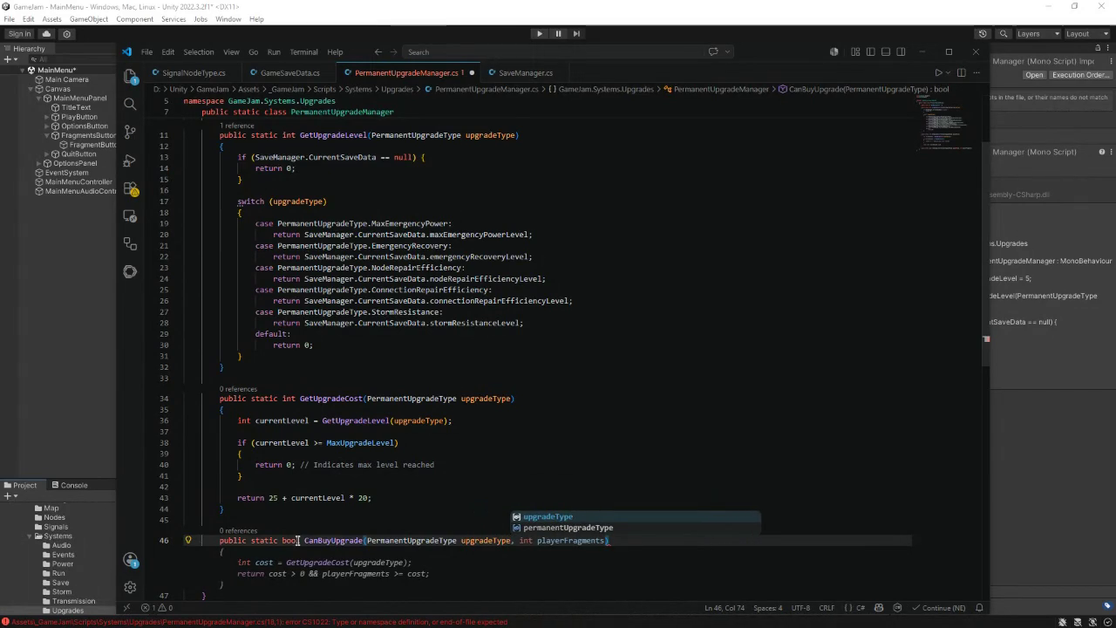
pyautogui.press('Escape')
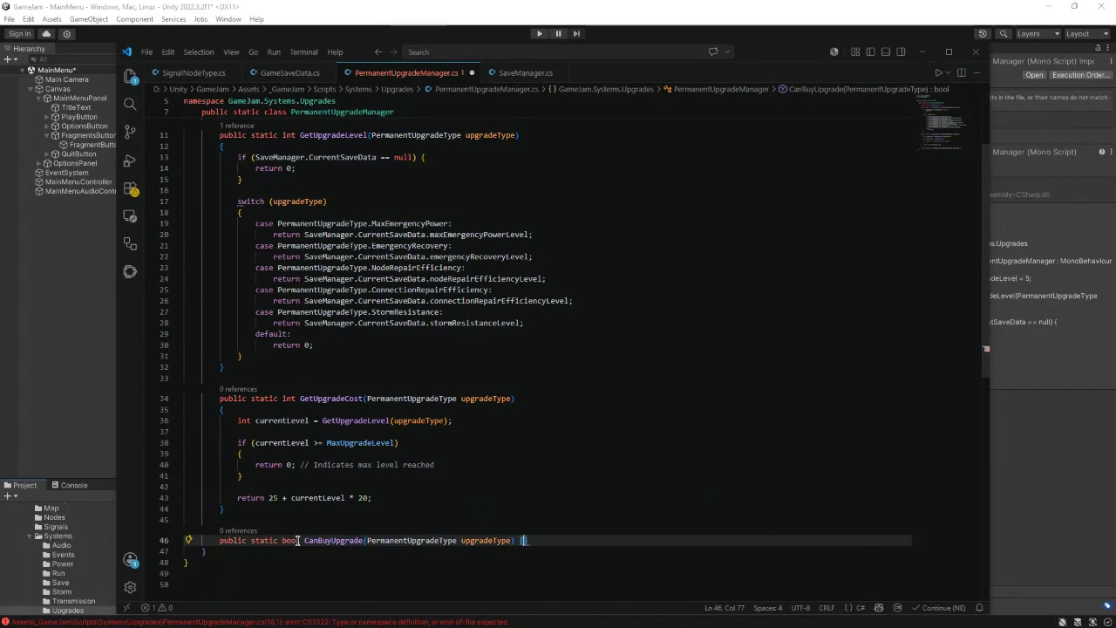
pyautogui.press('Return')
pyautogui.write('{')
pyautogui.press('Return')
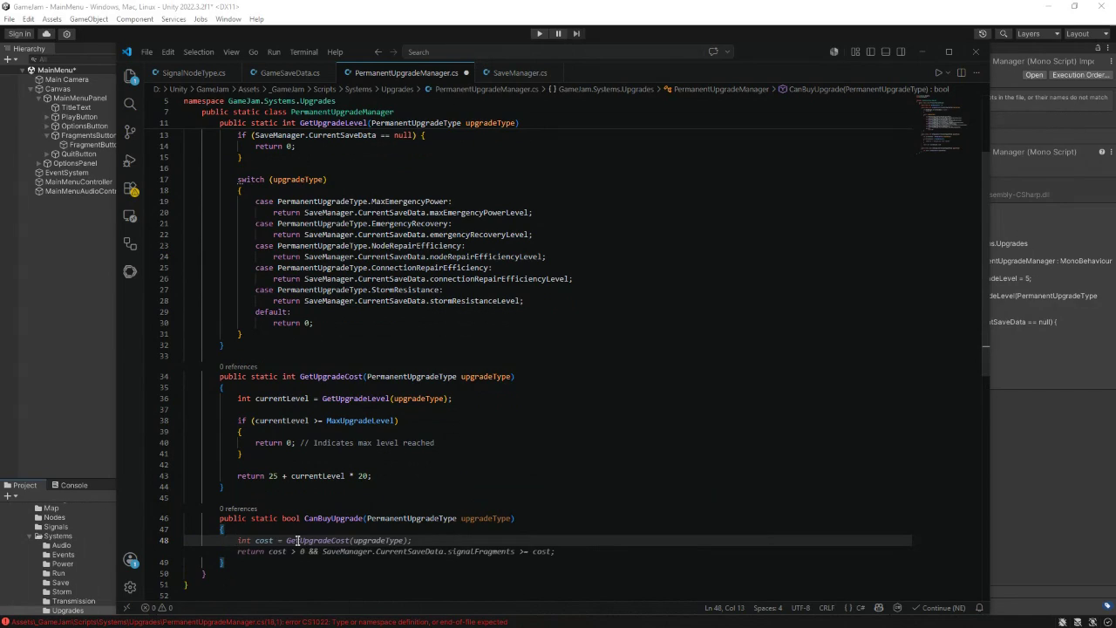
# - Add the missing-save-data check and currentLevel = GetUpgradeLevel(upgradeType)
pyautogui.write('if (Save')
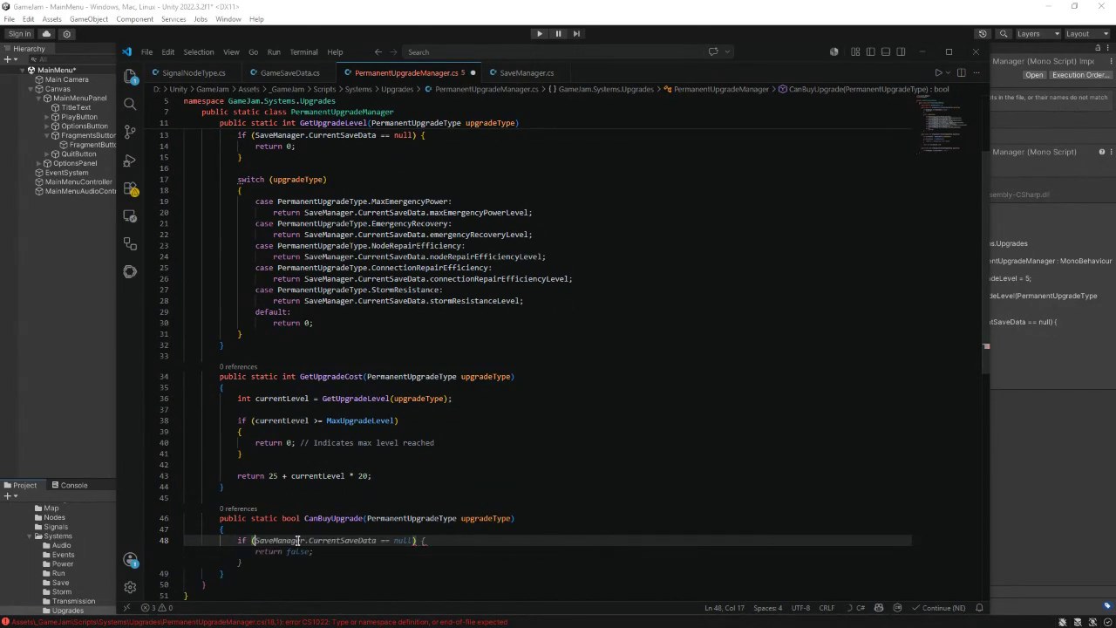
pyautogui.write('Manager.')
pyautogui.press('Tab')
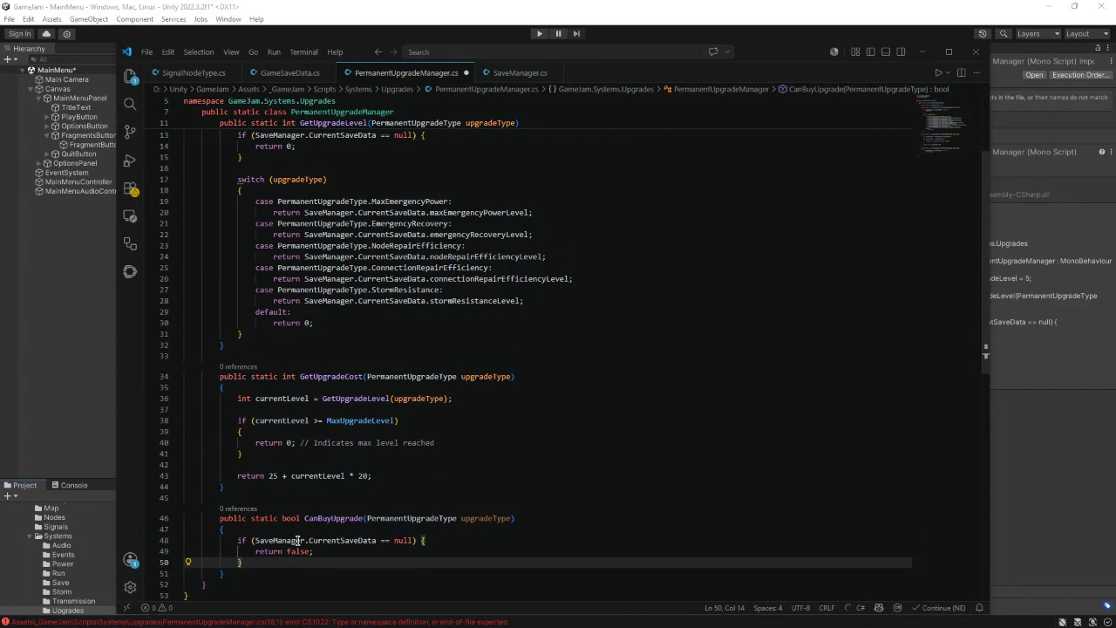
pyautogui.press('Return')
pyautogui.press('Return')
pyautogui.write('int cost')
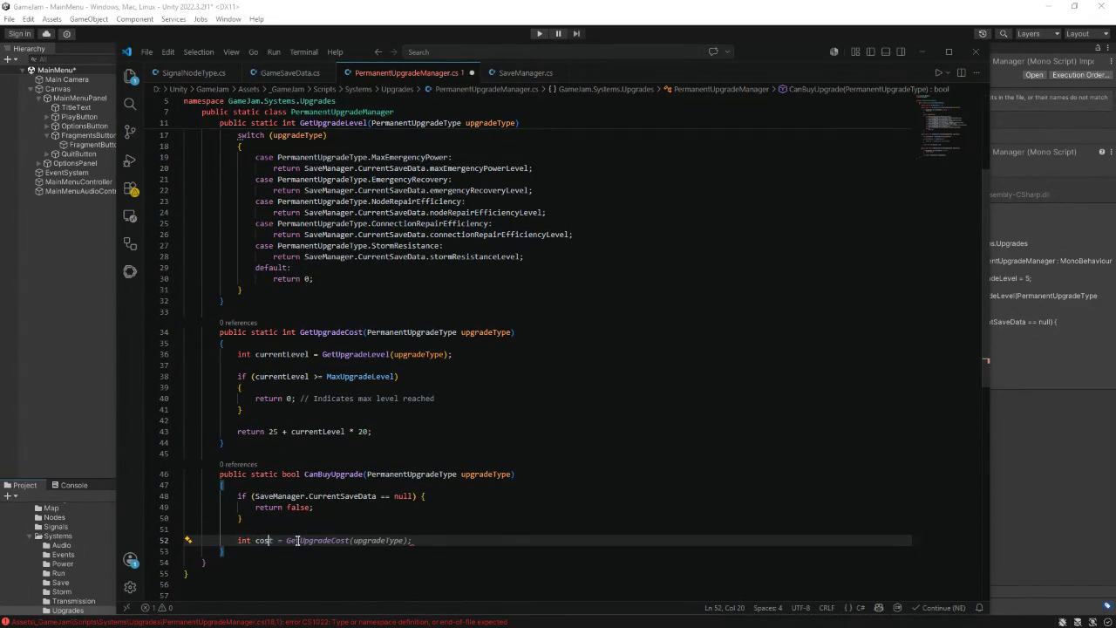
pyautogui.press('Left')
pyautogui.press('Delete')
pyautogui.press('Delete')
pyautogui.write('urrne')
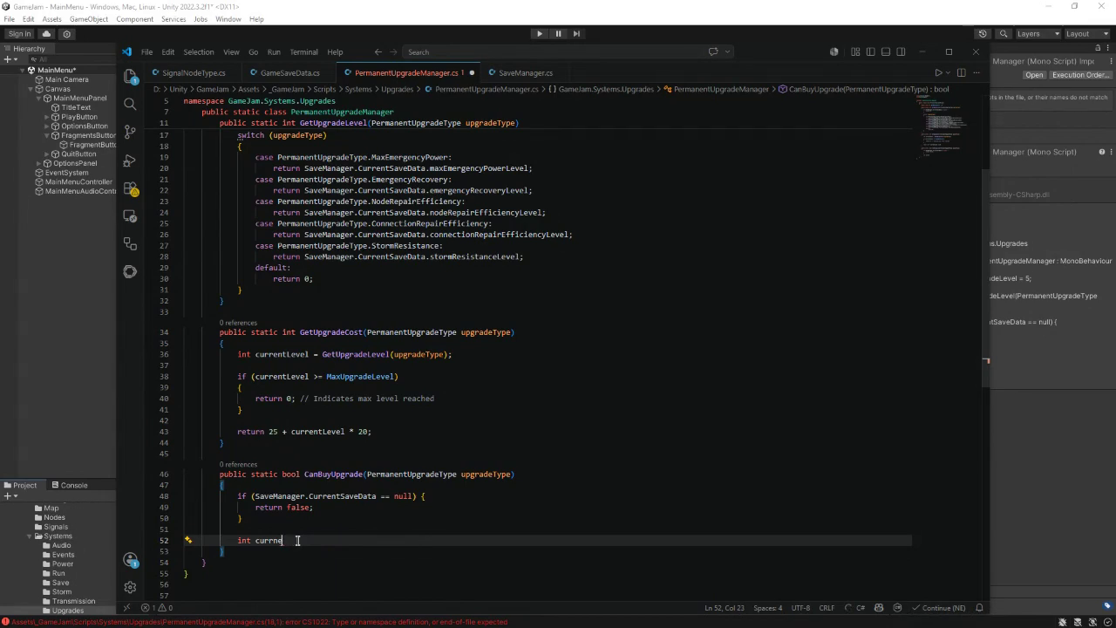
pyautogui.press('BackSpace')
pyautogui.press('BackSpace')
pyautogui.write('ent')
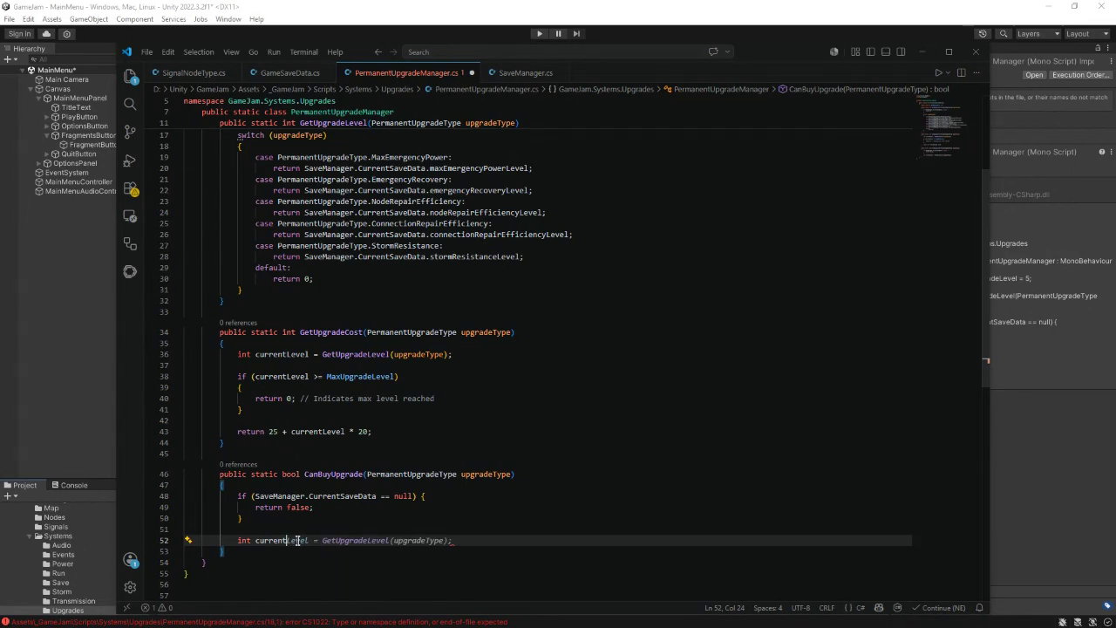
pyautogui.write('Level = ')
pyautogui.write('GetUpgradeLevel')
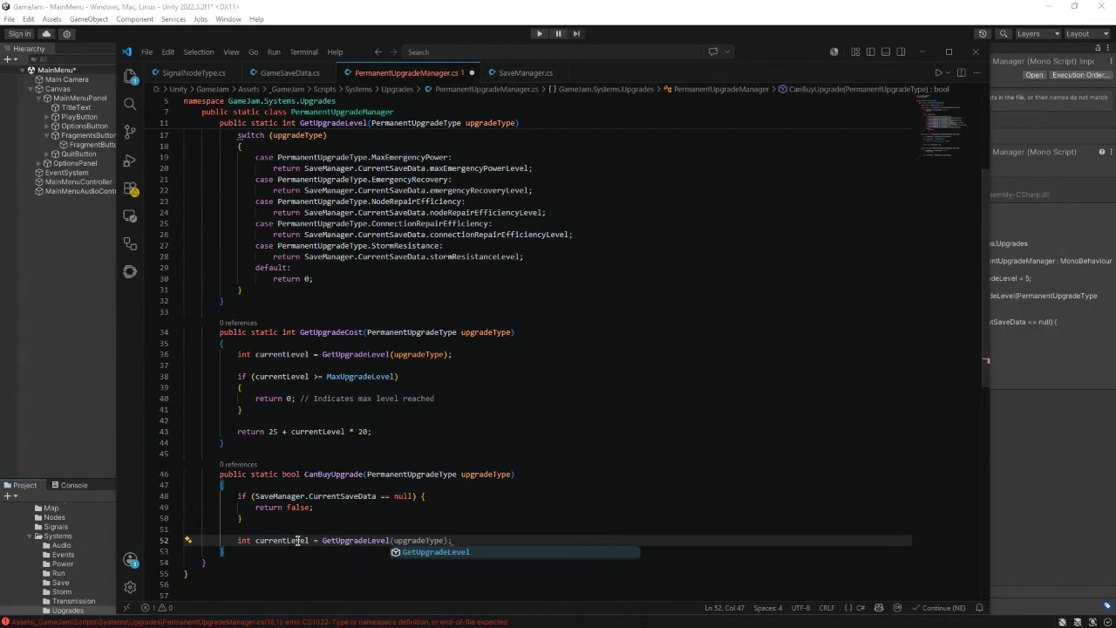
pyautogui.write('(upg')
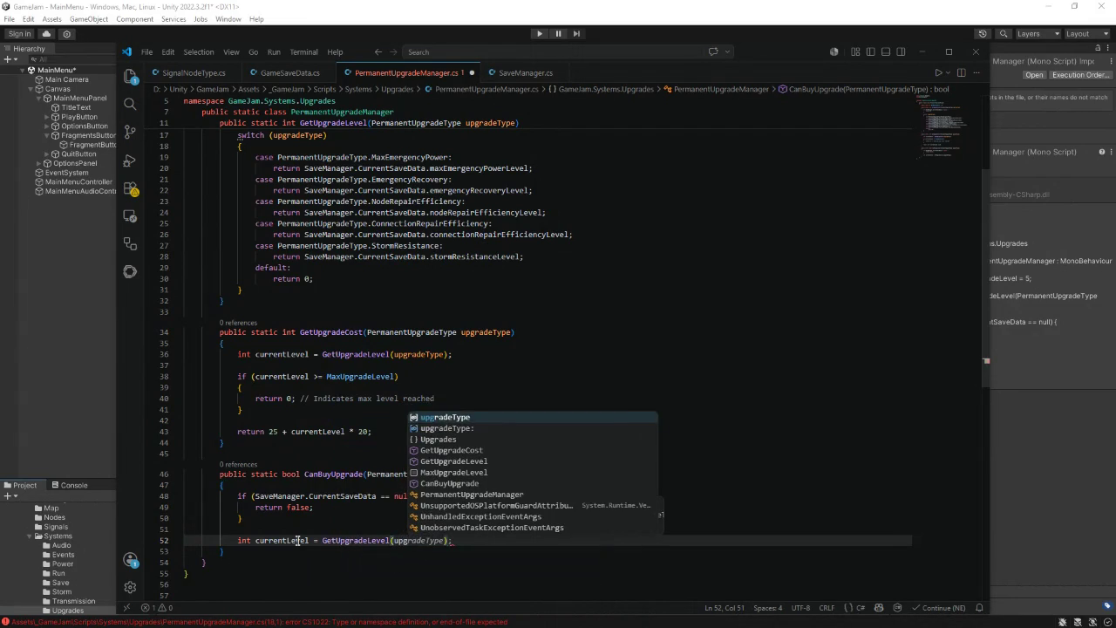
pyautogui.write('rade')
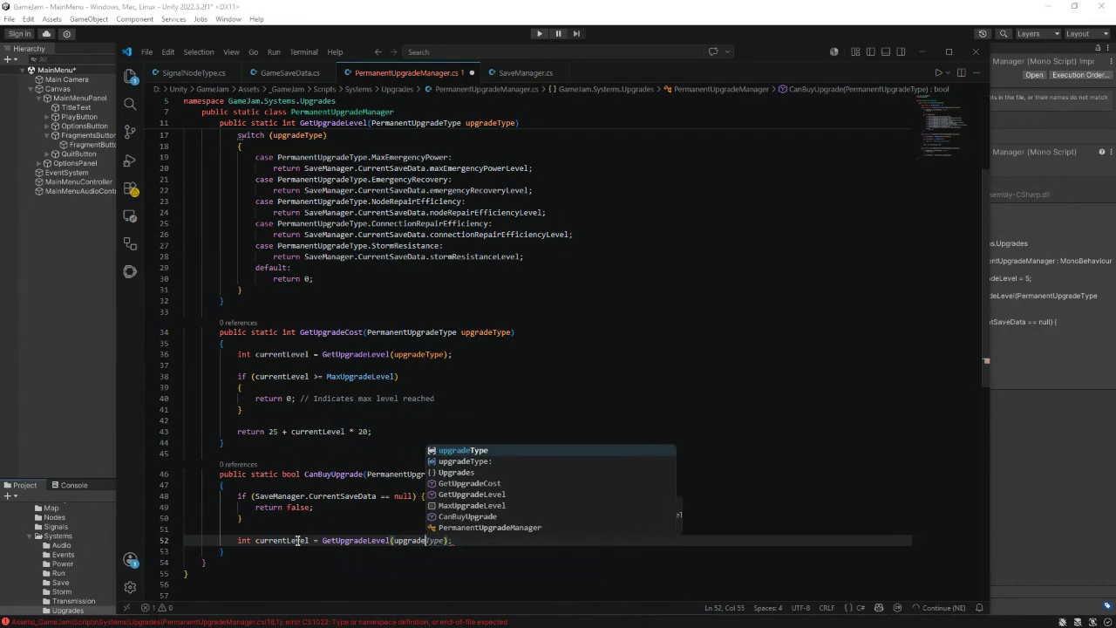
pyautogui.press('Tab')
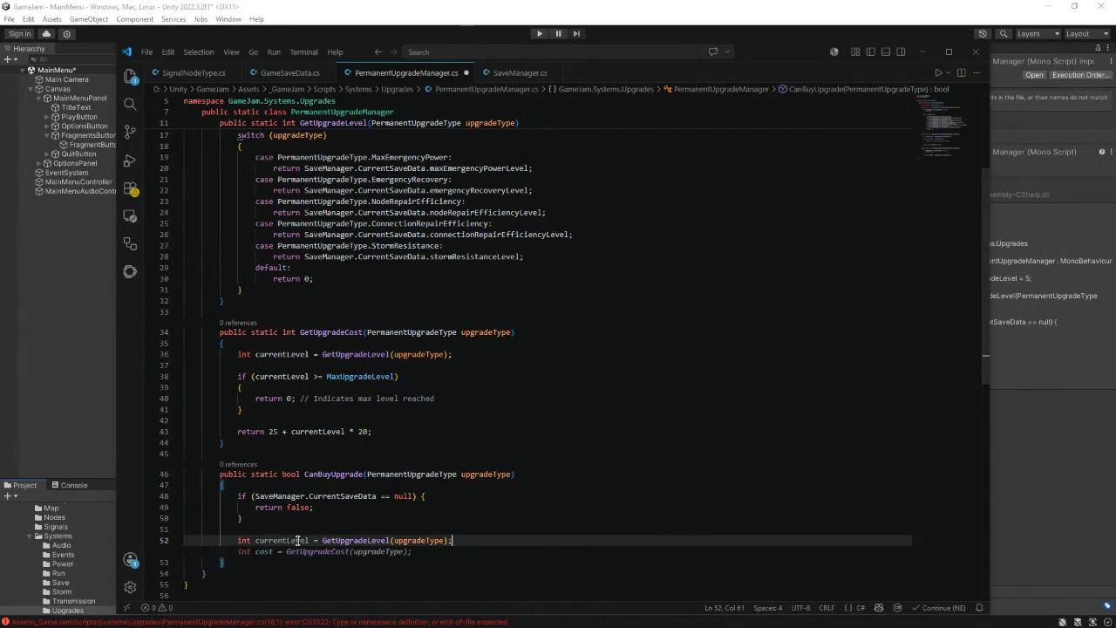
# - Return false when currentLevel >= MaxUpgradeLevel
pyautogui.press('Return')
pyautogui.press('Return')
pyautogui.write('if (')
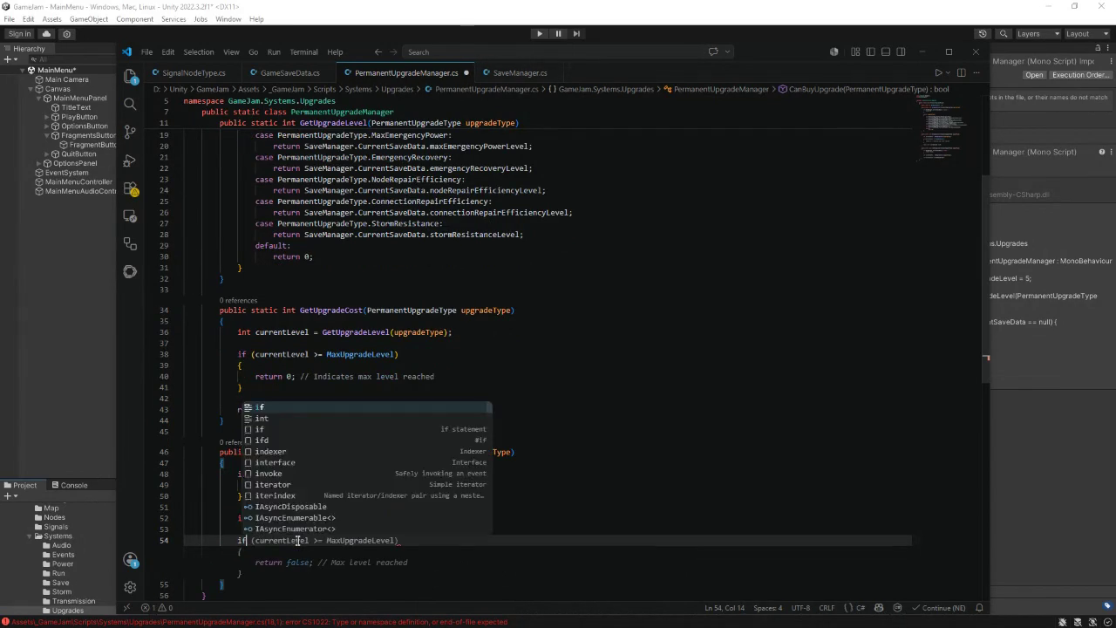
pyautogui.write('current')
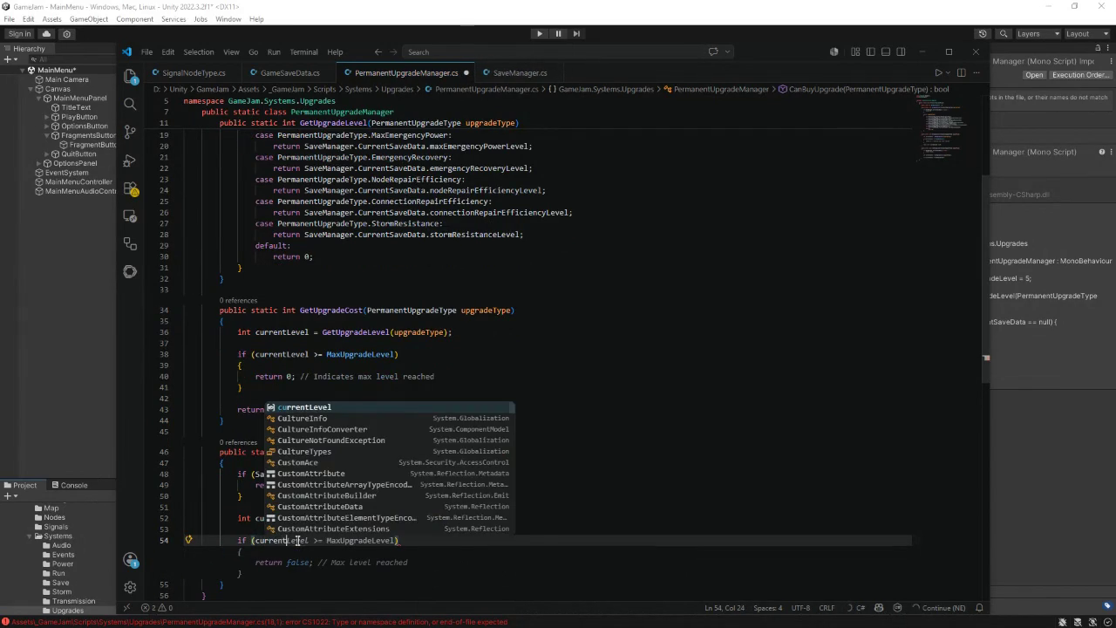
pyautogui.write('Level >')
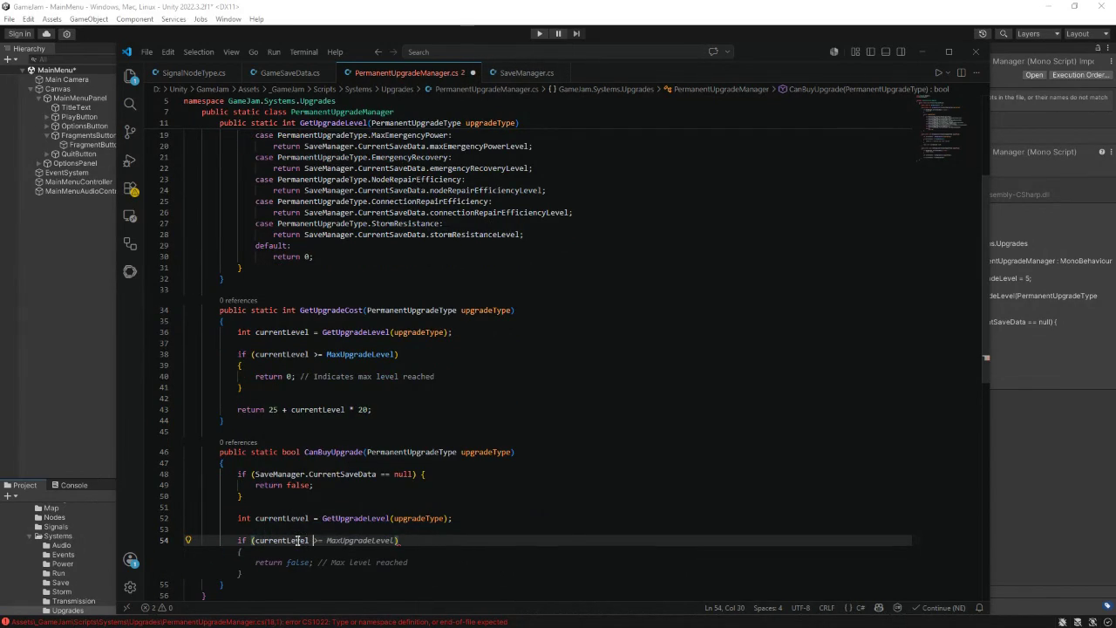
pyautogui.write('= Ma')
pyautogui.write('xUpgrade')
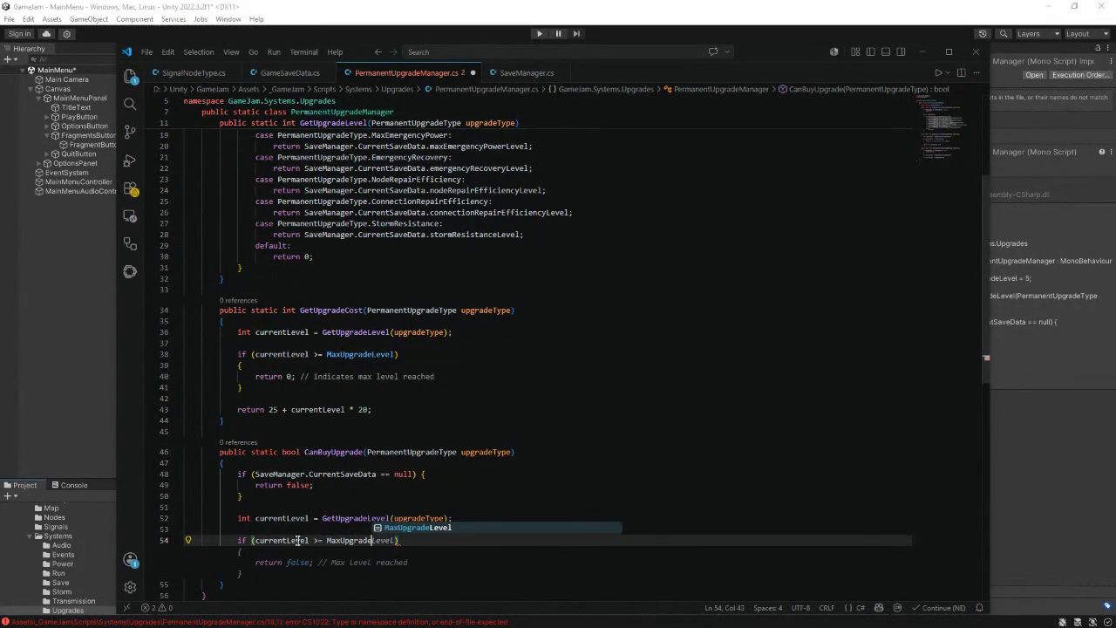
pyautogui.write('Level')
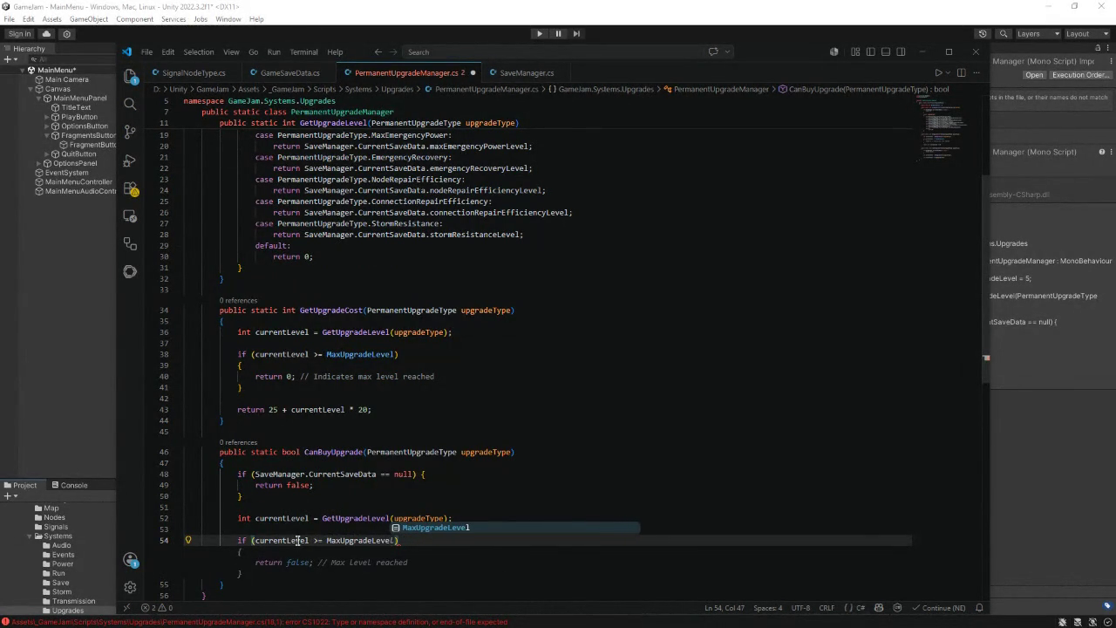
pyautogui.press('Return')
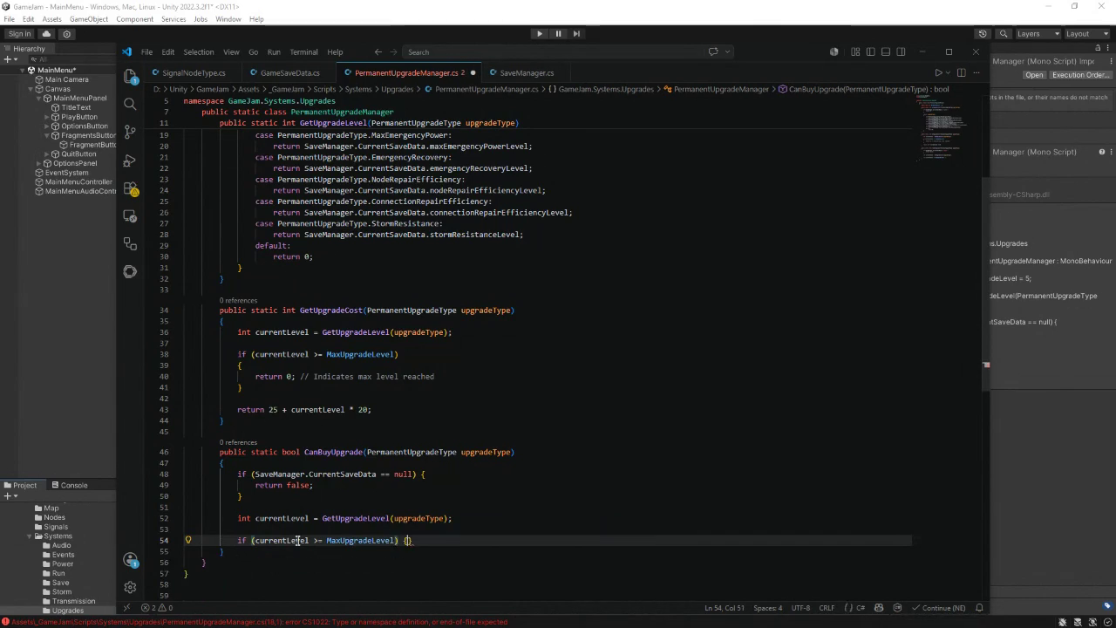
pyautogui.write('{')
pyautogui.press('Return')
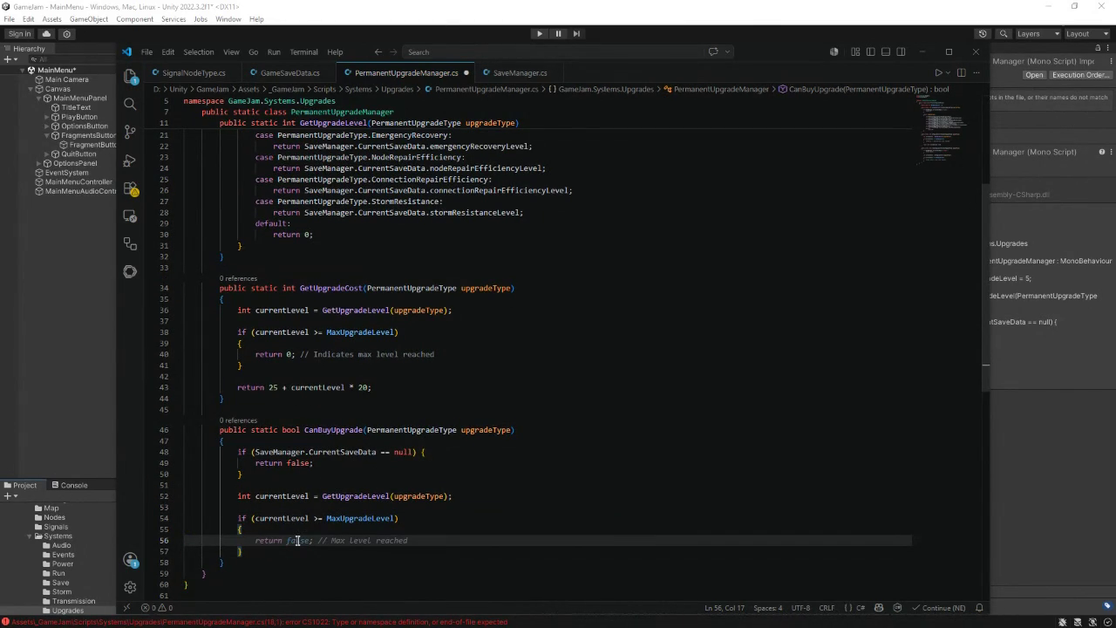
pyautogui.press('Tab')
# - Finish with a return of signalFragments >= GetUpgradeCost(upgradeType)
pyautogui.click(264, 551)
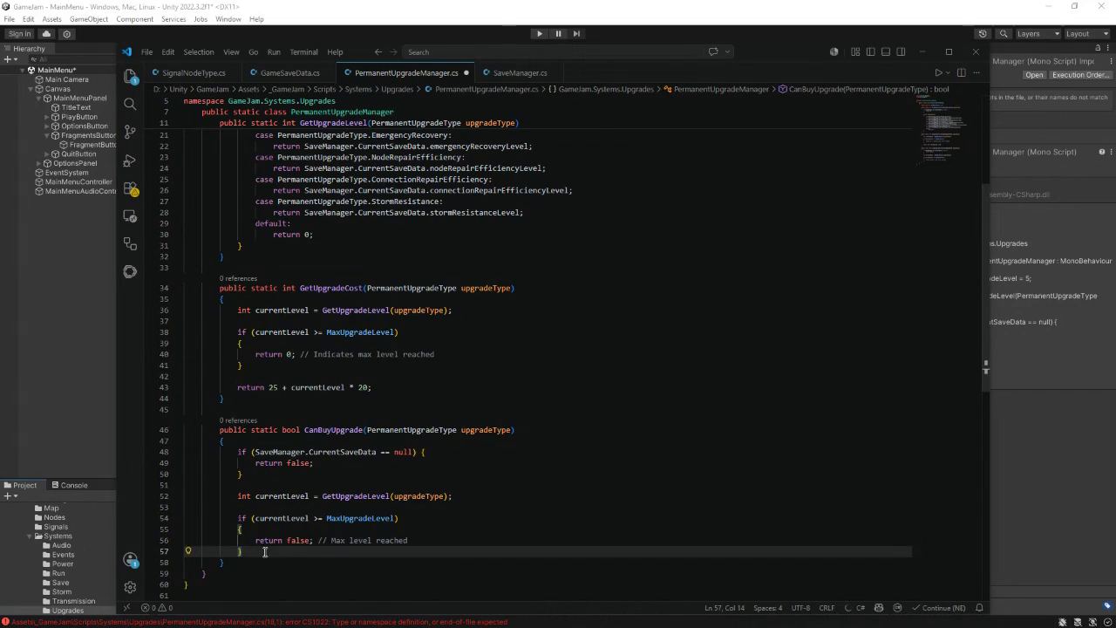
pyautogui.press('Return')
pyautogui.press('Return')
pyautogui.write('return')
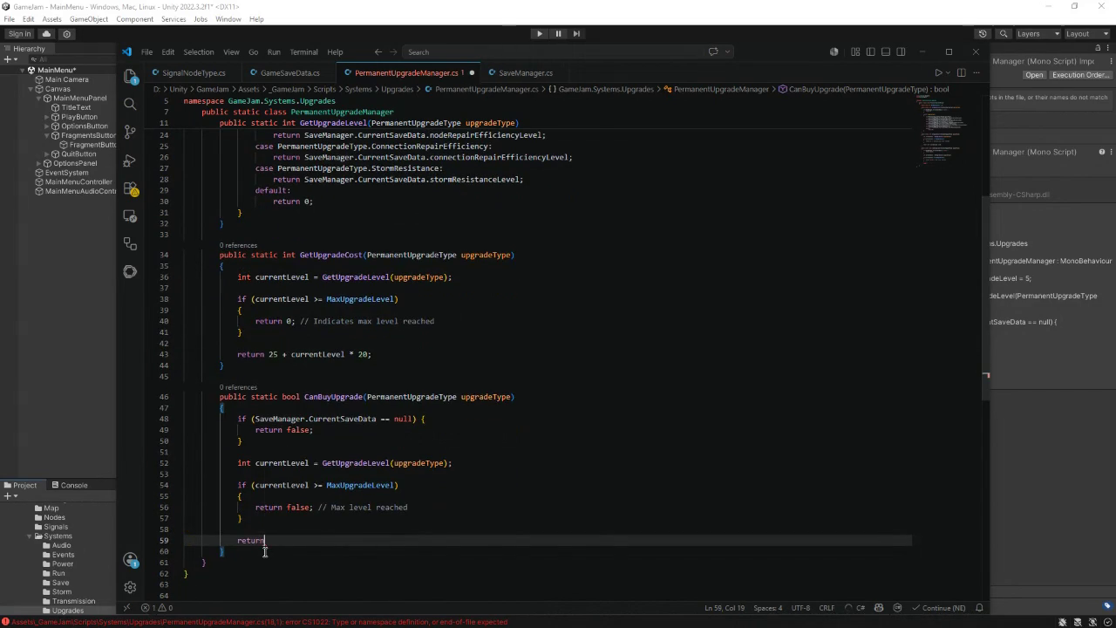
pyautogui.write(' Save')
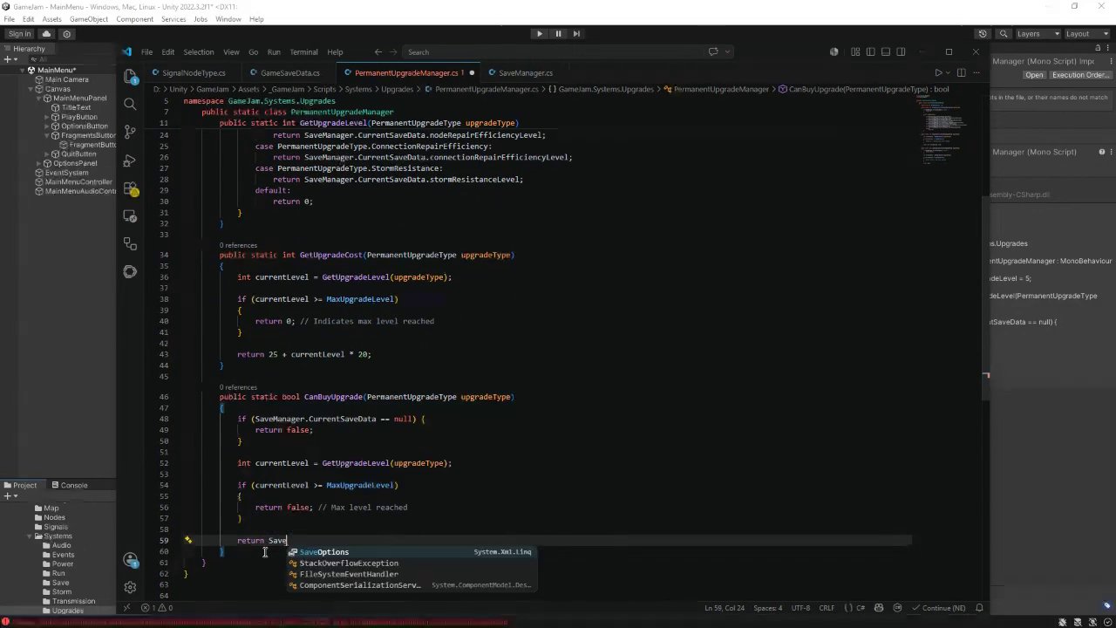
pyautogui.write('Manager')
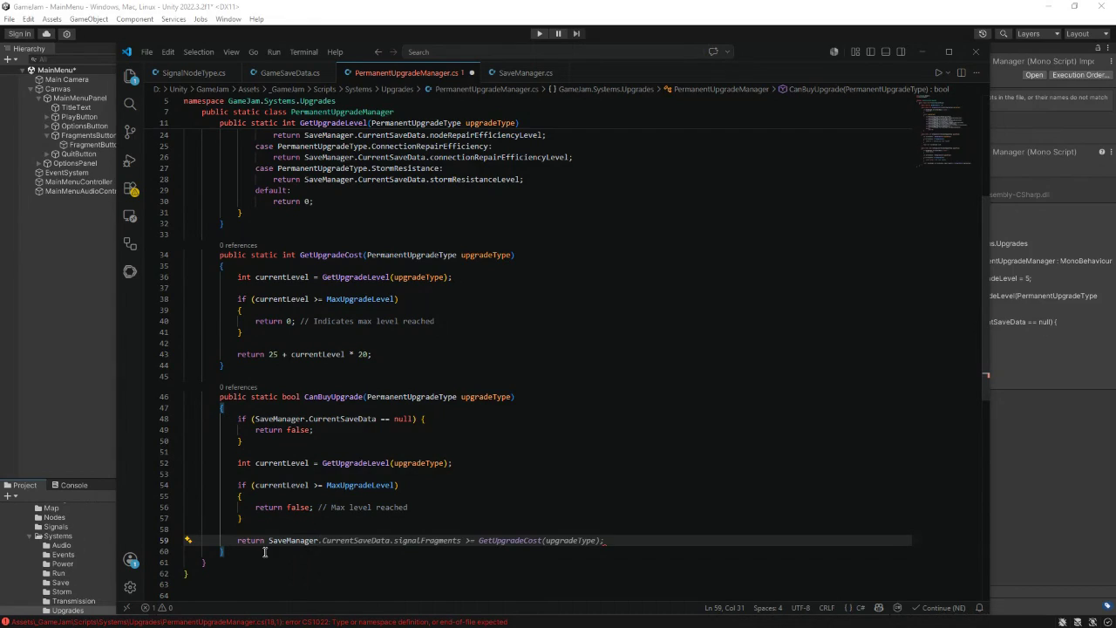
pyautogui.press('Tab')
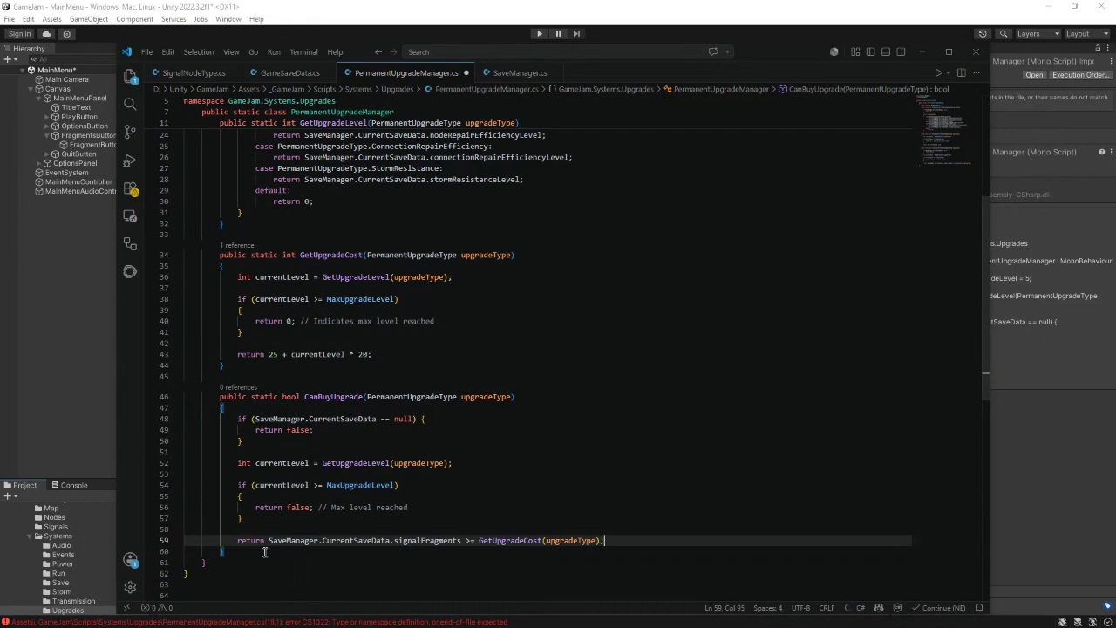
pyautogui.click(232, 552)
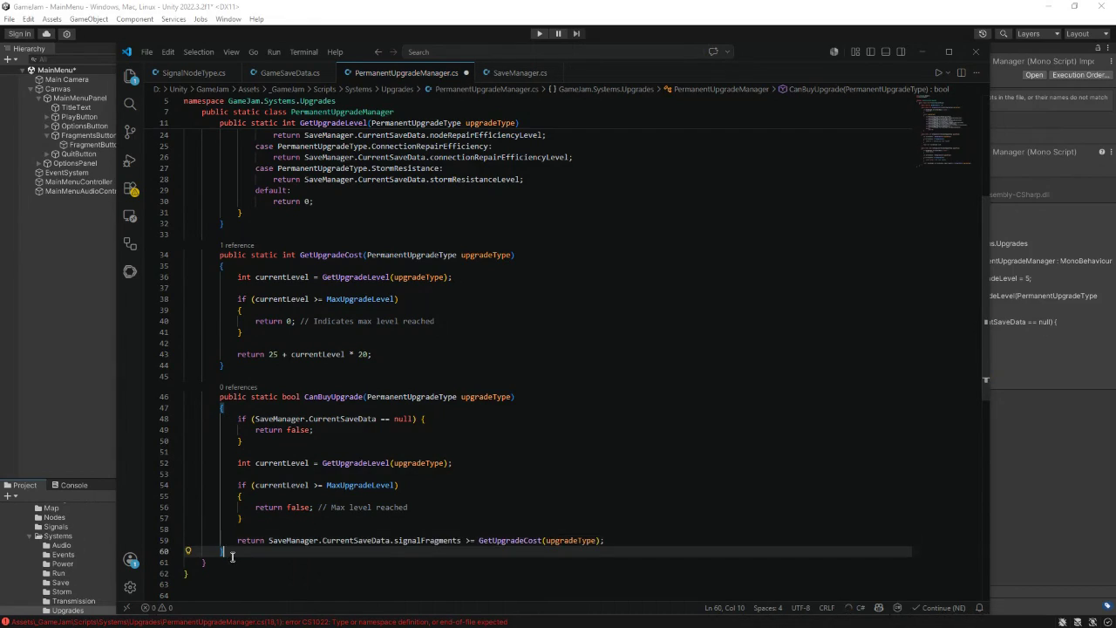
# - Add public static bool BuyUpgrade with the suggested check, cost deduction, level increment and save
pyautogui.press('Return')
pyautogui.press('Return')
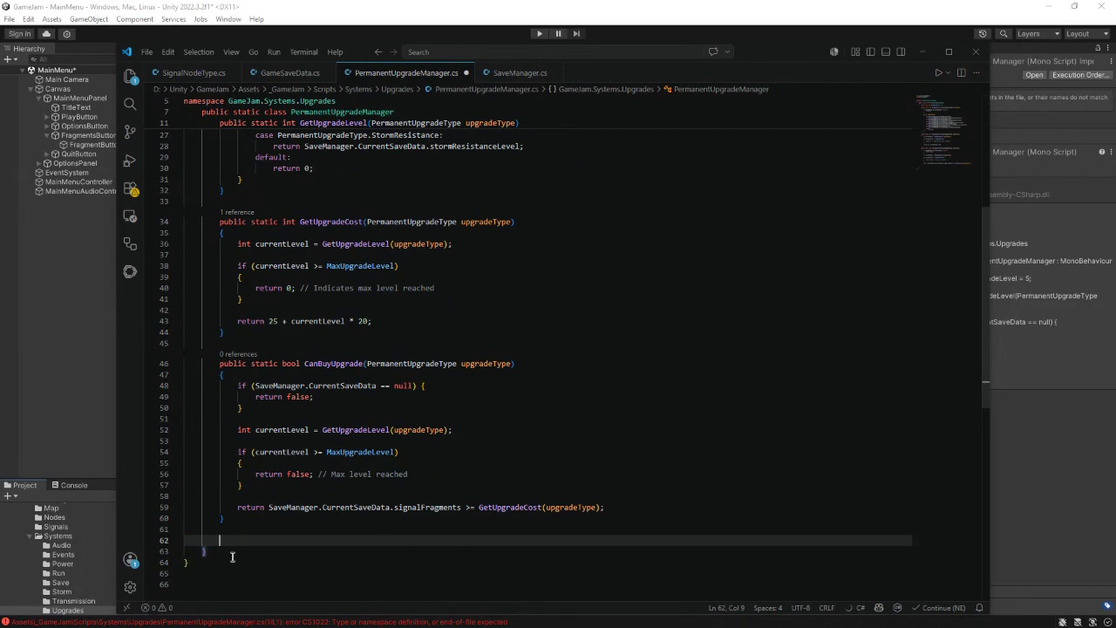
pyautogui.write('publ')
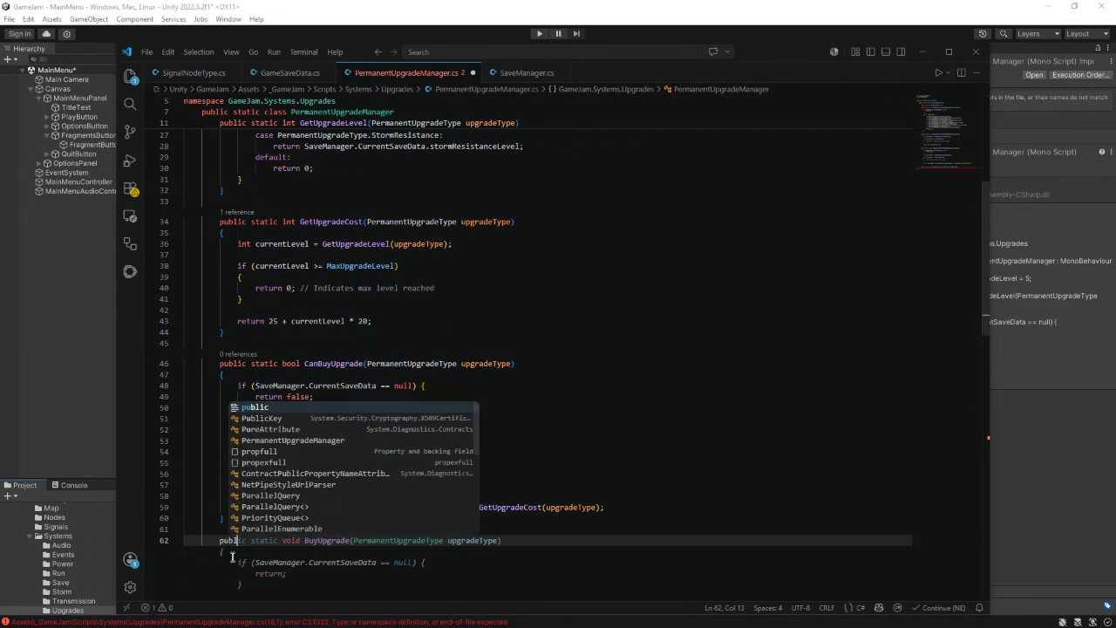
pyautogui.write('ic static')
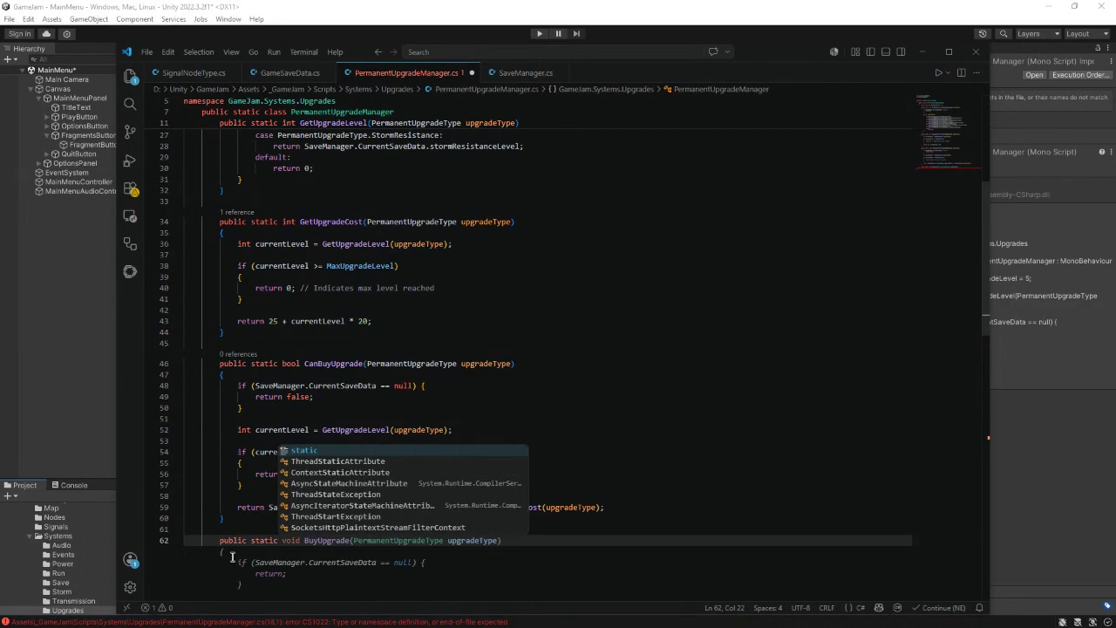
pyautogui.write(' bool ')
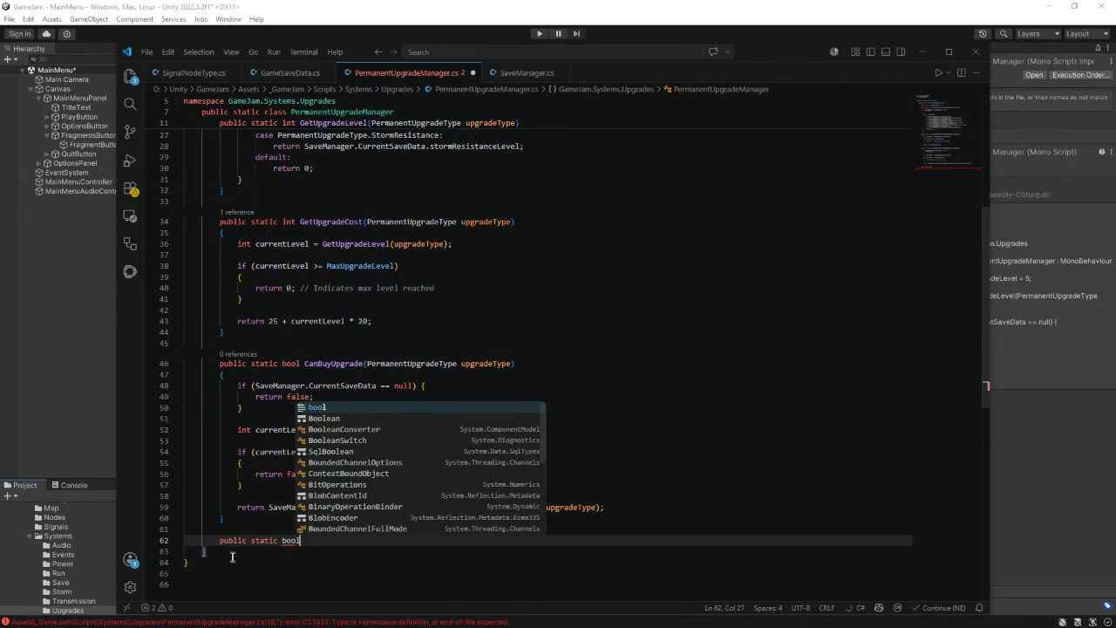
pyautogui.write('BuyUp')
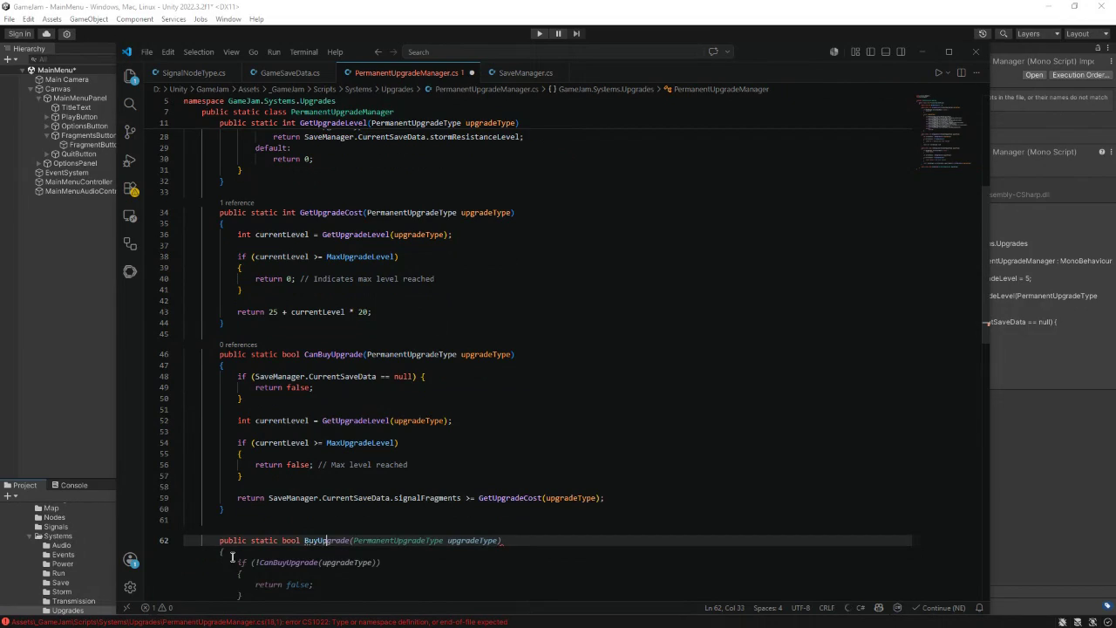
pyautogui.write('grade(')
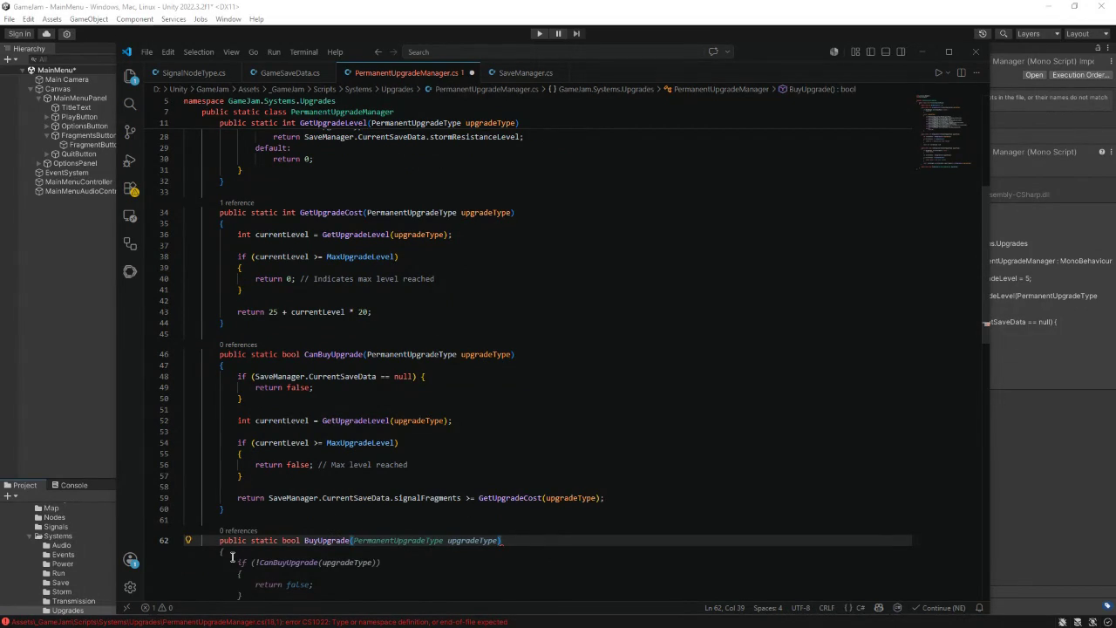
pyautogui.press('Tab')
pyautogui.scroll(-4, 276, 505)
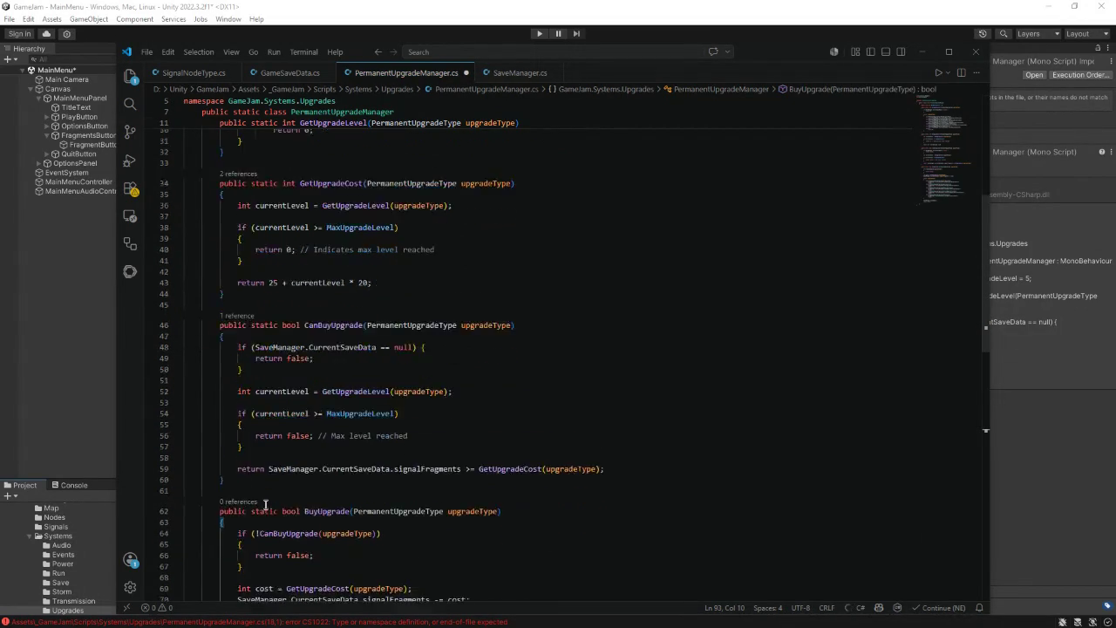
pyautogui.scroll(-4, 276, 504)
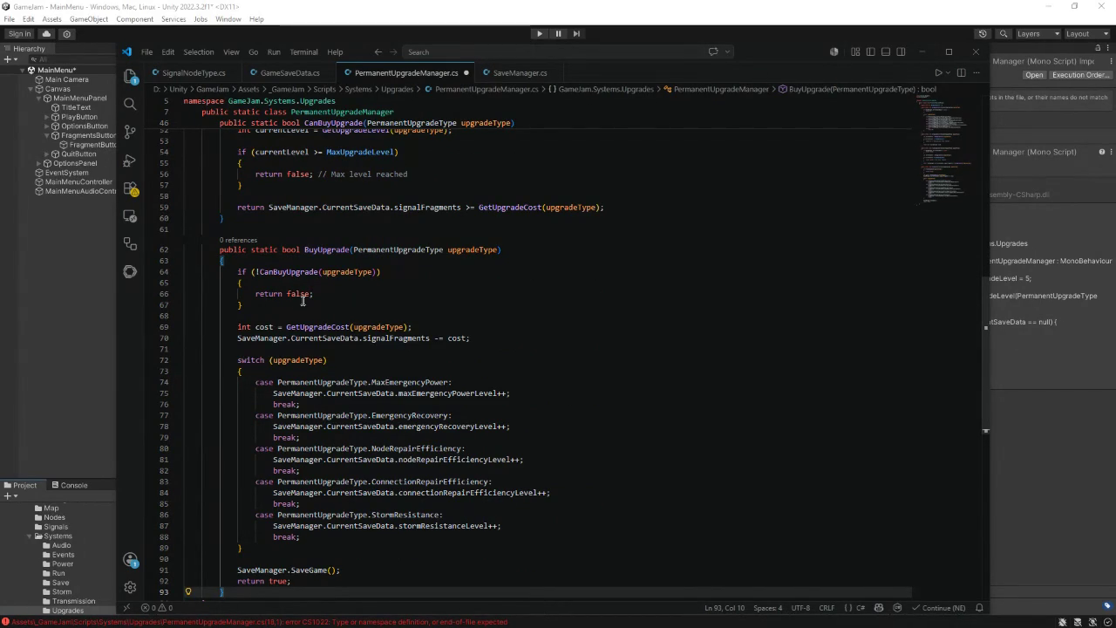
# - Insert a blank line after the cost calculation and start new lines after BuyUpgrade
pyautogui.click(420, 324)
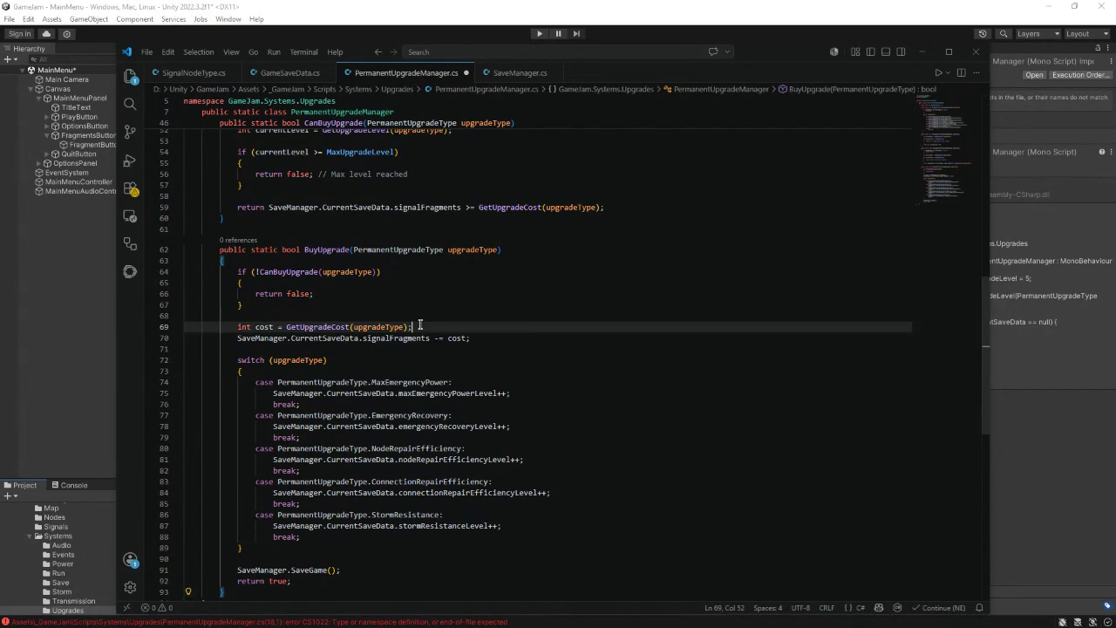
pyautogui.press('Return')
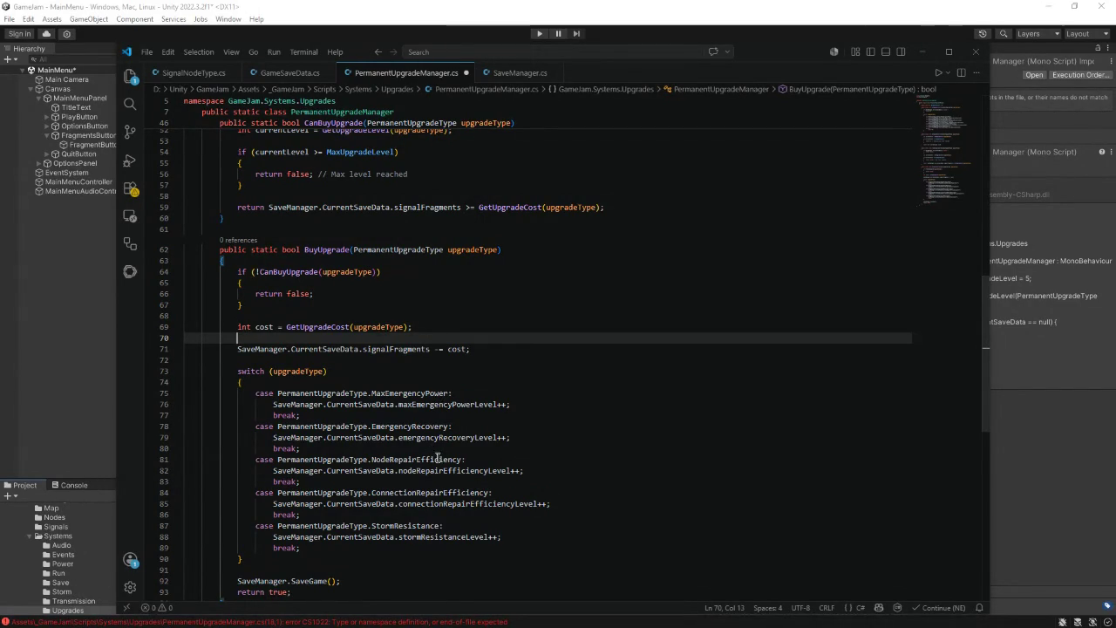
pyautogui.scroll(-2, 444, 490)
pyautogui.scroll(-1, 444, 490)
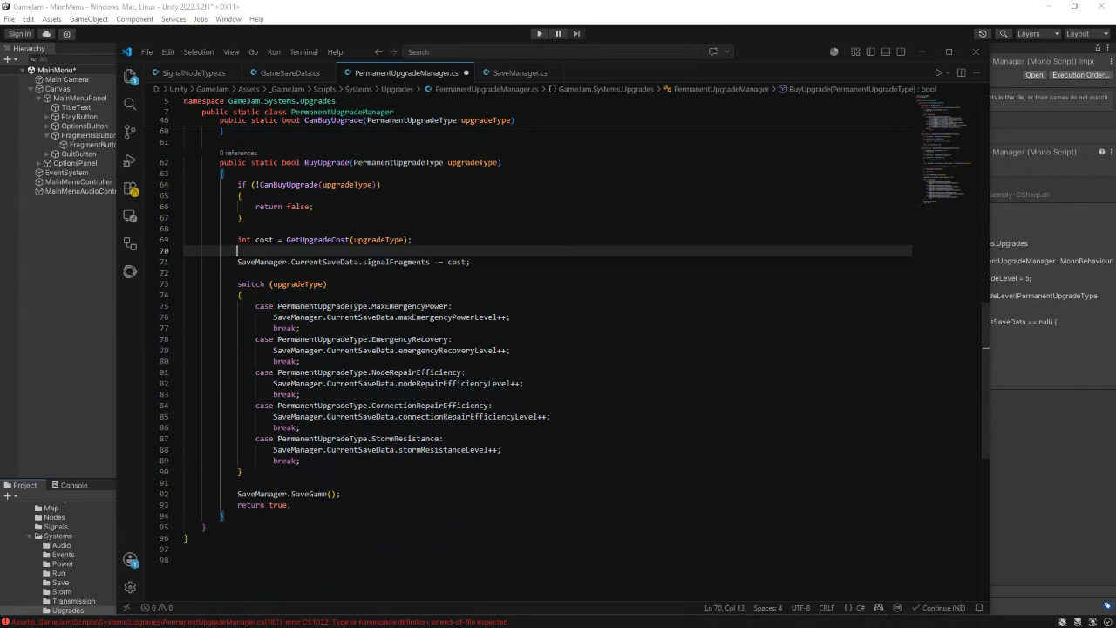
pyautogui.click(248, 515)
pyautogui.press('Return')
pyautogui.press('Return')
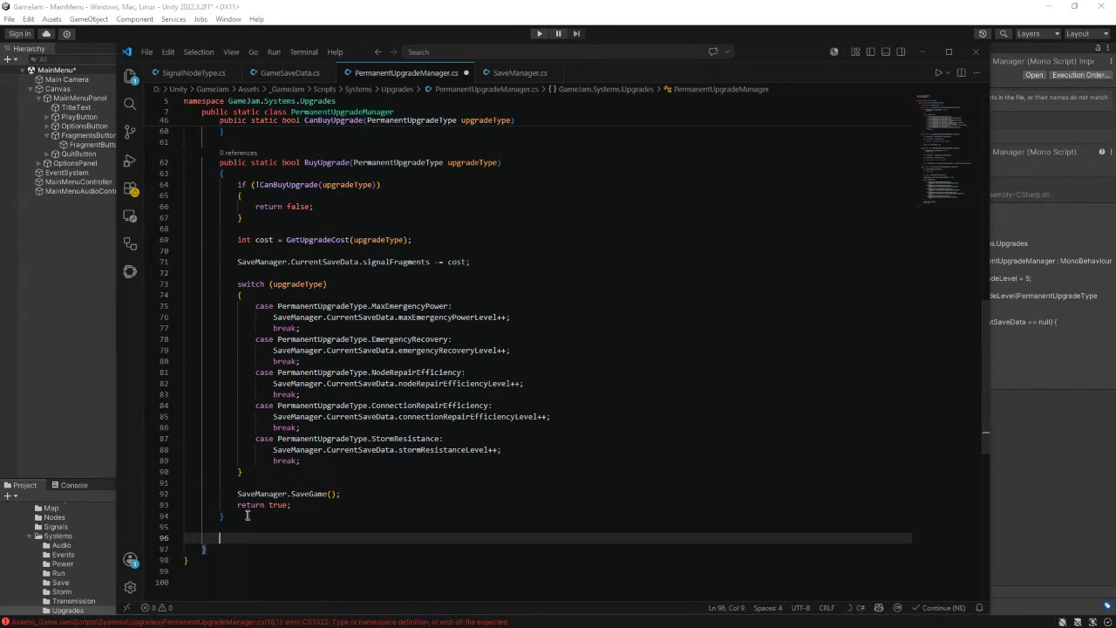
# - Write the GetMaxEmergencyPowerBonus method, accepting the suggested return of the MaxEmergencyPower upgrade level times a factor
pyautogui.write('public static float Get')
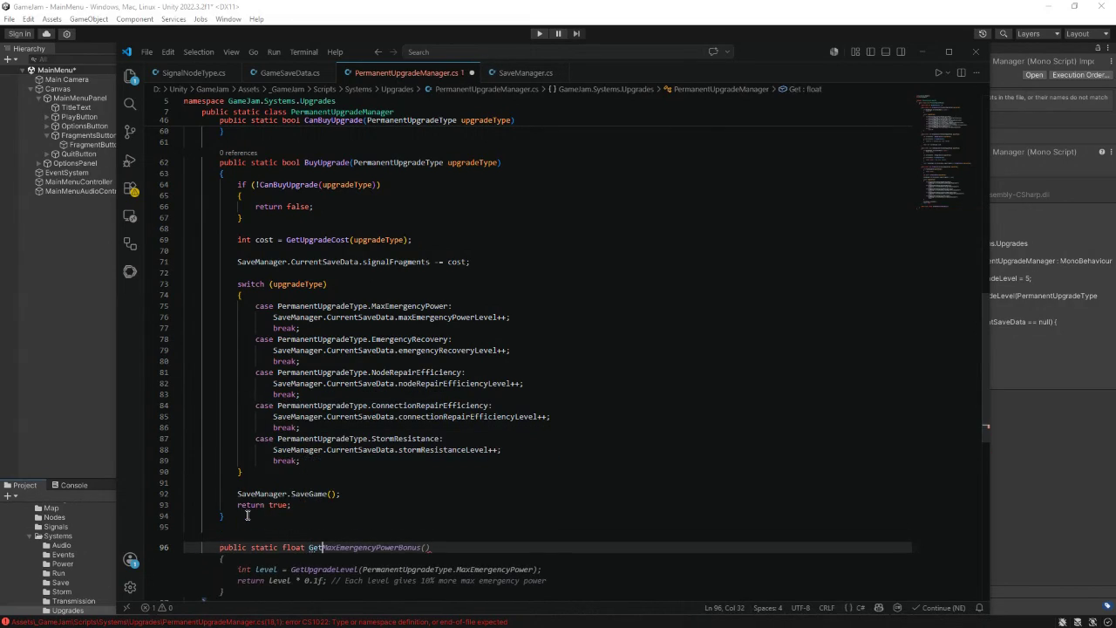
pyautogui.write('MaxEmergency')
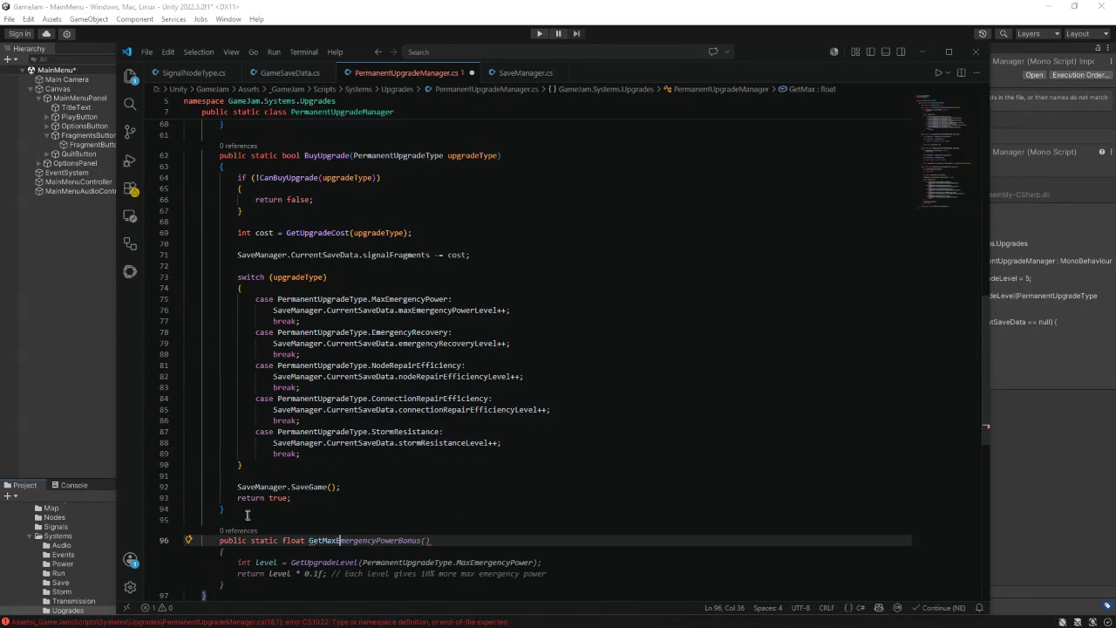
pyautogui.write('PowerEvel')
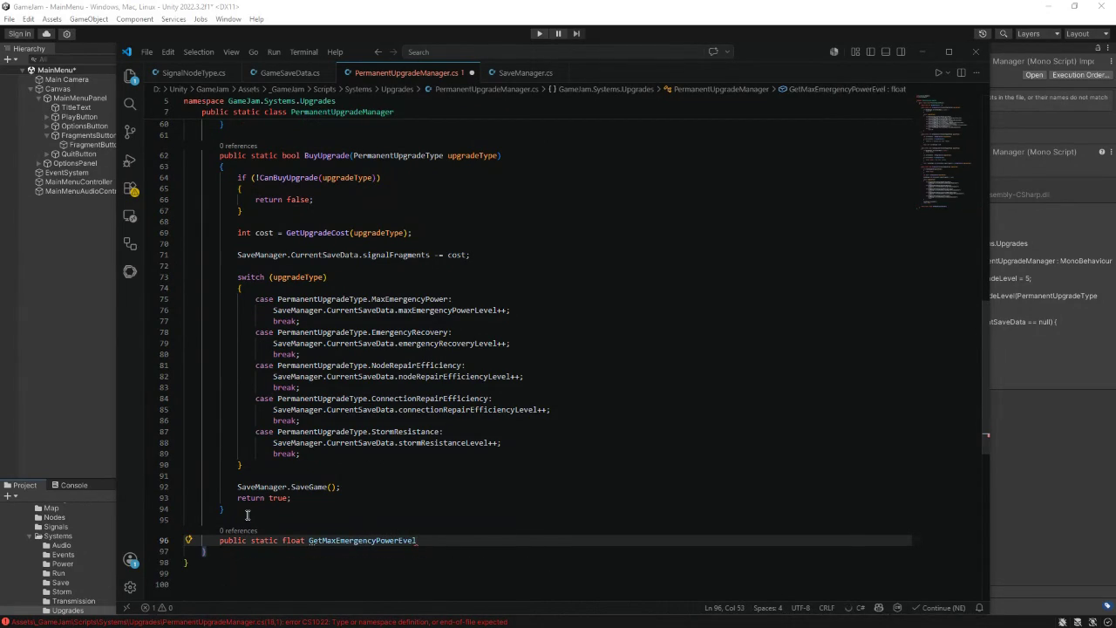
pyautogui.press('BackSpace')
pyautogui.press('BackSpace')
pyautogui.press('BackSpace')
pyautogui.write('onus()')
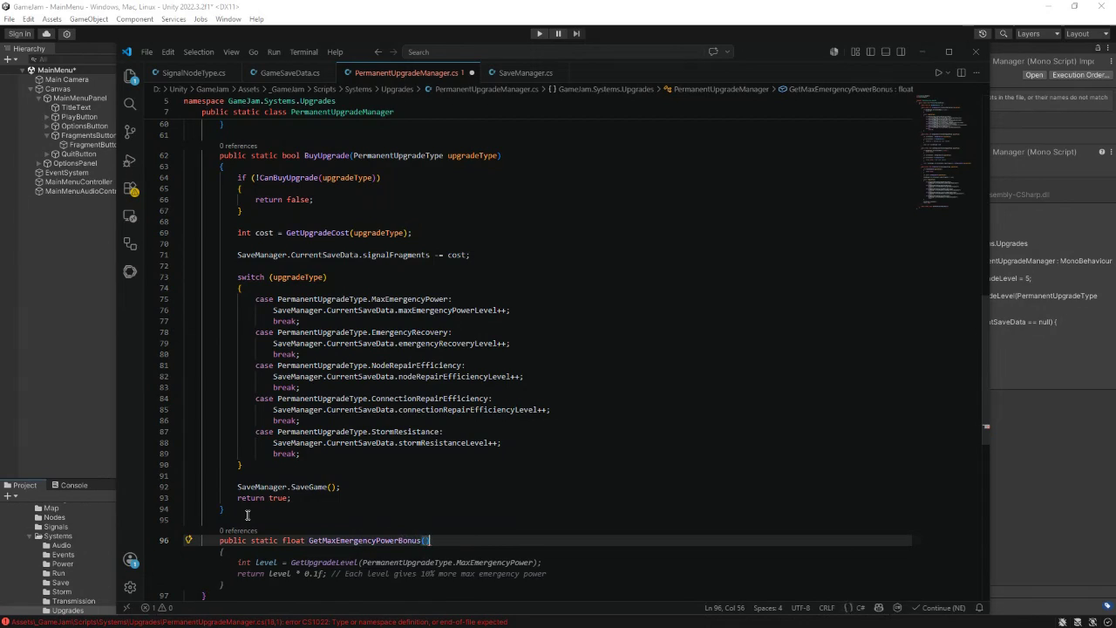
pyautogui.press('Return')
pyautogui.write('{')
pyautogui.press('Return')
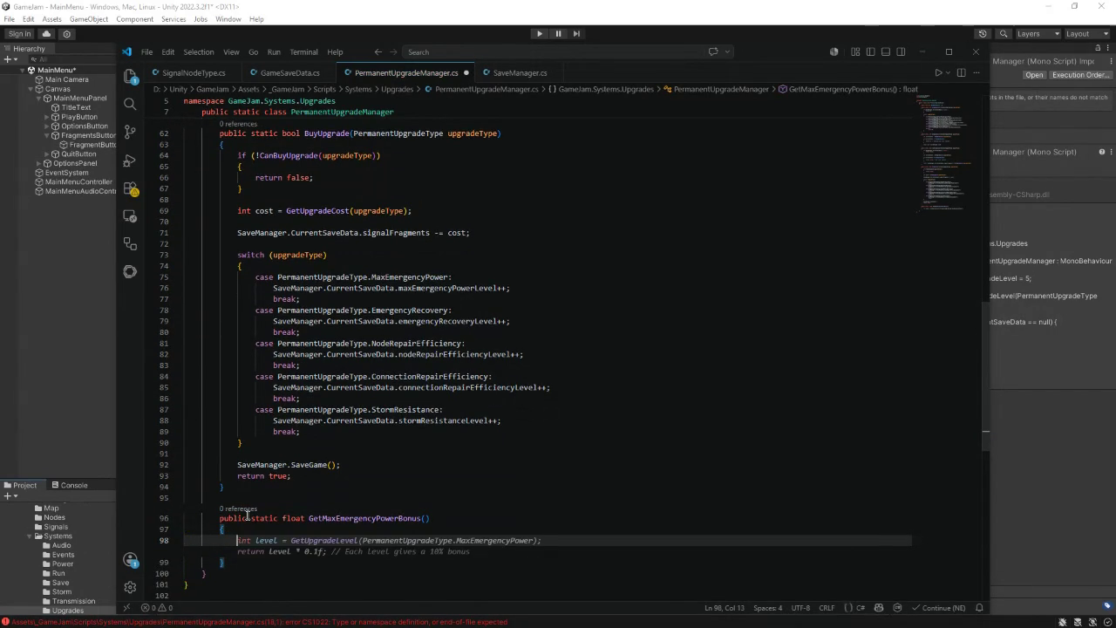
pyautogui.write('return')
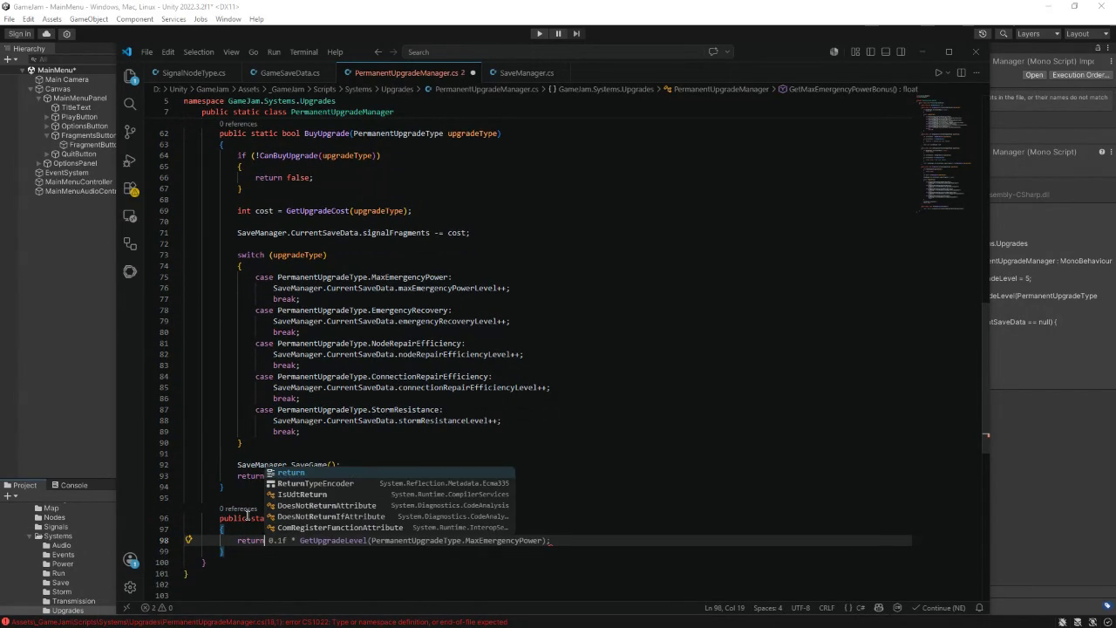
pyautogui.write(' GetUpgradeLevel')
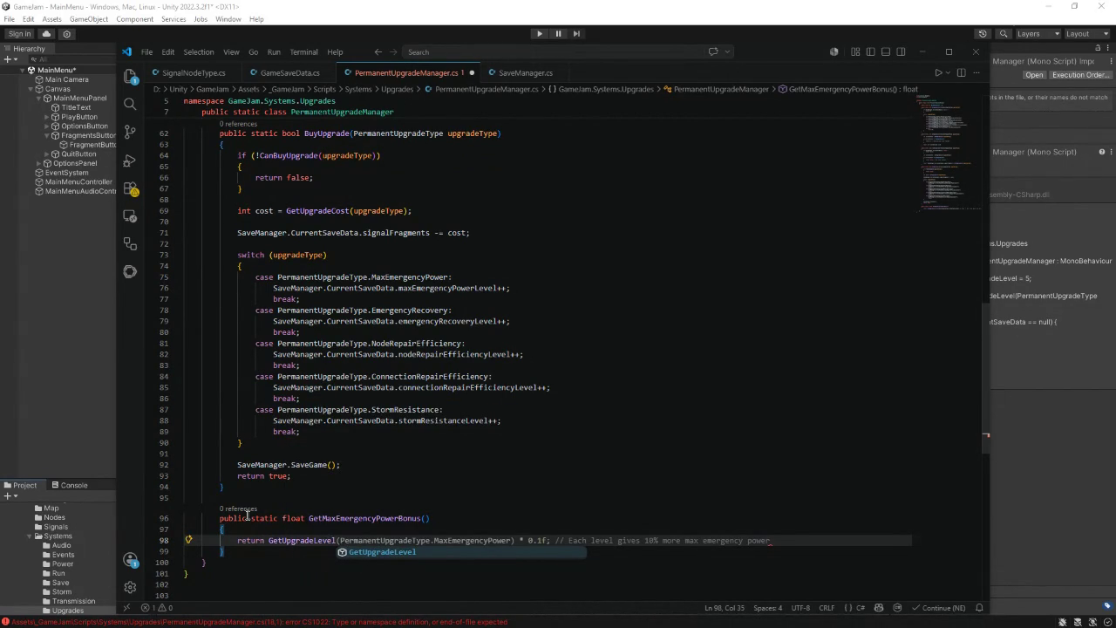
pyautogui.write('`')
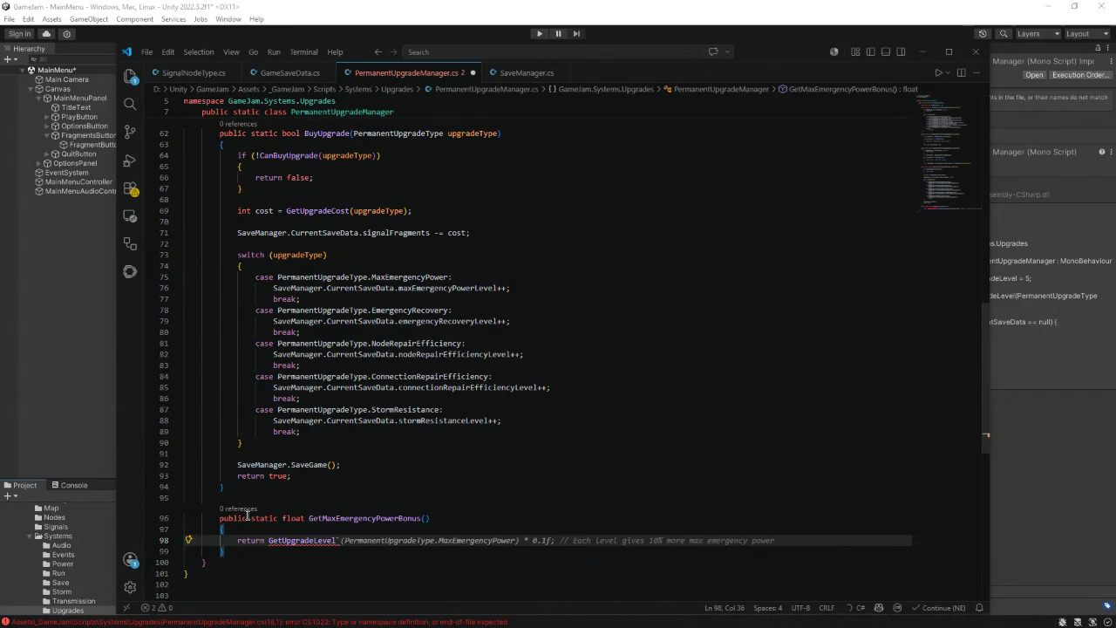
pyautogui.press('BackSpace')
pyautogui.press('Tab')
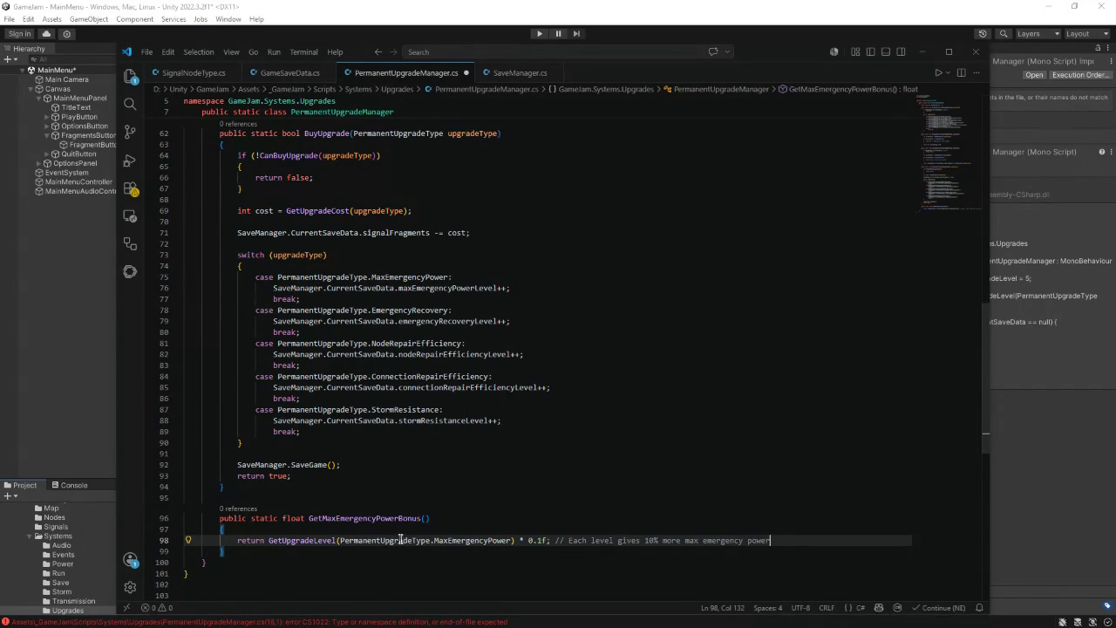
# - Change the multiplier from 0.1f to 10f and delete the trailing comment
pyautogui.moveTo(534, 541)
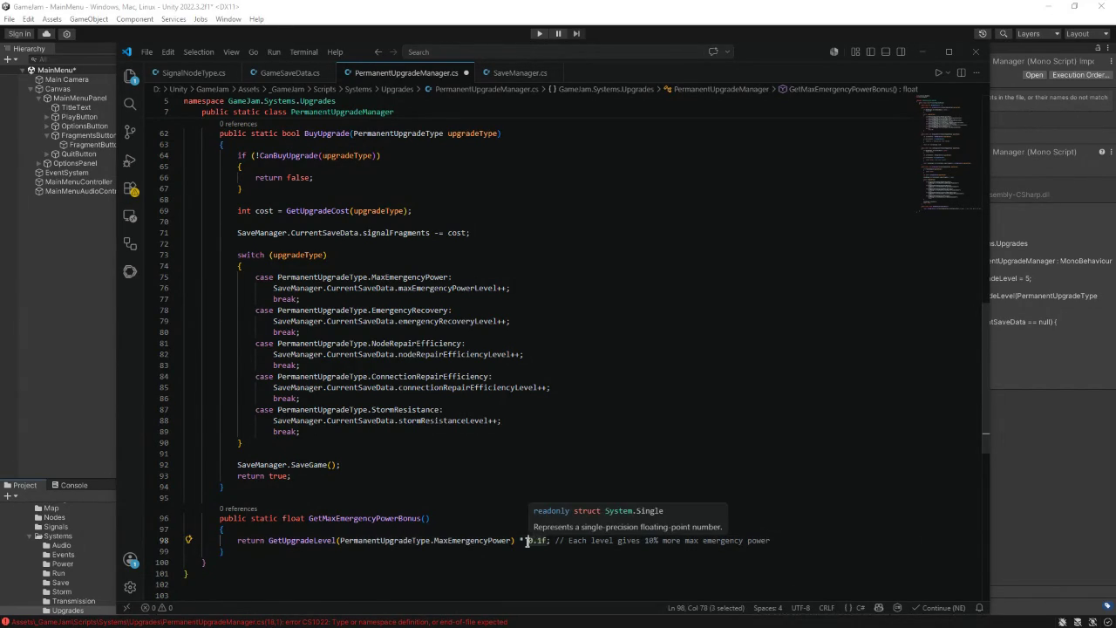
pyautogui.press('BackSpace')
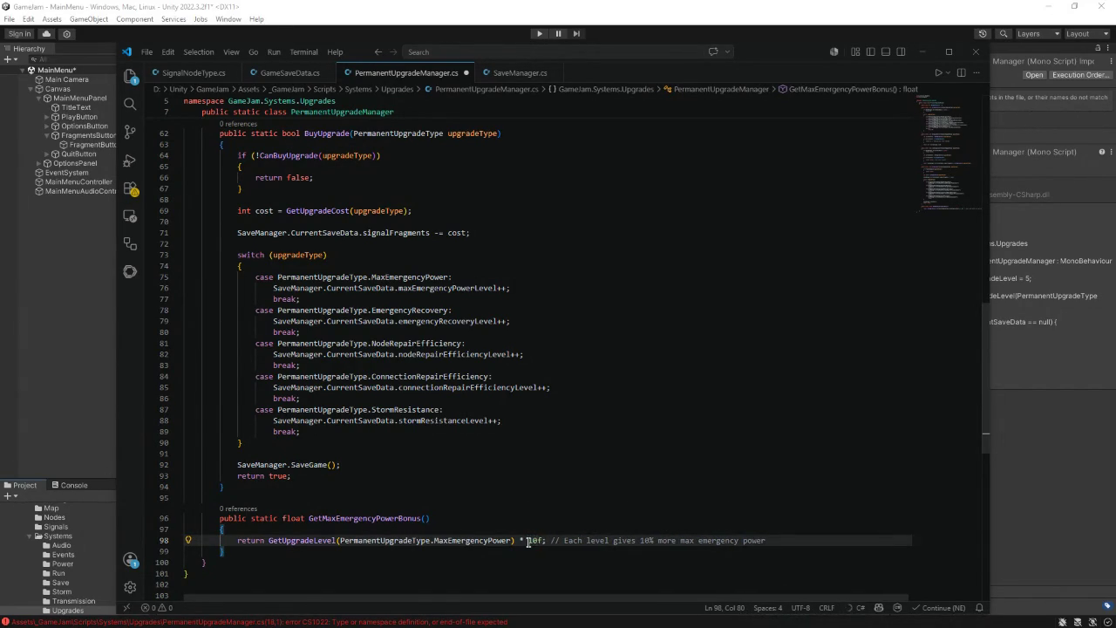
pyautogui.moveTo(767, 540)
pyautogui.mouseDown()
pyautogui.moveTo(187, 529)
pyautogui.moveTo(553, 541)
pyautogui.mouseUp()
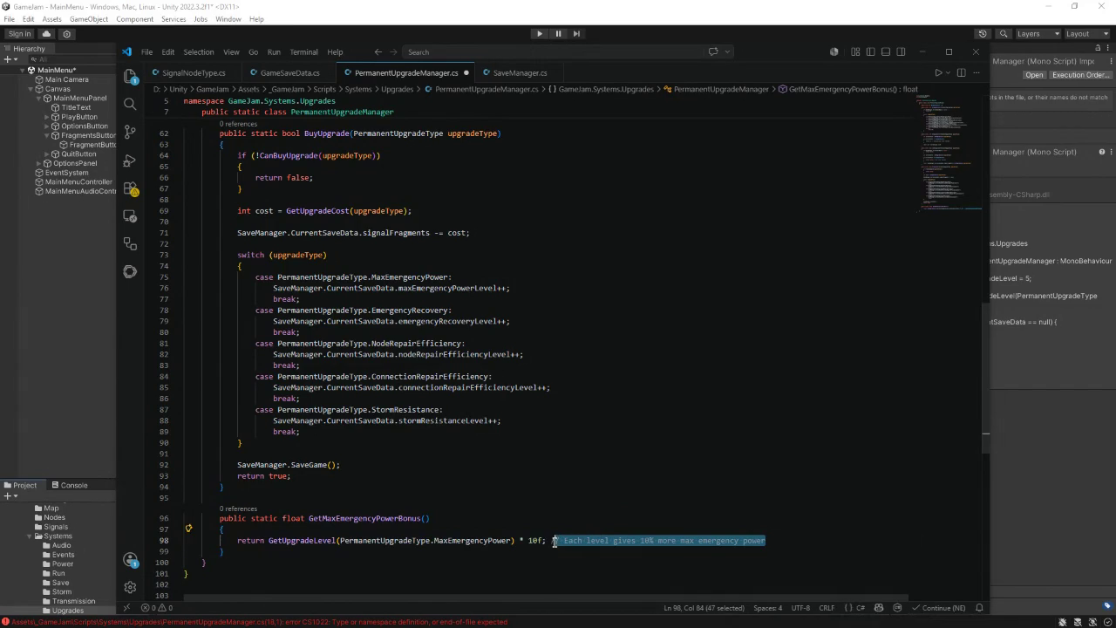
pyautogui.press('BackSpace')
pyautogui.scroll(-3, 585, 470)
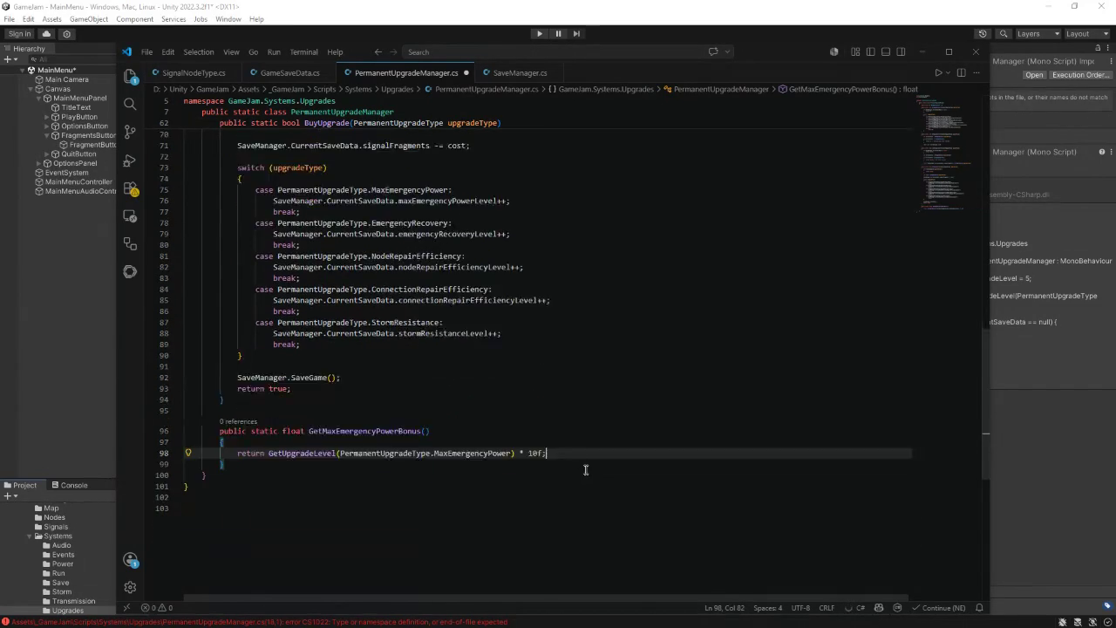
pyautogui.scroll(-1, 585, 470)
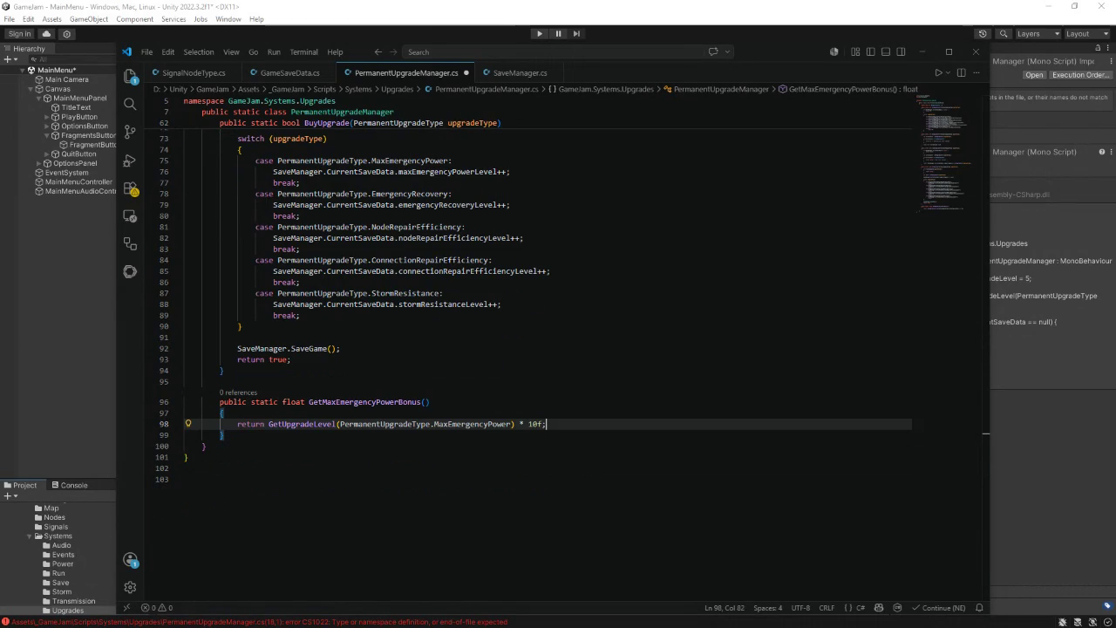
pyautogui.click(240, 436)
pyautogui.press('Return')
pyautogui.press('Return')
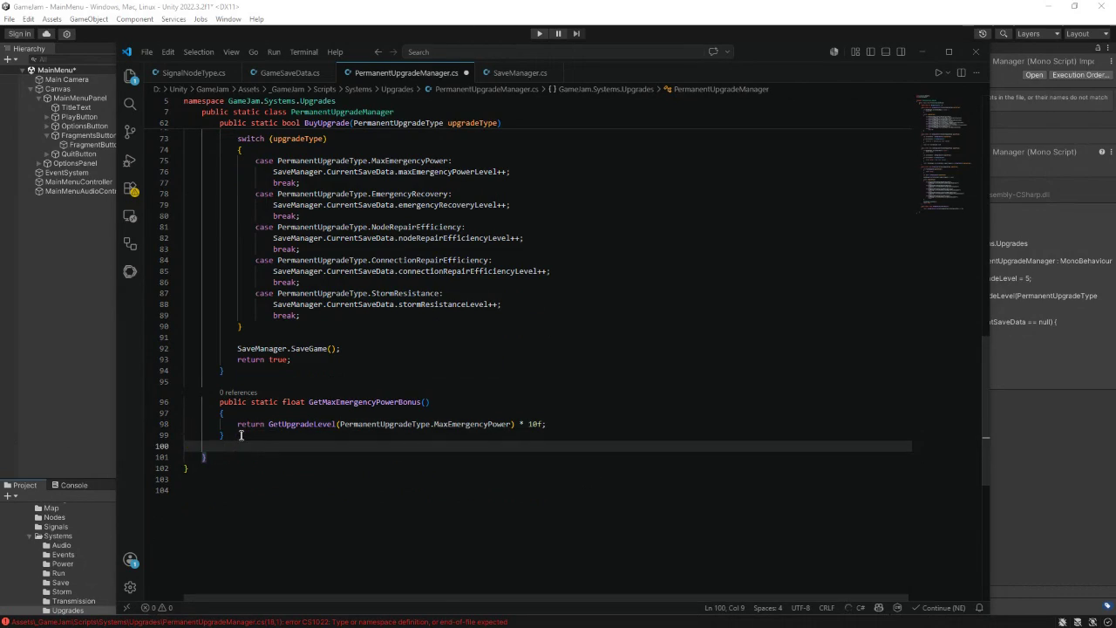
# - Write GetEmergencyRecoveryBonus returning GetUpgradeLevel(PermanentUpgradeType.EmergencyRecovery) * 0.1f
pyautogui.write('publ')
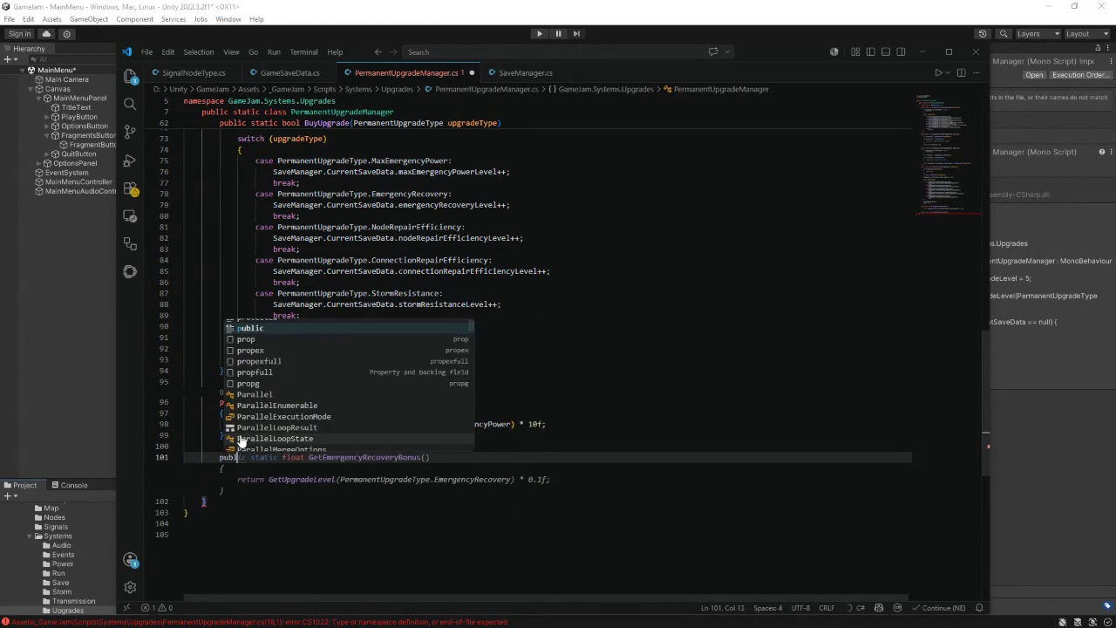
pyautogui.write('ic static')
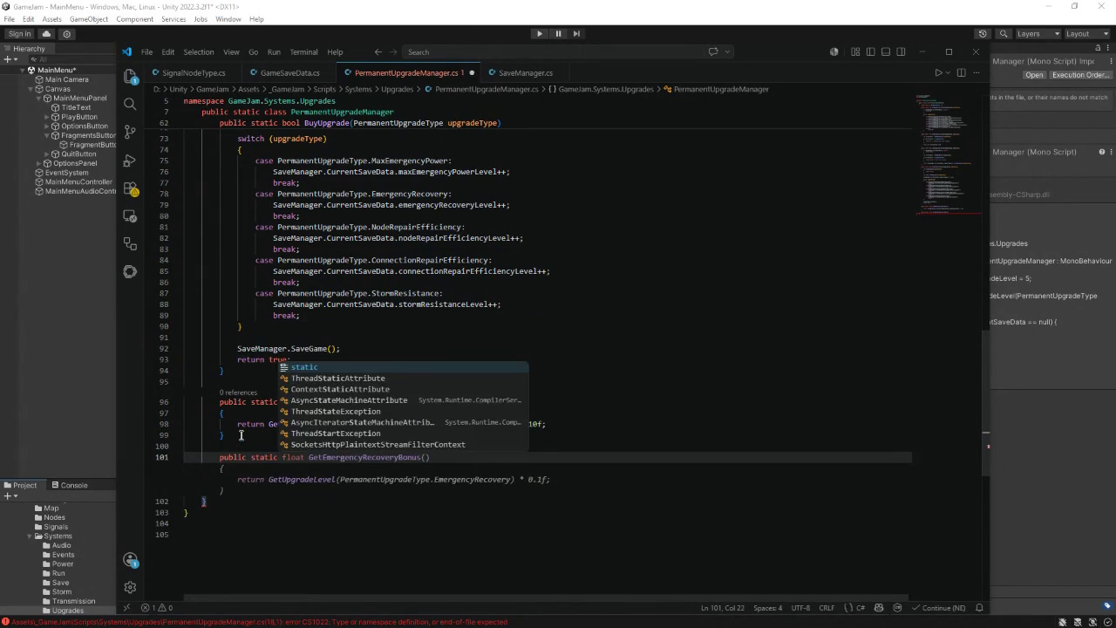
pyautogui.write(' float')
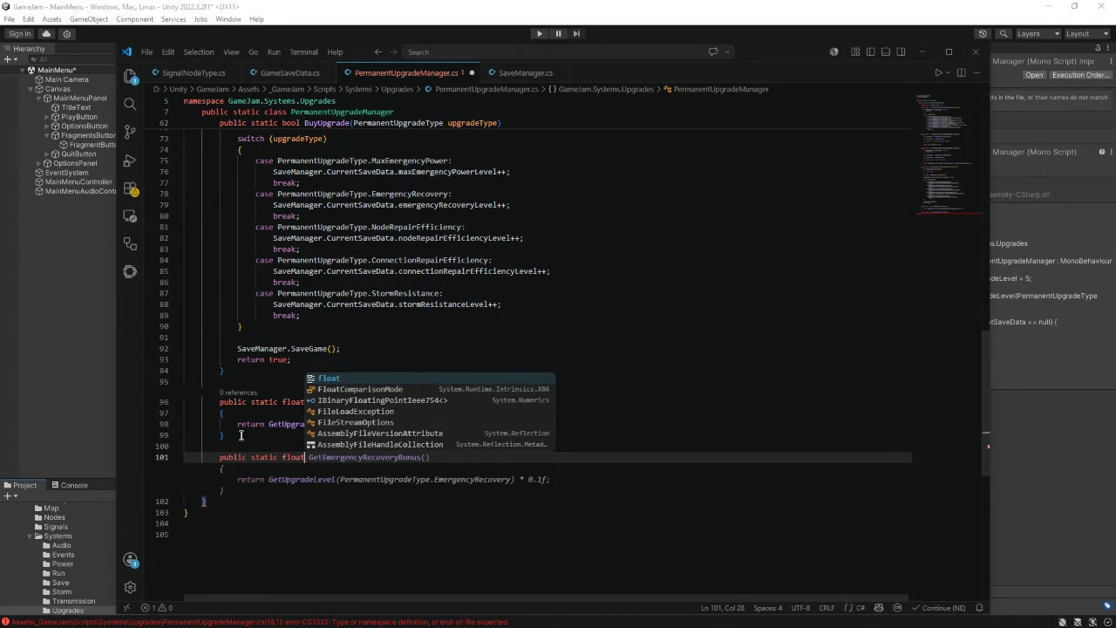
pyautogui.write(' GetEmer')
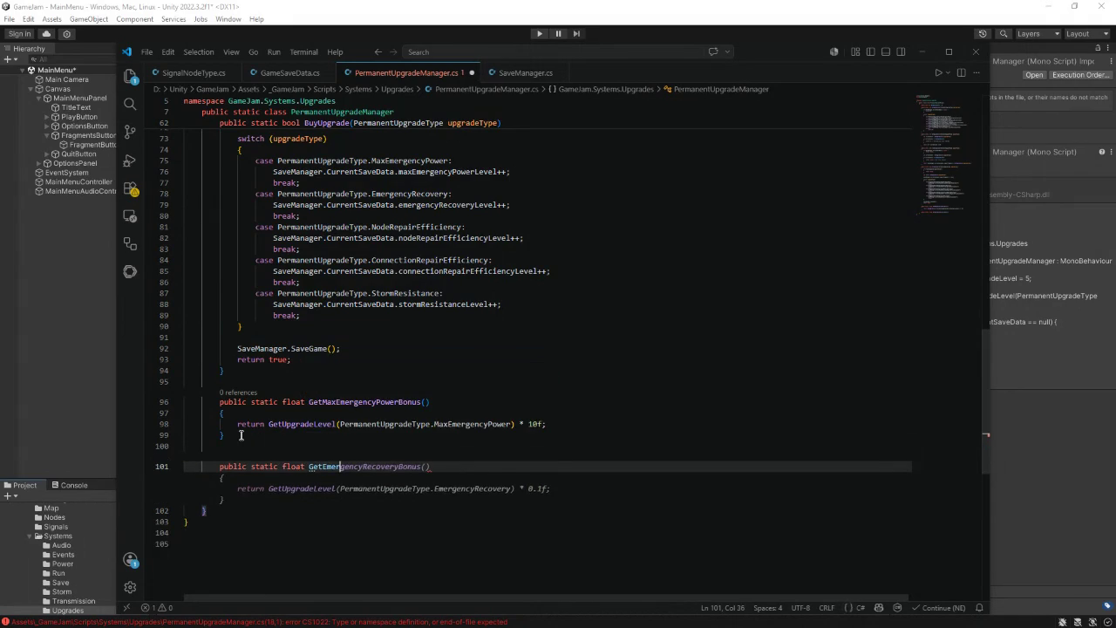
pyautogui.write('gencyRecoveryBonus()')
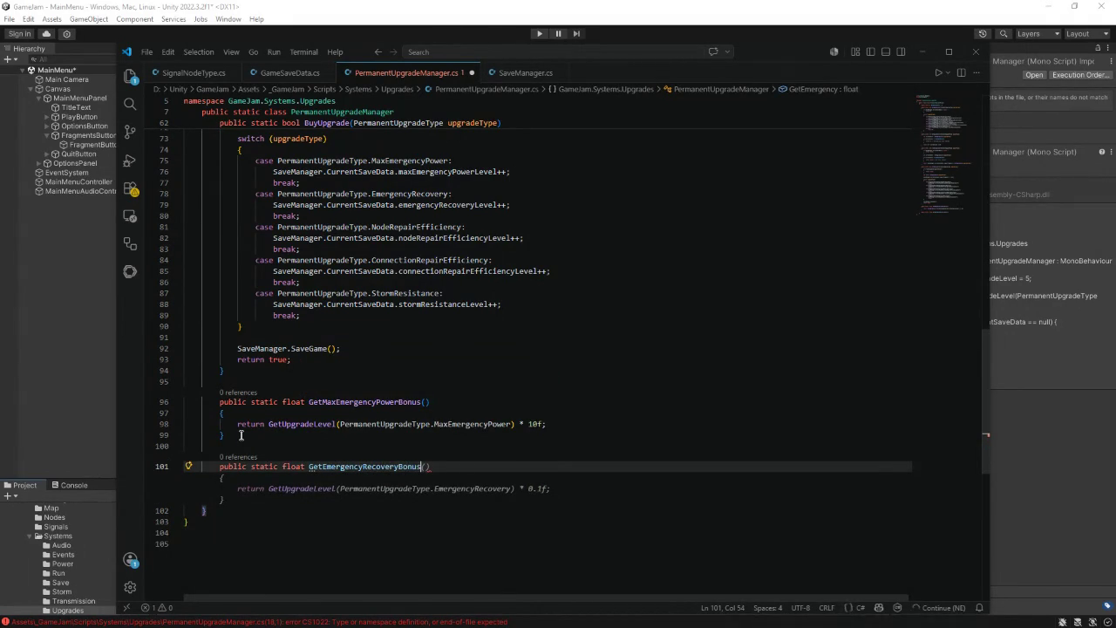
pyautogui.press('Return')
pyautogui.write('{')
pyautogui.press('Return')
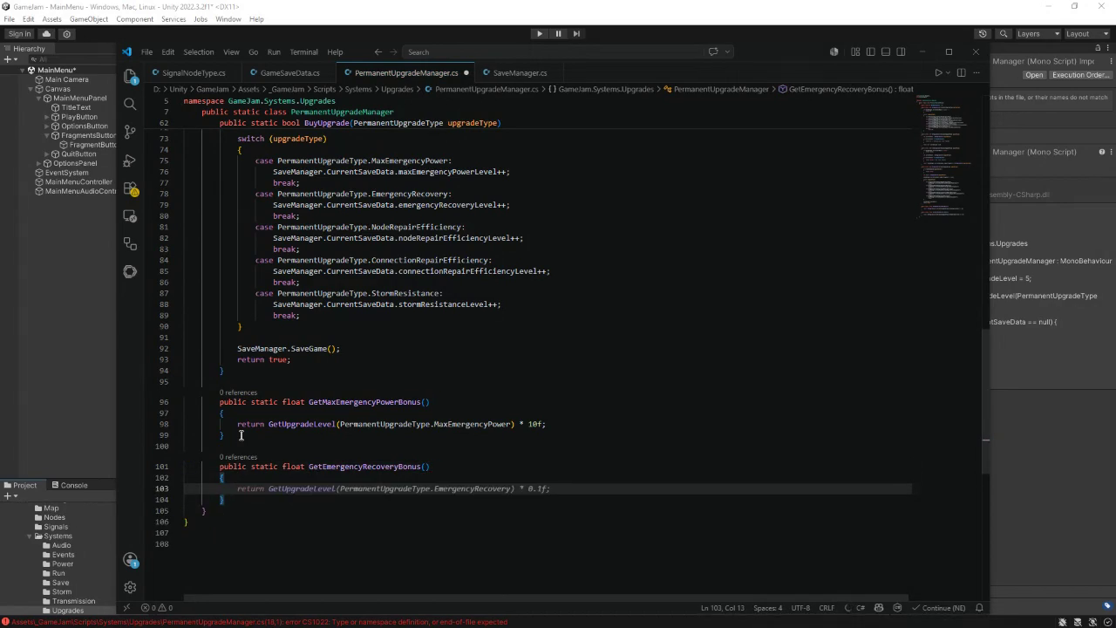
pyautogui.write('return')
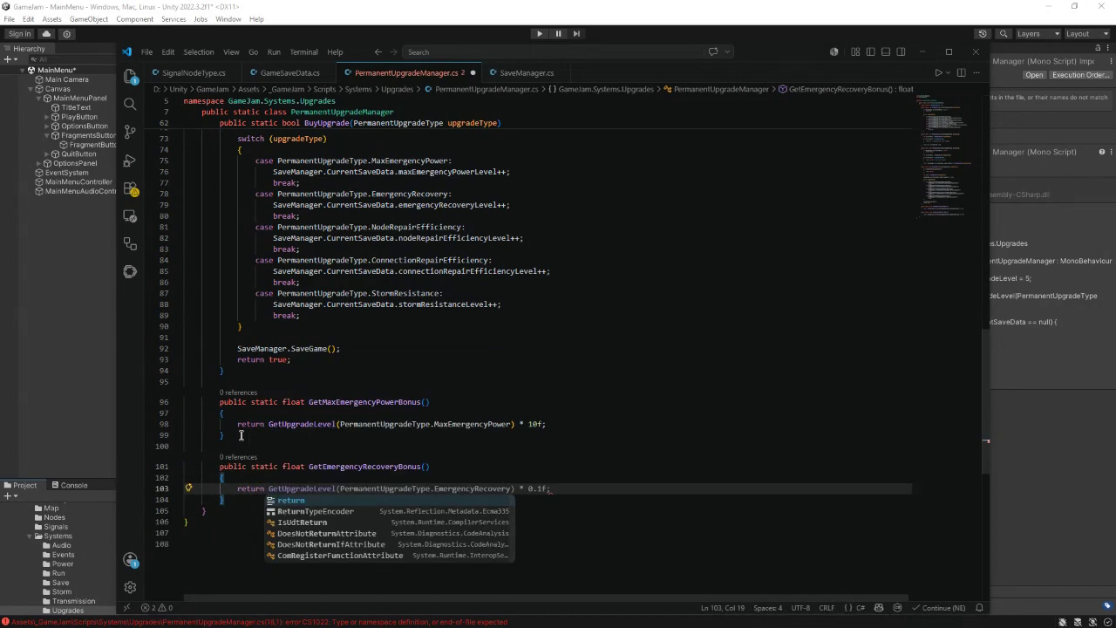
pyautogui.press('Tab')
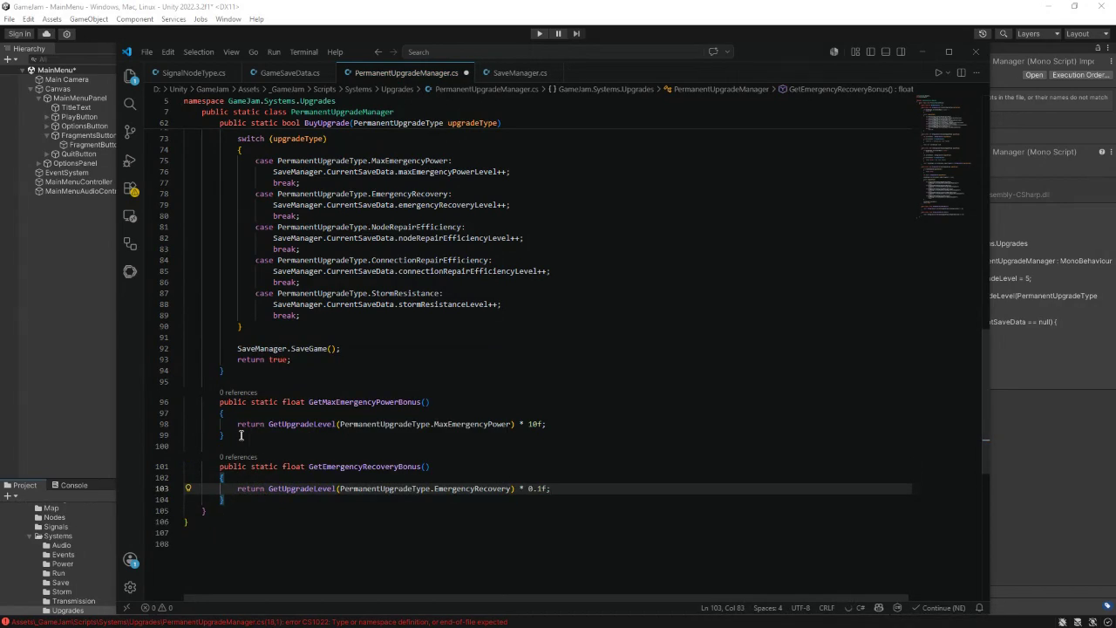
pyautogui.moveTo(543, 489); pyautogui.dragTo(537, 489)
# - Change the recovery factor to 0.2f and accept node repair, connection repair and storm resistance bonus methods
pyautogui.write('2')
pyautogui.scroll(-1, 530, 496)
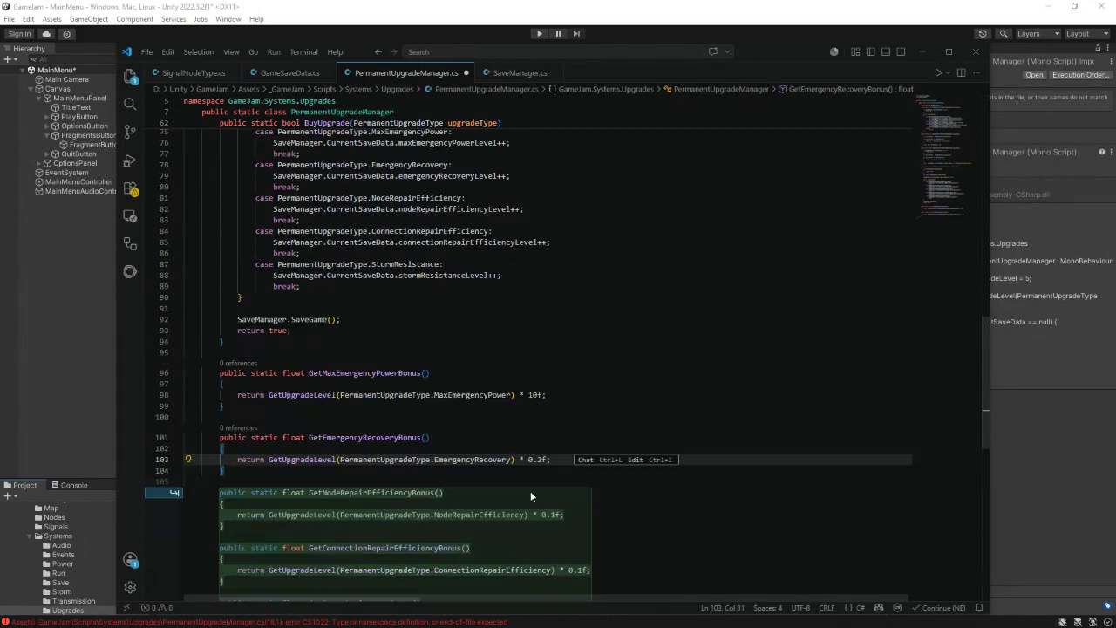
pyautogui.scroll(-3, 530, 495)
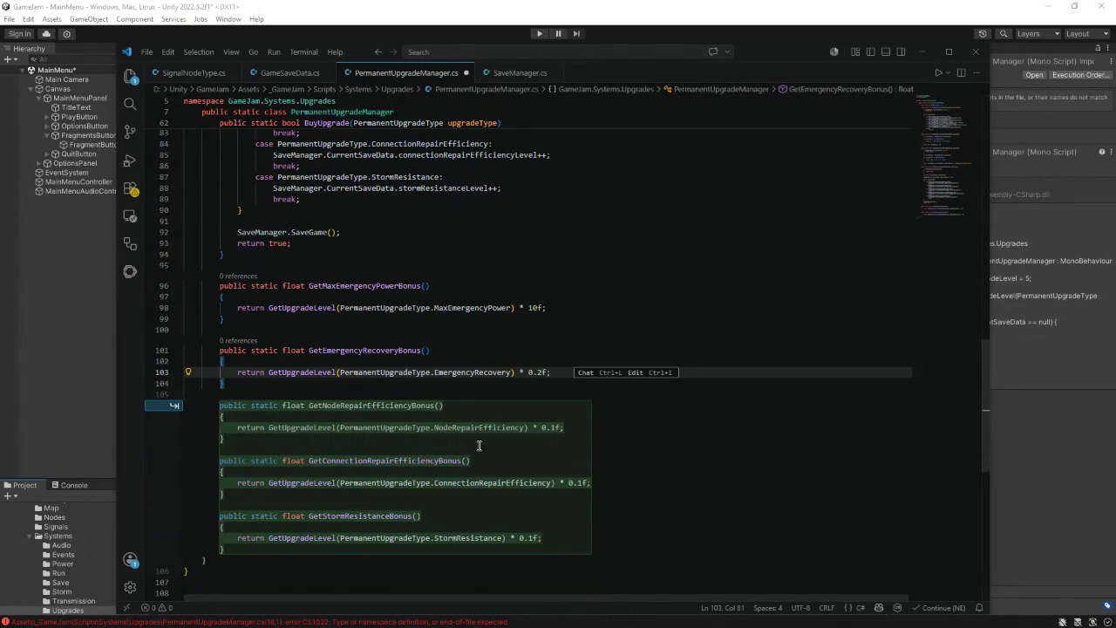
pyautogui.press('Tab')
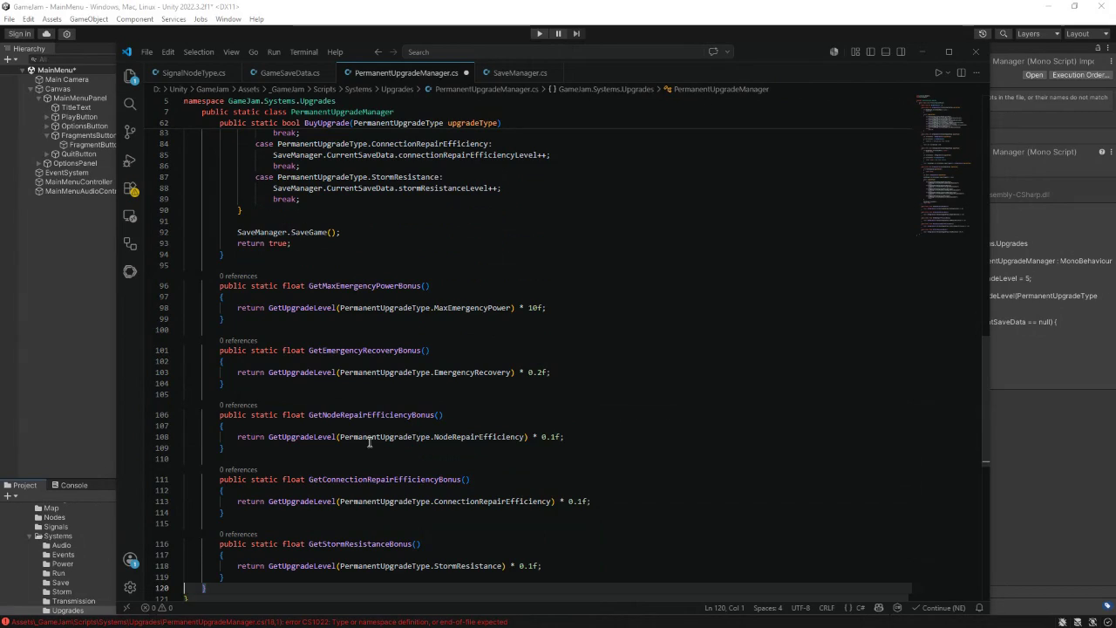
pyautogui.moveTo(434, 414); pyautogui.dragTo(368, 415)
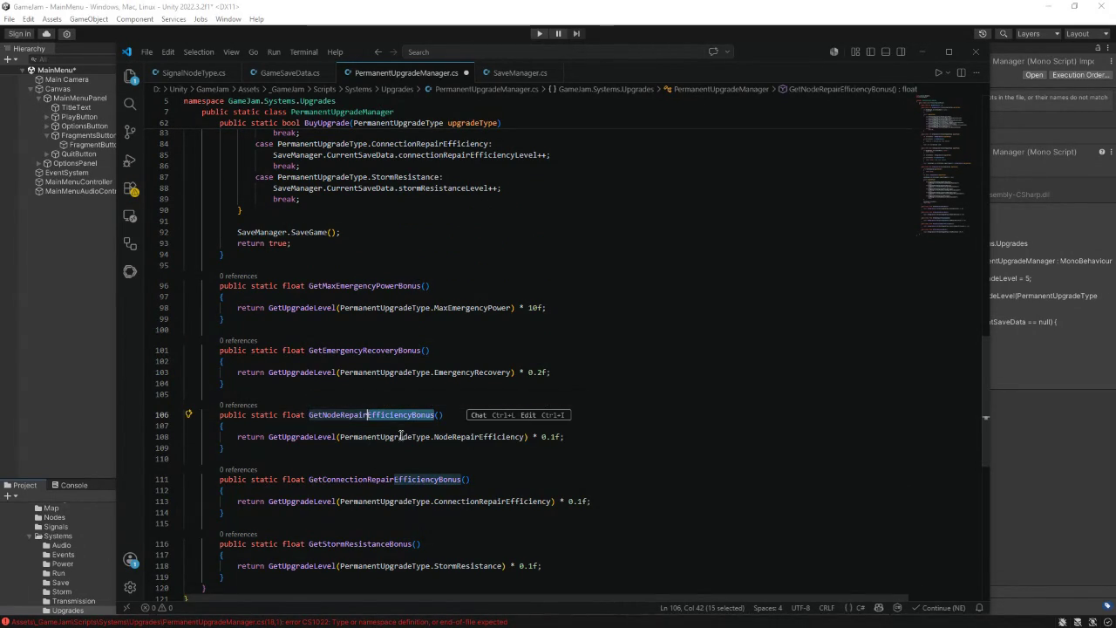
# - Rename the node repair method to GetNodeRepairCostMultiplier returning Mathf.Max(0.5f, 1f - level * 0.06f)
pyautogui.write('Cost')
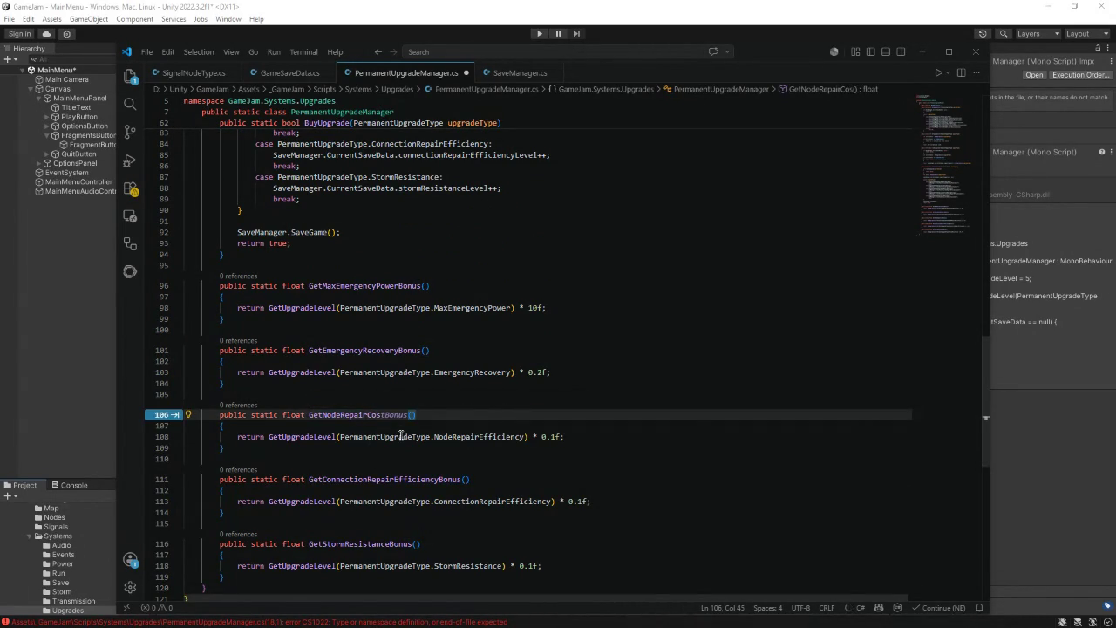
pyautogui.write('Multi')
pyautogui.write('plier')
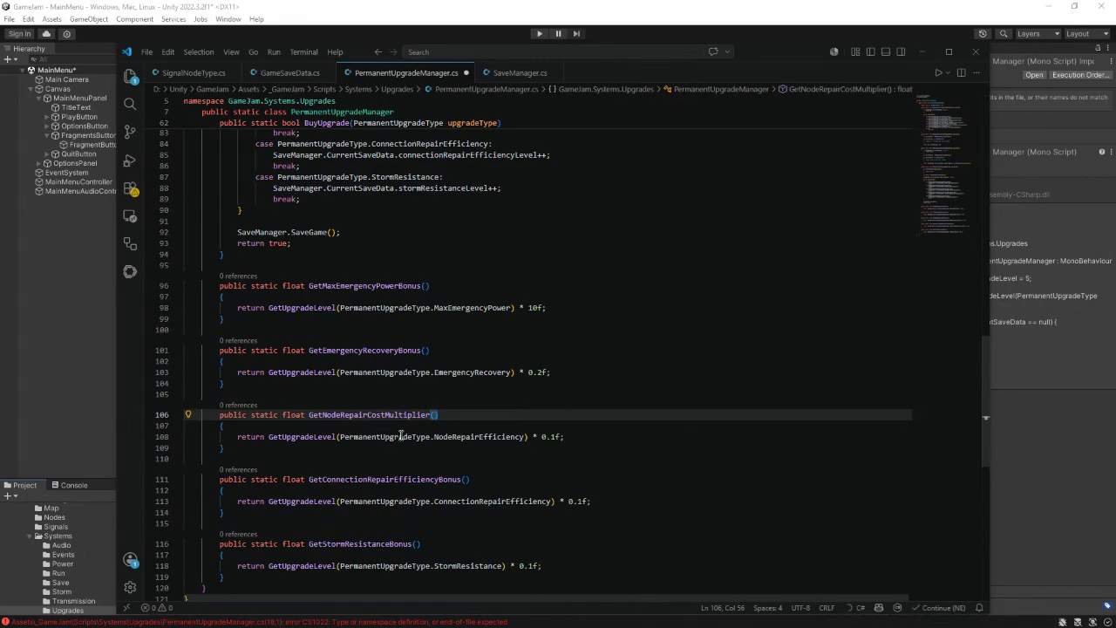
pyautogui.moveTo(565, 436)
pyautogui.mouseDown()
pyautogui.moveTo(236, 436)
pyautogui.moveTo(268, 436)
pyautogui.mouseUp()
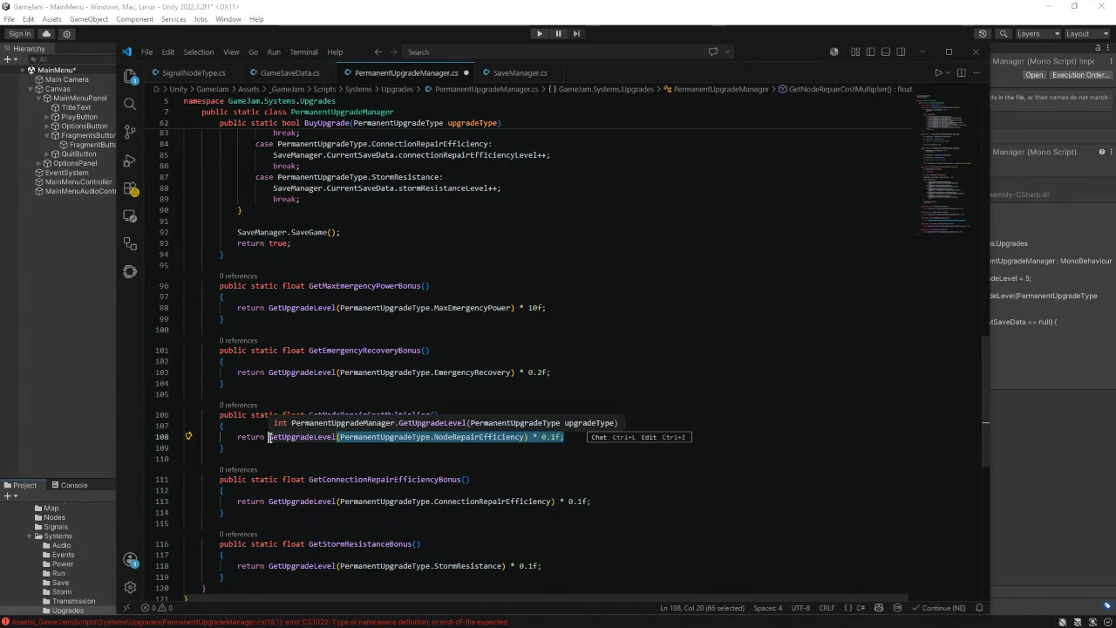
pyautogui.write('MathF.Max(0')
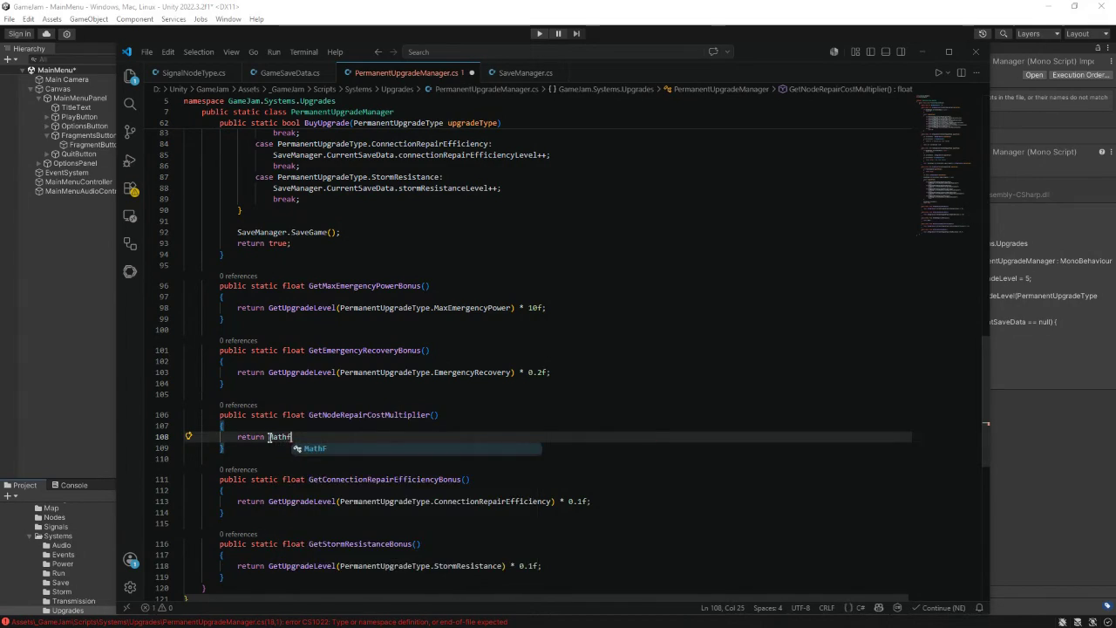
pyautogui.write('.')
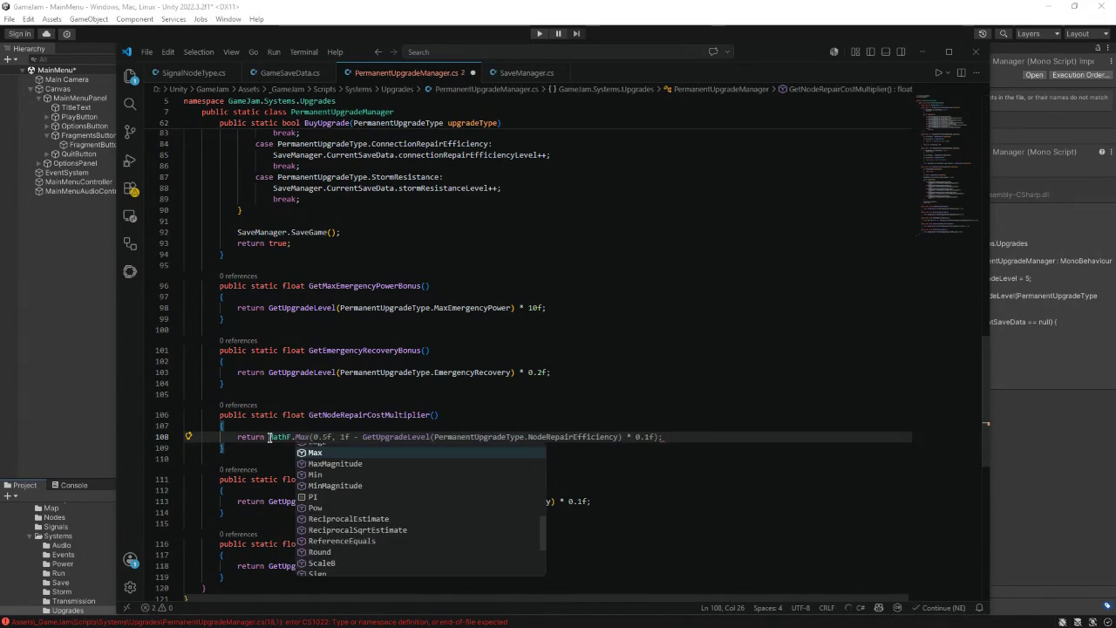
pyautogui.press('BackSpace')
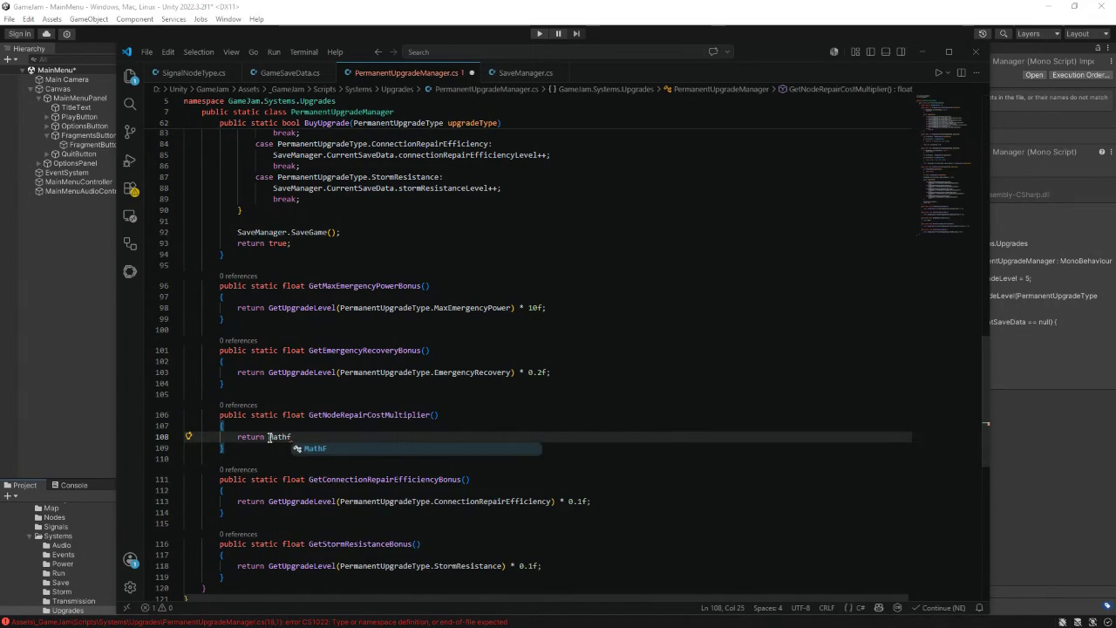
pyautogui.press('BackSpace')
pyautogui.press('BackSpace')
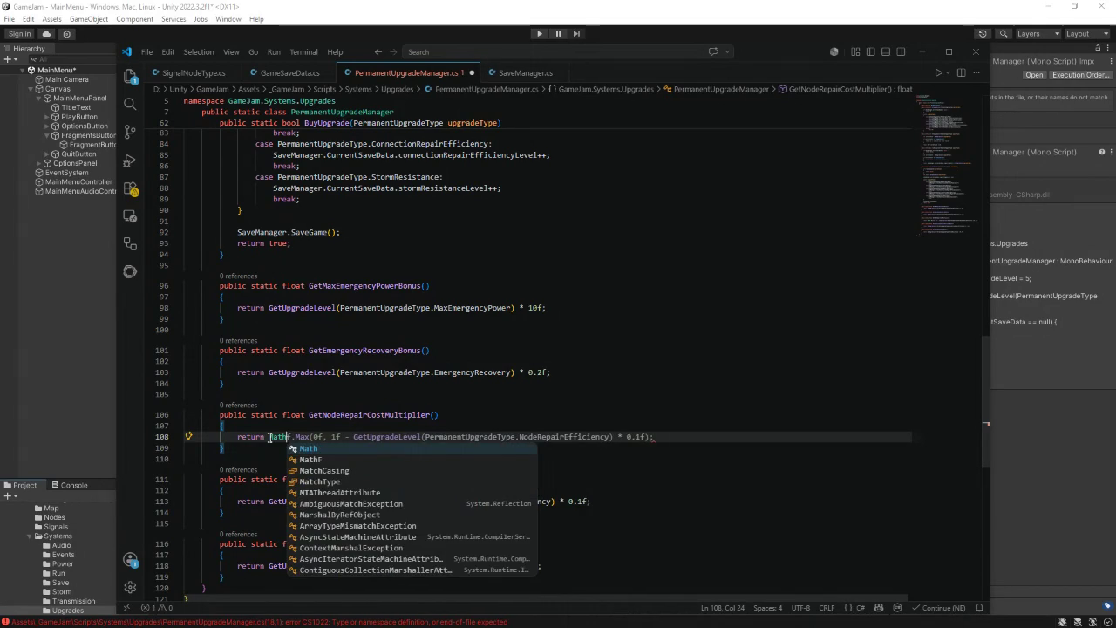
pyautogui.write('F.')
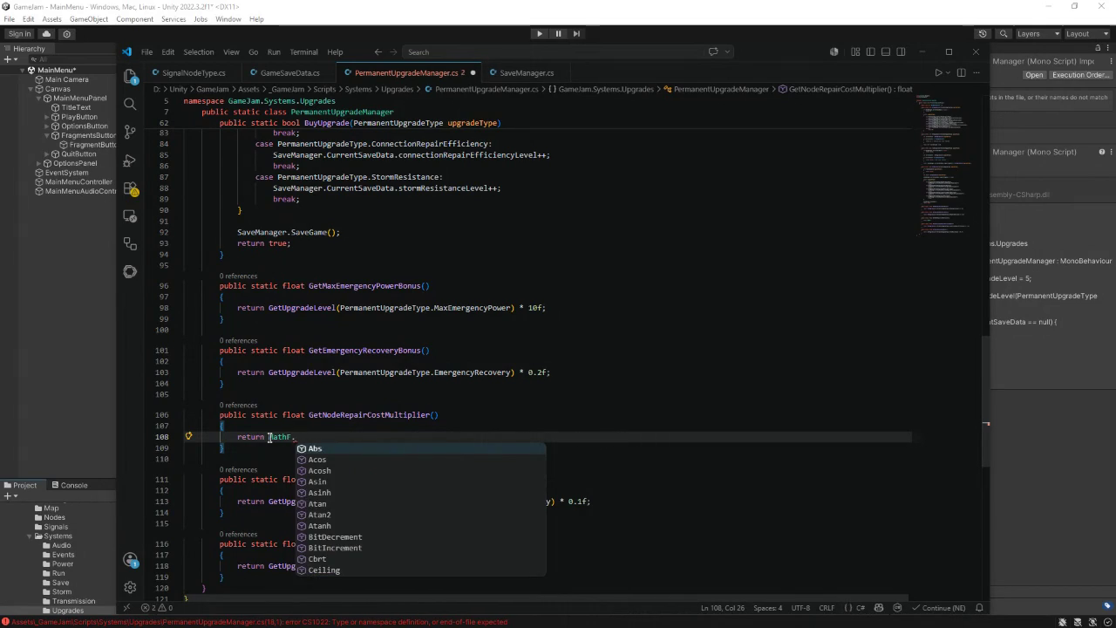
pyautogui.press('BackSpace')
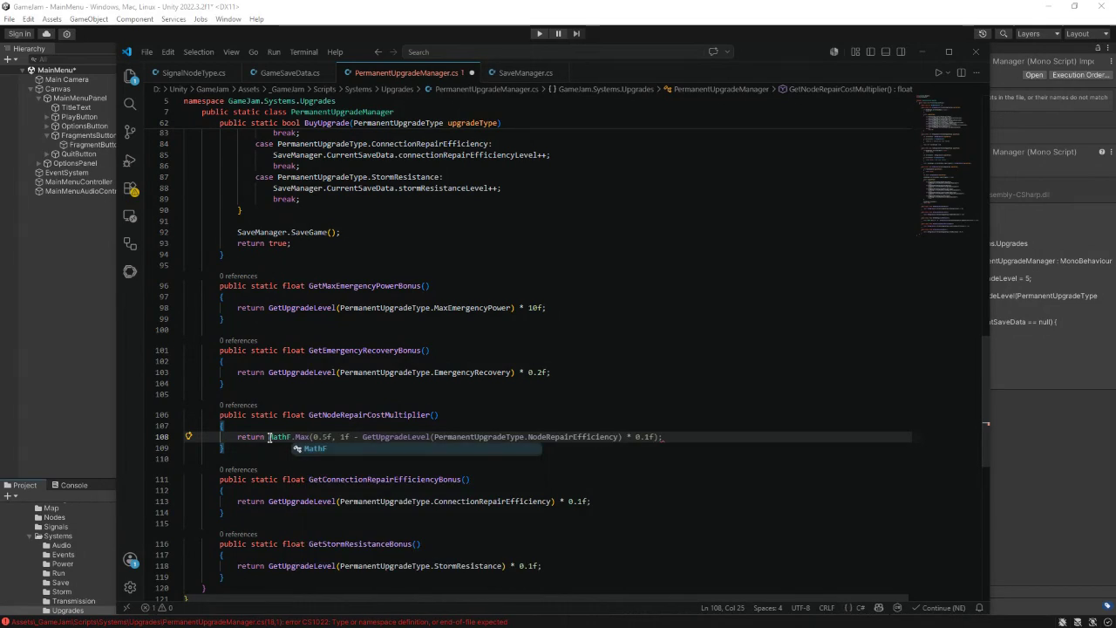
pyautogui.write('.')
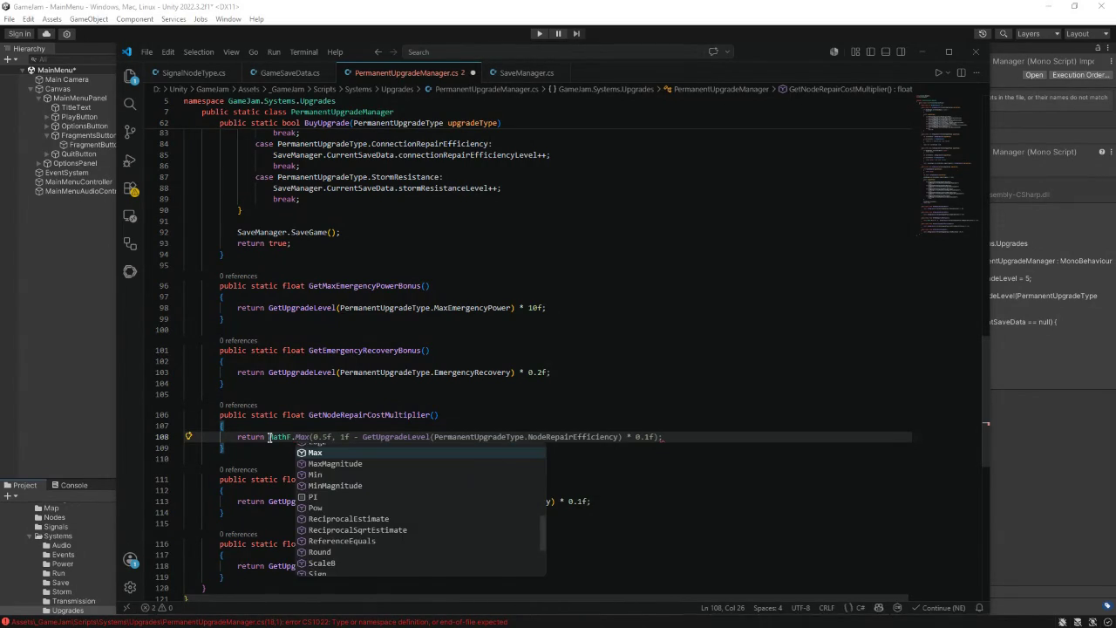
pyautogui.write('Max(')
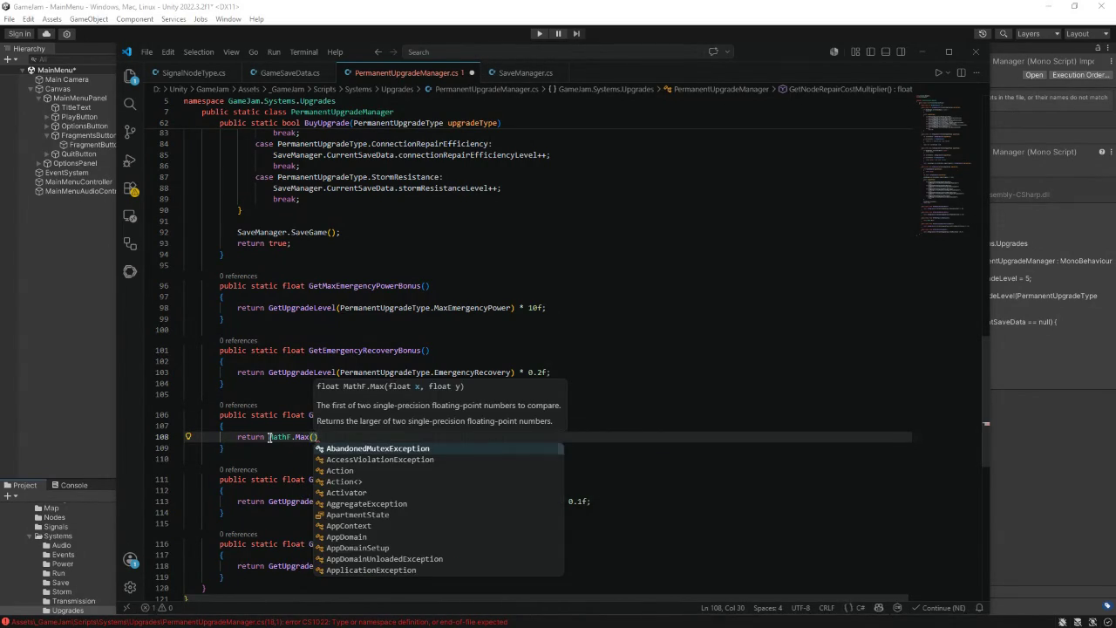
pyautogui.write('0.5f')
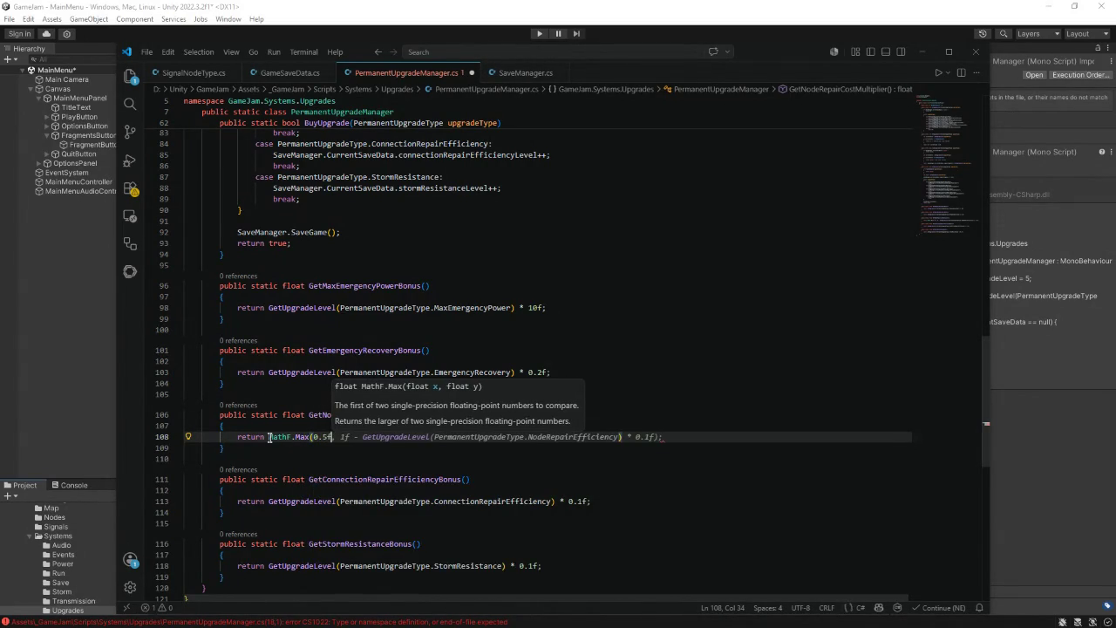
pyautogui.write(', 1f')
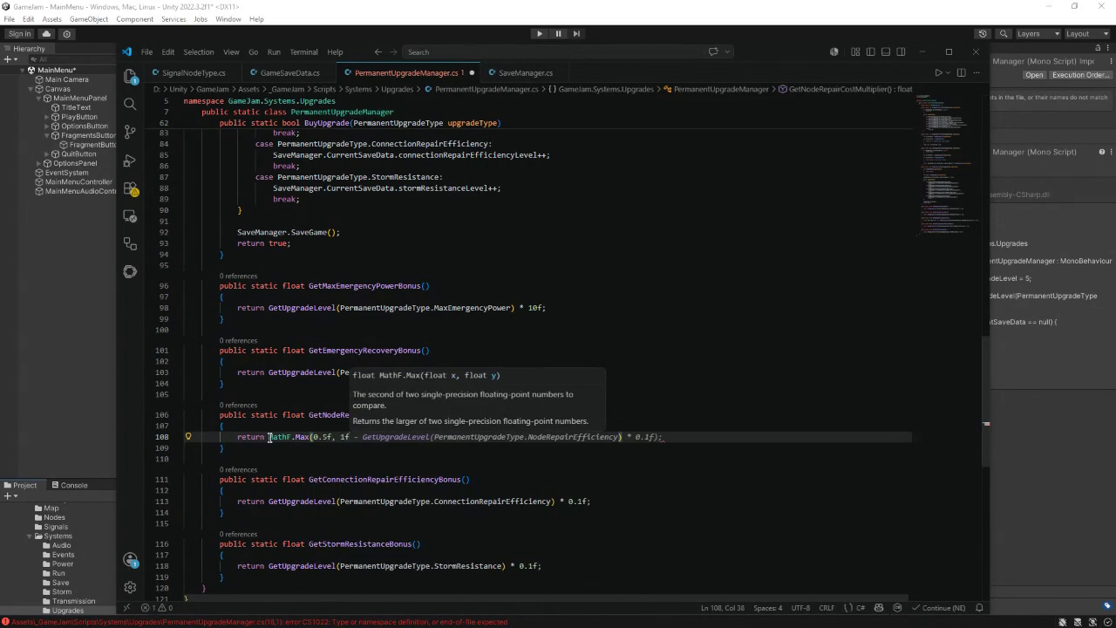
pyautogui.write(' -')
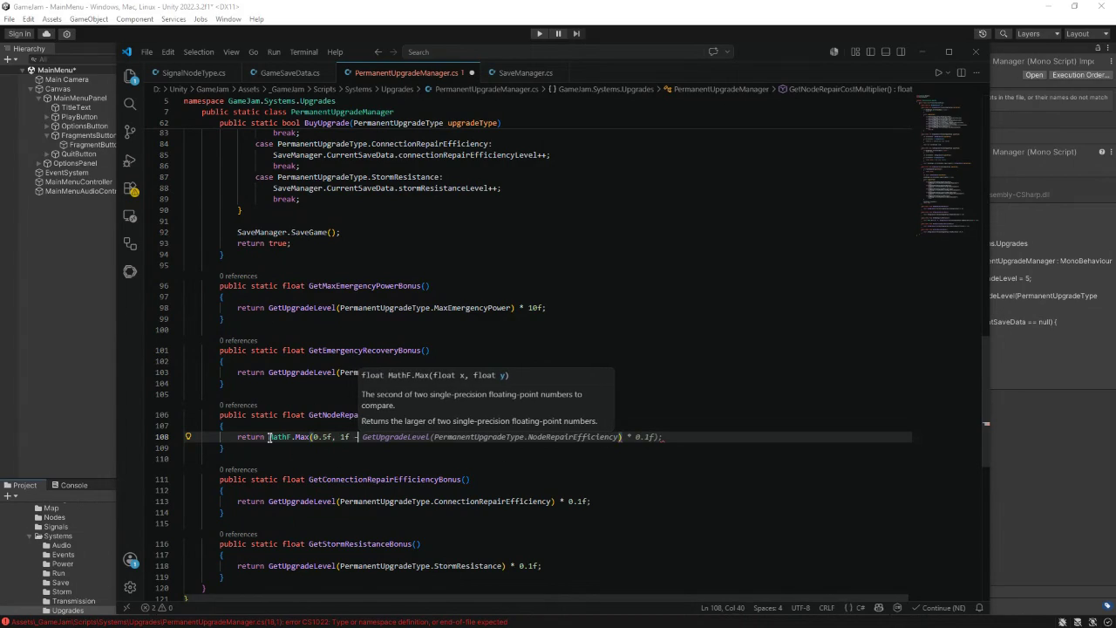
pyautogui.write(' GetUpgradeLe')
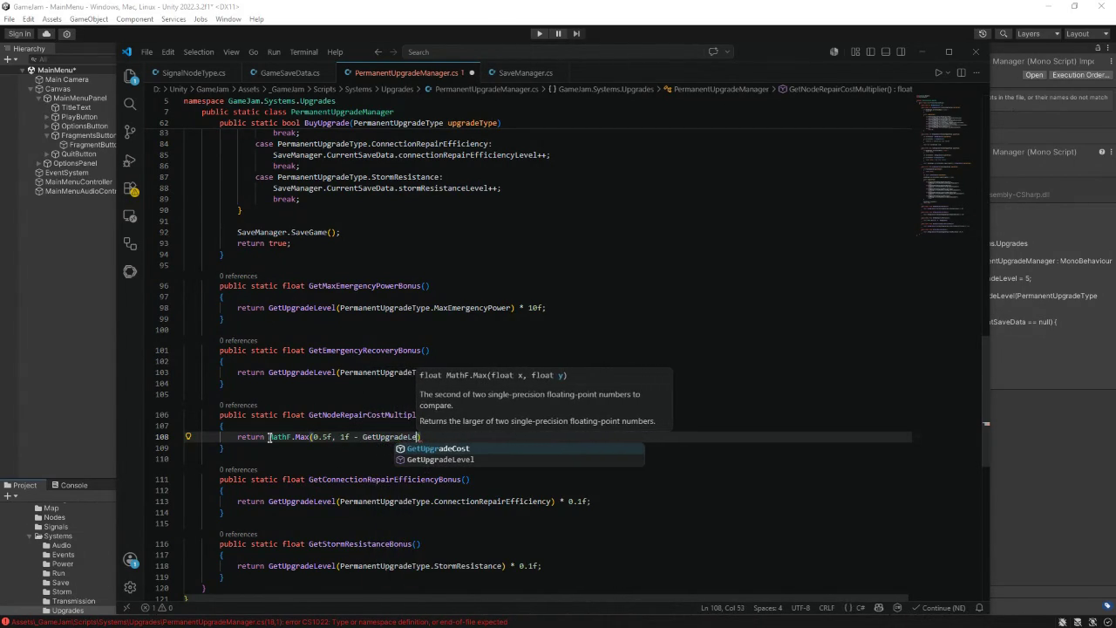
pyautogui.write('vel(')
pyautogui.write('Permane')
pyautogui.write('n')
pyautogui.write('tUpgrade')
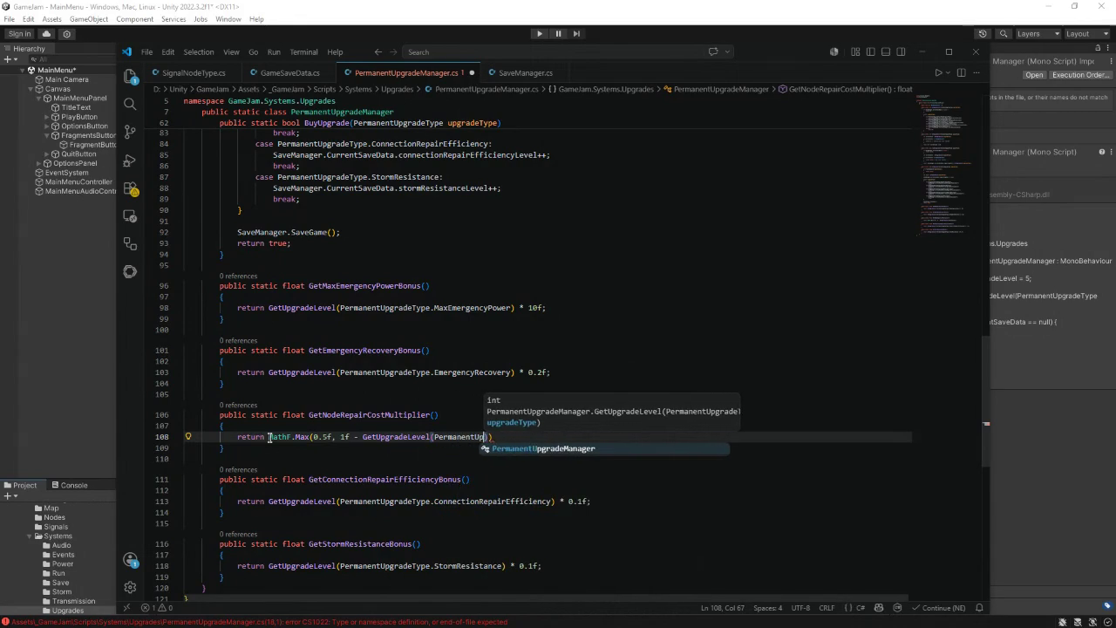
pyautogui.write('Type.')
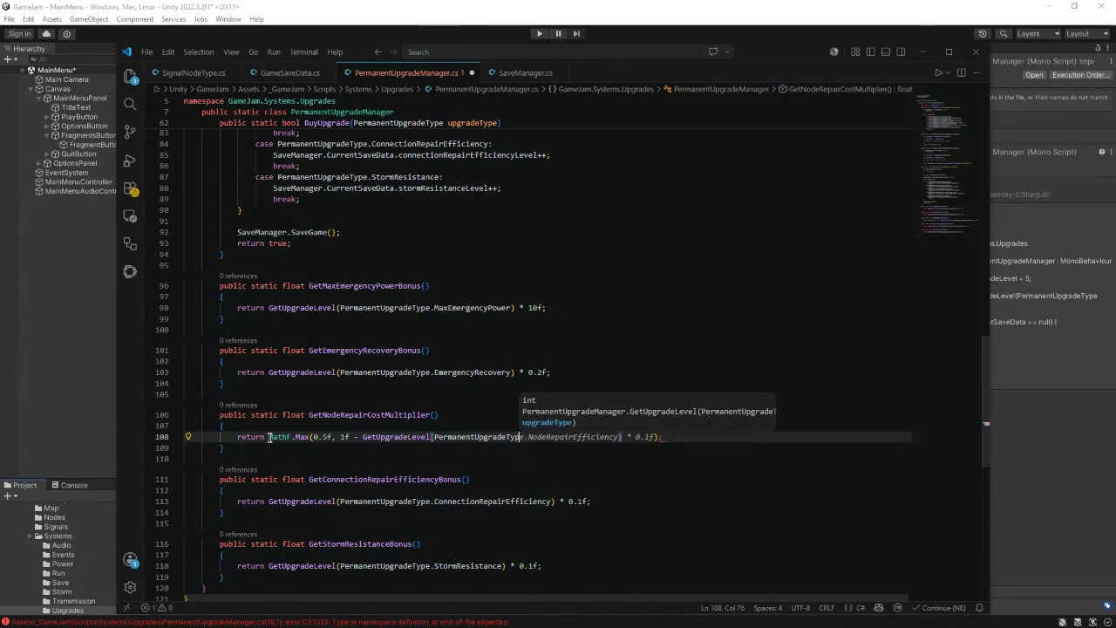
pyautogui.write('NodeRe')
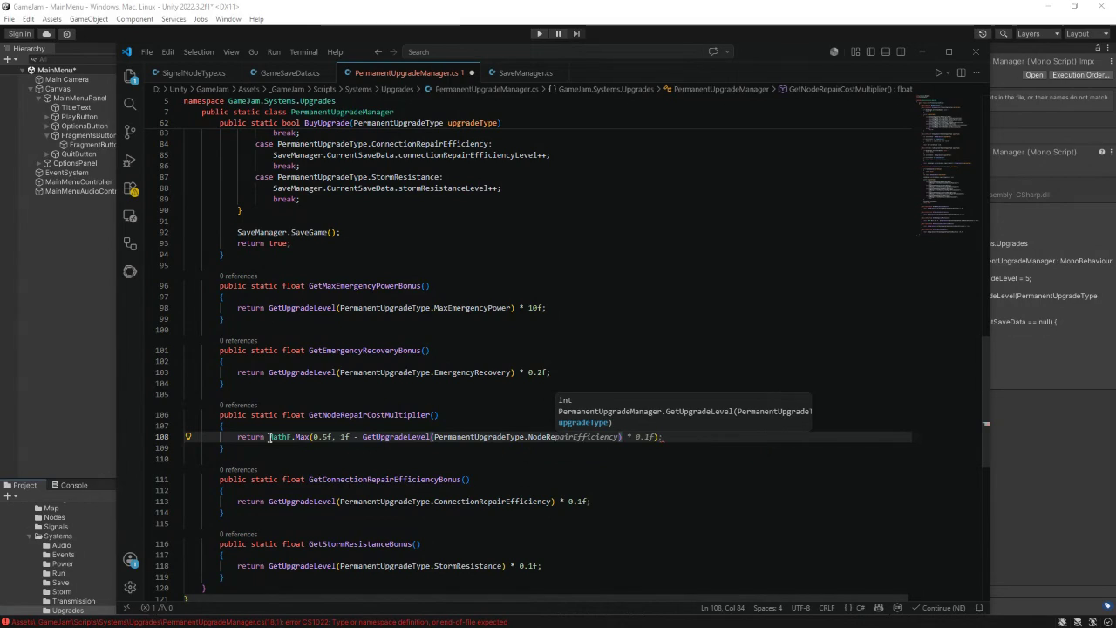
pyautogui.write('pairEffic')
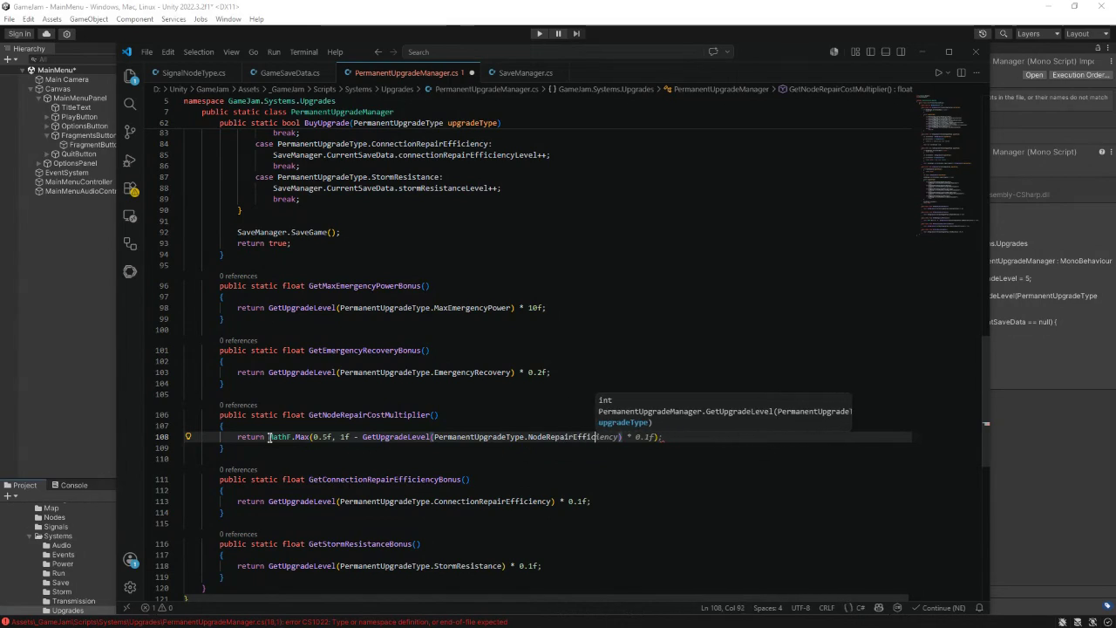
pyautogui.write('iency)')
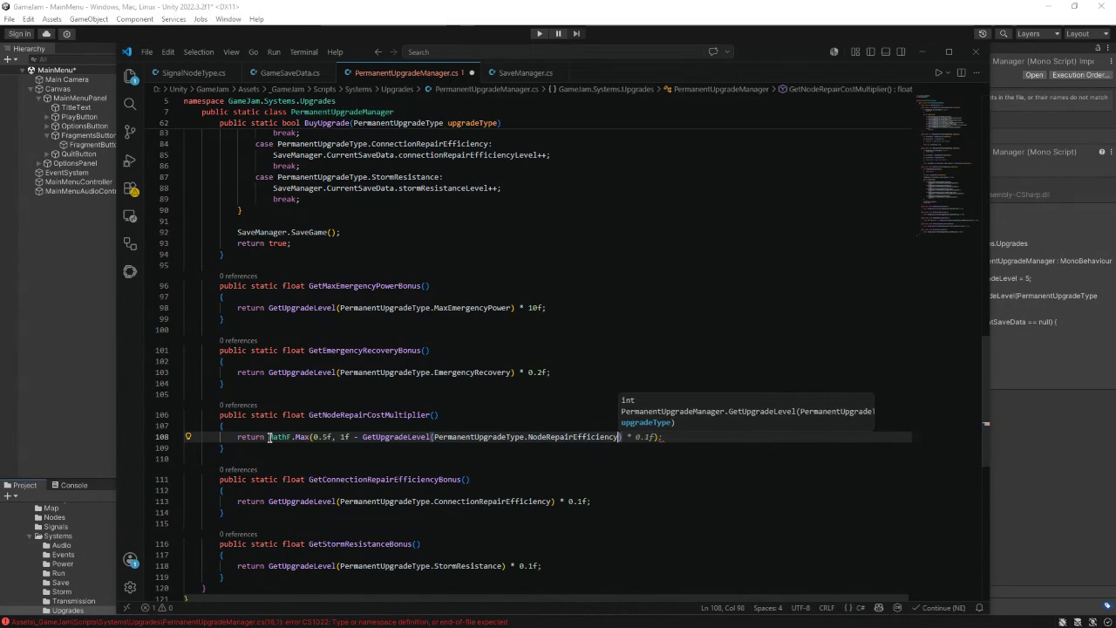
pyautogui.write(' * ')
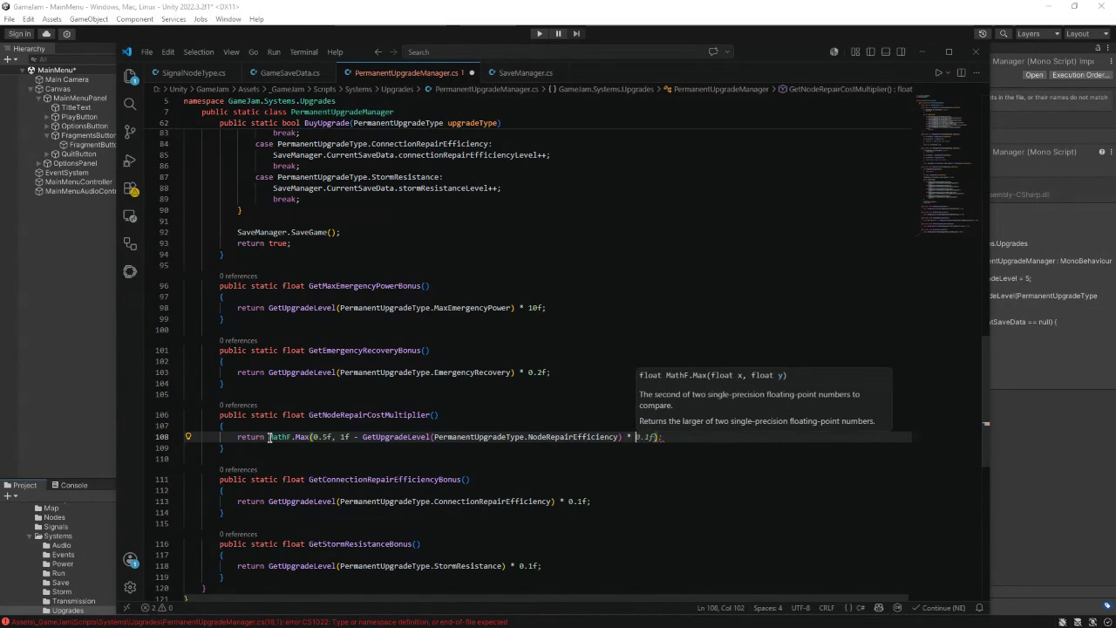
pyautogui.write('0.0)6f')
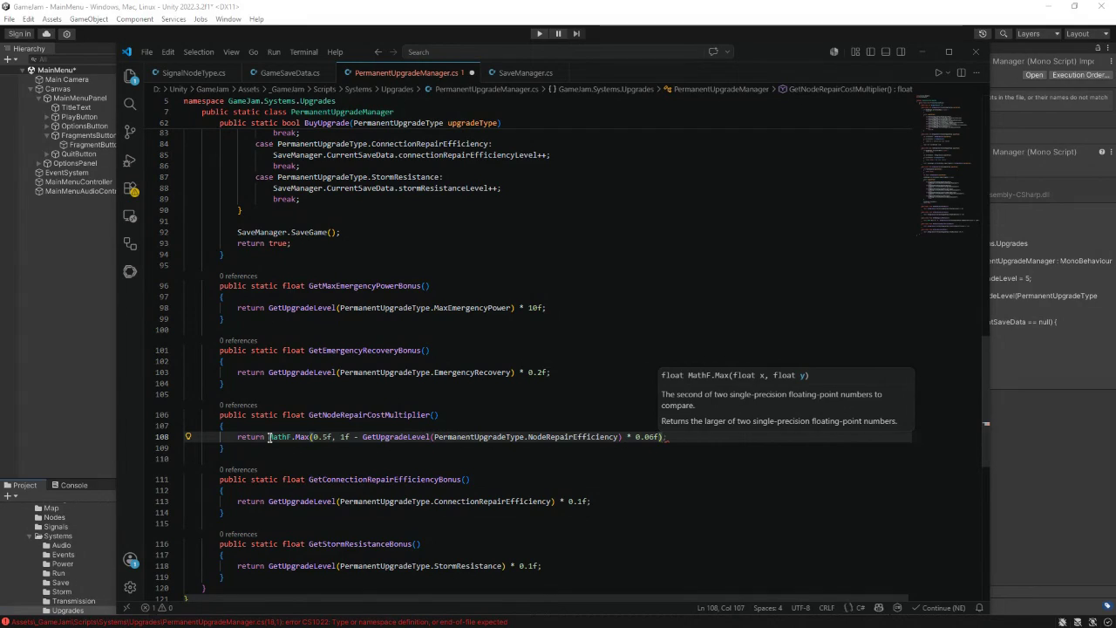
pyautogui.write(');')
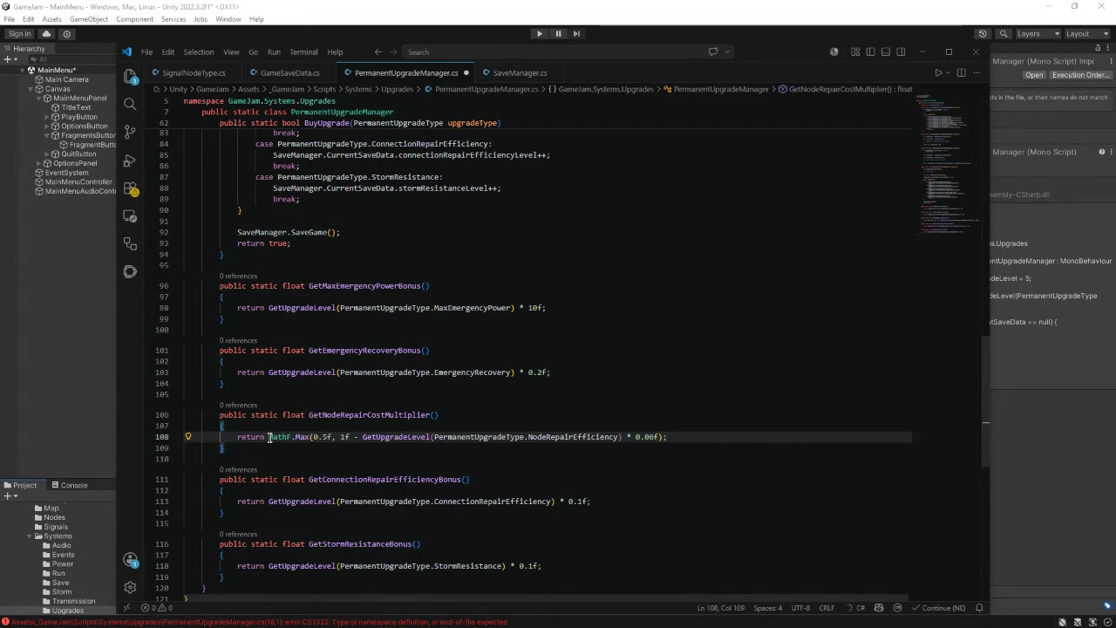
pyautogui.click(291, 437)
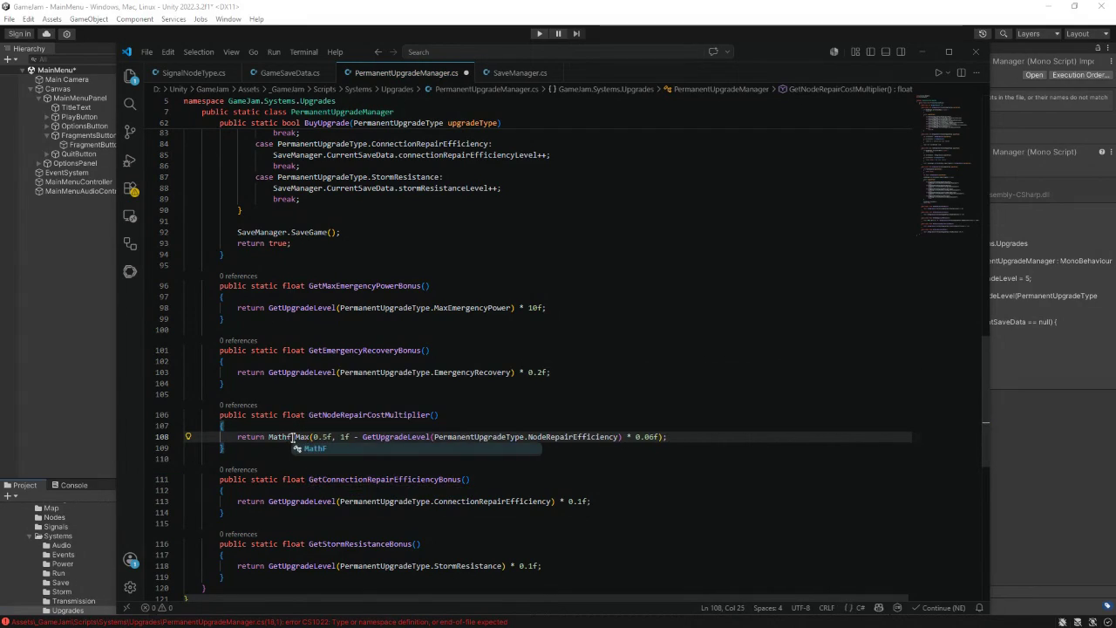
pyautogui.click(598, 449)
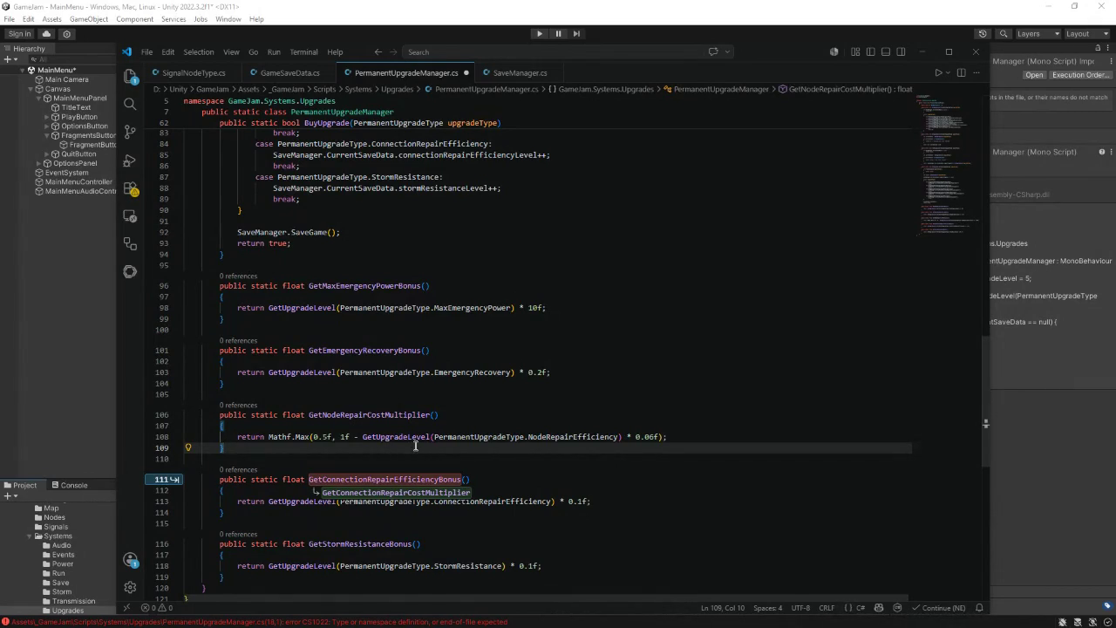
# - Accept the suggested GetConnectionRepairCostMultiplier returning Mathf.Max(0.5f, 1f - level * 0.06f)
pyautogui.press('Tab')
pyautogui.press('Tab')
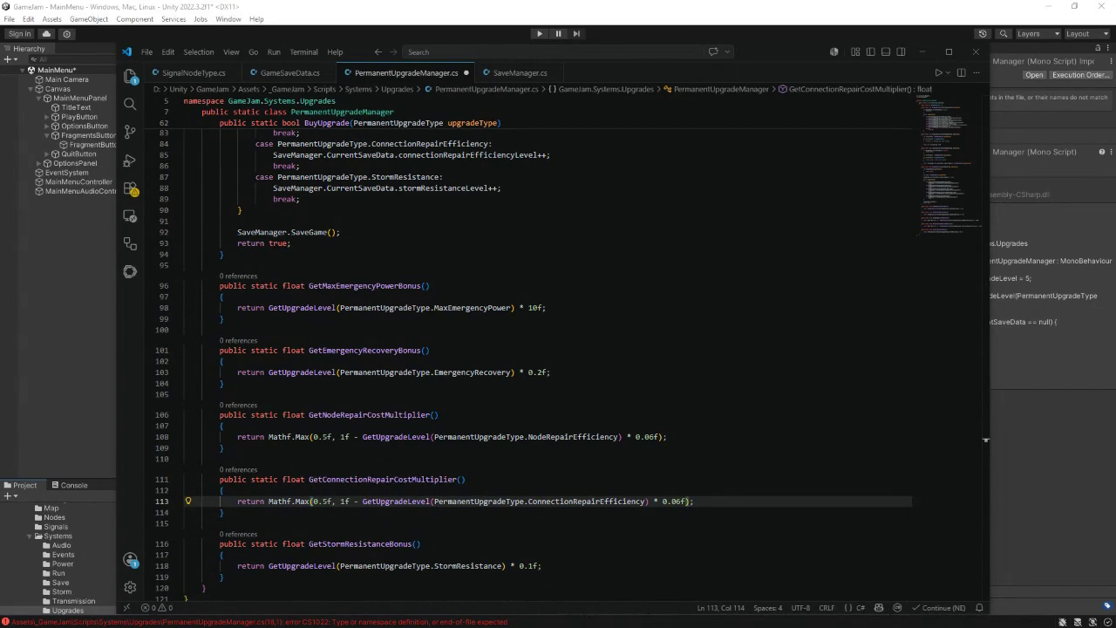
pyautogui.scroll(-3, 371, 469)
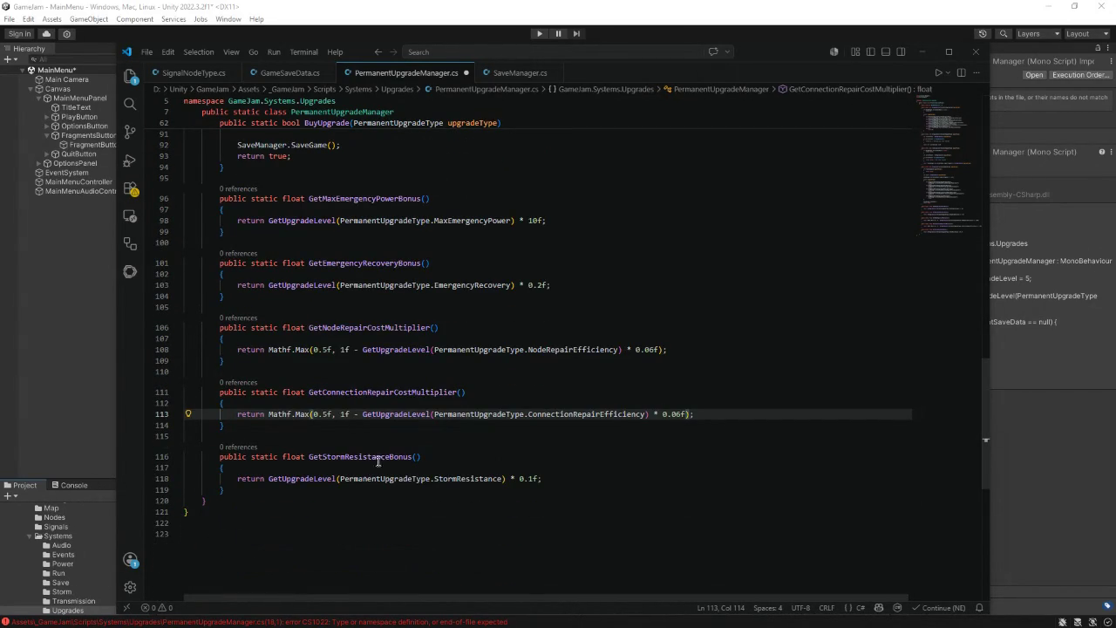
# - Rename GetStormResistanceBonus to GetStormDamageMultiplier
pyautogui.click(381, 458)
pyautogui.moveTo(413, 456); pyautogui.dragTo(346, 457)
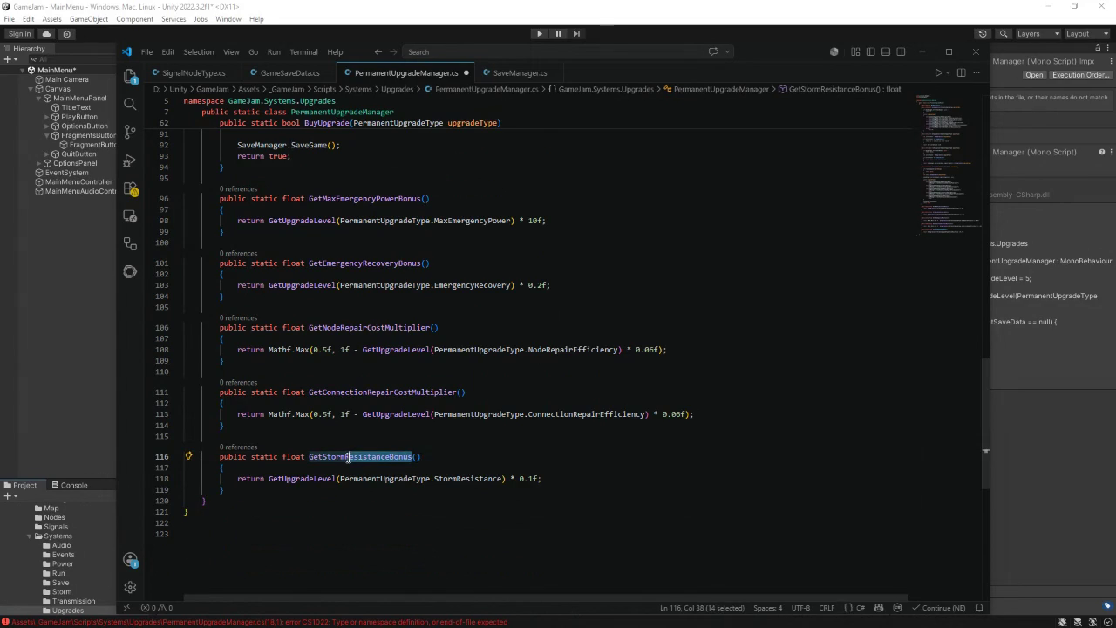
pyautogui.write('DamageMu')
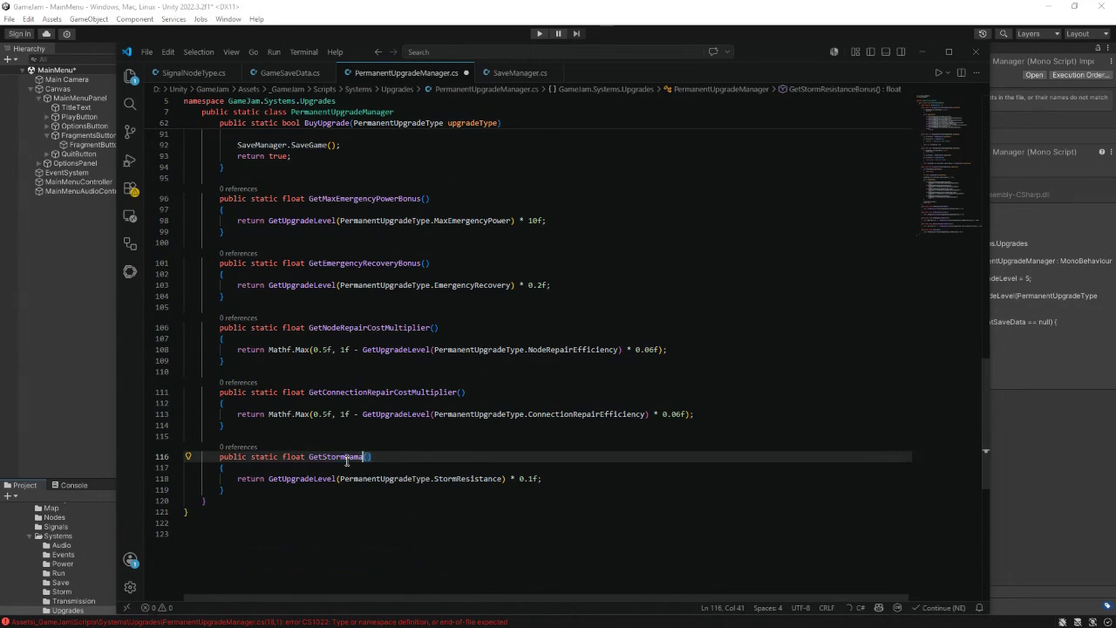
pyautogui.write('ltiplie')
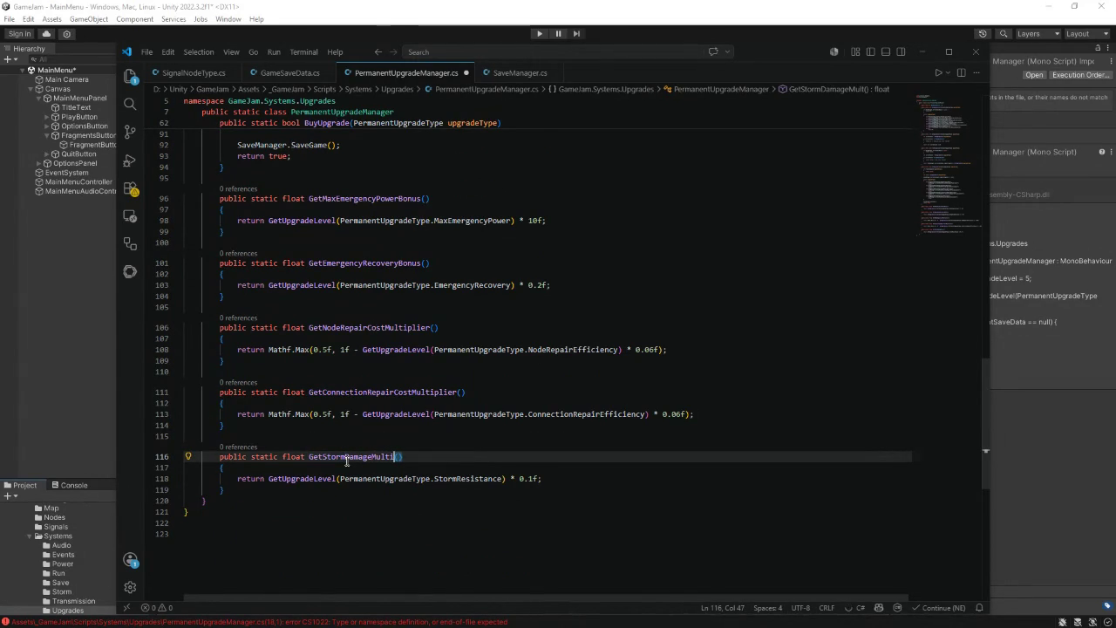
pyautogui.write('r')
pyautogui.press('Down')
pyautogui.press('Down')
# - Make it return Mathf.Max(0.65f, 1f - StormResistance level * 0.05f)
pyautogui.moveTo(543, 478); pyautogui.dragTo(271, 480)
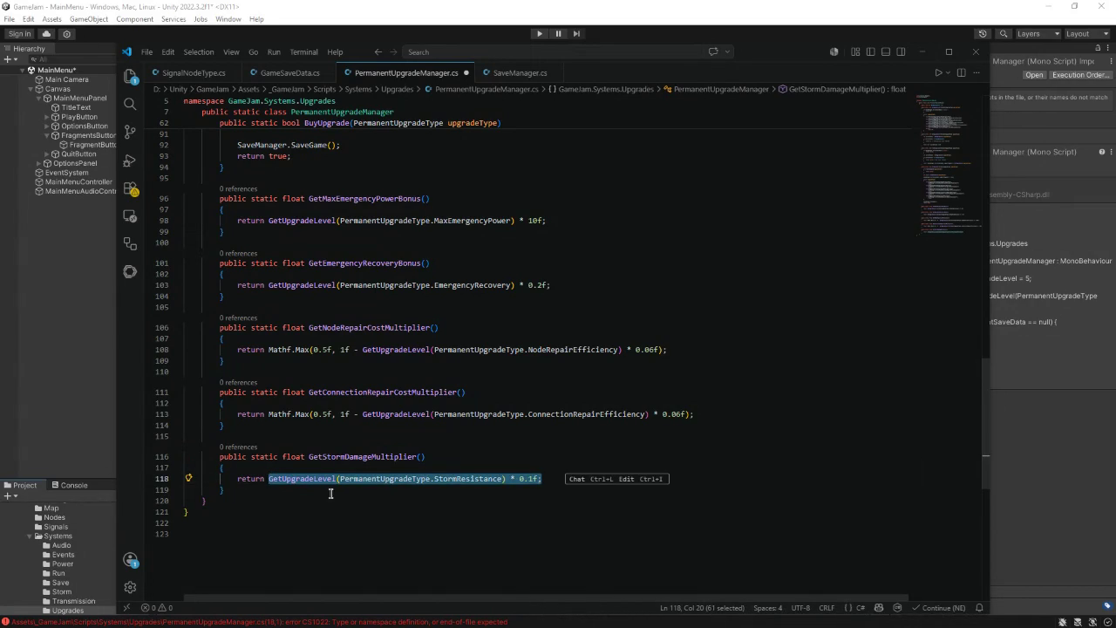
pyautogui.write('Mathf.Max(')
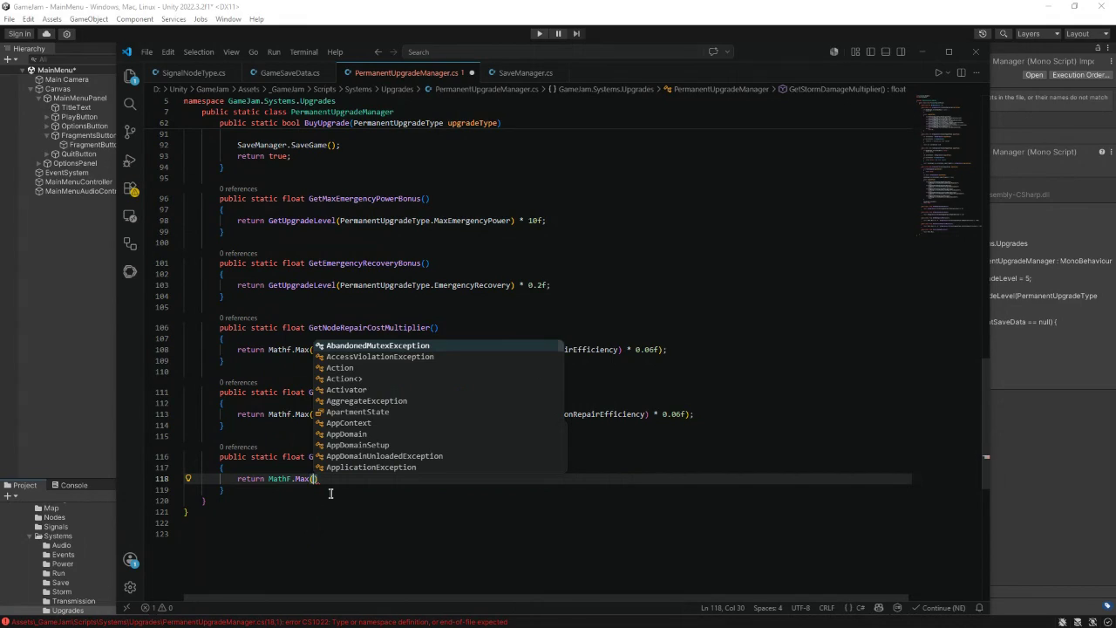
pyautogui.write('0')
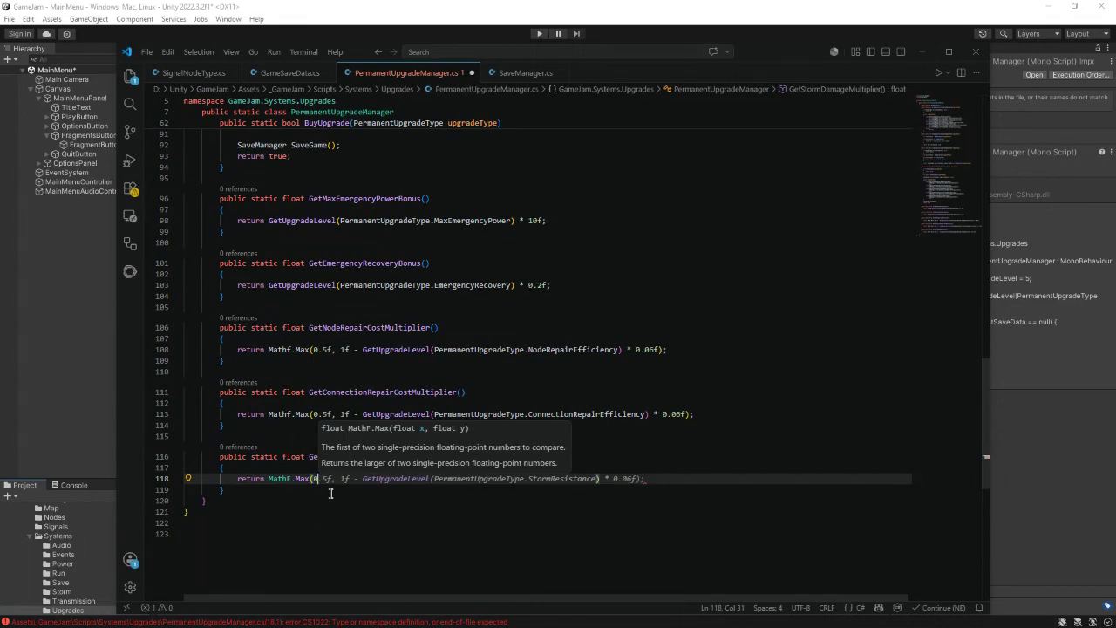
pyautogui.write('.65f, ')
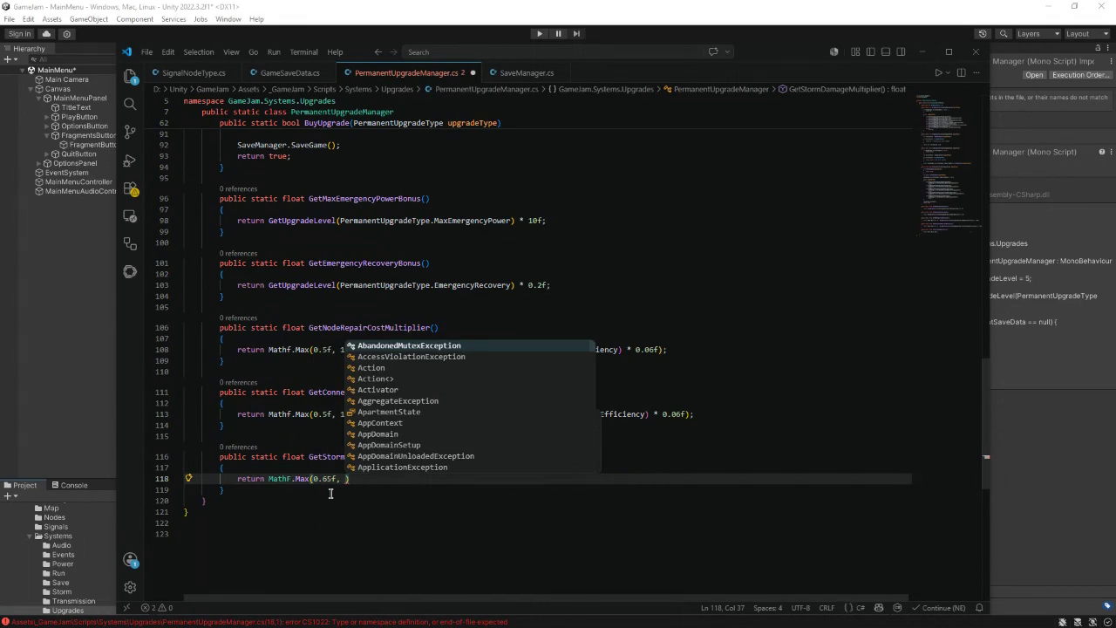
pyautogui.write('f')
pyautogui.press('BackSpace')
pyautogui.write('1f -')
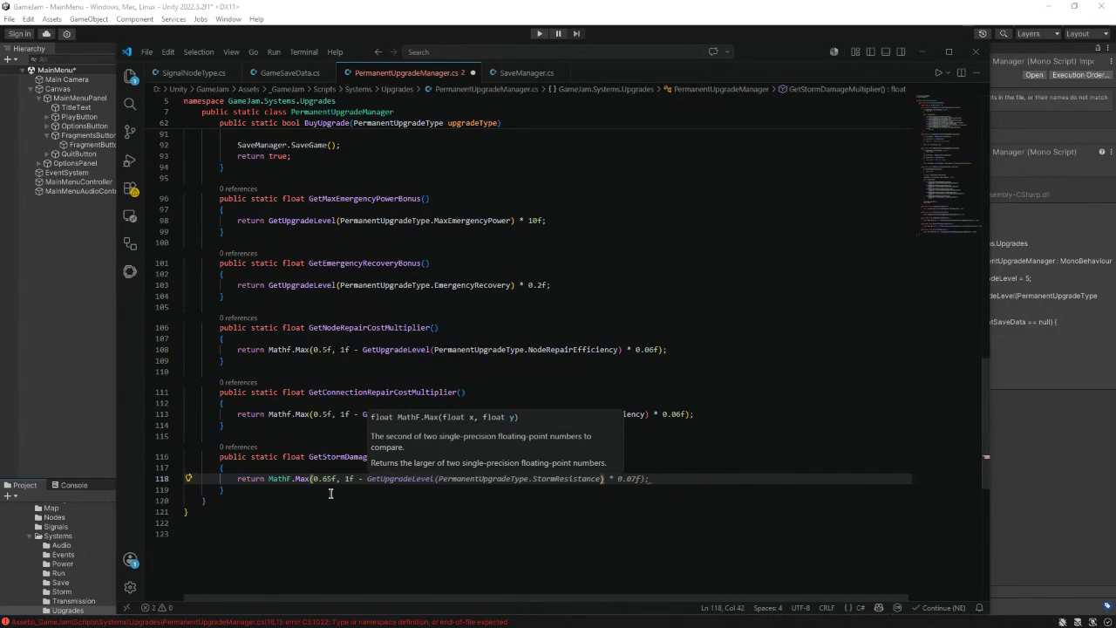
pyautogui.press('Tab')
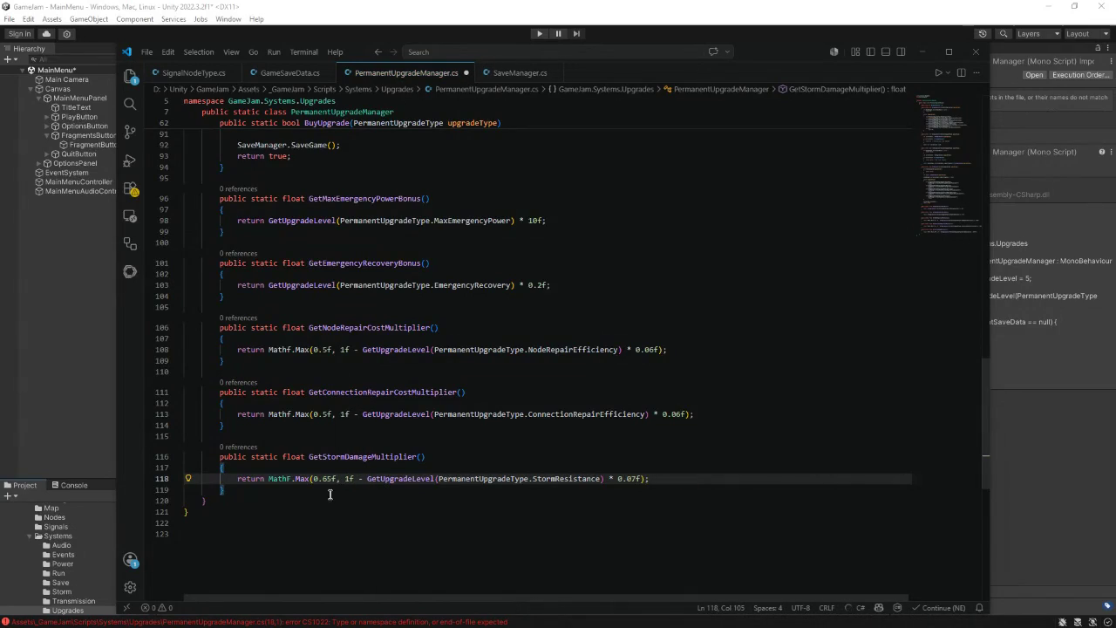
pyautogui.click(292, 479)
pyautogui.hotkey('ctrl', 'space')
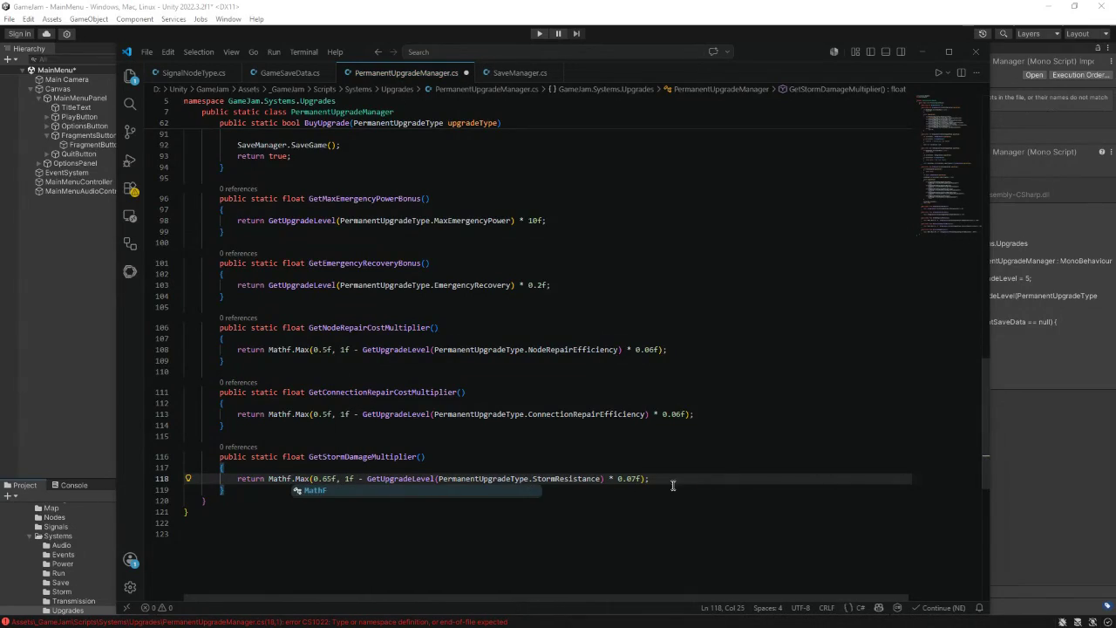
pyautogui.click(673, 482)
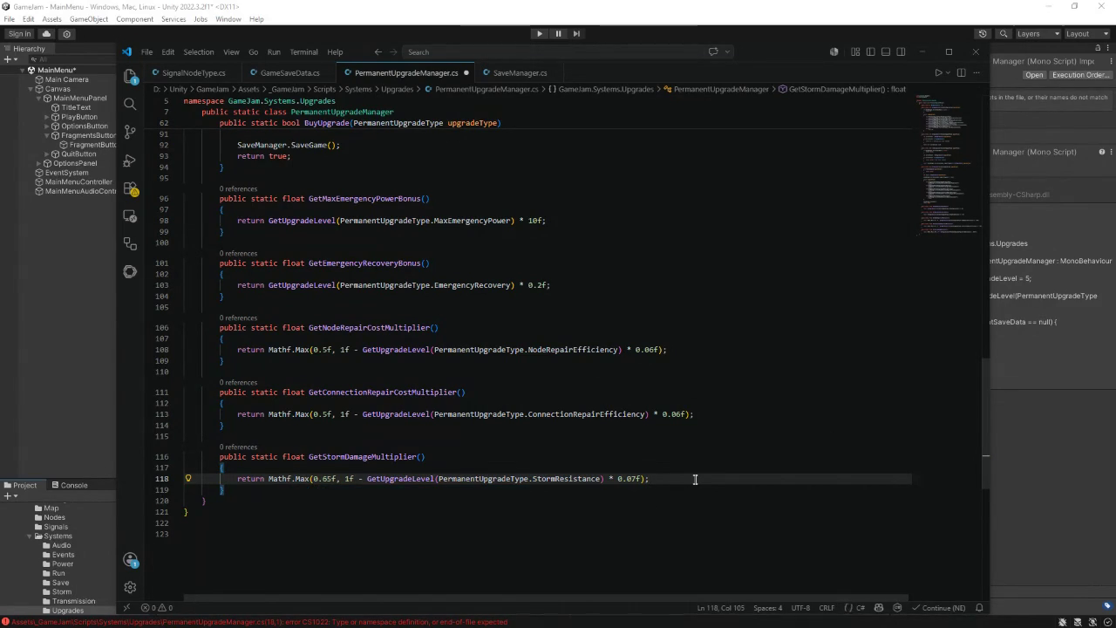
pyautogui.click(635, 478)
pyautogui.write('5')
pyautogui.scroll(-1, 670, 477)
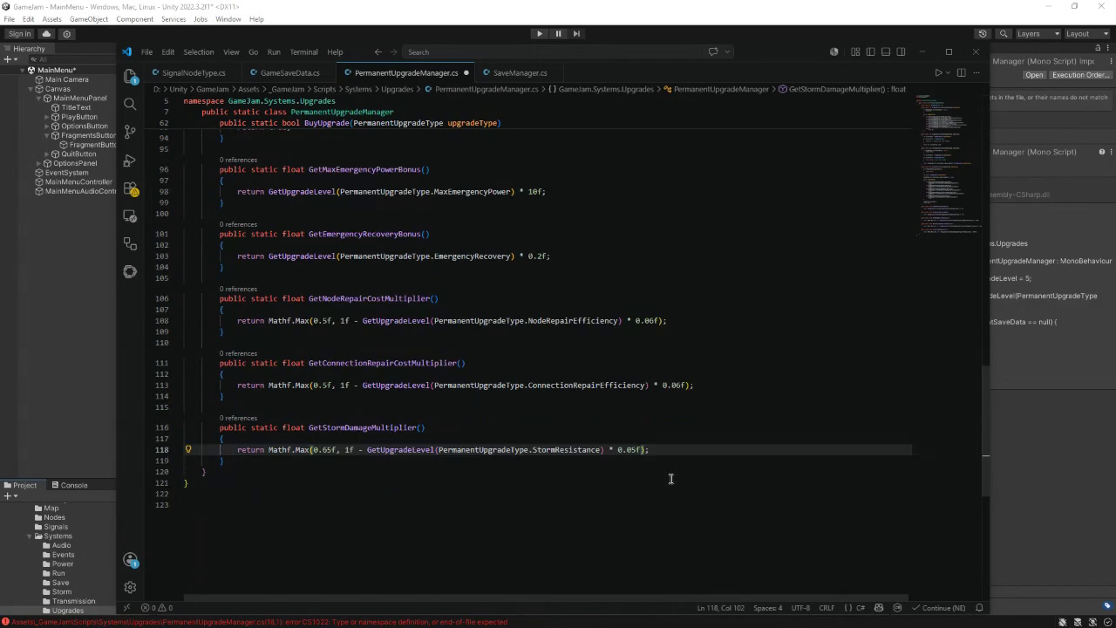
pyautogui.press('Down')
pyautogui.press('Return')
pyautogui.press('Return')
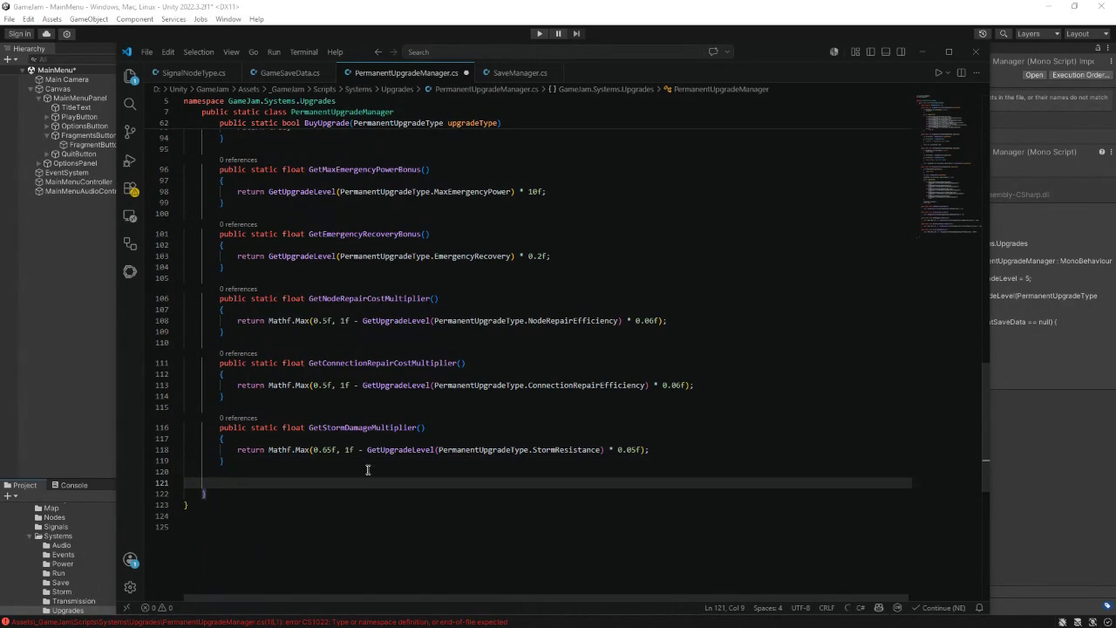
# - Add GetUpgradeName with a switch returning display names like "Max Emergency Power", default "Unknown Upgrade"
pyautogui.write('public stati')
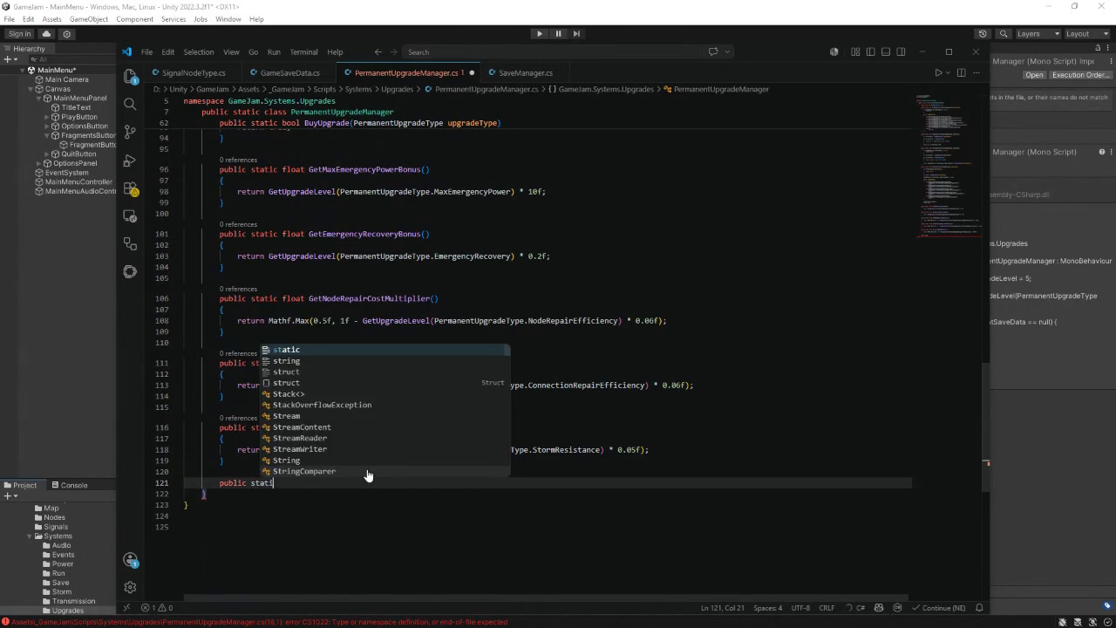
pyautogui.write('c')
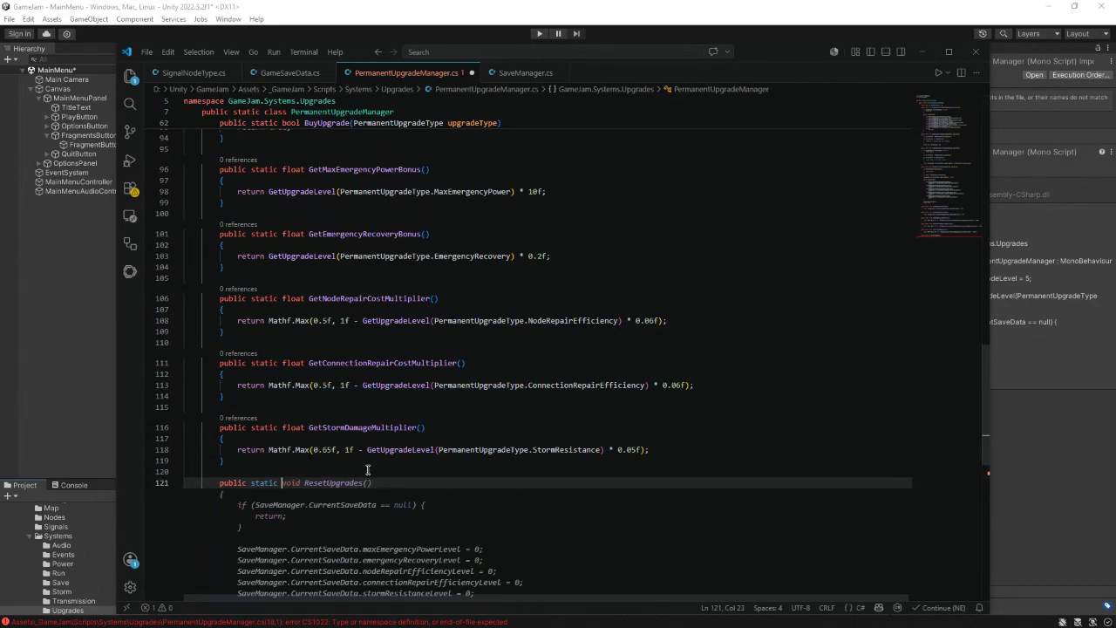
pyautogui.write(' string Ge')
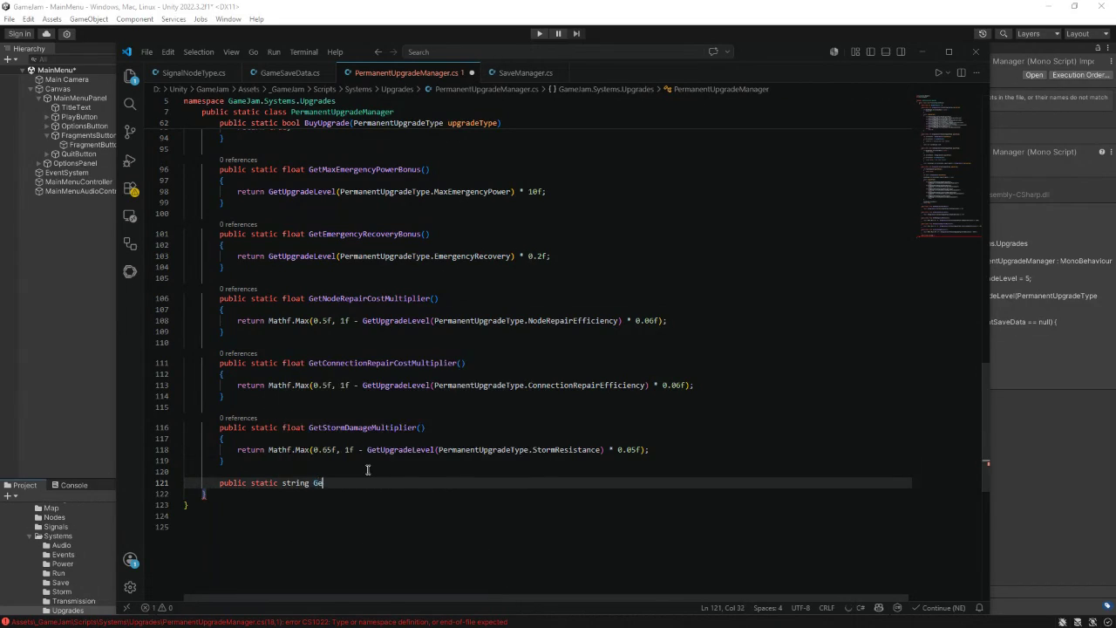
pyautogui.write('tUpgrade')
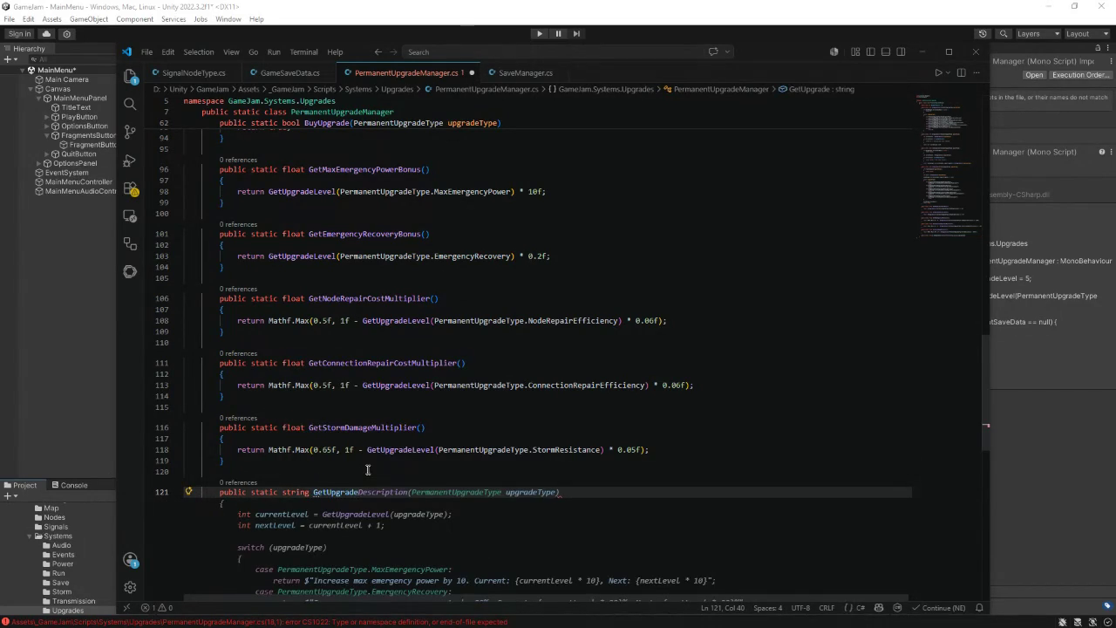
pyautogui.write('Name(')
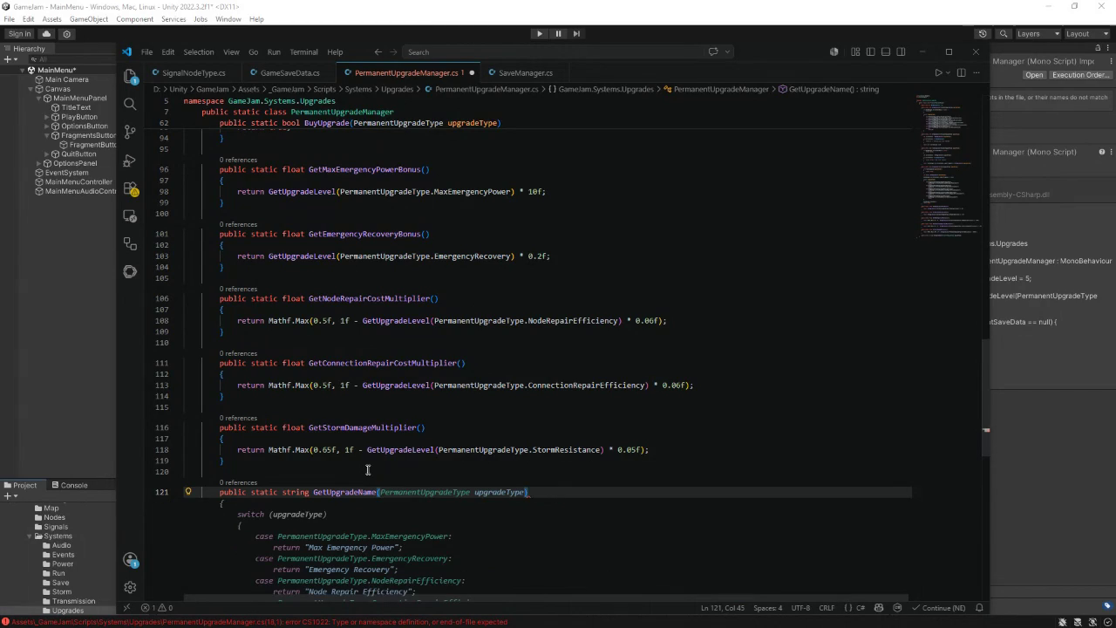
pyautogui.press('Tab')
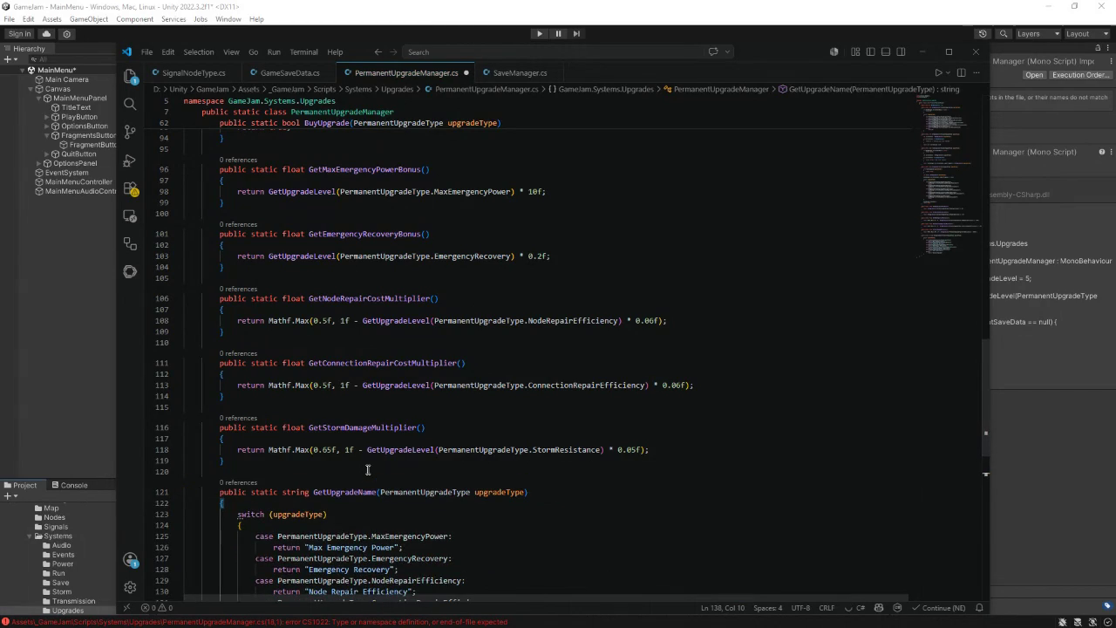
pyautogui.scroll(-4, 367, 470)
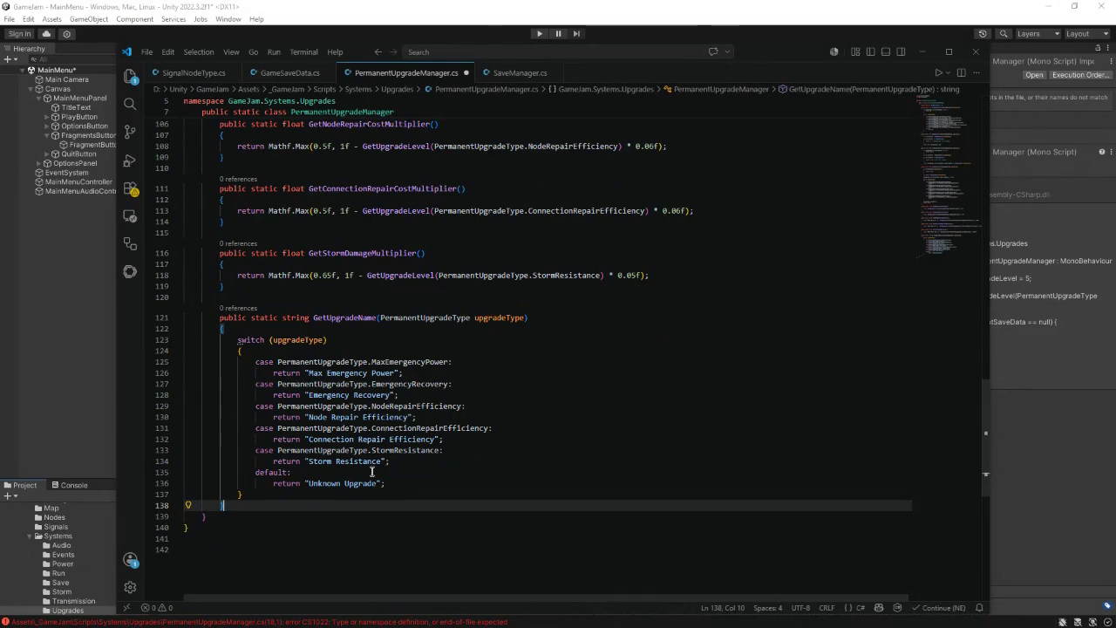
pyautogui.moveTo(329, 373); pyautogui.dragTo(311, 374)
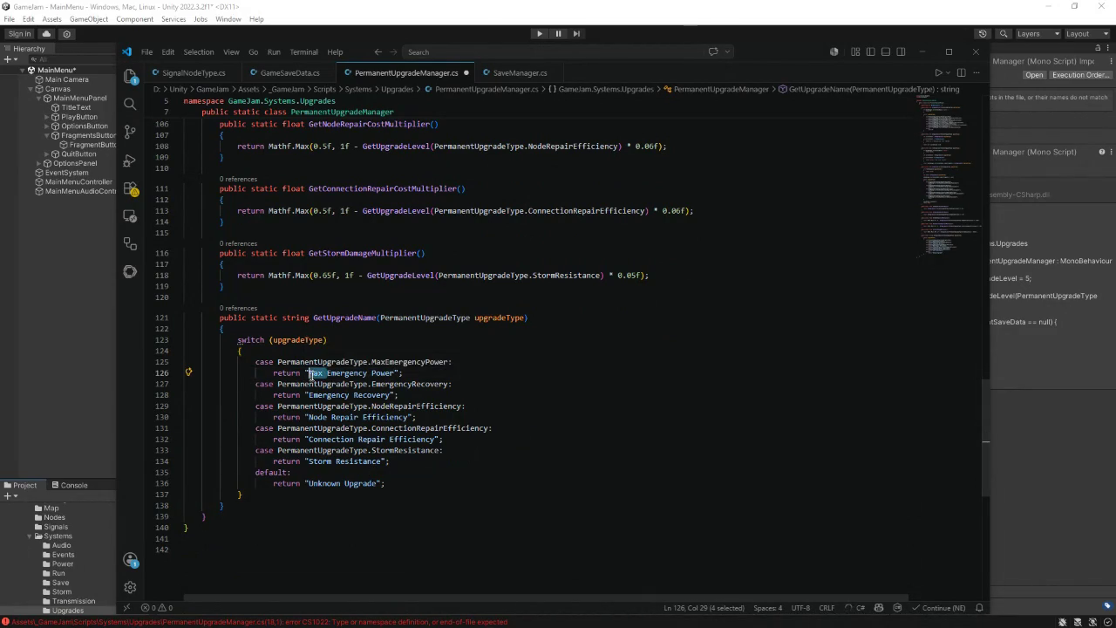
# - Rename the display names to Emergency Power, Recovery Systems, Node Repair Tools, Signal Link Tools and Storm Shielding
pyautogui.press('BackSpace')
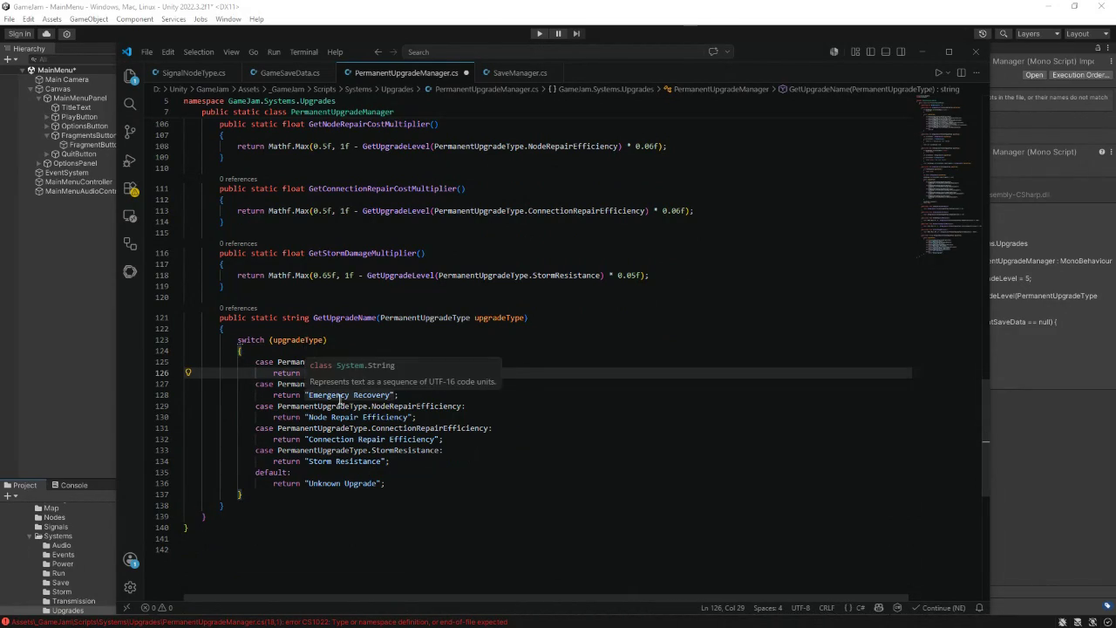
pyautogui.moveTo(390, 395); pyautogui.dragTo(310, 395)
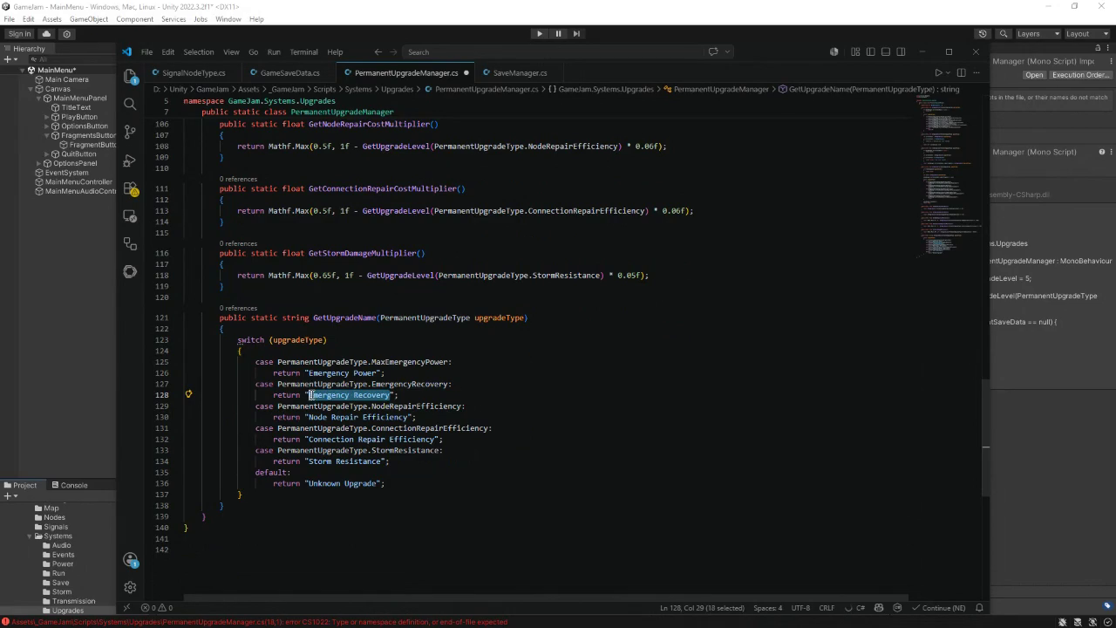
pyautogui.click(309, 395)
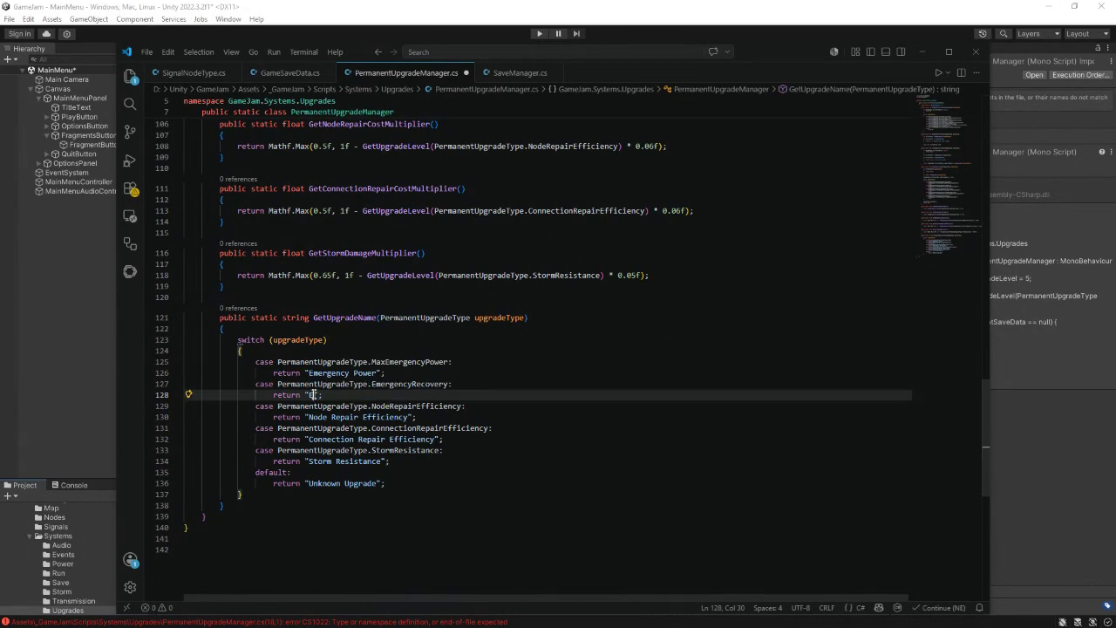
pyautogui.write('Recovery S')
pyautogui.write('ystems')
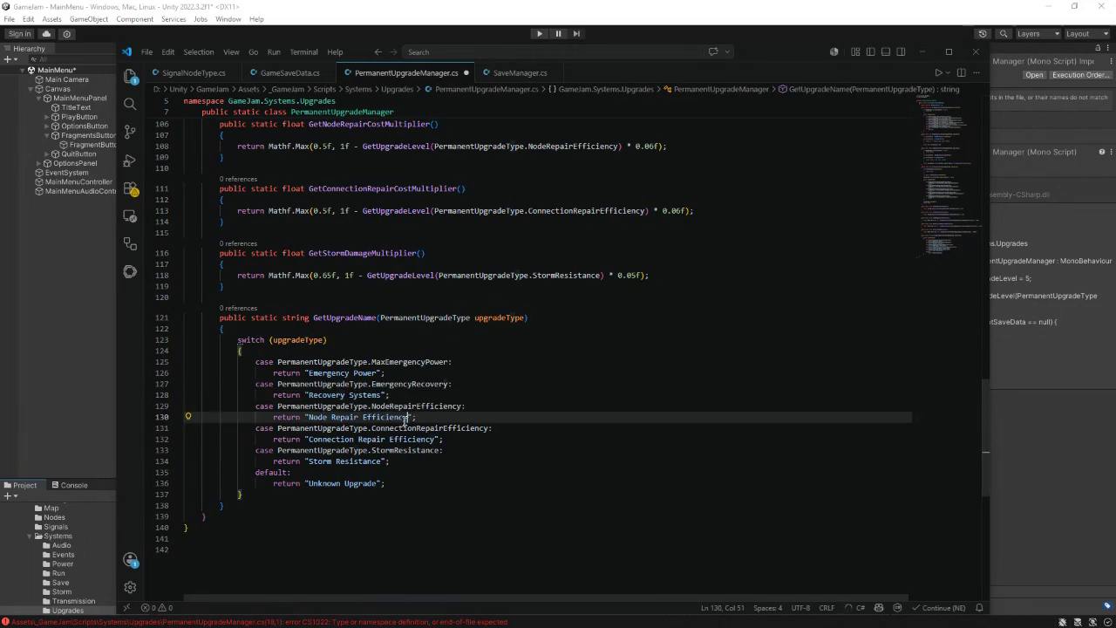
pyautogui.moveTo(406, 422); pyautogui.dragTo(362, 422)
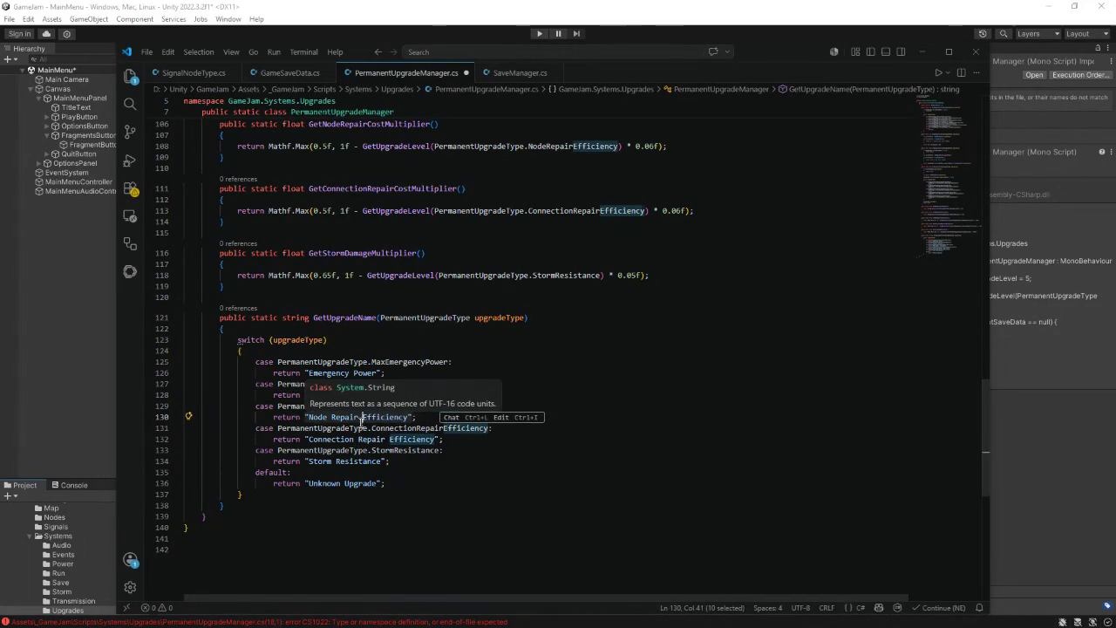
pyautogui.write('Tools')
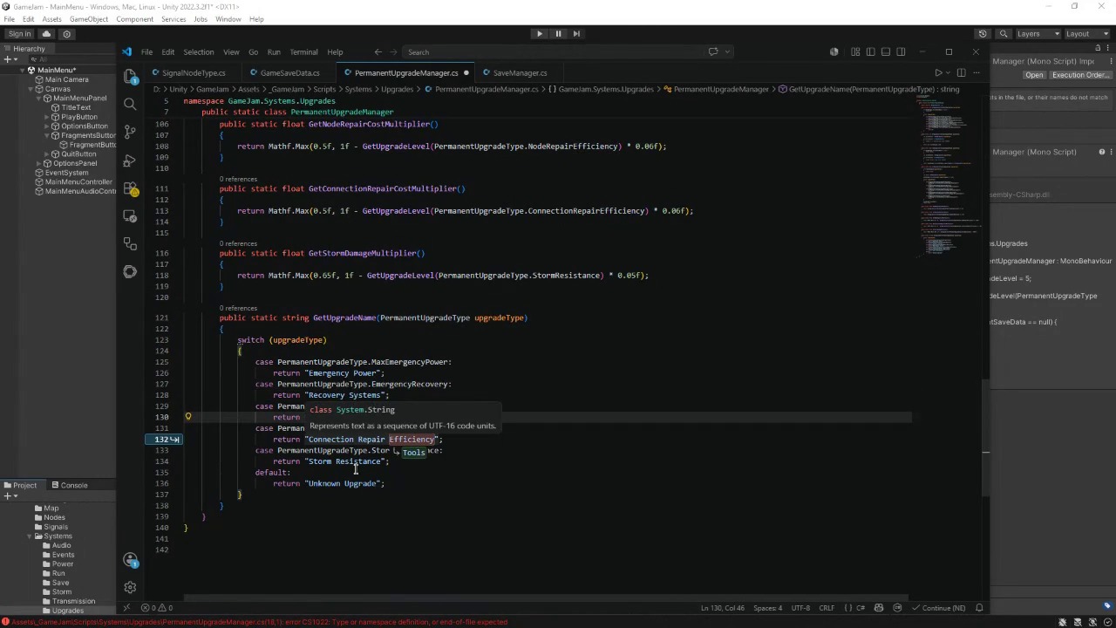
pyautogui.moveTo(310, 438); pyautogui.dragTo(434, 438)
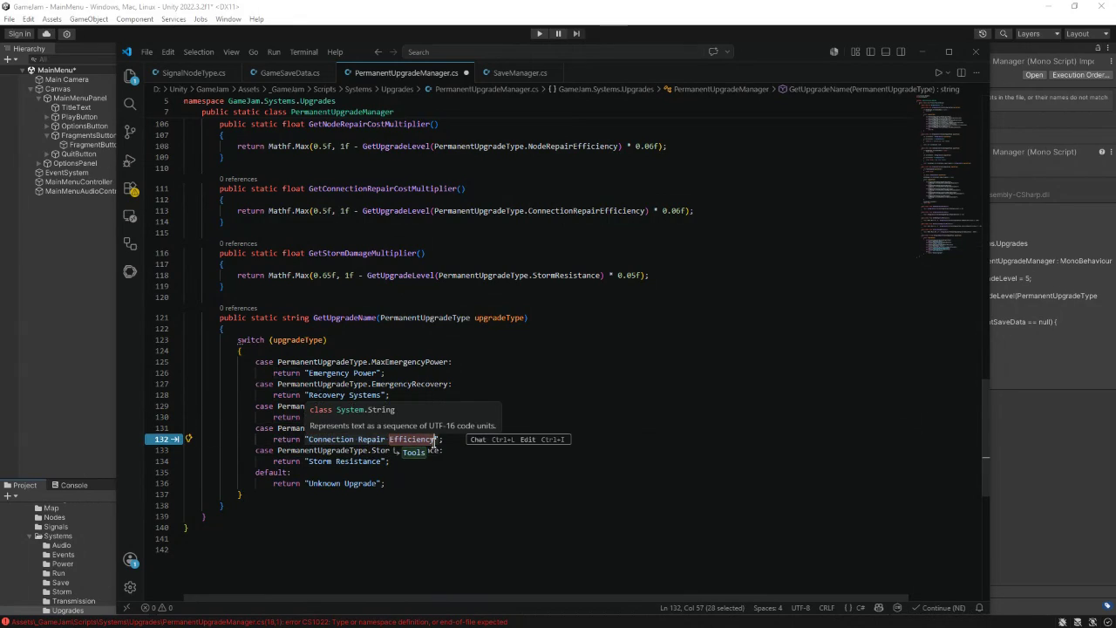
pyautogui.write('Signal U')
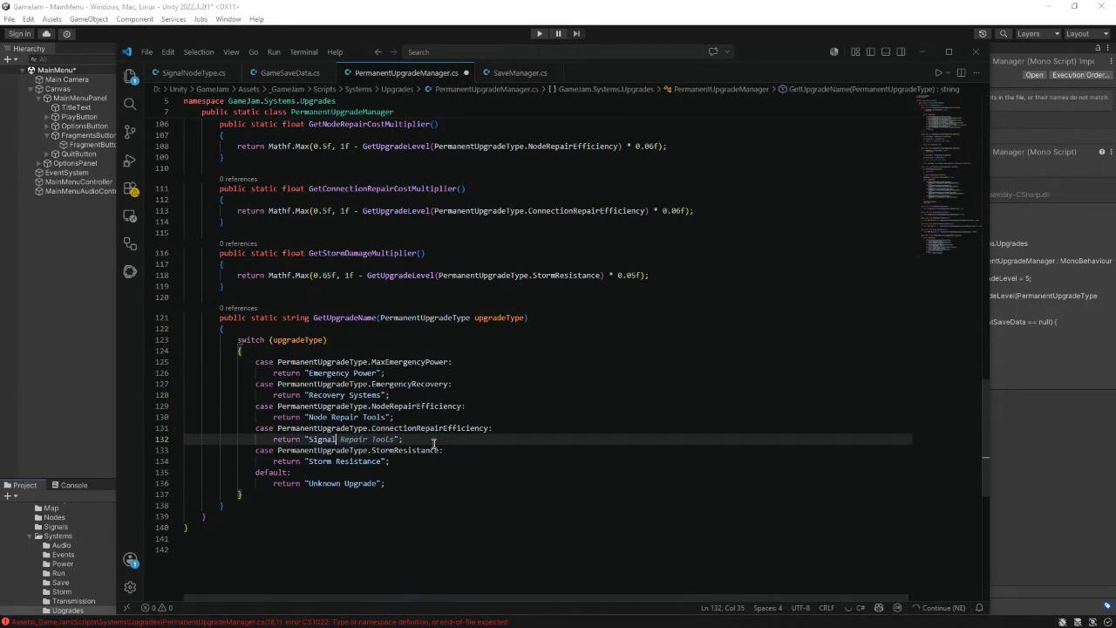
pyautogui.press('BackSpace')
pyautogui.write('Link To')
pyautogui.write('ols')
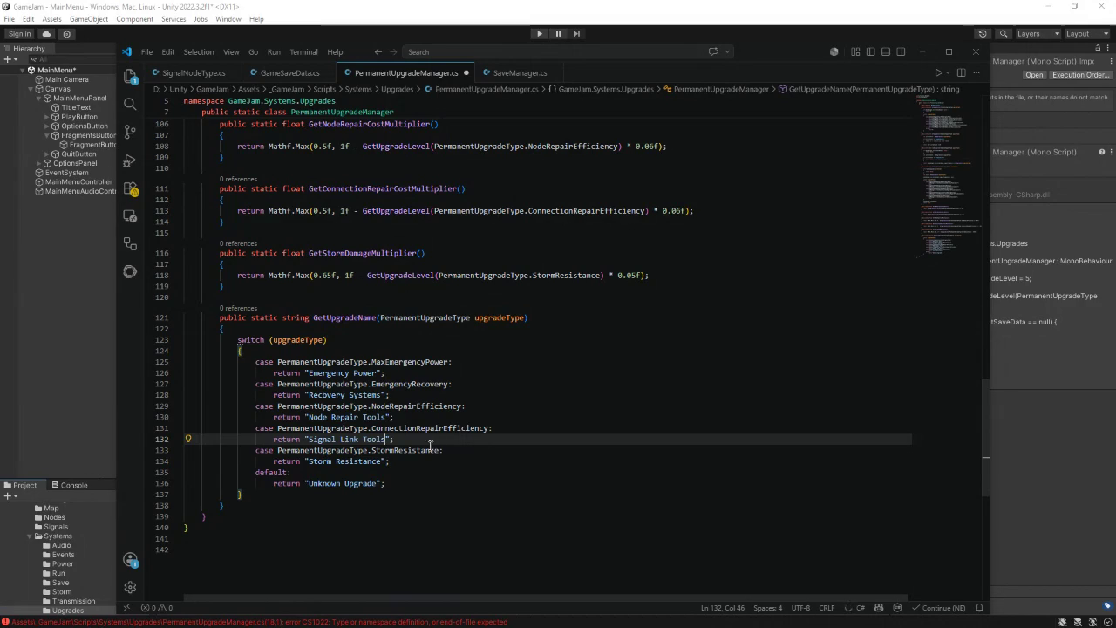
pyautogui.moveTo(381, 462); pyautogui.dragTo(336, 460)
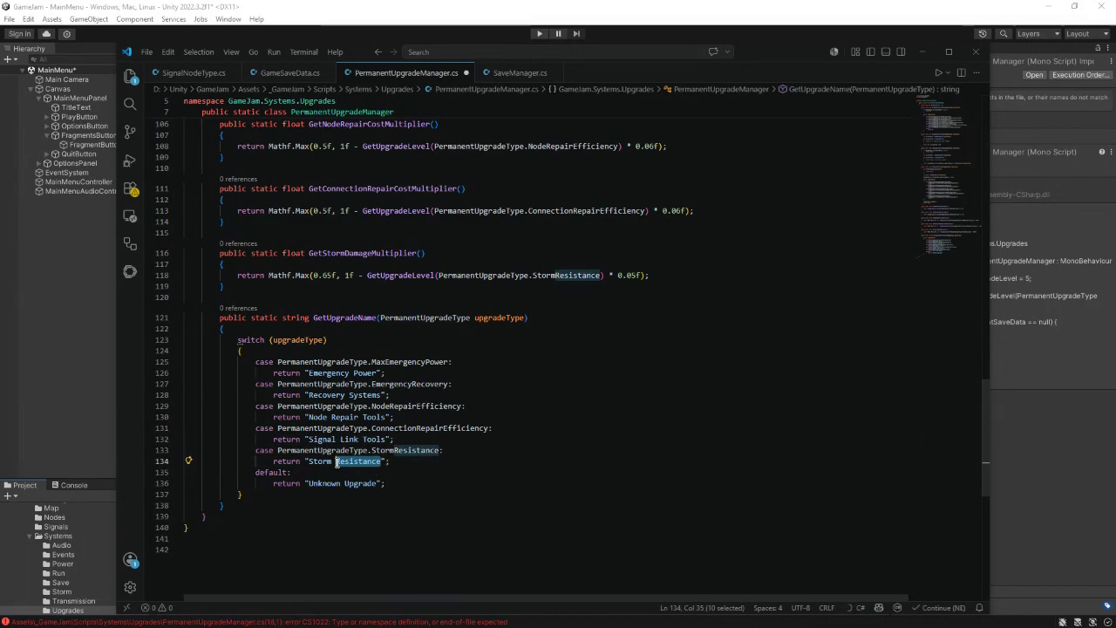
pyautogui.write('Shielding')
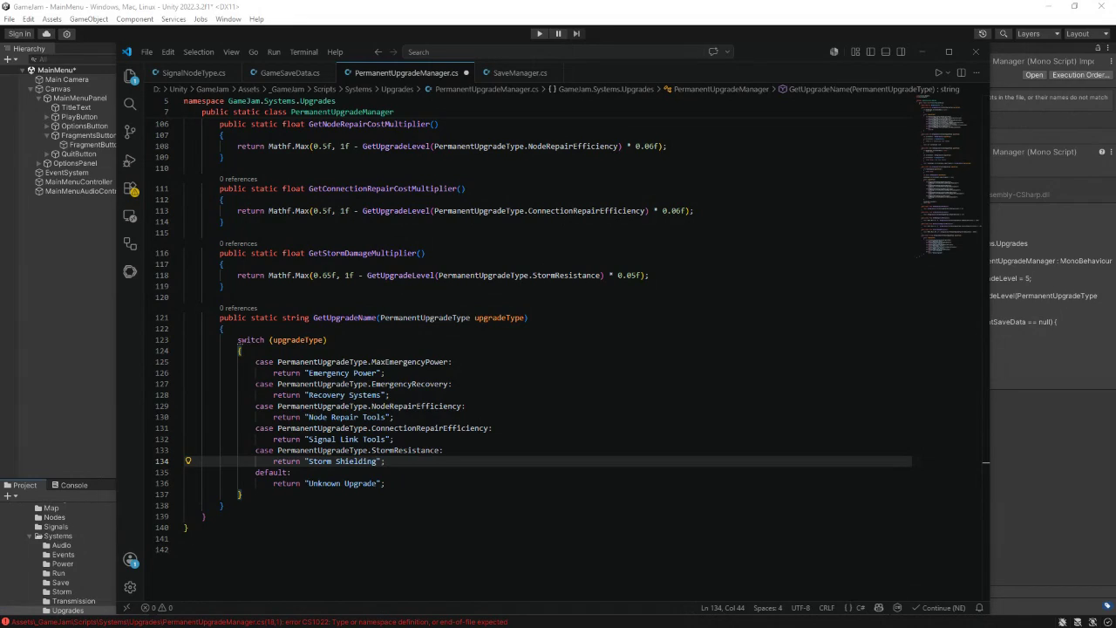
pyautogui.click(223, 506)
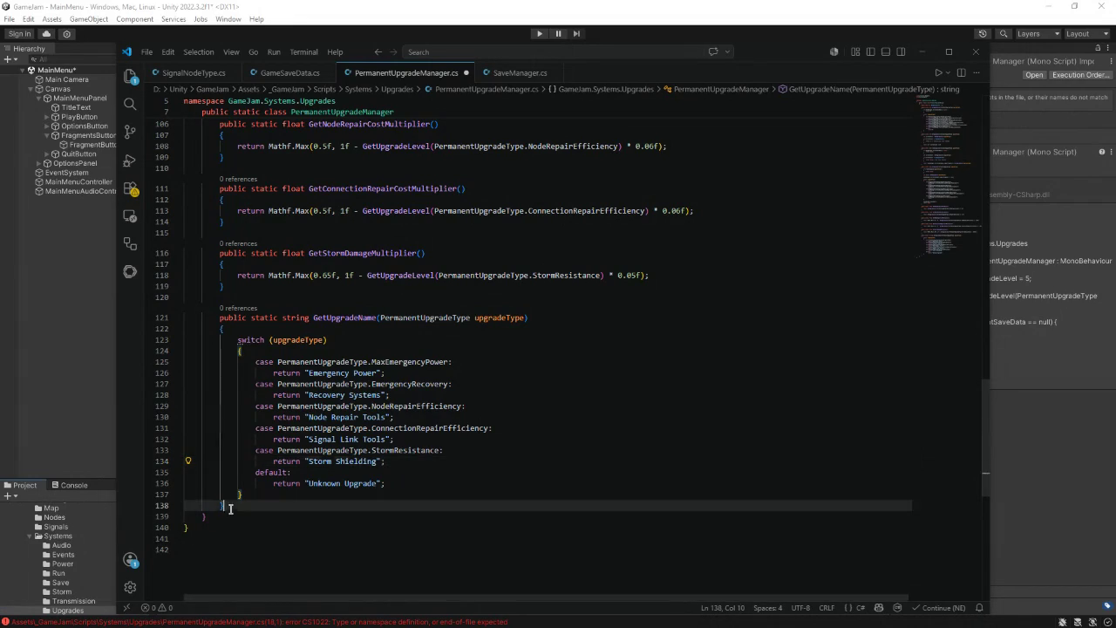
# - Add the suggested GetUpgradeDescription method with per-upgrade effect texts below GetUpgradeName
pyautogui.press('Return')
pyautogui.press('Return')
pyautogui.write('public static ')
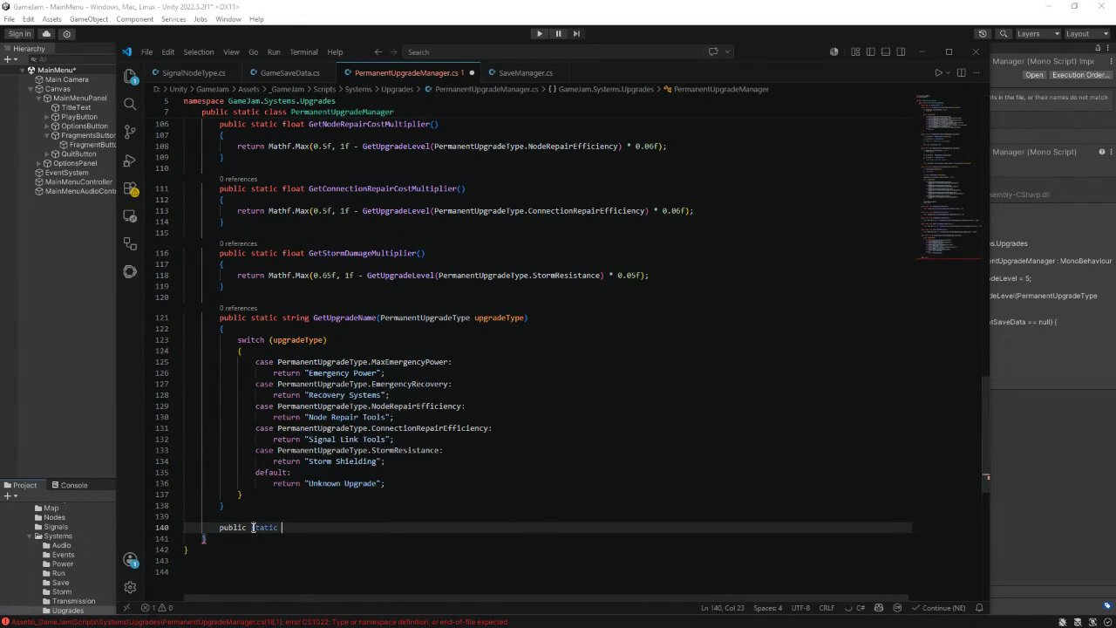
pyautogui.write('string')
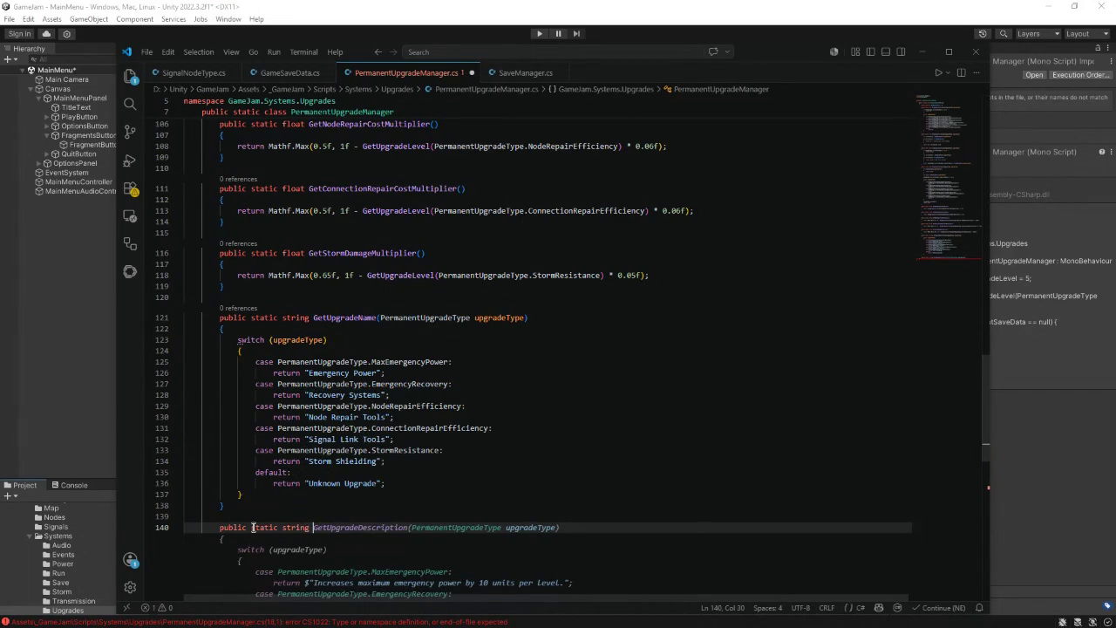
pyautogui.press('Tab')
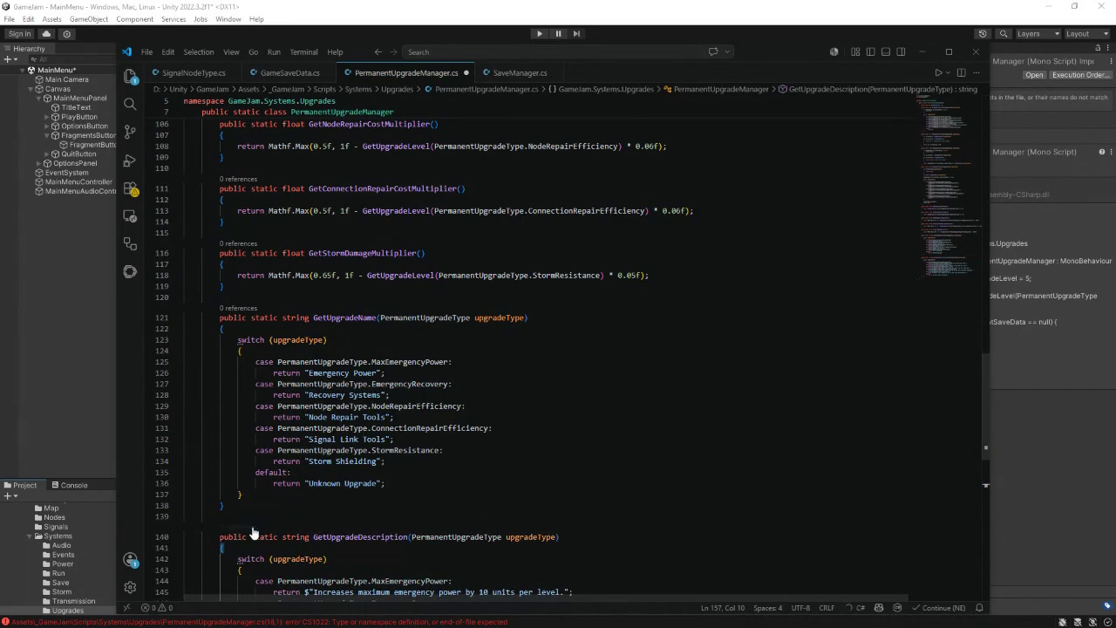
pyautogui.scroll(-5, 346, 439)
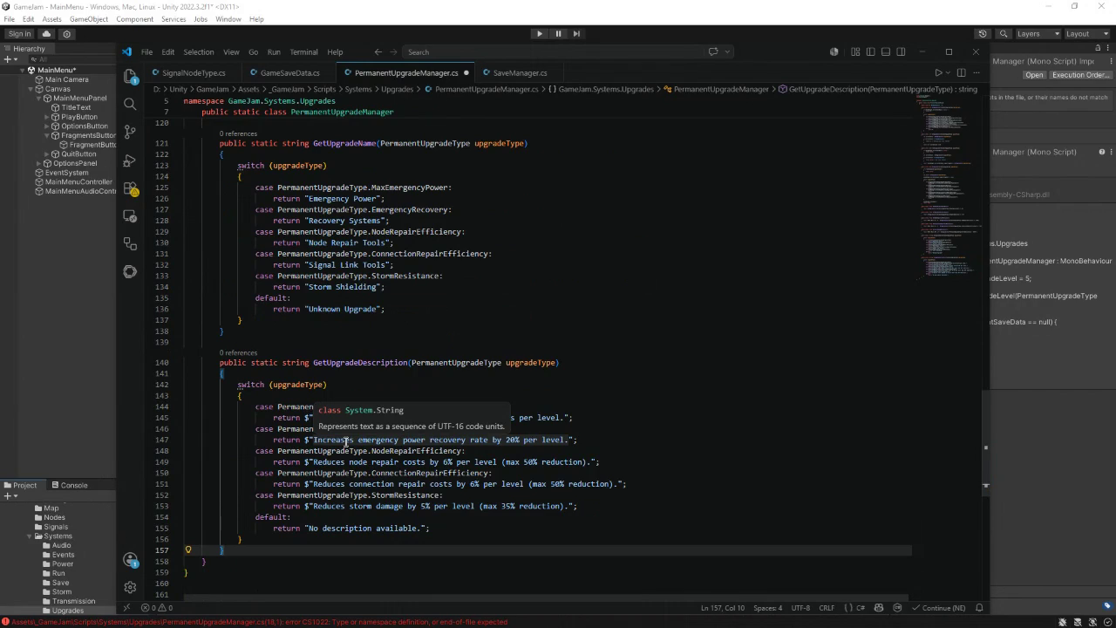
# - Strip the max-reduction notes from the repair and storm descriptions, then save the script
pyautogui.click(600, 419)
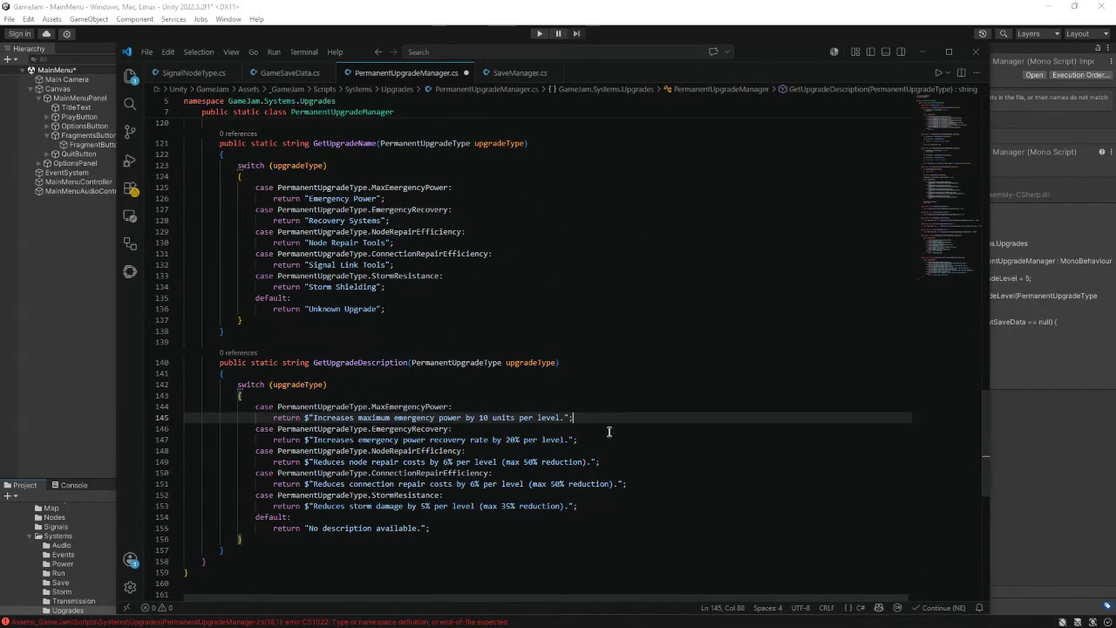
pyautogui.moveTo(521, 439); pyautogui.dragTo(508, 440)
pyautogui.write('{')
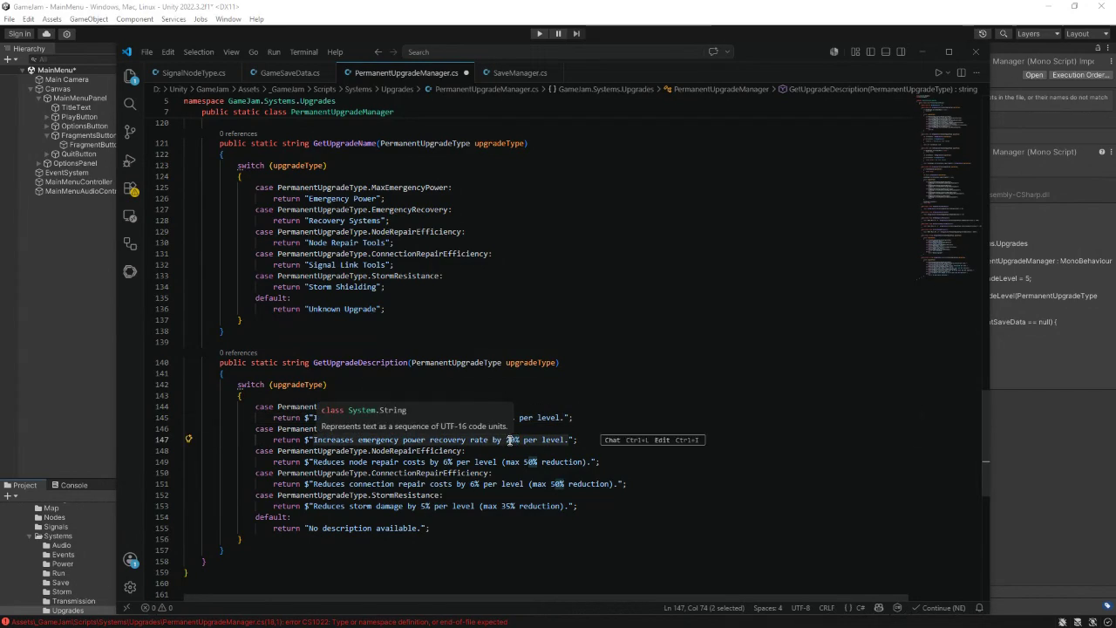
pyautogui.write('E')
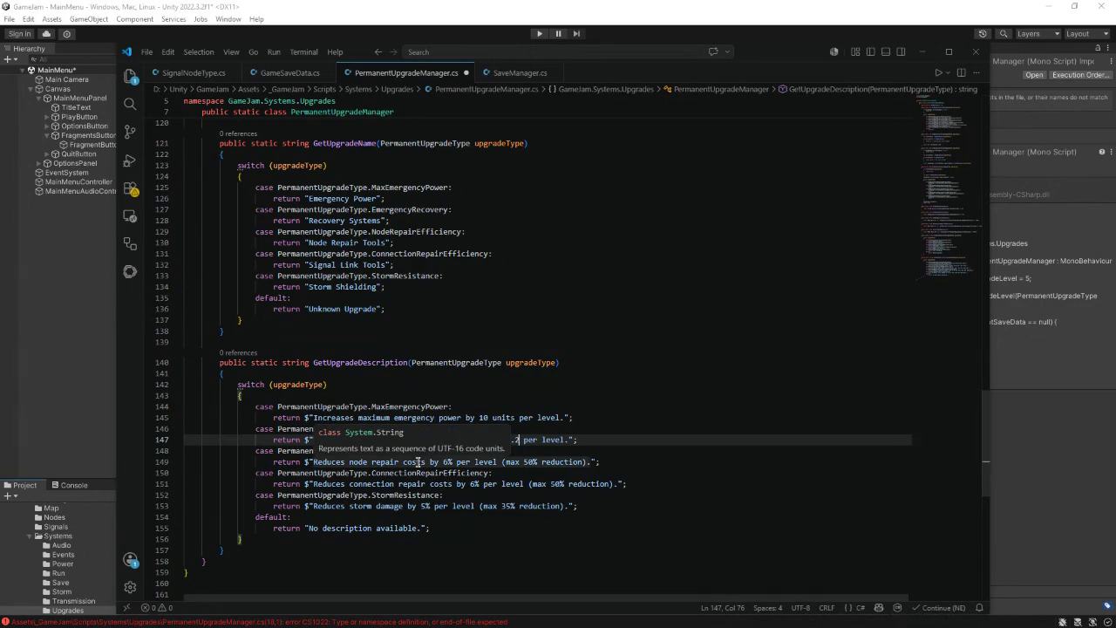
pyautogui.moveTo(588, 462); pyautogui.dragTo(496, 462)
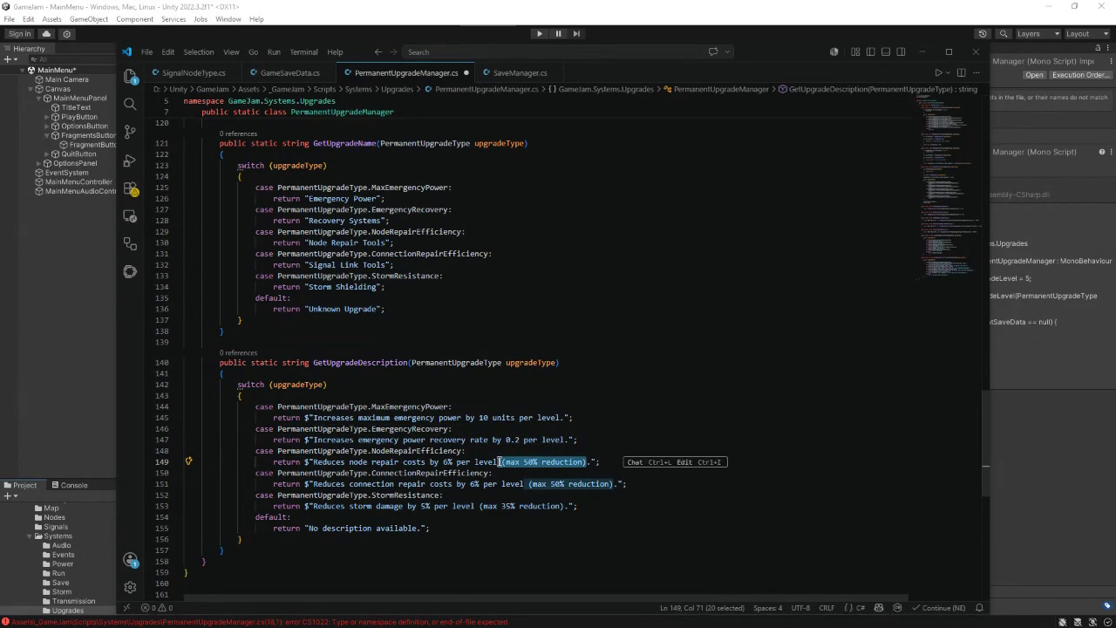
pyautogui.press('BackSpace')
pyautogui.moveTo(615, 484); pyautogui.dragTo(526, 484)
pyautogui.press('BackSpace')
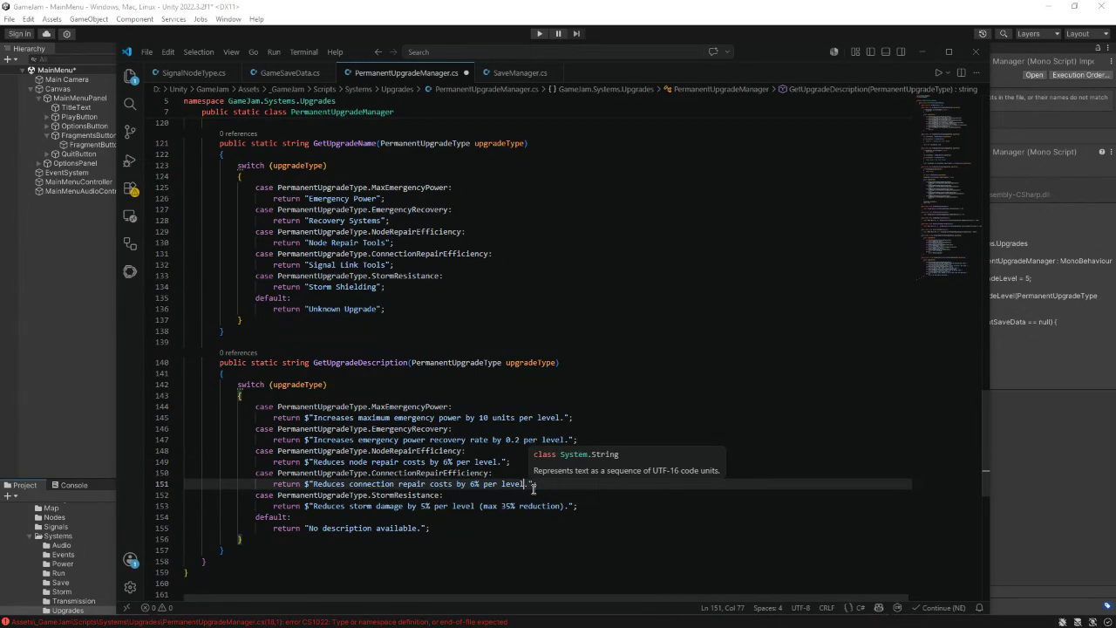
pyautogui.click(563, 506)
pyautogui.moveTo(564, 505); pyautogui.dragTo(478, 505)
pyautogui.press('BackSpace')
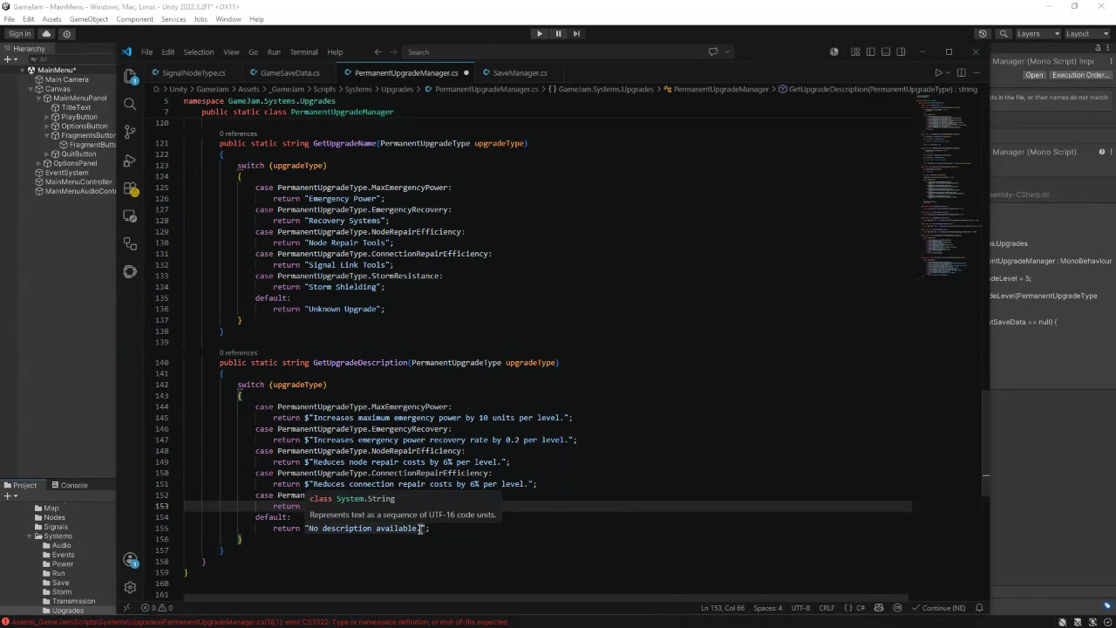
pyautogui.click(420, 528)
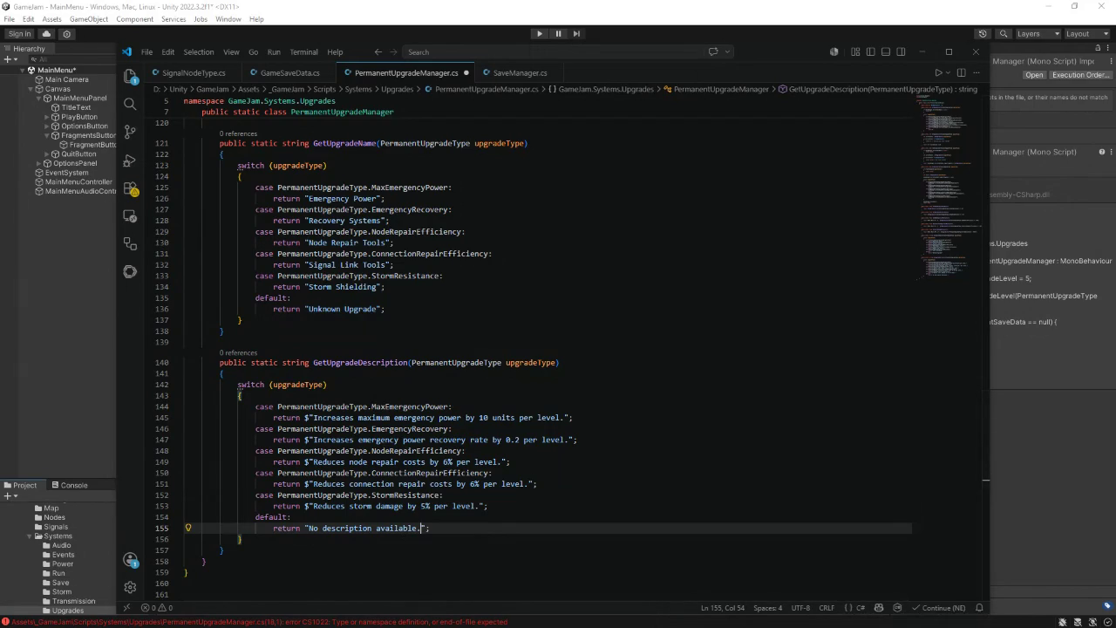
pyautogui.click(473, 507)
pyautogui.hotkey('ctrl', 's')
pyautogui.hotkey('alt', 'Tab')
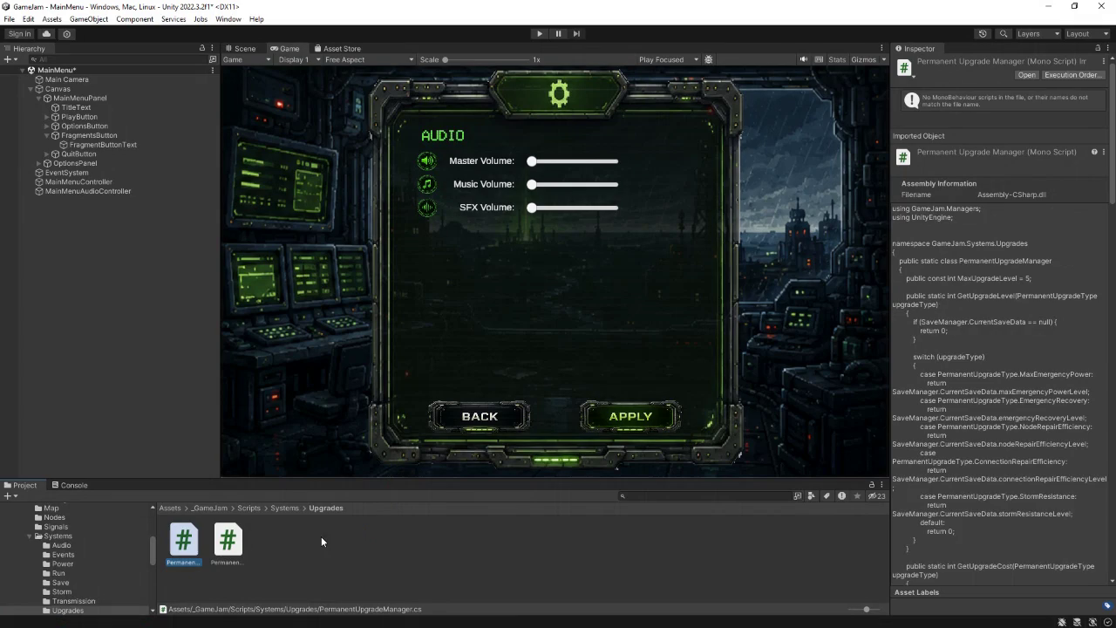
# - Create a C# script named ShopUpgradeButton in the Scripts/UI folder
pyautogui.click(248, 507)
pyautogui.doubleClick(497, 546)
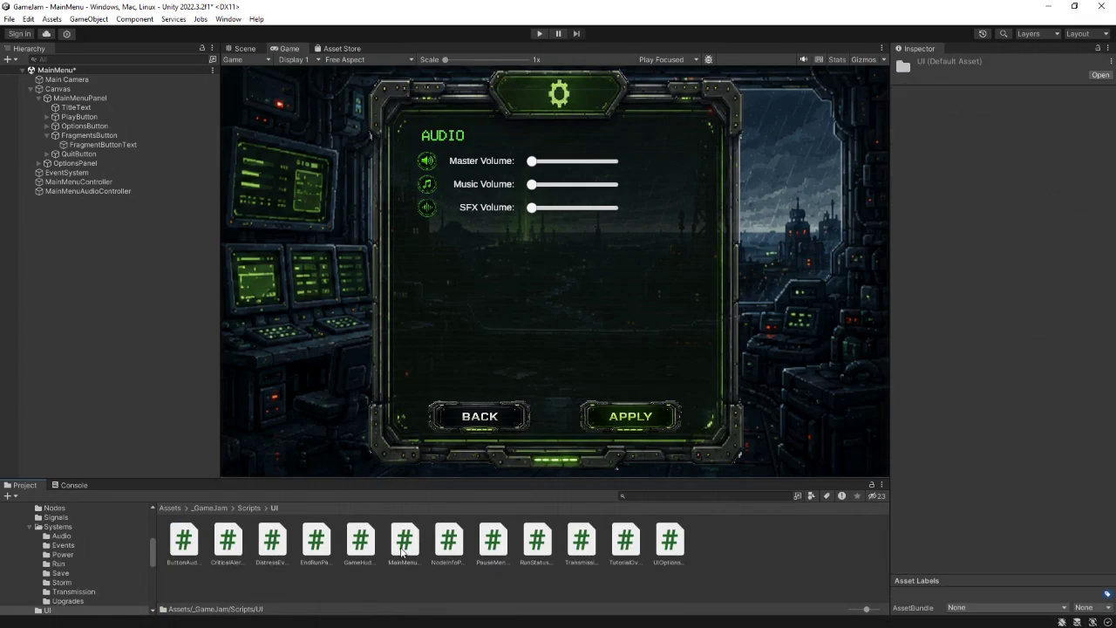
pyautogui.rightClick(764, 544)
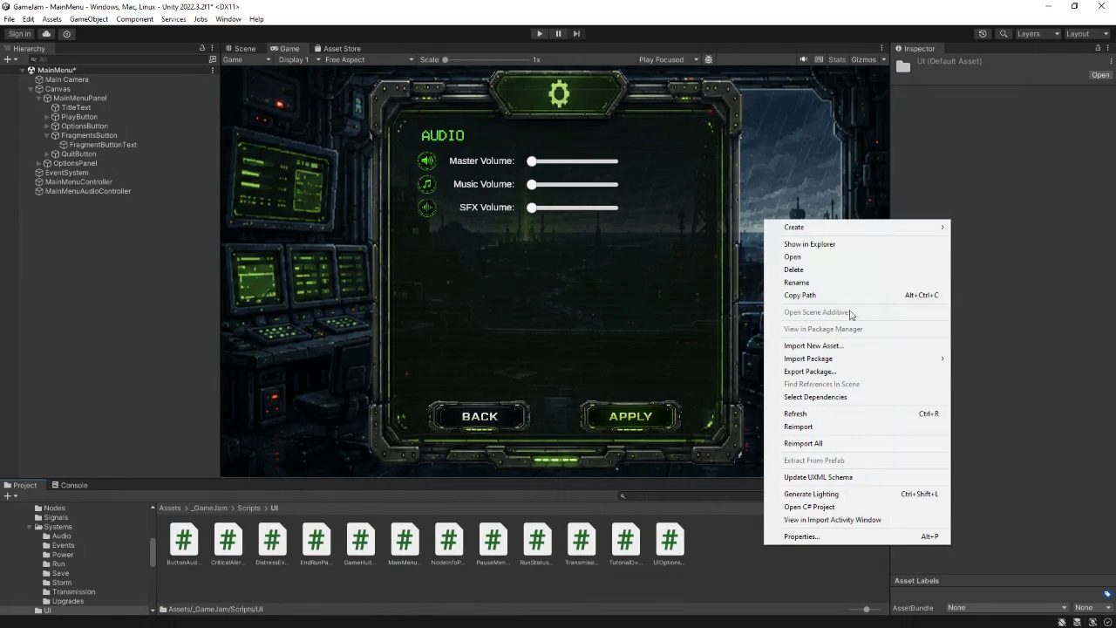
pyautogui.moveTo(806, 233)
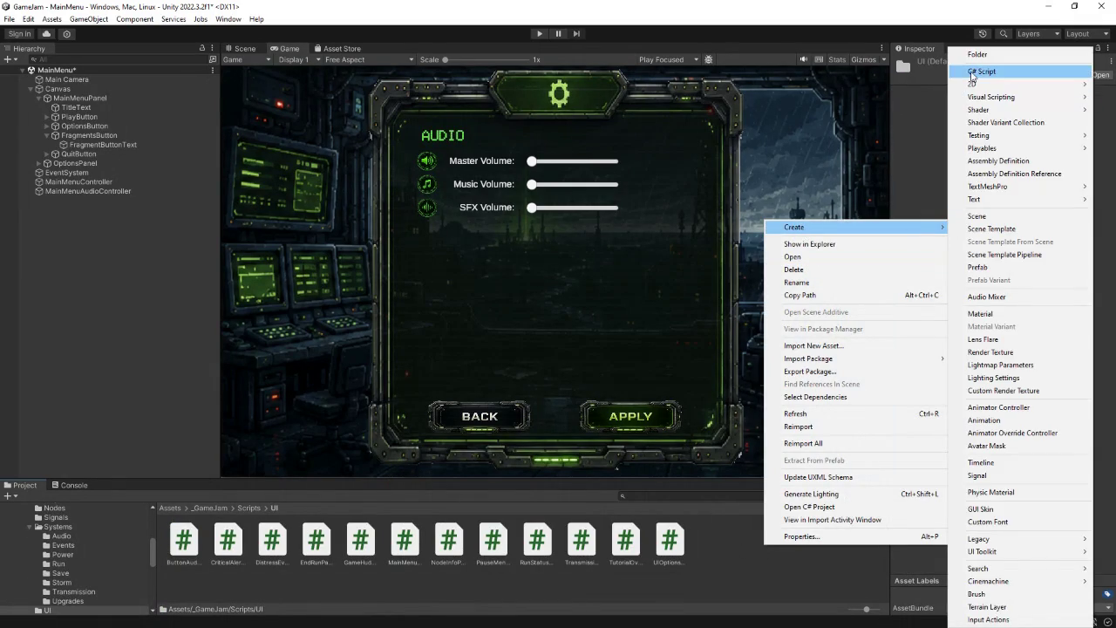
pyautogui.click(982, 71)
pyautogui.write('St')
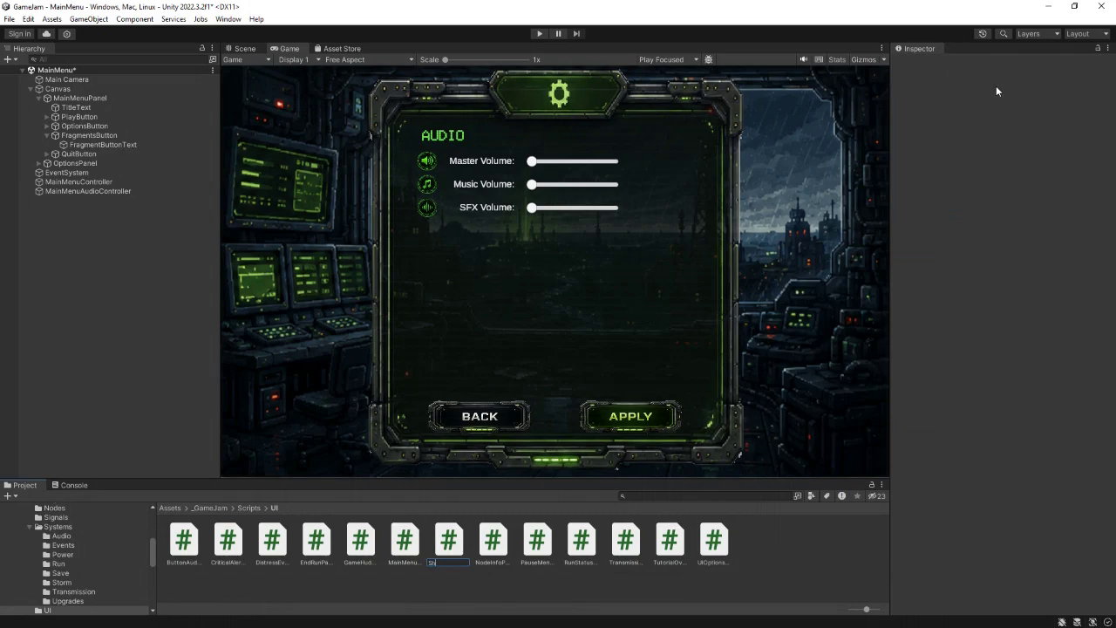
pyautogui.write('Button')
pyautogui.press('Return')
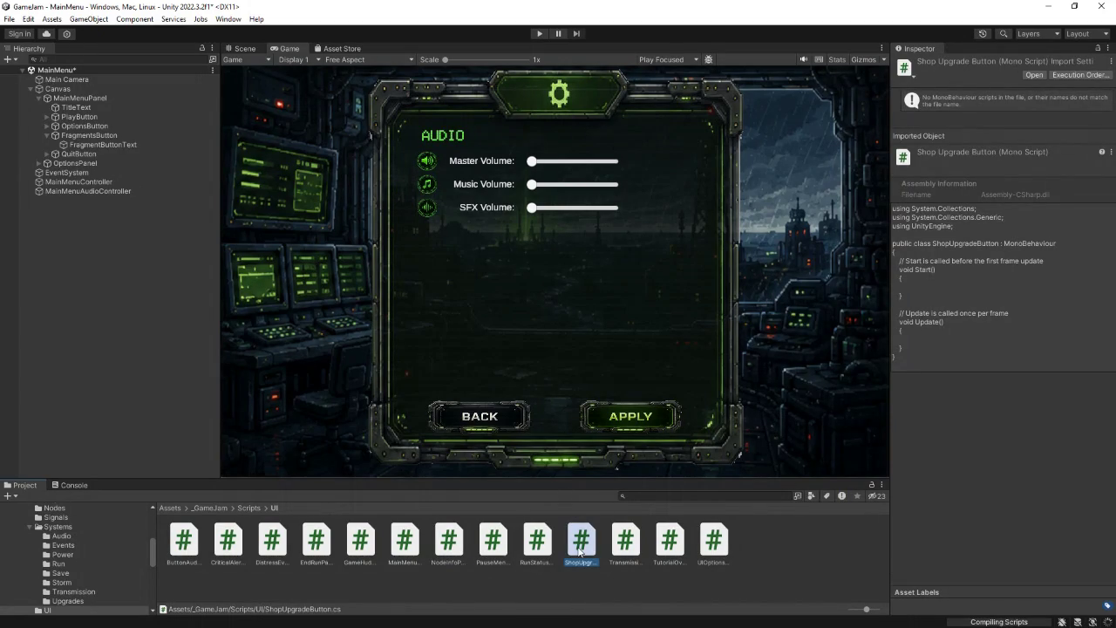
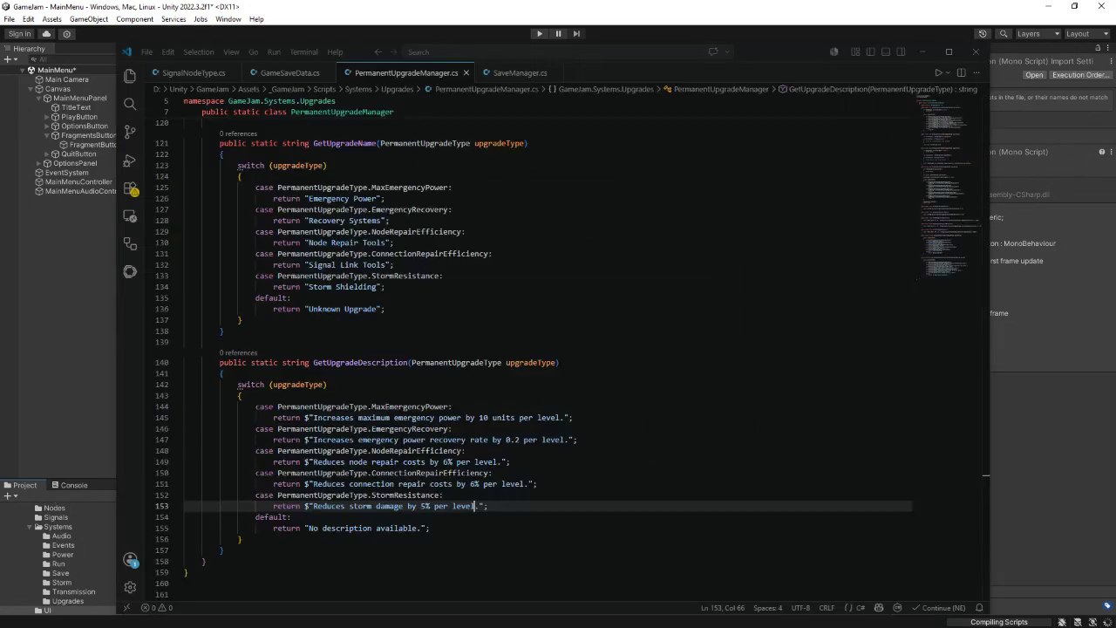
# - Replace the script template with GameJam.Systems.Upgrades, TMPro, UnityEngine and UnityEngine.UI usings
pyautogui.hotkey('ctrl', 'a')
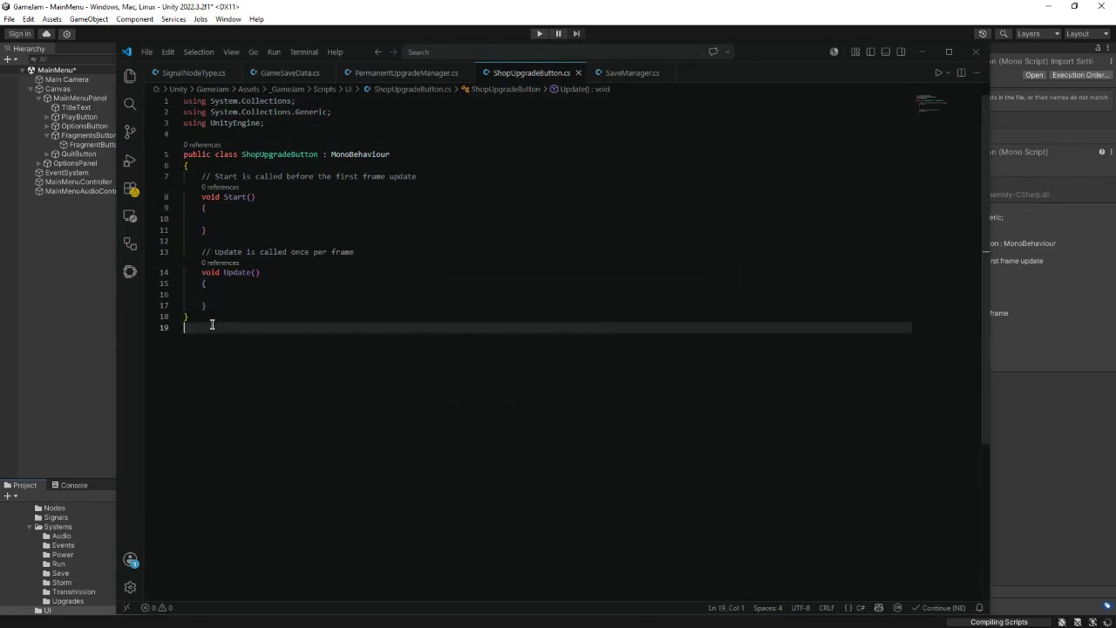
pyautogui.write('using GameJam.Systems.U')
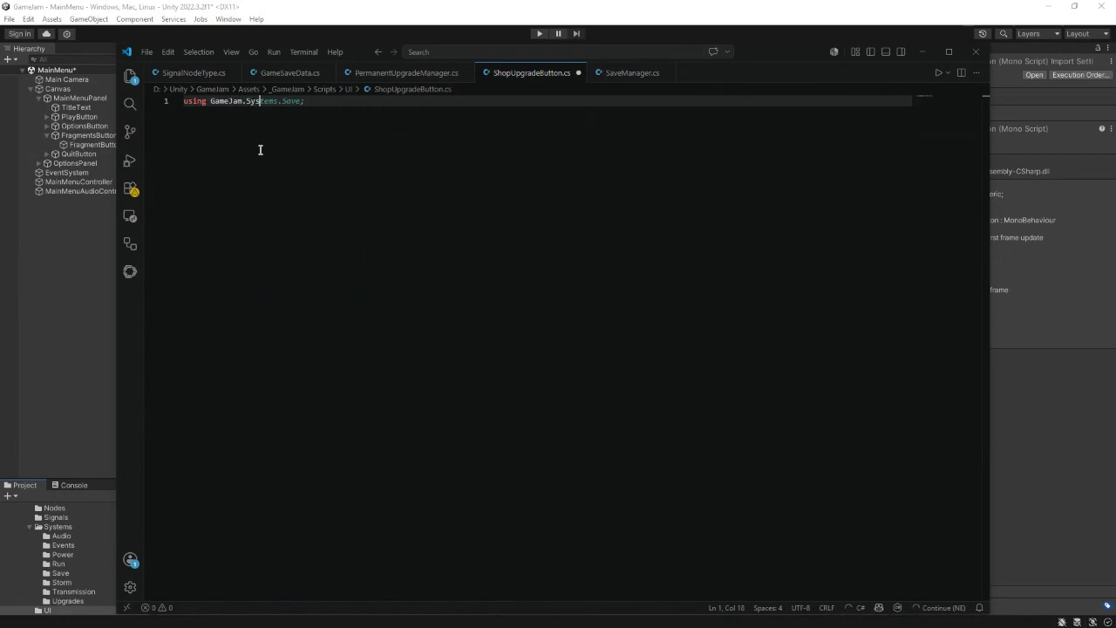
pyautogui.write('pgrades;')
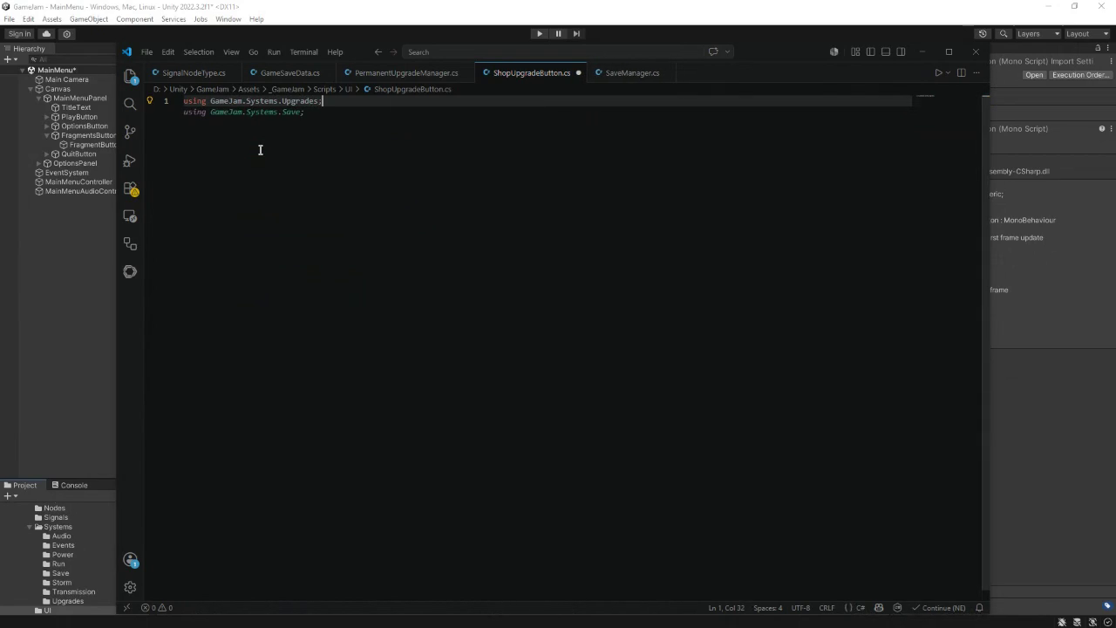
pyautogui.press('Return')
pyautogui.write('using ')
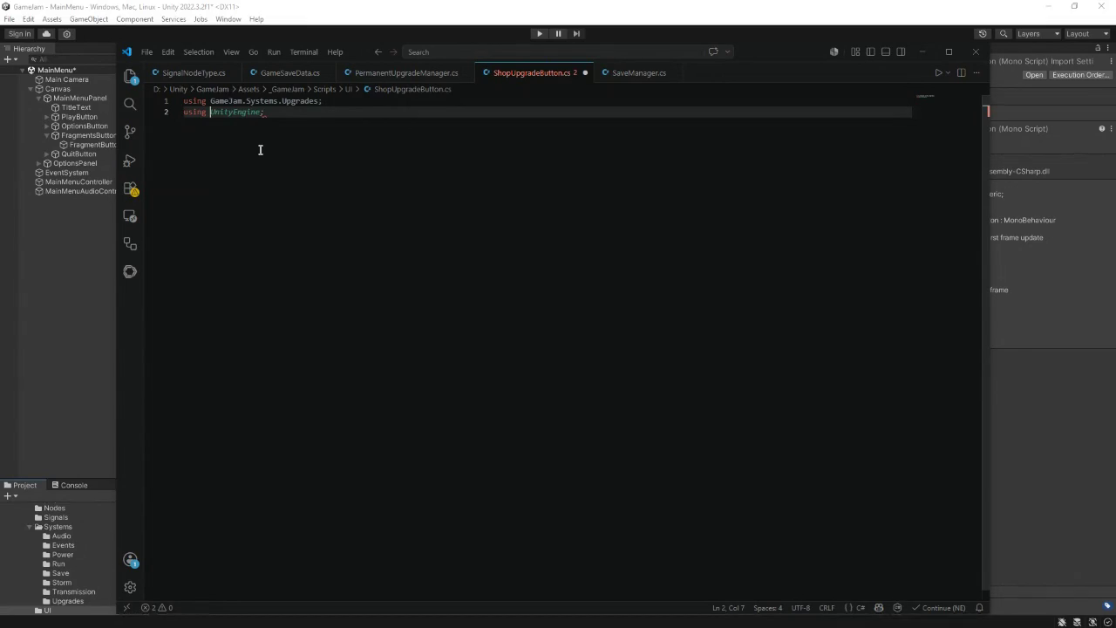
pyautogui.write('TM')
pyautogui.write('PRO;')
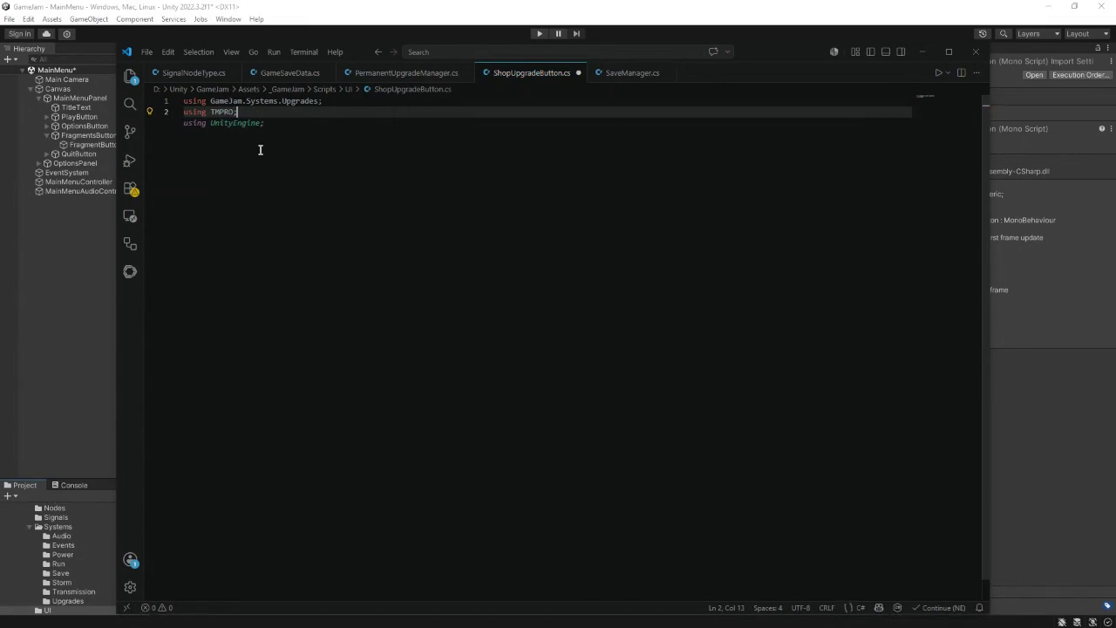
pyautogui.press('BackSpace')
pyautogui.press('BackSpace')
pyautogui.press('Tab')
pyautogui.press('Return')
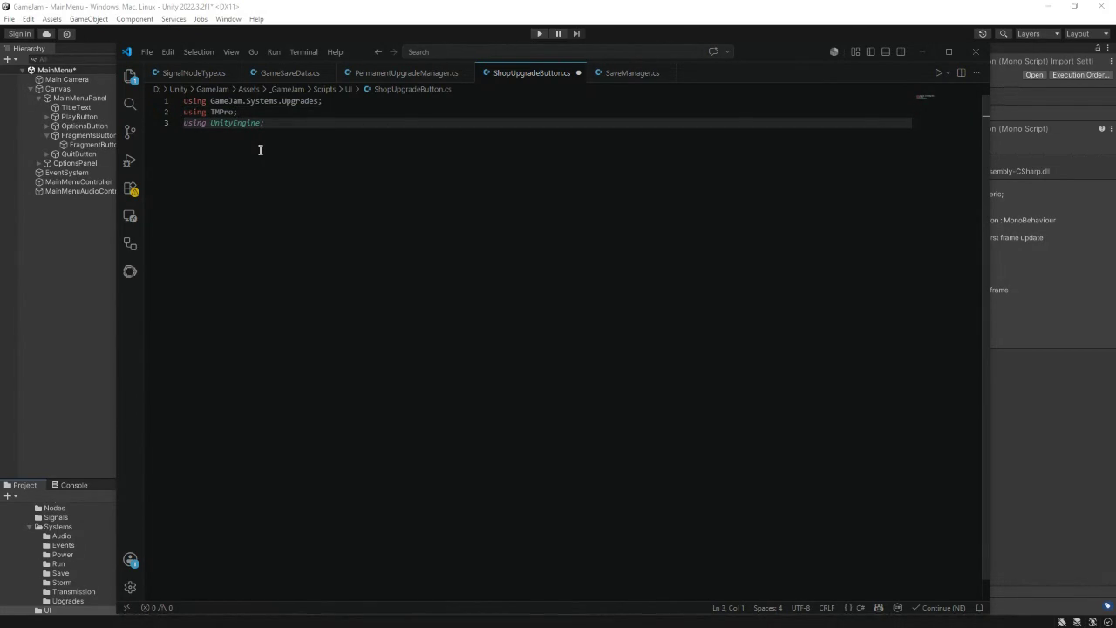
pyautogui.press('Tab')
pyautogui.press('Return')
pyautogui.press('Tab')
pyautogui.press('Return')
pyautogui.press('Return')
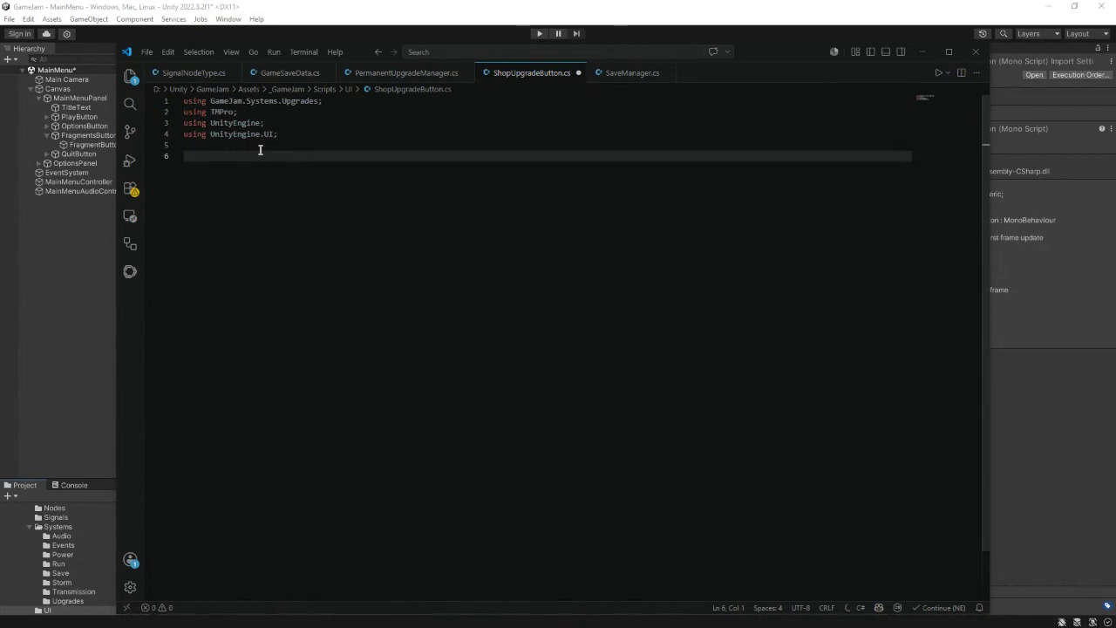
# - Declare namespace GameJam.UI and accept the suggested public sealed ShopUpgradeButton class body
pyautogui.write('namespace ')
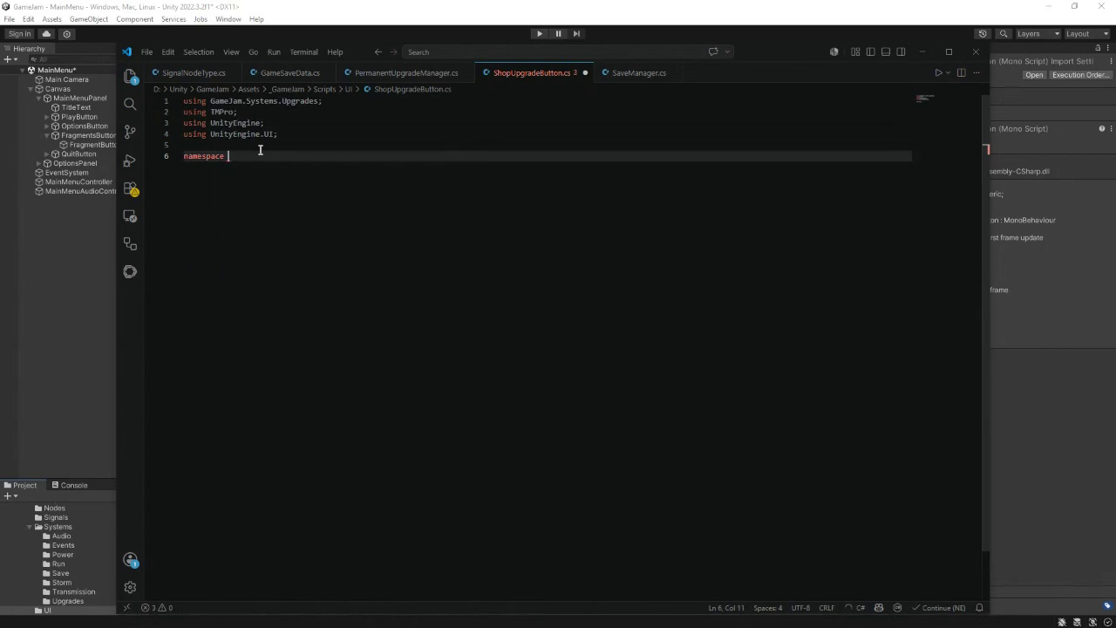
pyautogui.write('GameJam.')
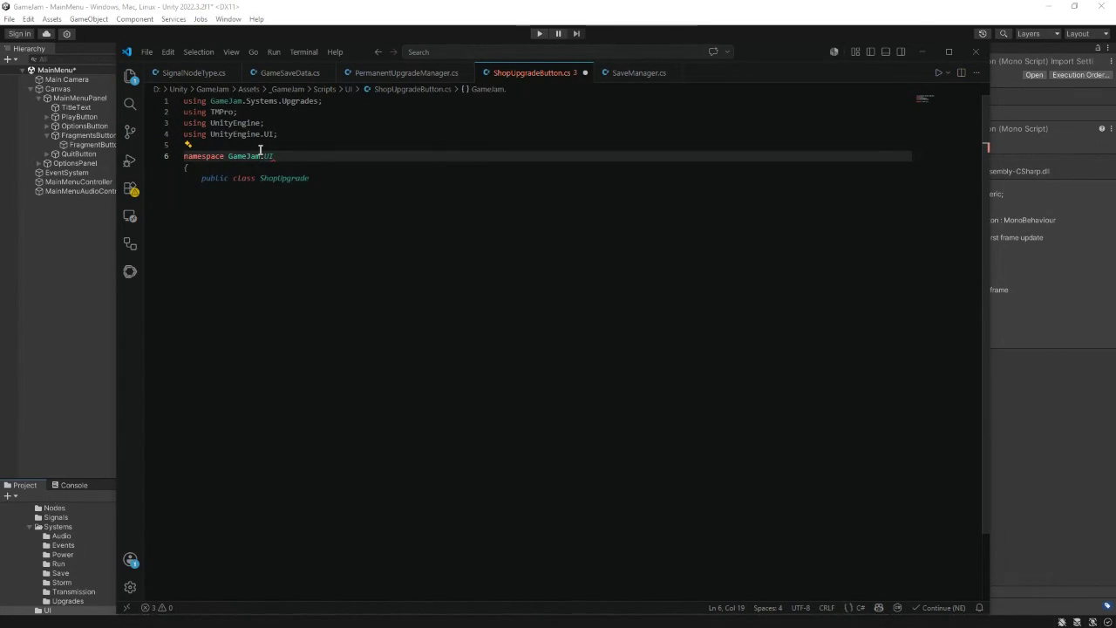
pyautogui.write('UI')
pyautogui.press('Return')
pyautogui.write('{')
pyautogui.press('Return')
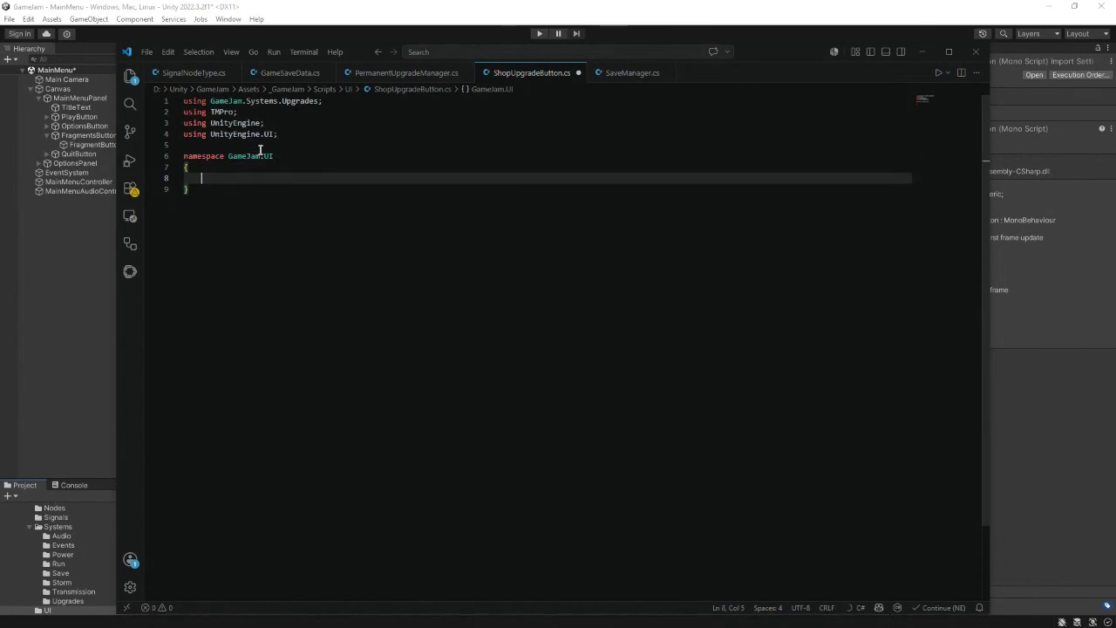
pyautogui.write('p')
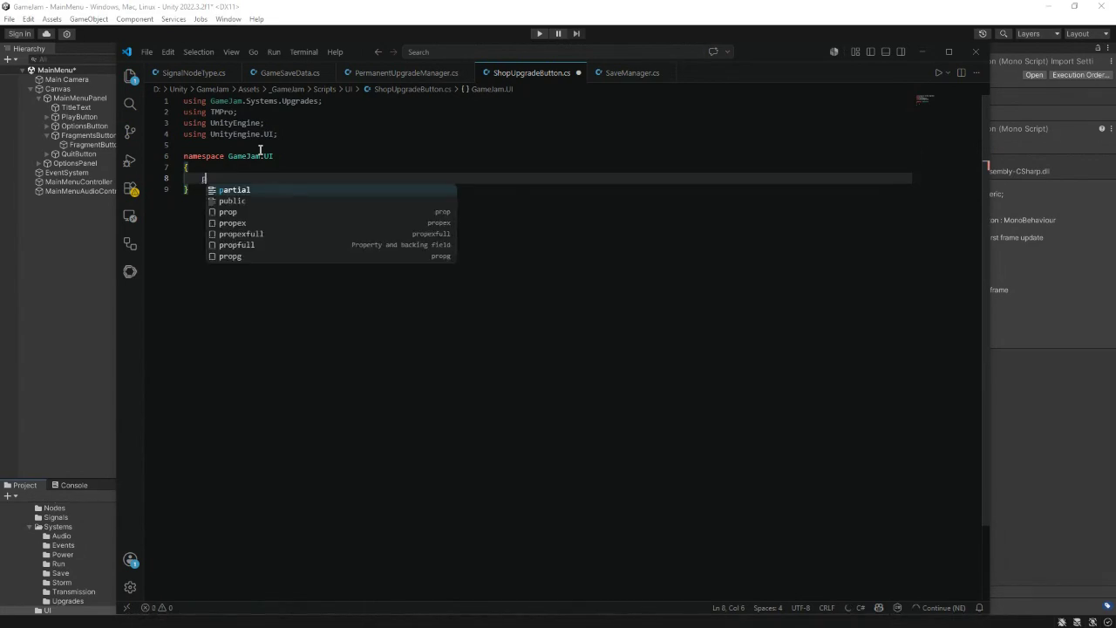
pyautogui.write('ublic se')
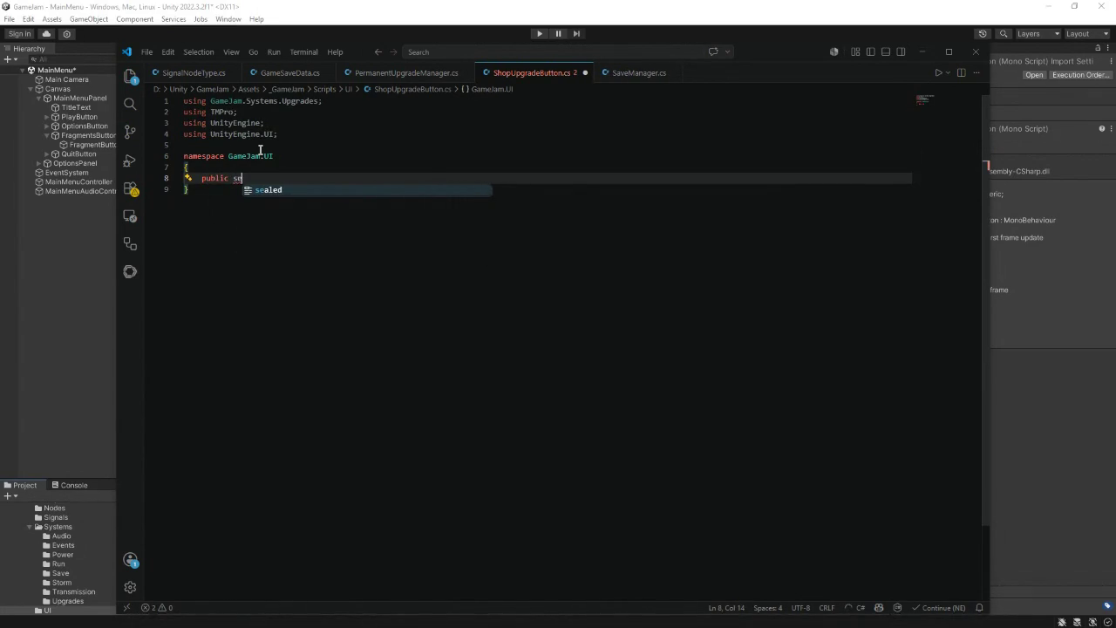
pyautogui.write('aled class')
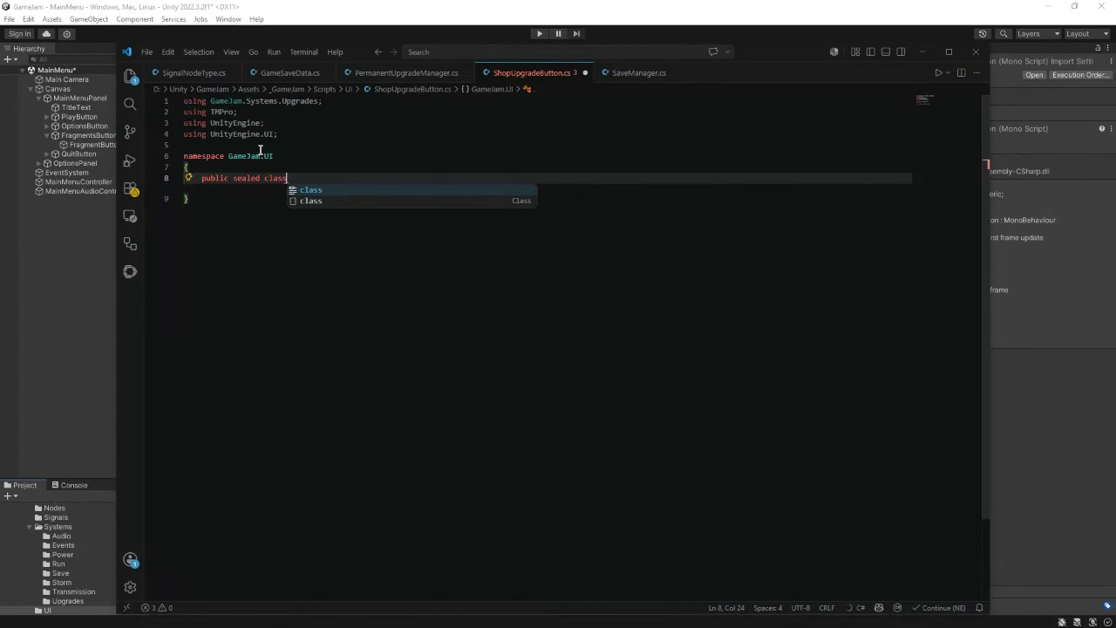
pyautogui.write(' ?Sho')
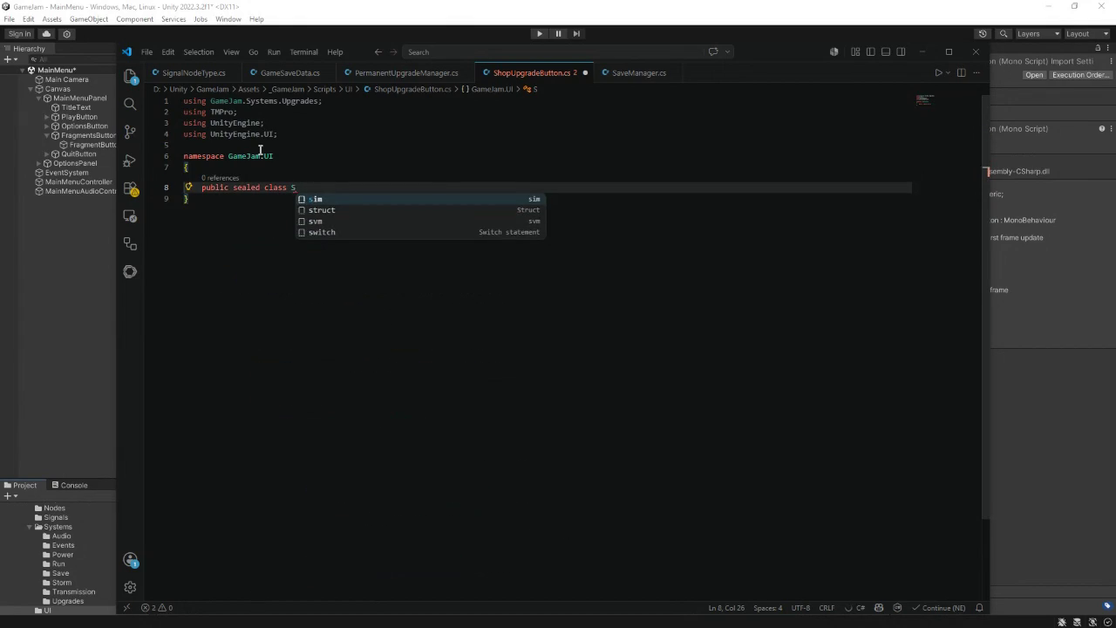
pyautogui.write('hopUpgrade')
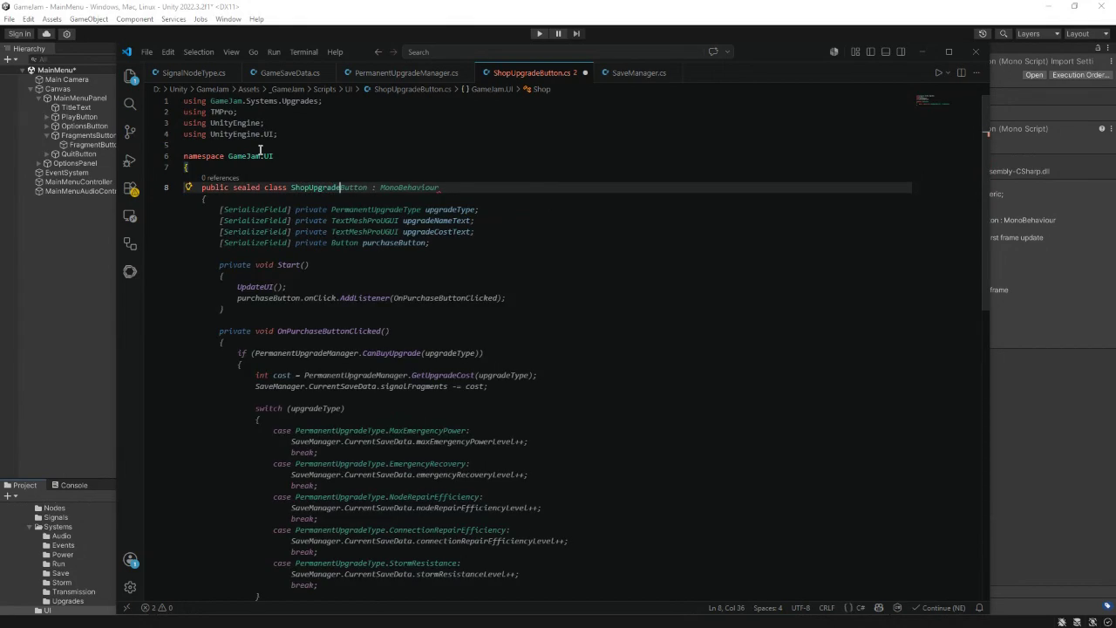
pyautogui.press('Tab')
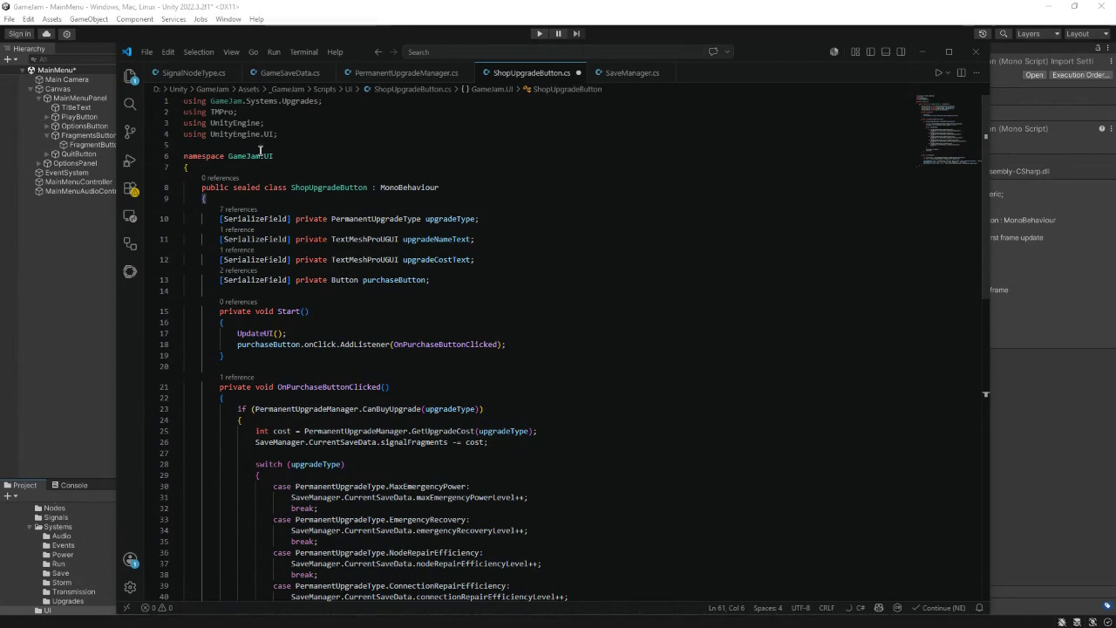
# - Add [Header("Upgrade")] above upgradeType and [Header("UI")] below it
pyautogui.click(291, 200)
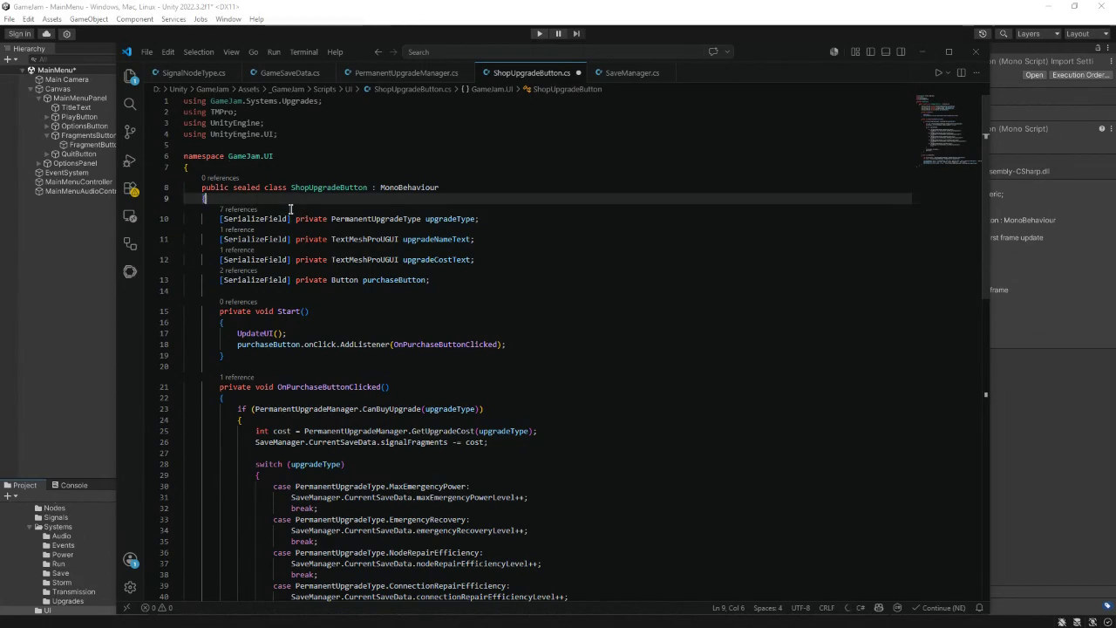
pyautogui.press('Return')
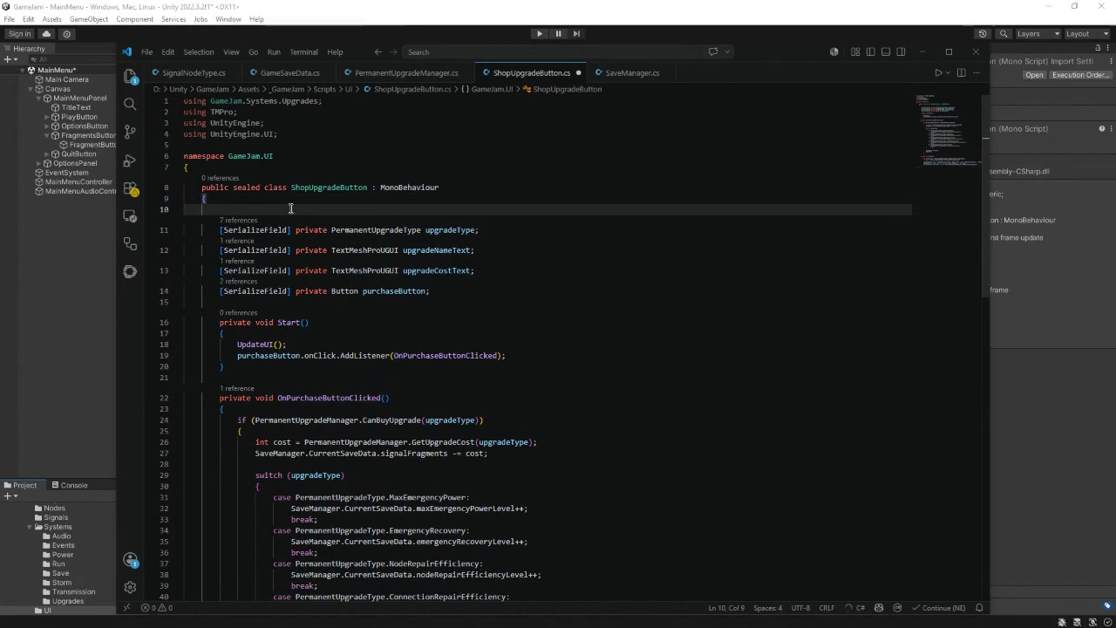
pyautogui.write('[Header')
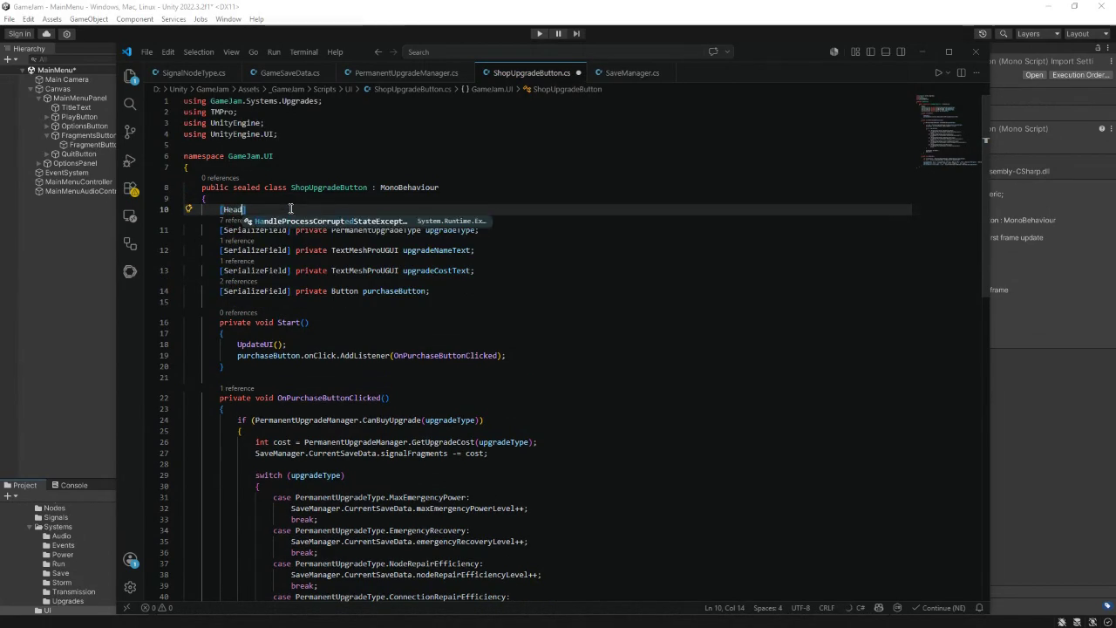
pyautogui.press('Tab')
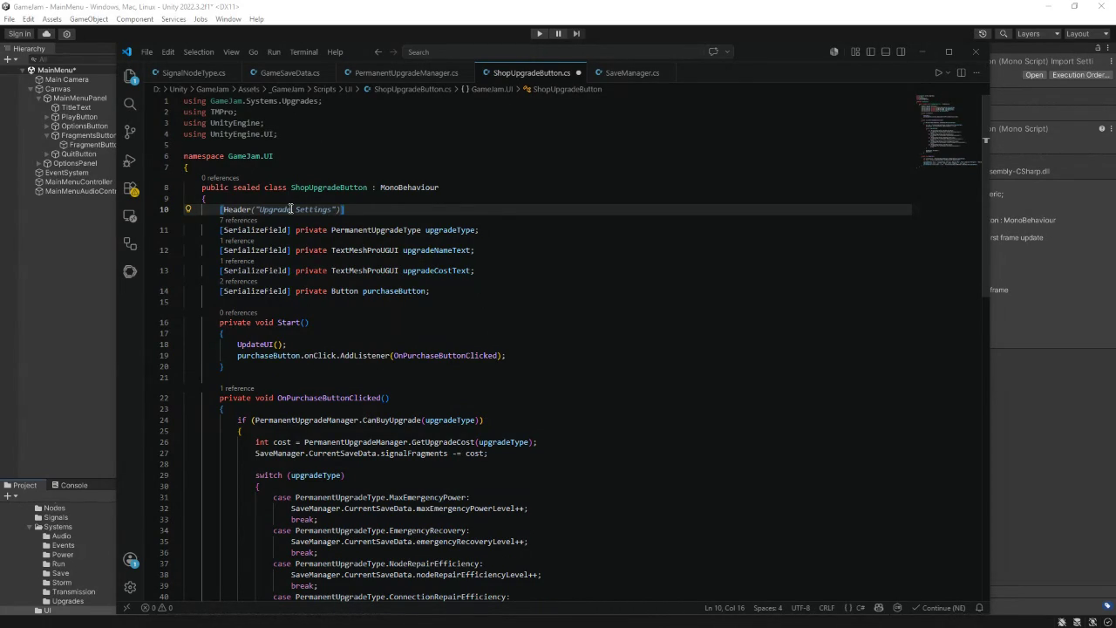
pyautogui.press('Right')
pyautogui.press('Right')
pyautogui.write('pgrade')
pyautogui.press('Right')
pyautogui.press('Right')
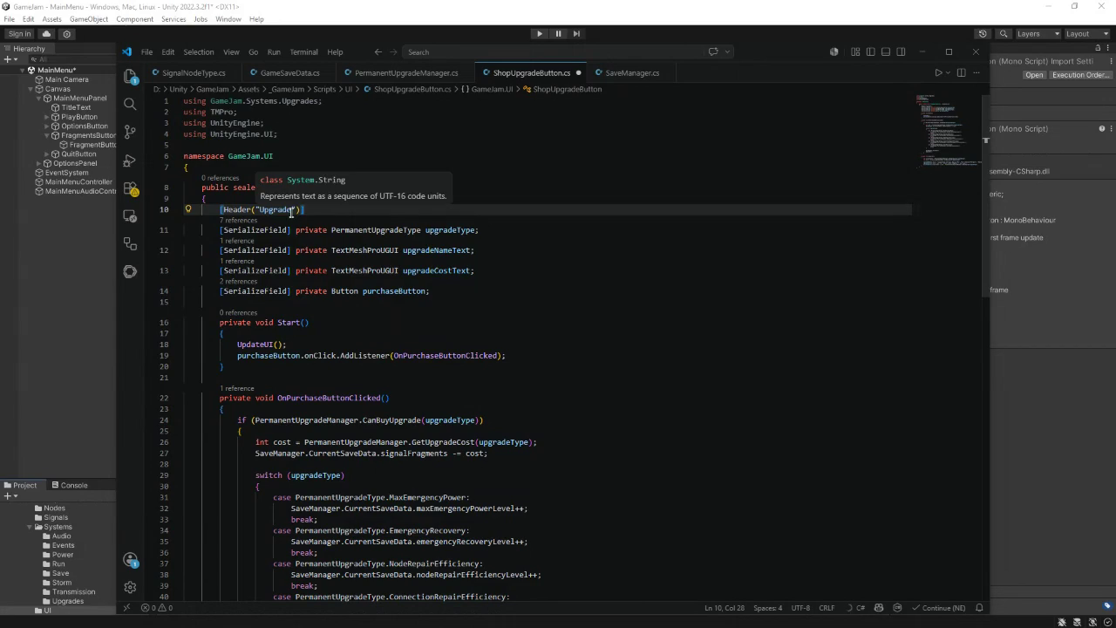
pyautogui.click(486, 231)
pyautogui.press('Return')
pyautogui.press('Return')
pyautogui.write('[Header')
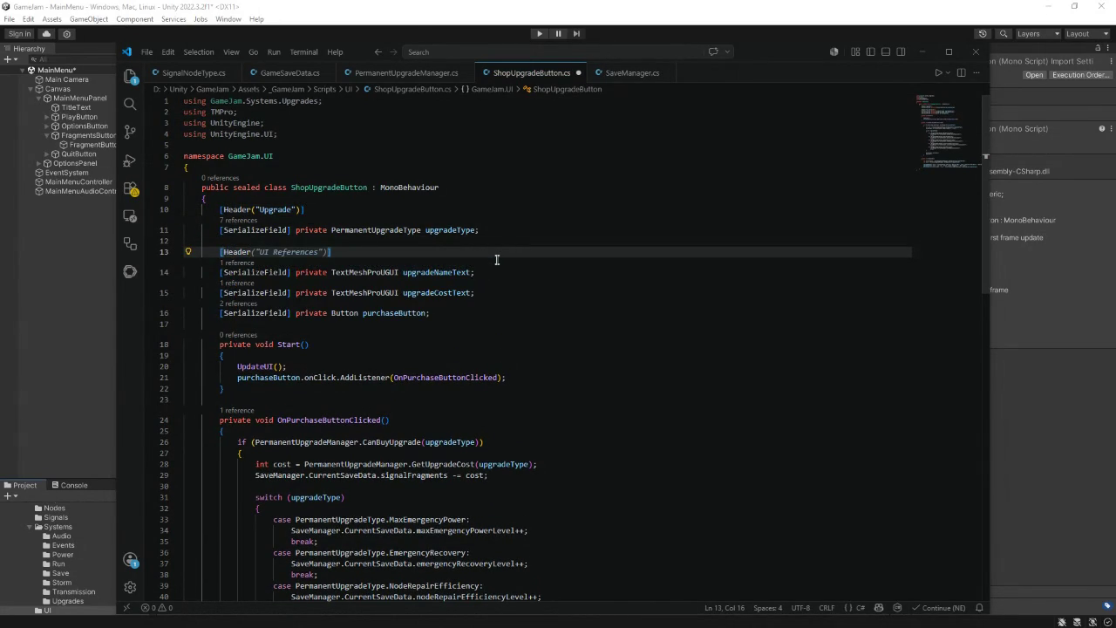
pyautogui.write('("UI")')
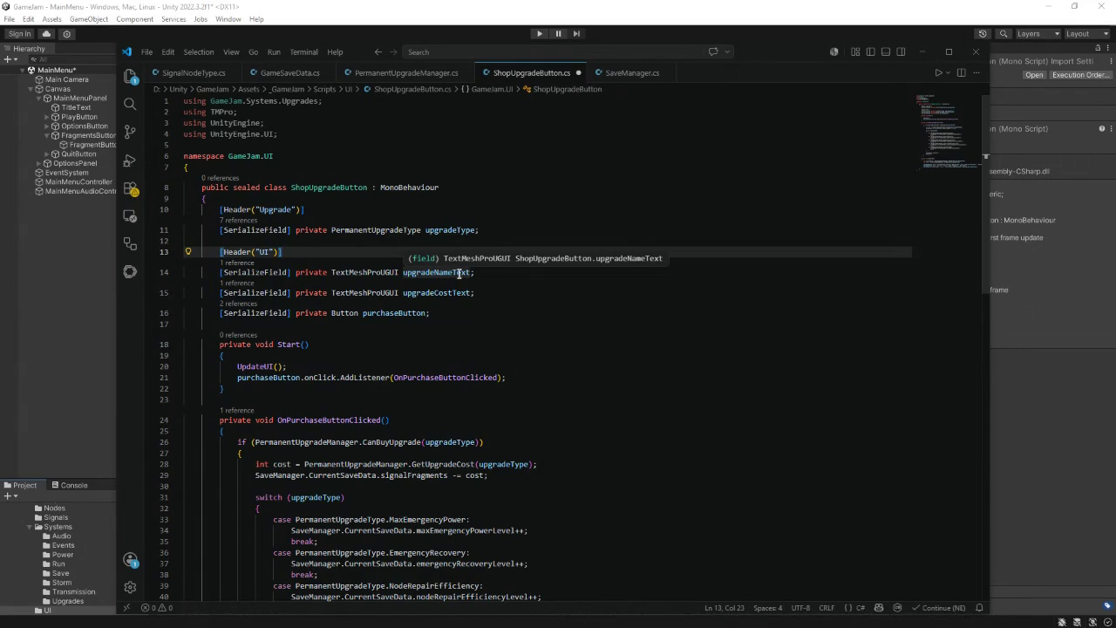
# - Rename upgradeNameText to titleText and upgradeCostText to descriptionText, then select both field lines
pyautogui.moveTo(471, 272); pyautogui.dragTo(404, 273)
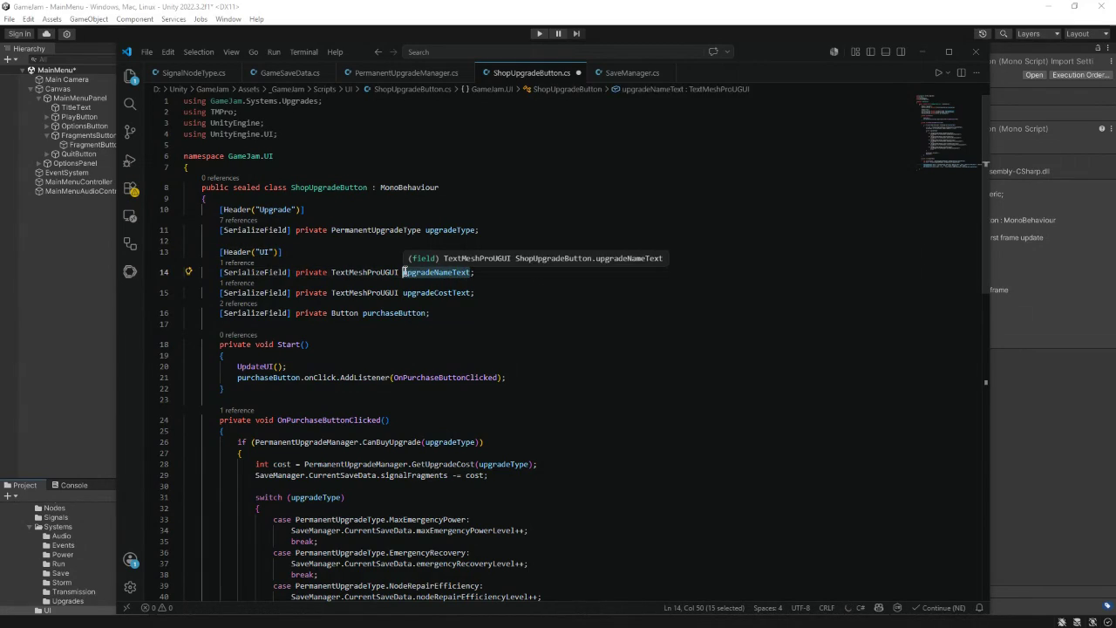
pyautogui.write('titleText')
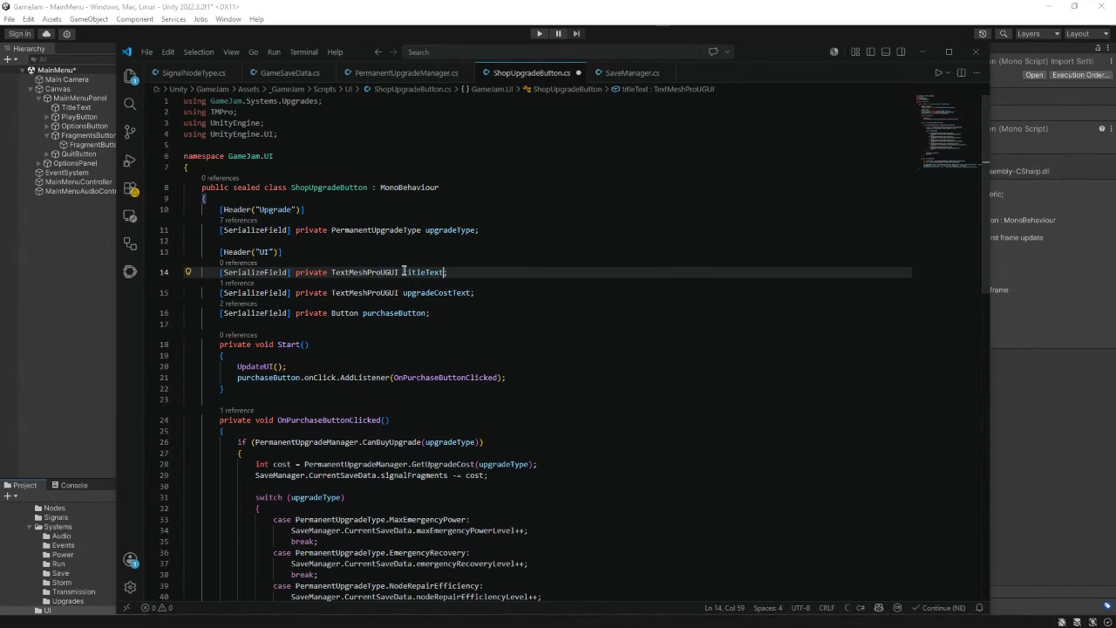
pyautogui.moveTo(471, 292); pyautogui.dragTo(404, 292)
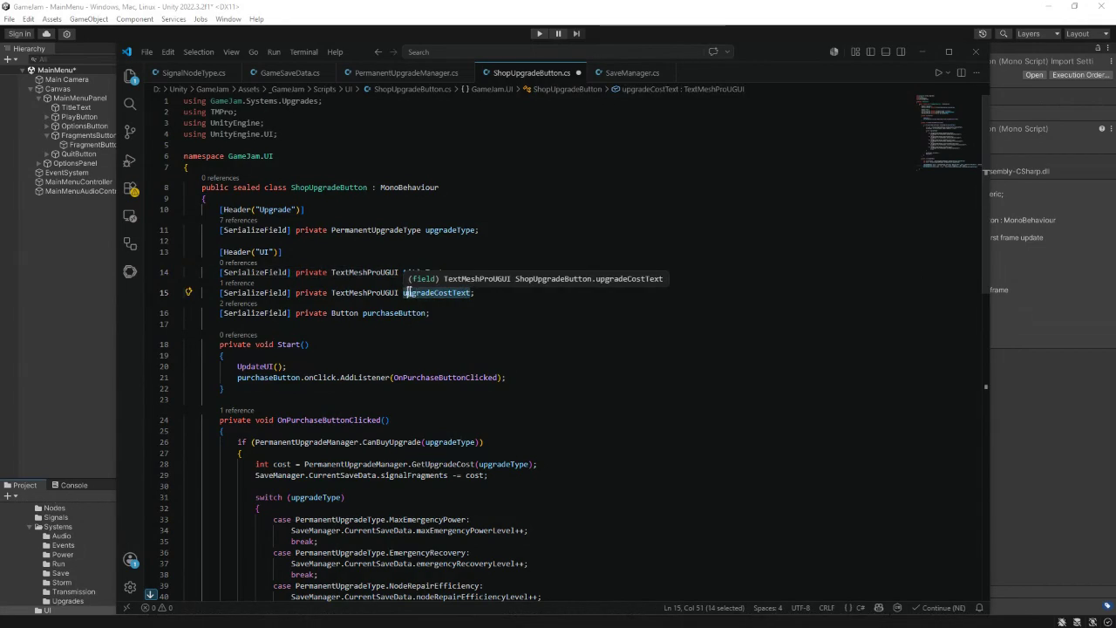
pyautogui.write('description')
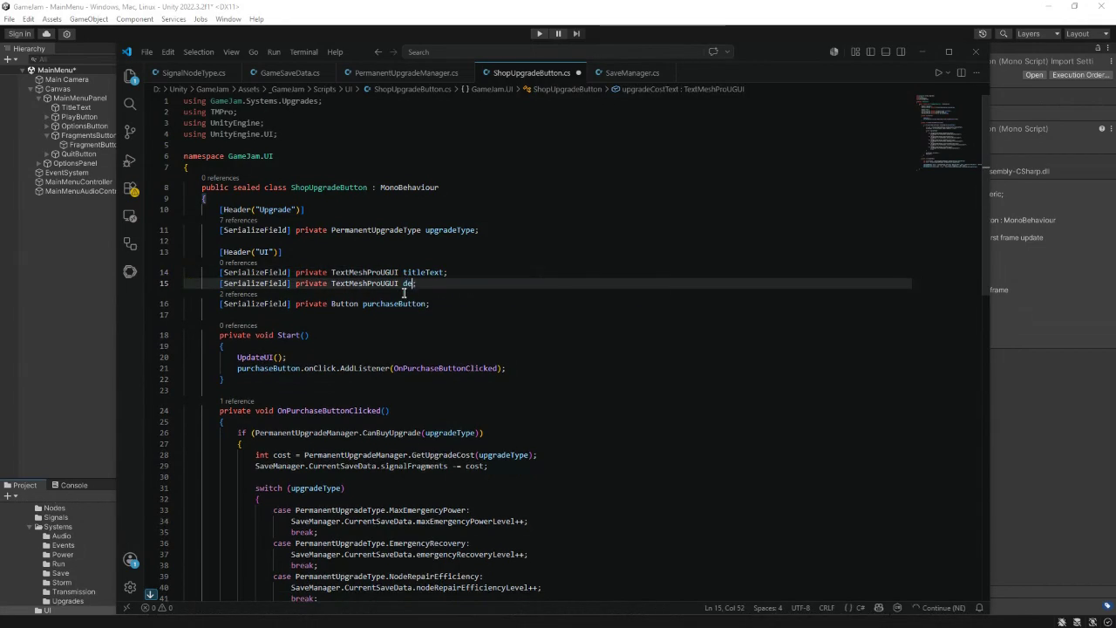
pyautogui.write('Text')
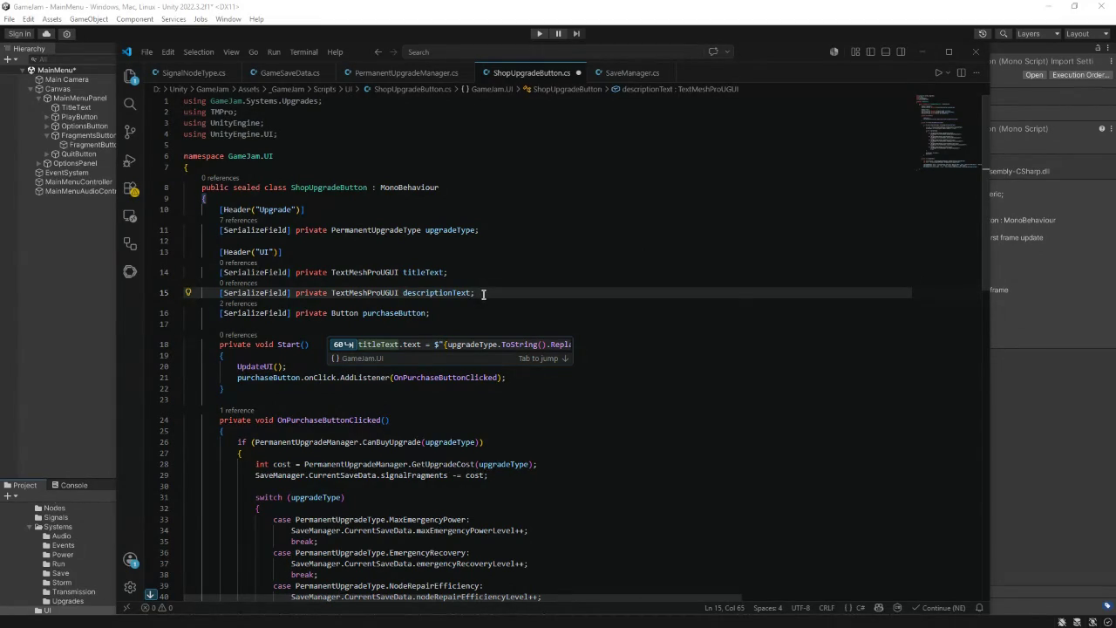
pyautogui.press('Return')
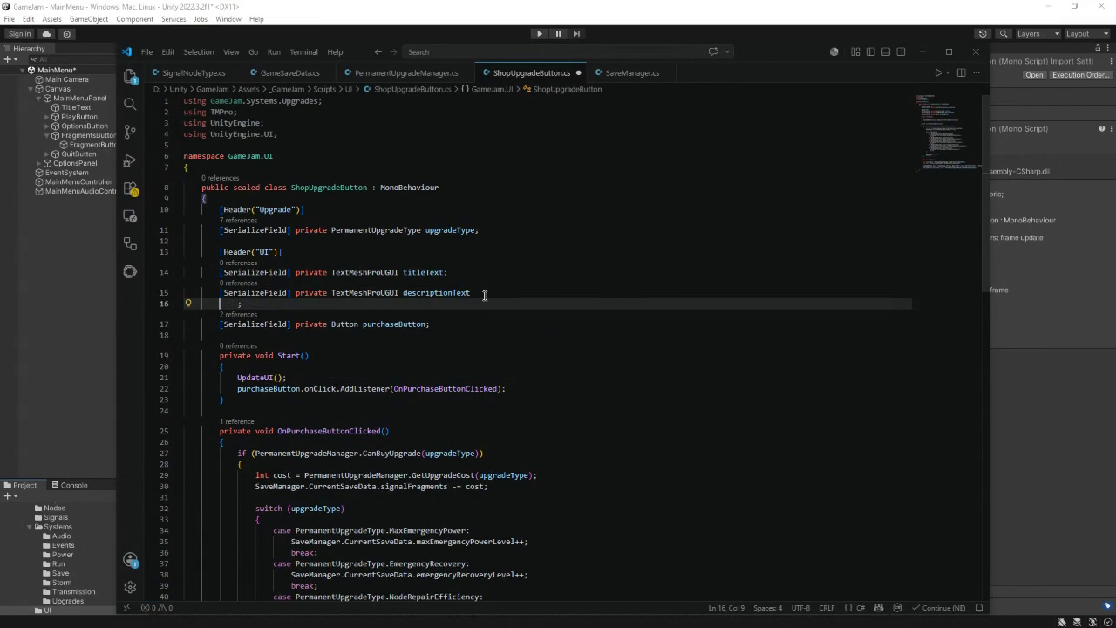
pyautogui.hotkey('ctrl', 'z')
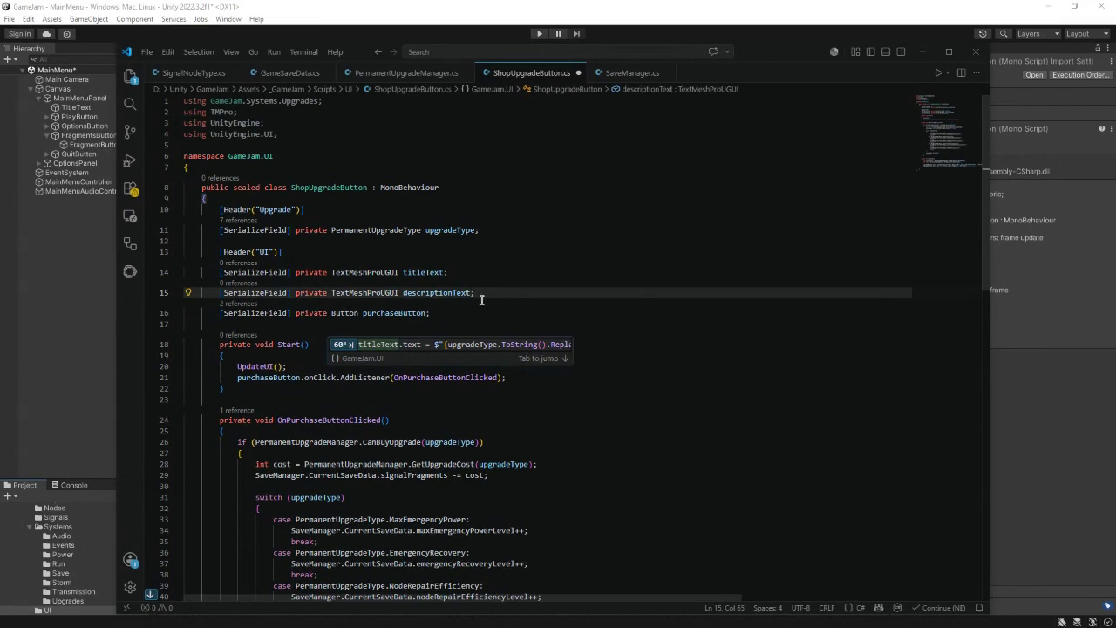
pyautogui.moveTo(475, 293); pyautogui.dragTo(426, 293)
pyautogui.keyDown('shift'); pyautogui.click(185, 266); pyautogui.keyUp('shift')
# - Duplicate the titleText and descriptionText fields as levelText and costText
pyautogui.hotkey('ctrl', 'c')
pyautogui.click(508, 292)
pyautogui.press('Return')
pyautogui.hotkey('ctrl', 'v')
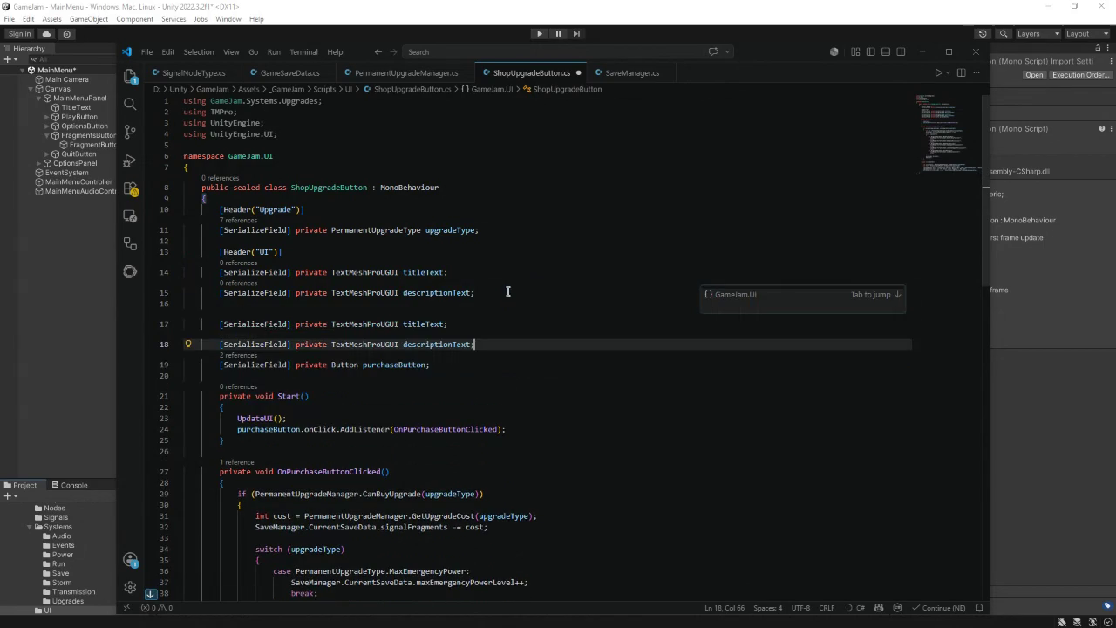
pyautogui.click(323, 302)
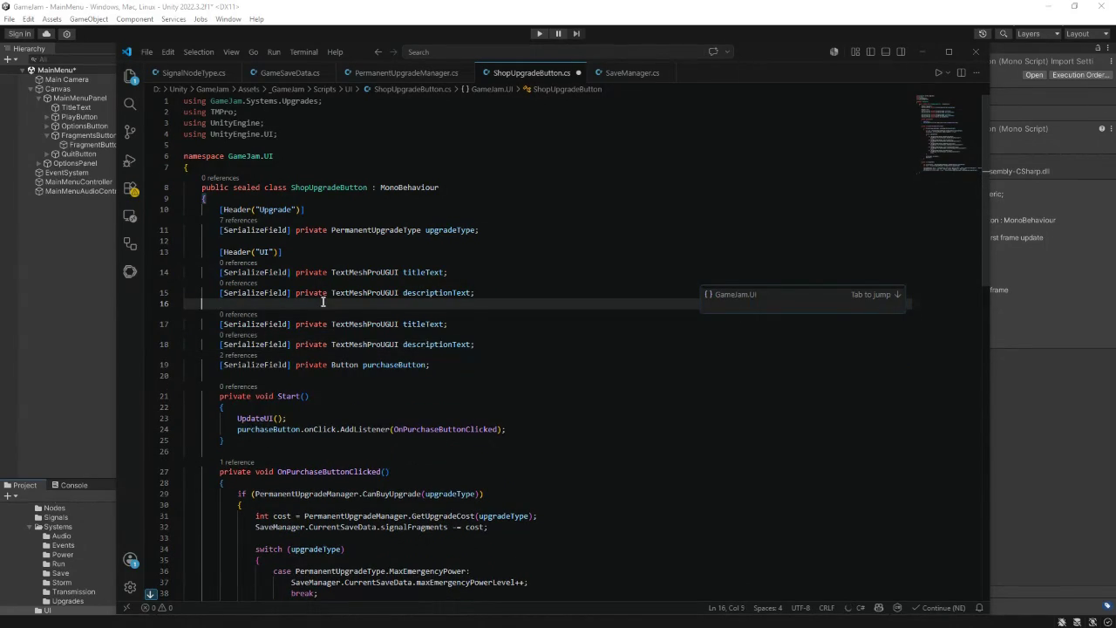
pyautogui.hotkey('ctrl', 'shift', 'k')
pyautogui.moveTo(429, 312); pyautogui.dragTo(403, 312)
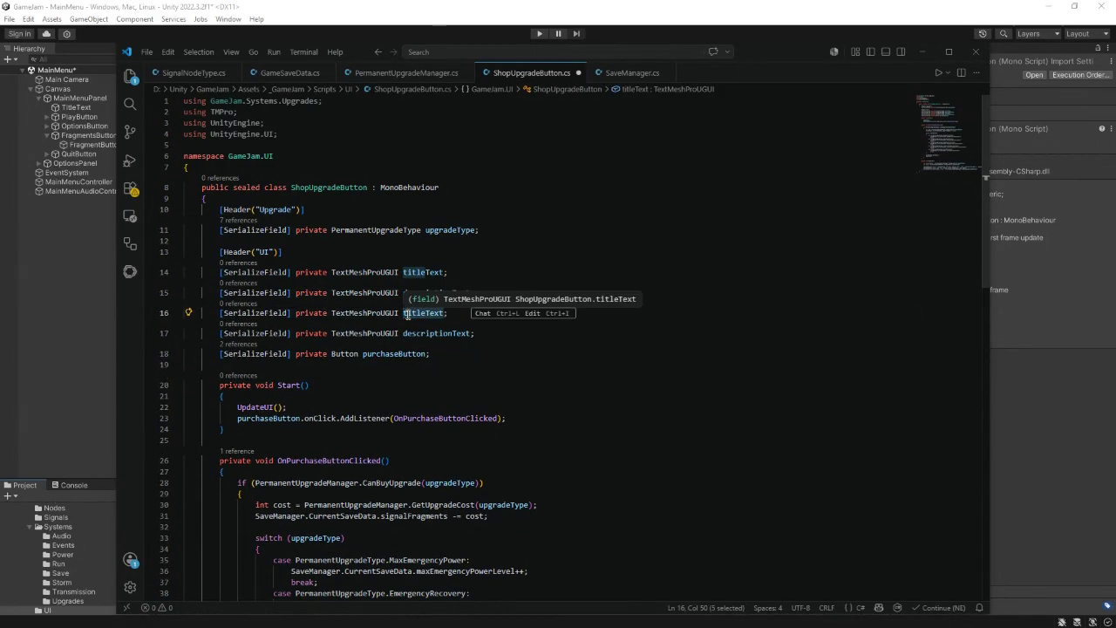
pyautogui.write('level')
pyautogui.moveTo(462, 333); pyautogui.dragTo(408, 333)
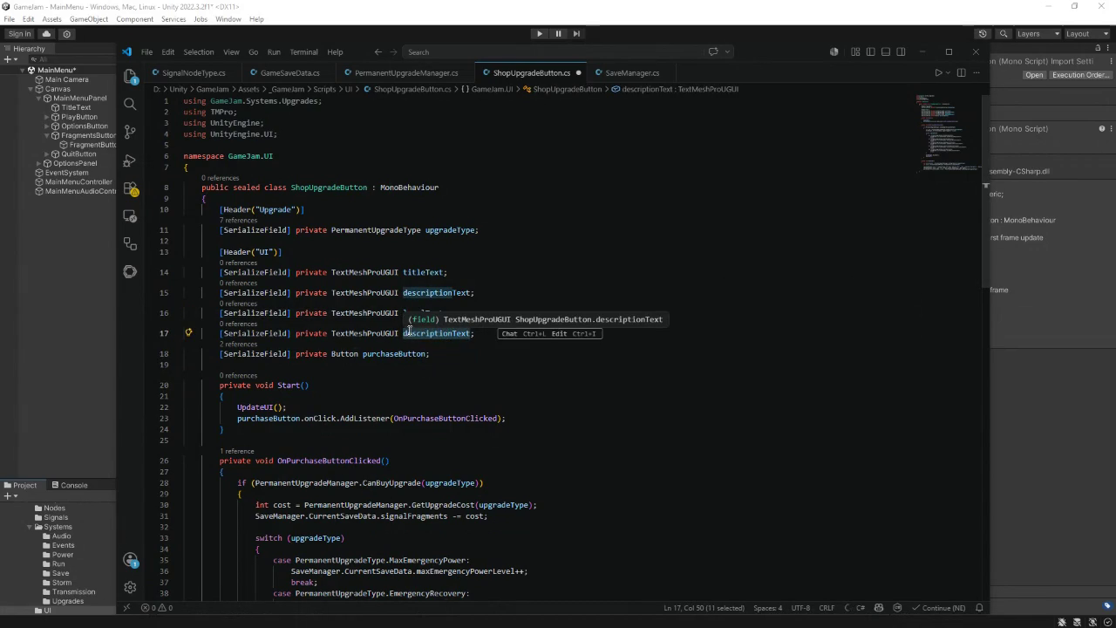
pyautogui.write('cost')
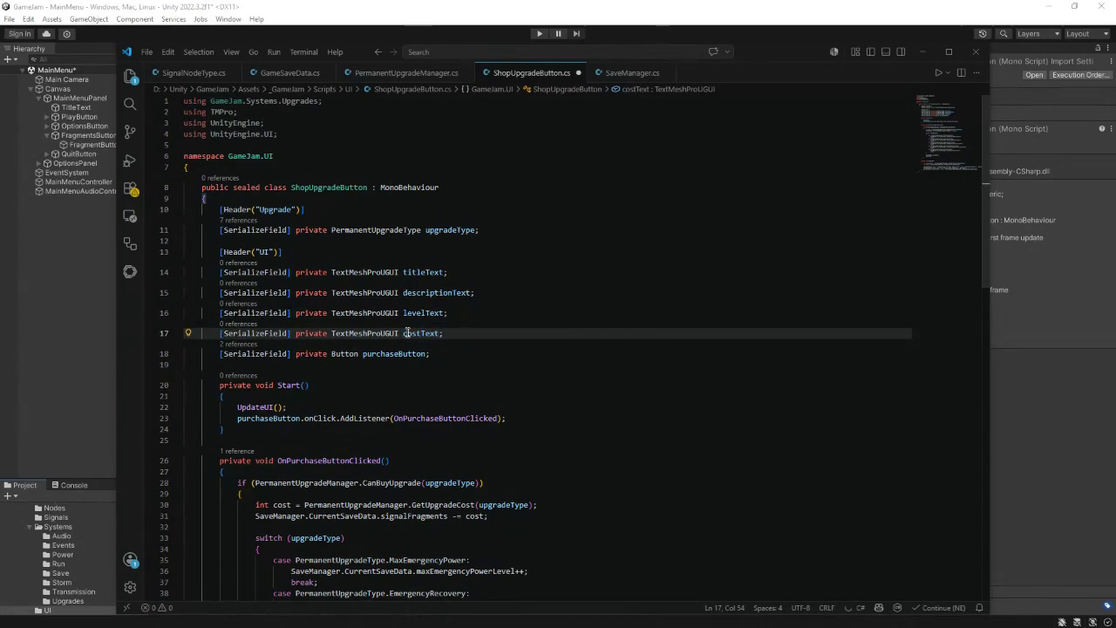
# - Rename purchaseButton to buyButton and accept its OnBuyButtonClicked listener in Start
pyautogui.moveTo(399, 353); pyautogui.dragTo(363, 353)
pyautogui.write('buy')
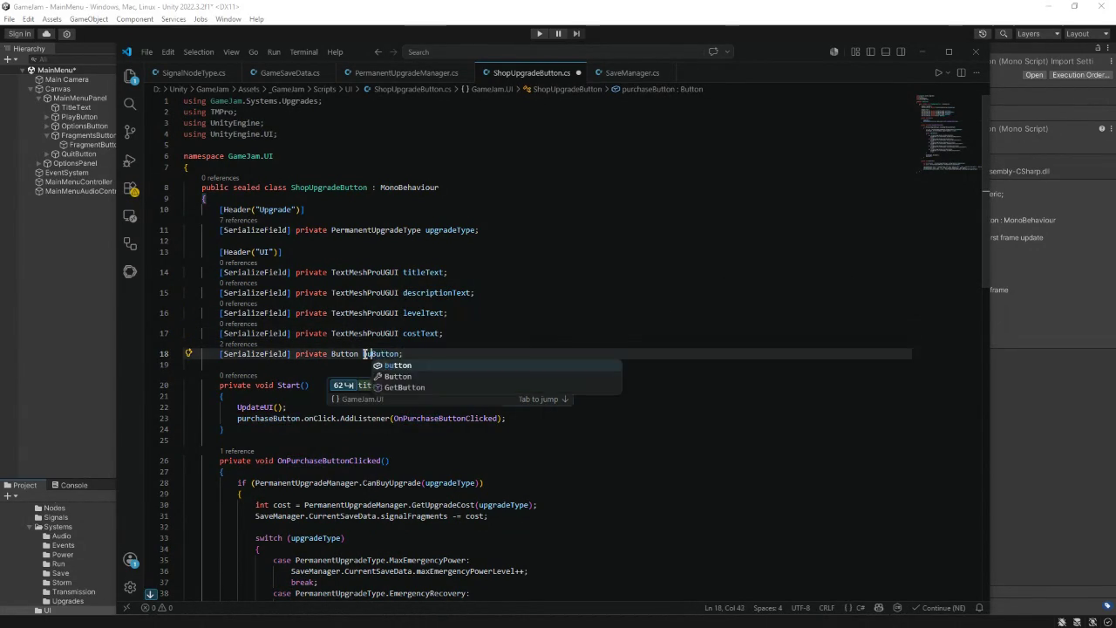
pyautogui.press('Escape')
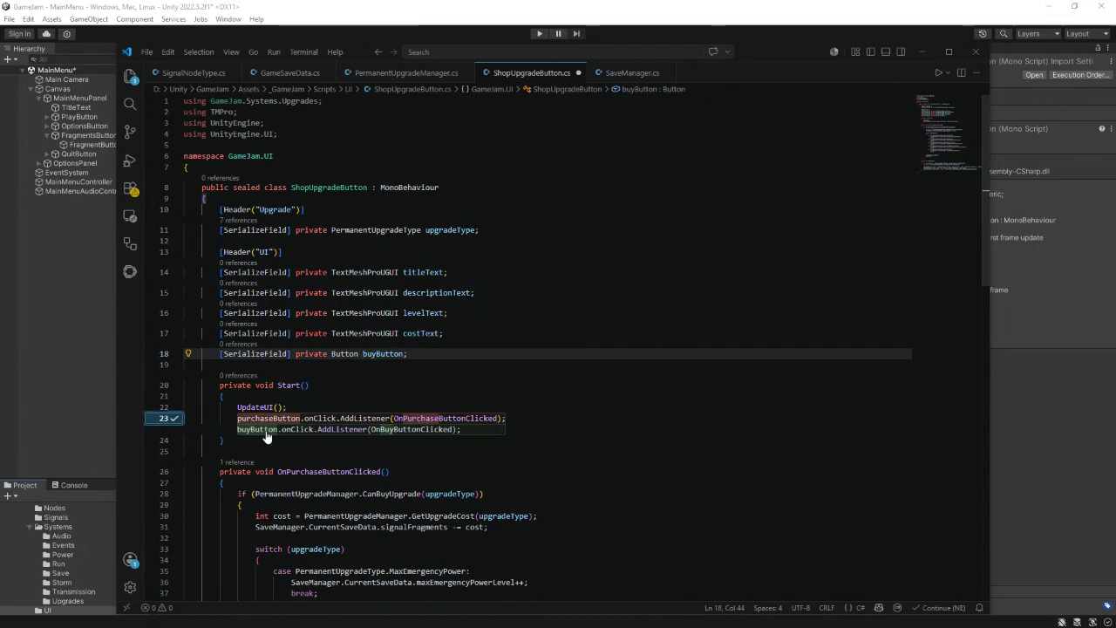
pyautogui.press('Tab')
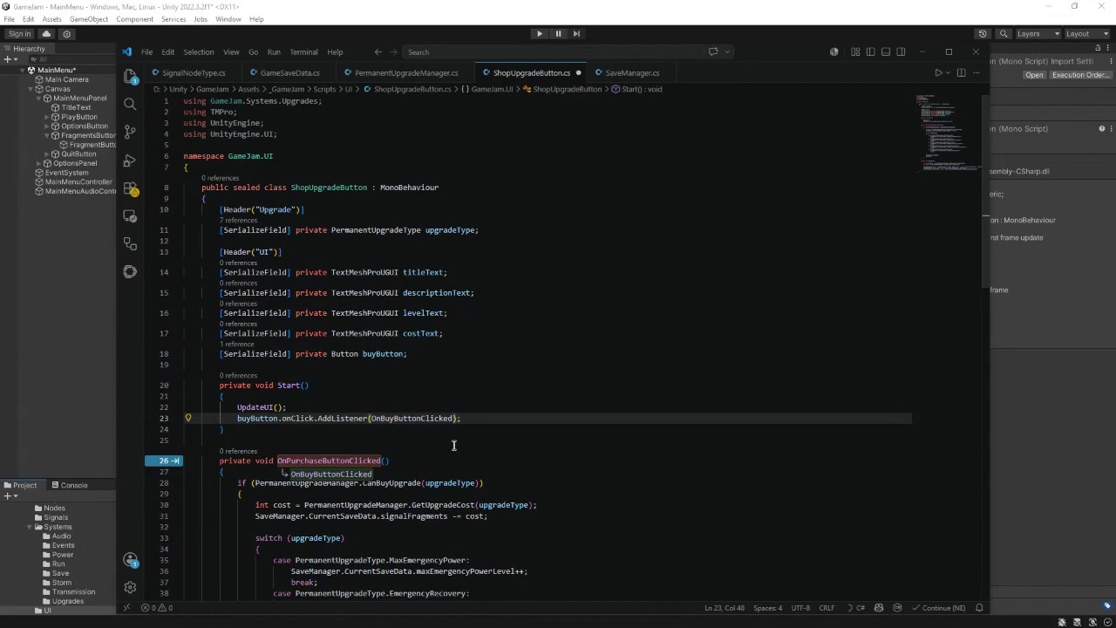
# - Add a private ShopMenuController shopMenuController field below buyButton
pyautogui.click(427, 355)
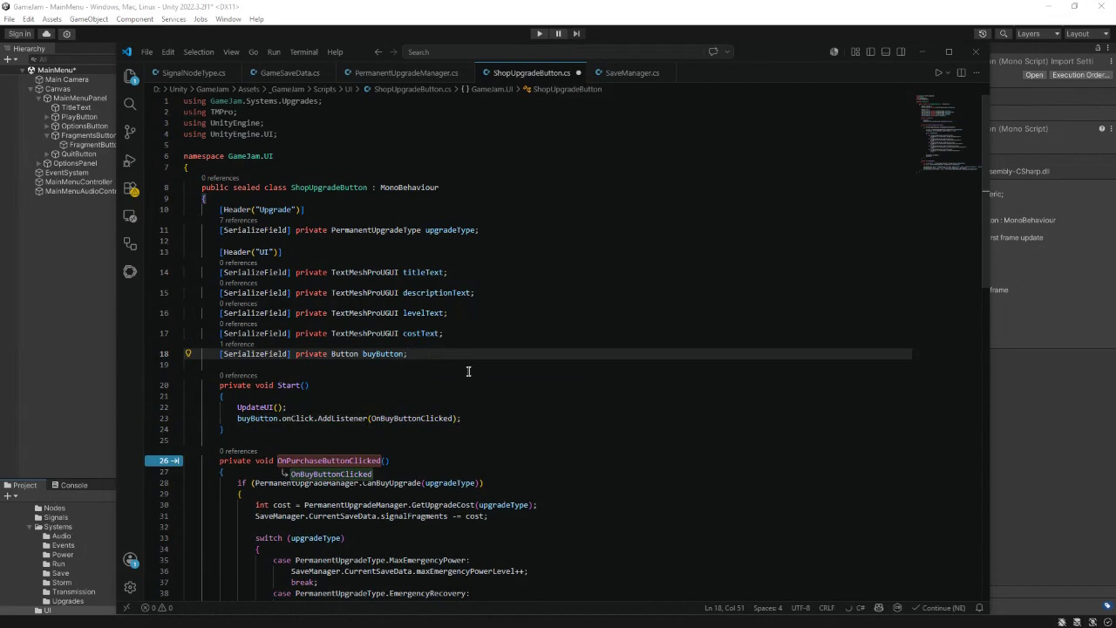
pyautogui.press('Return')
pyautogui.press('Return')
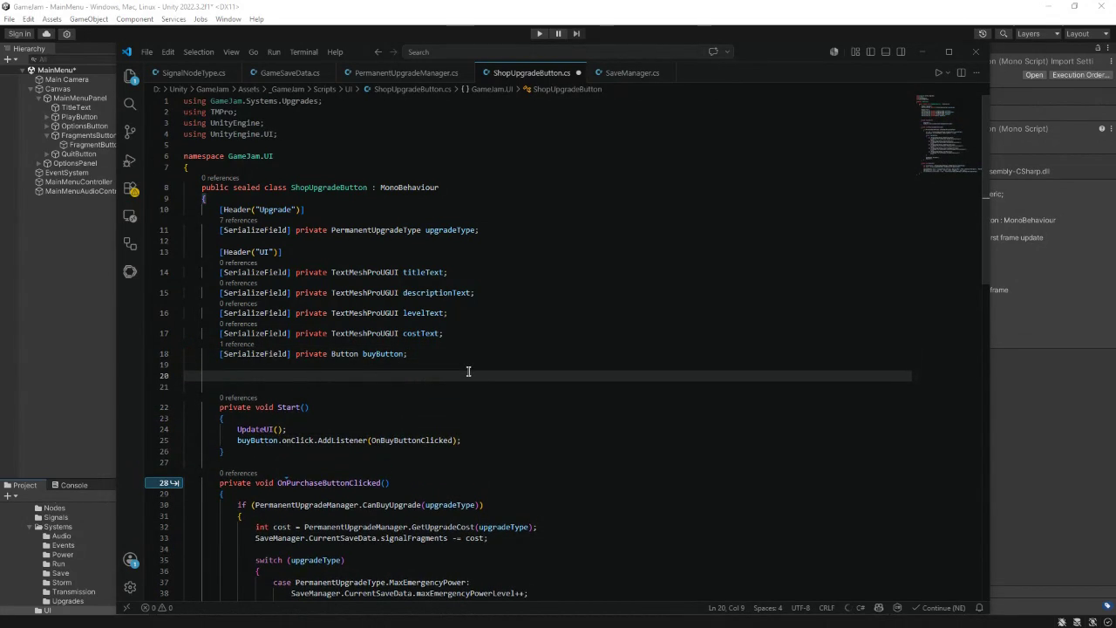
pyautogui.write('private ')
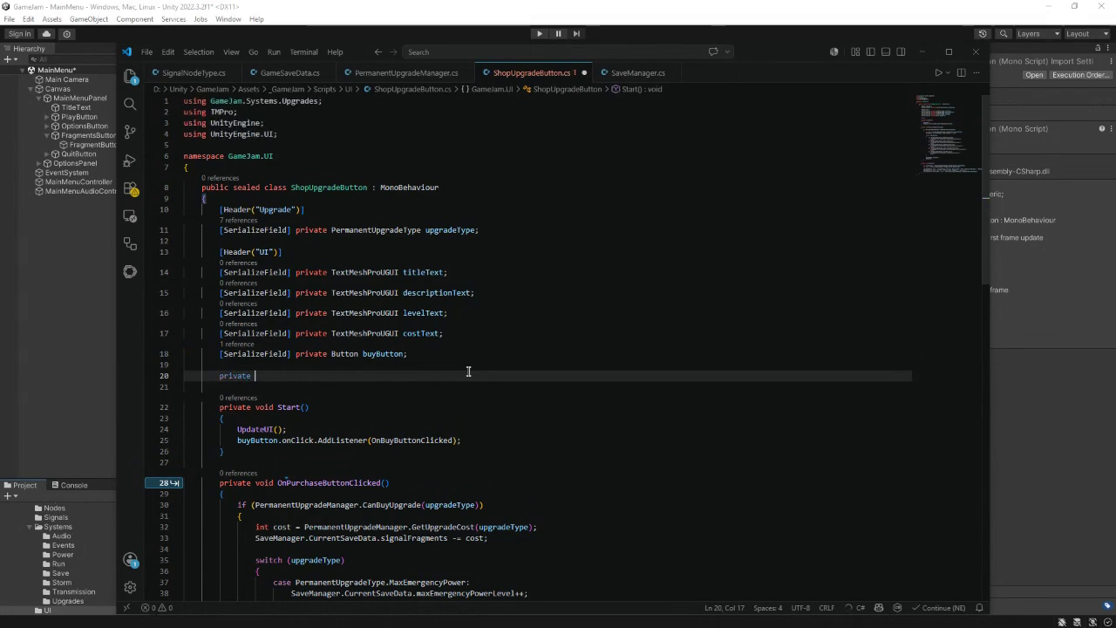
pyautogui.write('ShopMenu')
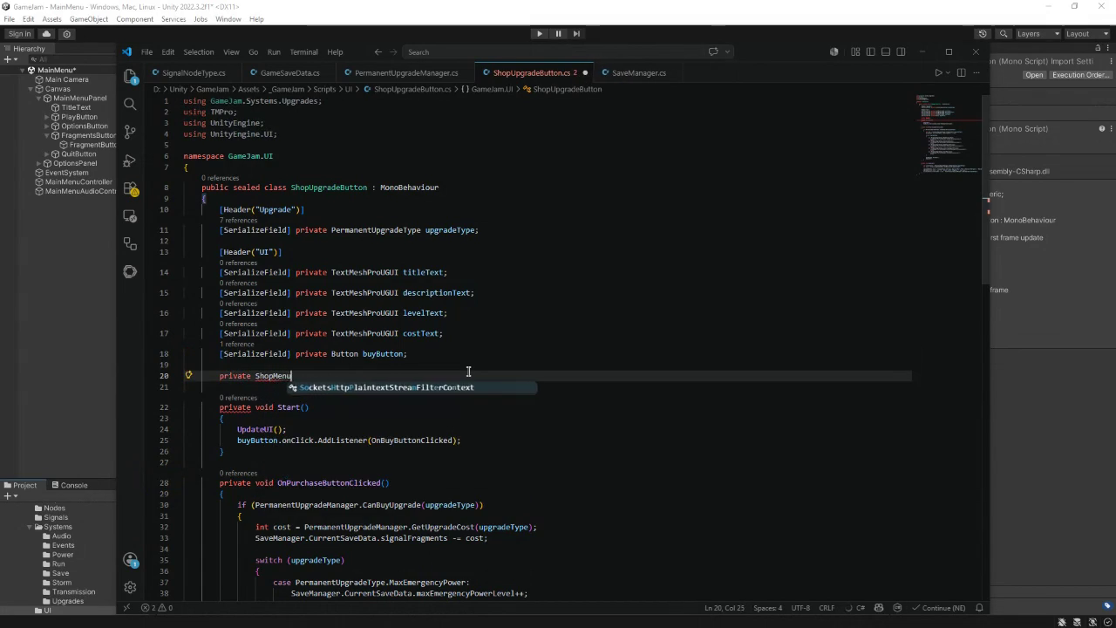
pyautogui.write('Controller')
pyautogui.press('Tab')
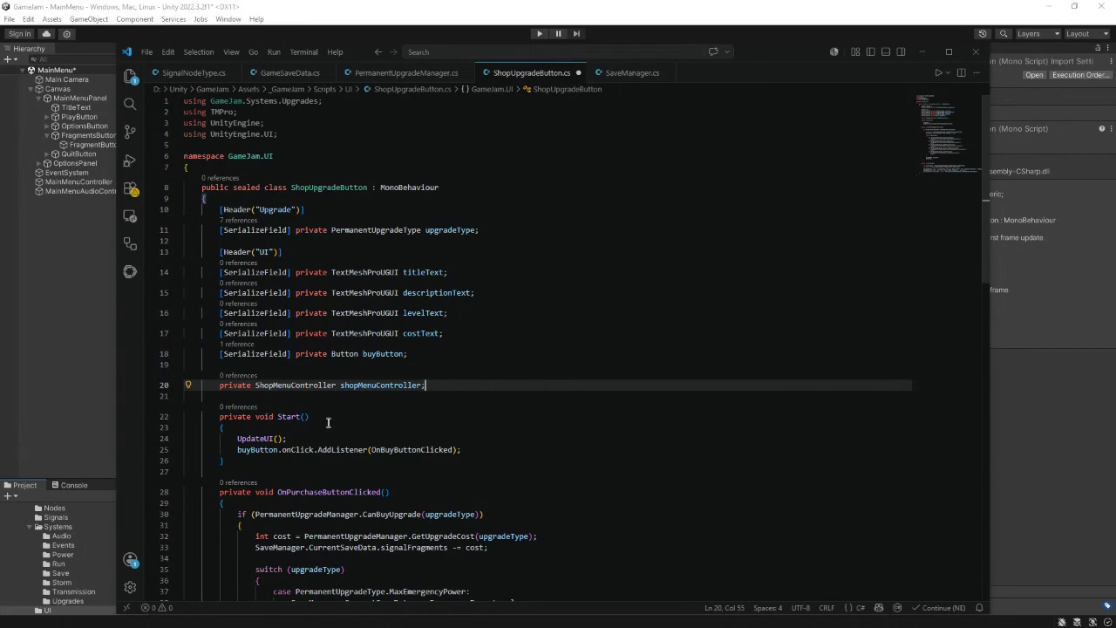
# - Clear the accidental selection and insert a blank line above private void Start()
pyautogui.moveTo(219, 416)
pyautogui.mouseDown()
pyautogui.moveTo(237, 444)
pyautogui.moveTo(470, 449)
pyautogui.moveTo(332, 523)
pyautogui.moveTo(288, 610)
pyautogui.moveTo(284, 396)
pyautogui.mouseUp()
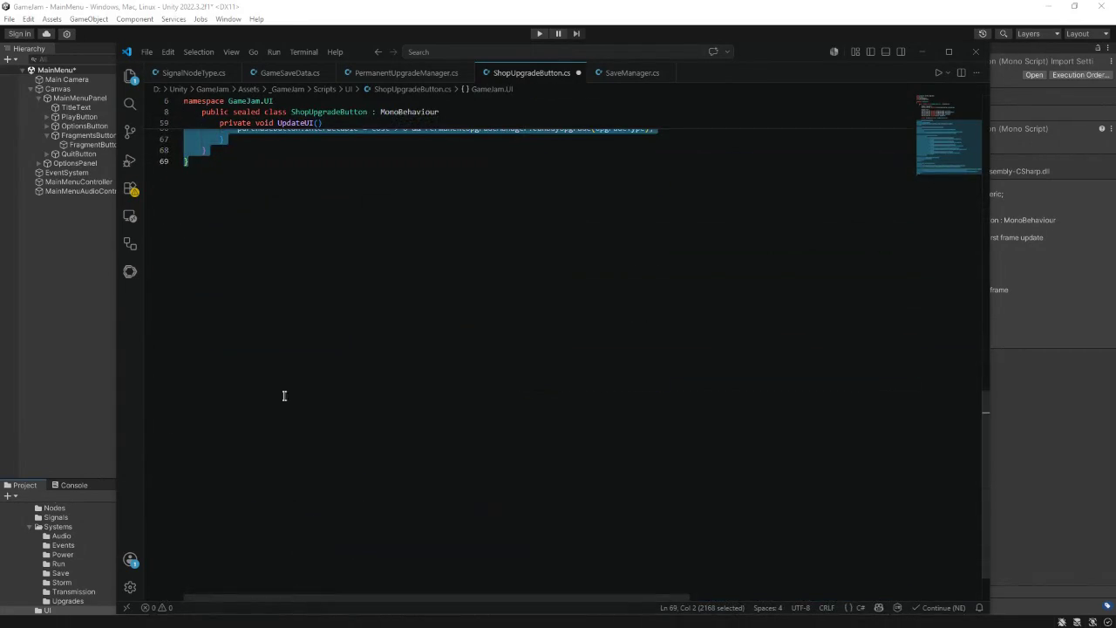
pyautogui.scroll(15, 288, 383)
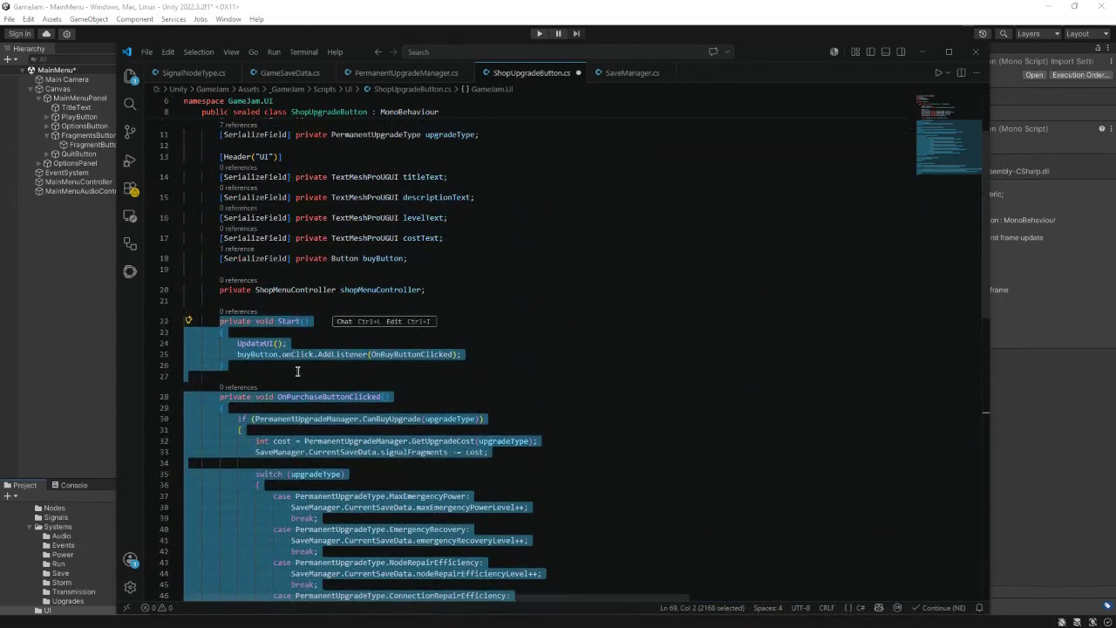
pyautogui.click(297, 372)
pyautogui.click(262, 300)
pyautogui.press('Return')
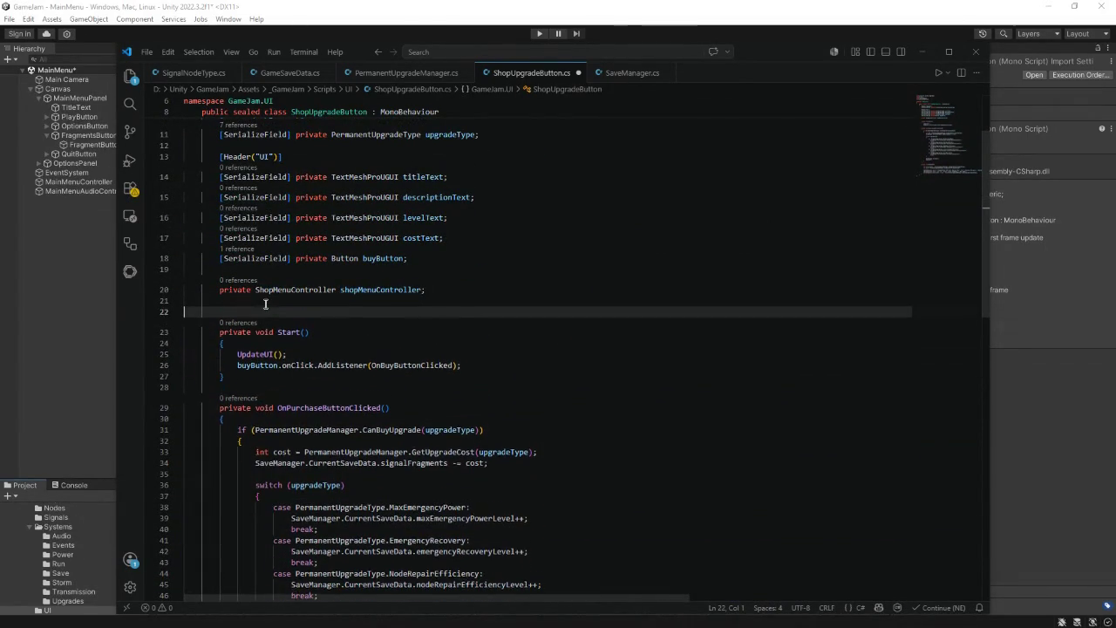
# - Add private void initialize(ShopMenuController controller) assigning shopMenuController = controller
pyautogui.press('Return')
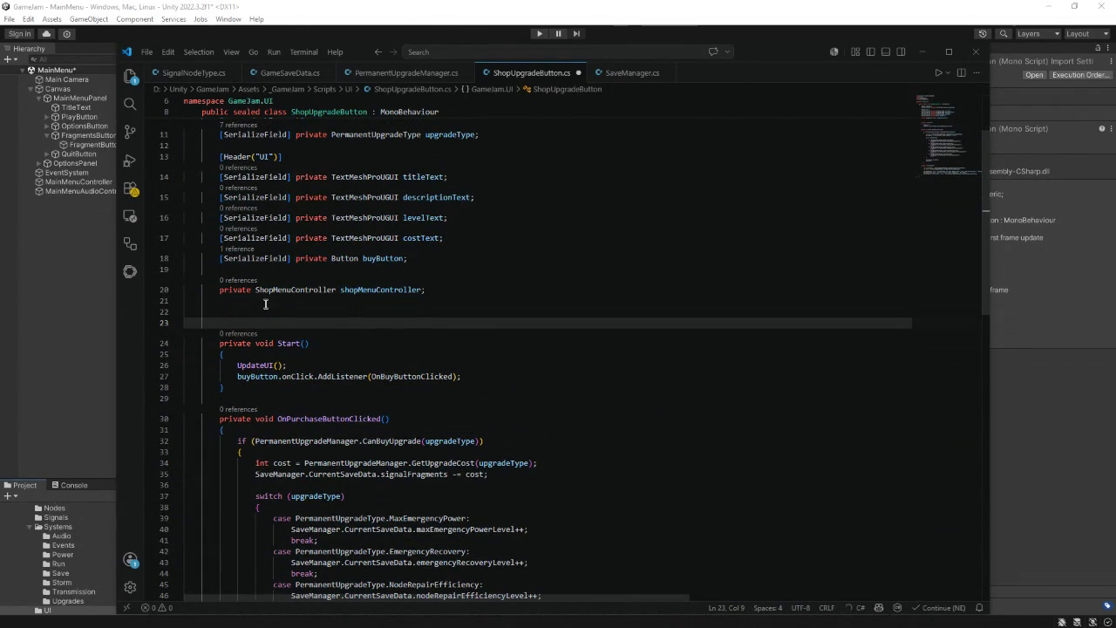
pyautogui.write('private')
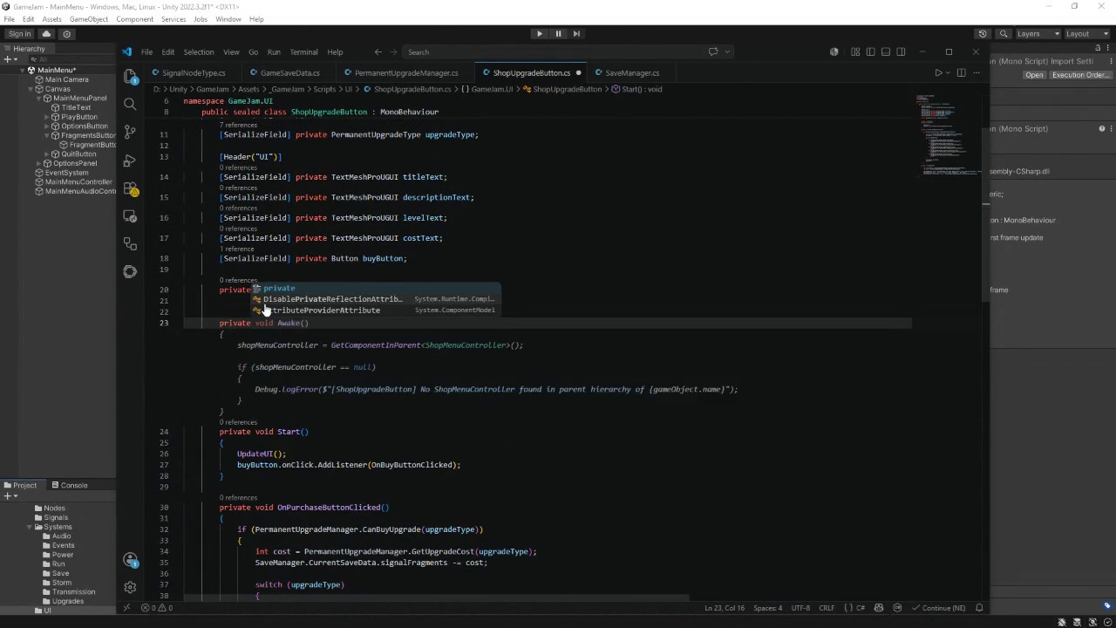
pyautogui.write(' void in')
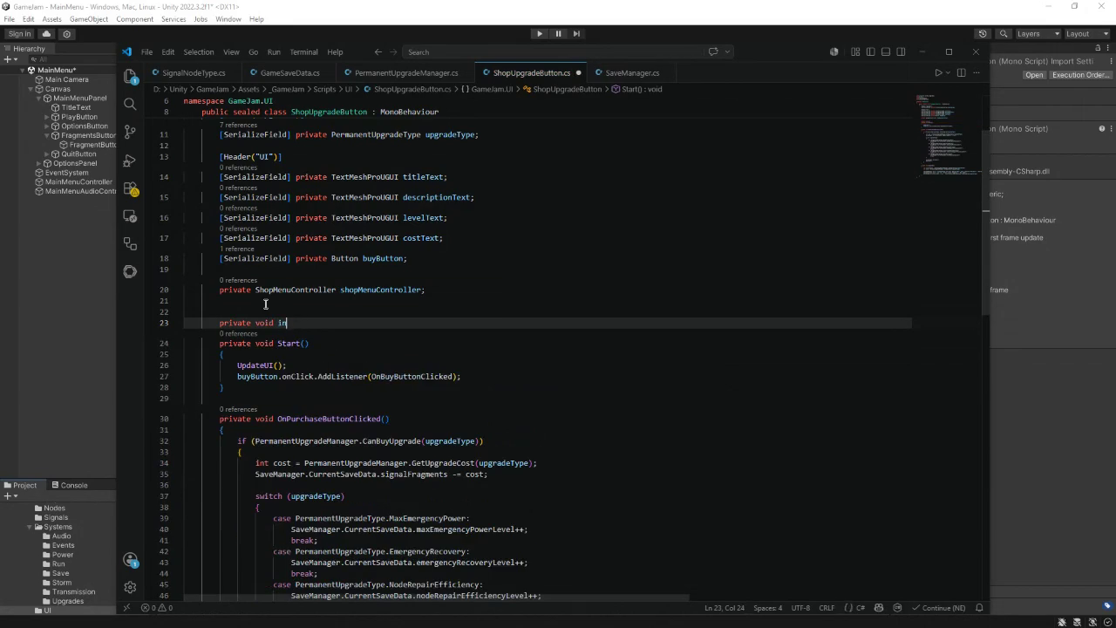
pyautogui.write('itialize(')
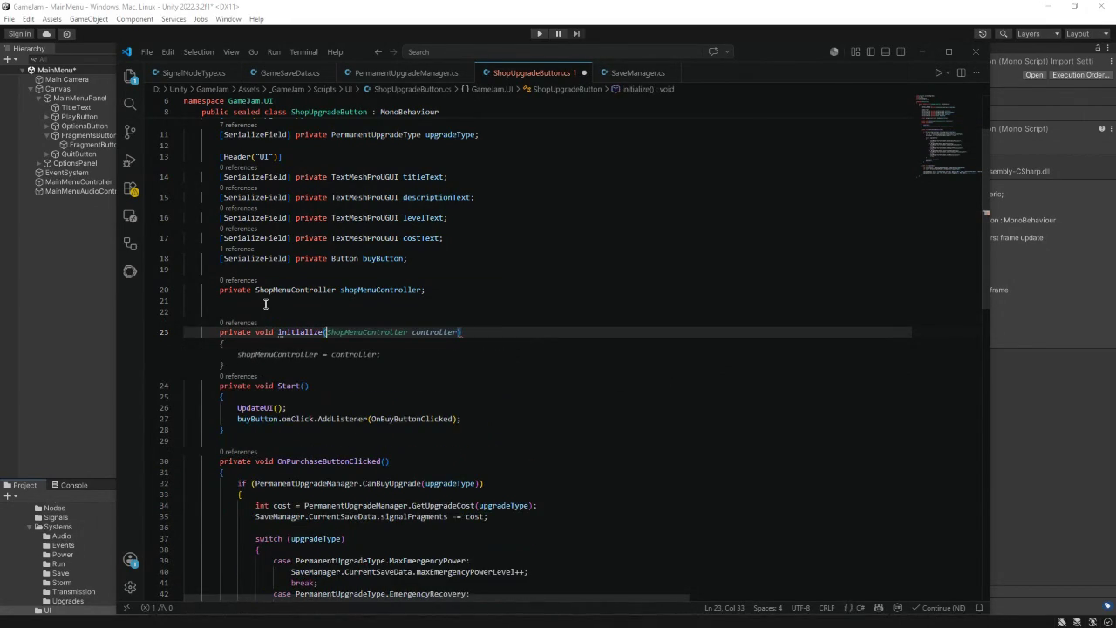
pyautogui.press('Tab')
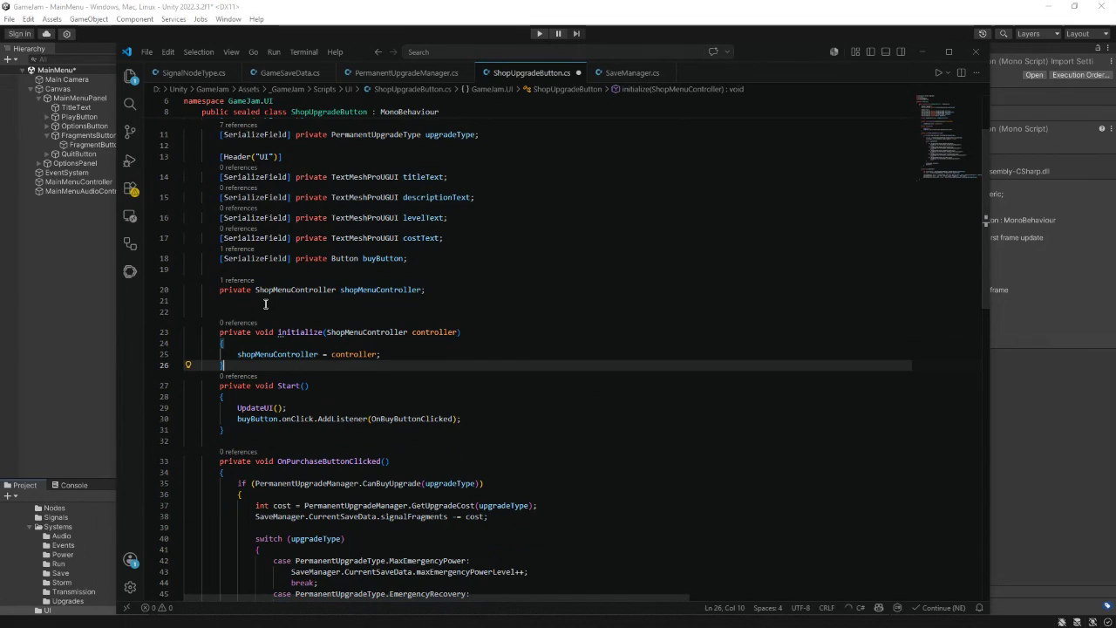
pyautogui.press('Up')
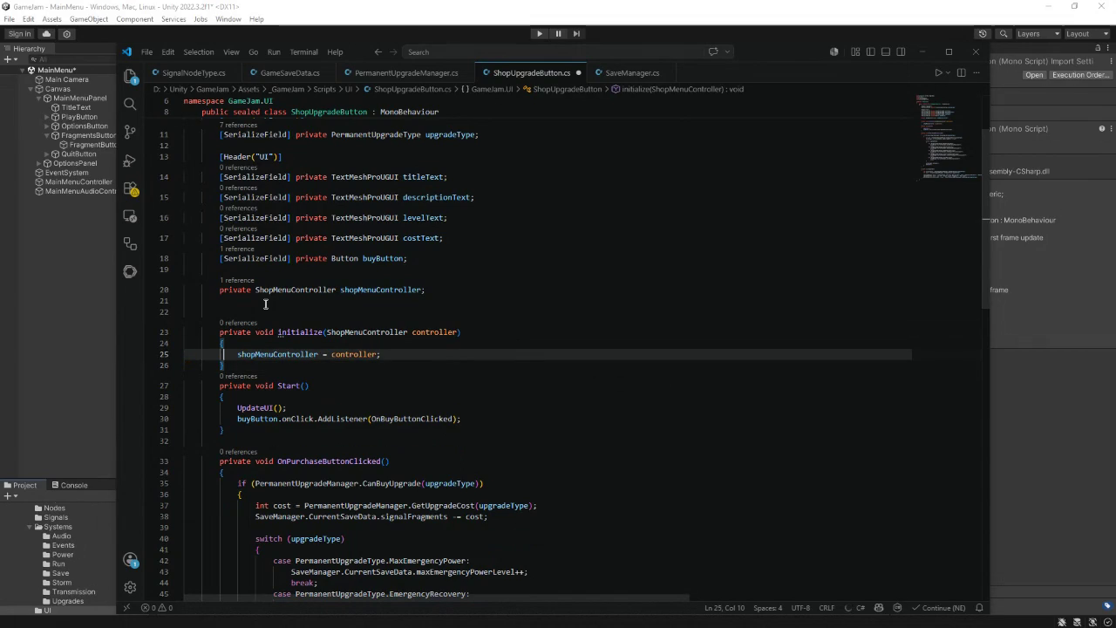
pyautogui.click(386, 355)
# - Add an if (buyButton != null) block after the controller assignment in initialize
pyautogui.press('Return')
pyautogui.press('Return')
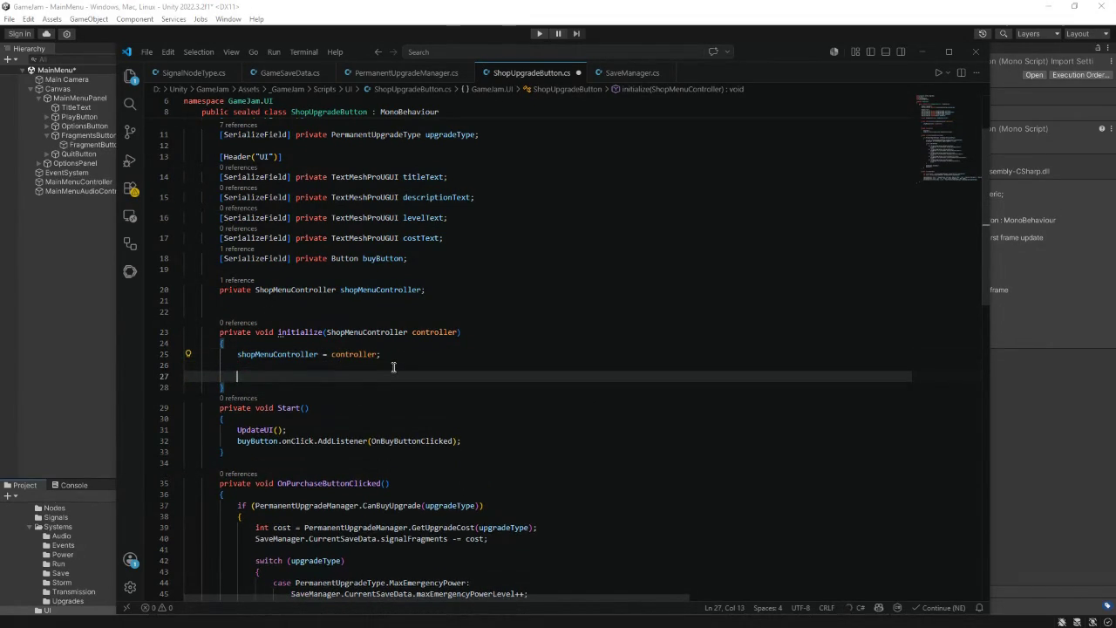
pyautogui.write('if (')
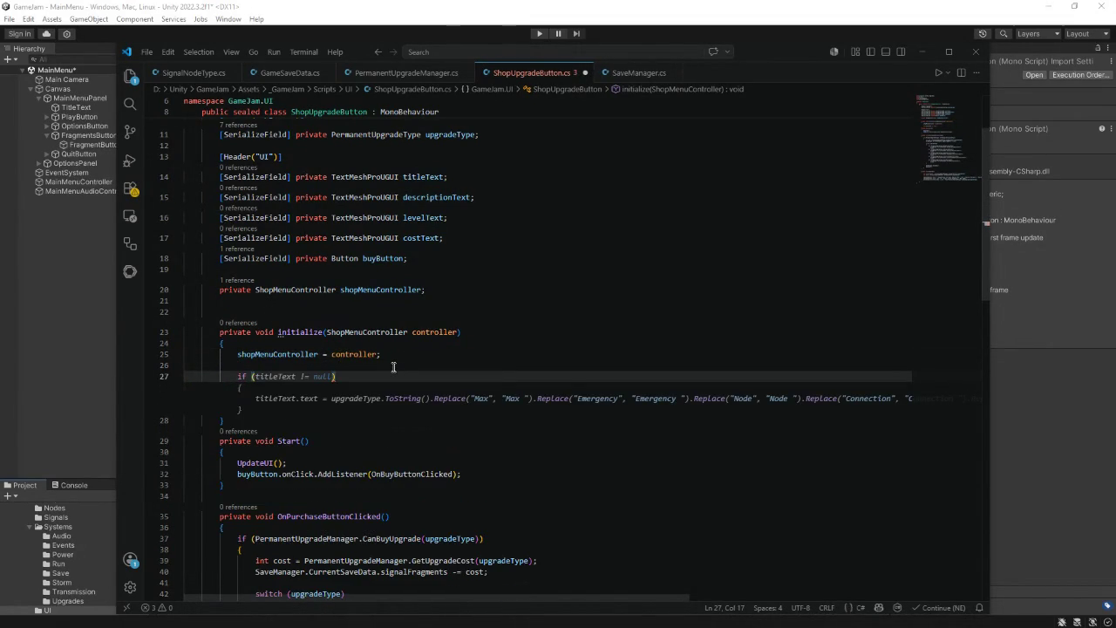
pyautogui.write('buyButton != nu')
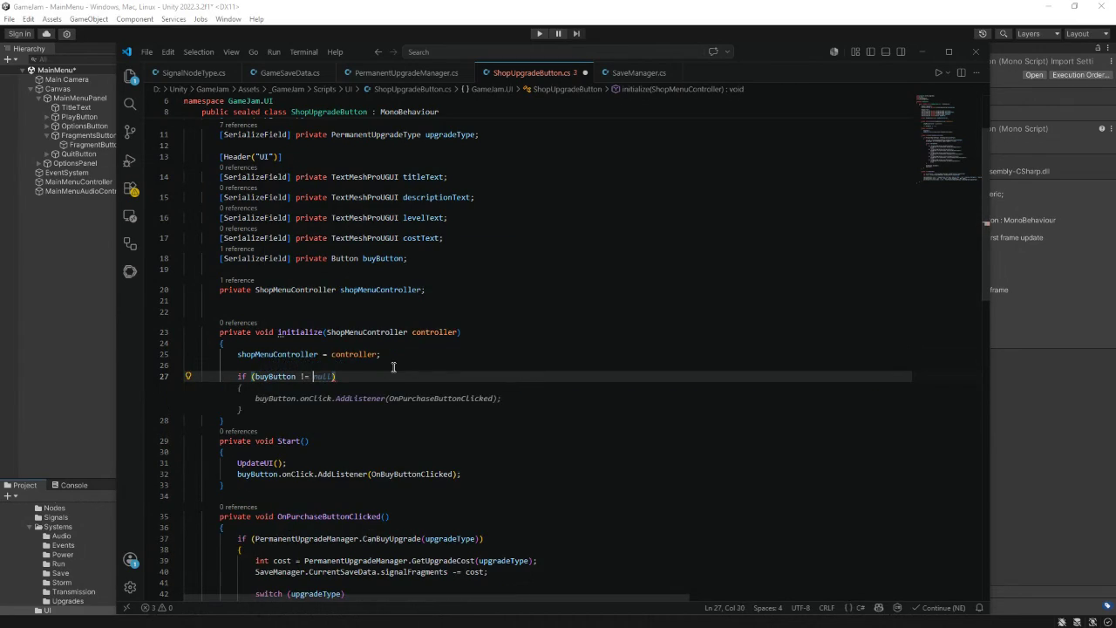
pyautogui.write('ll)')
pyautogui.press('Return')
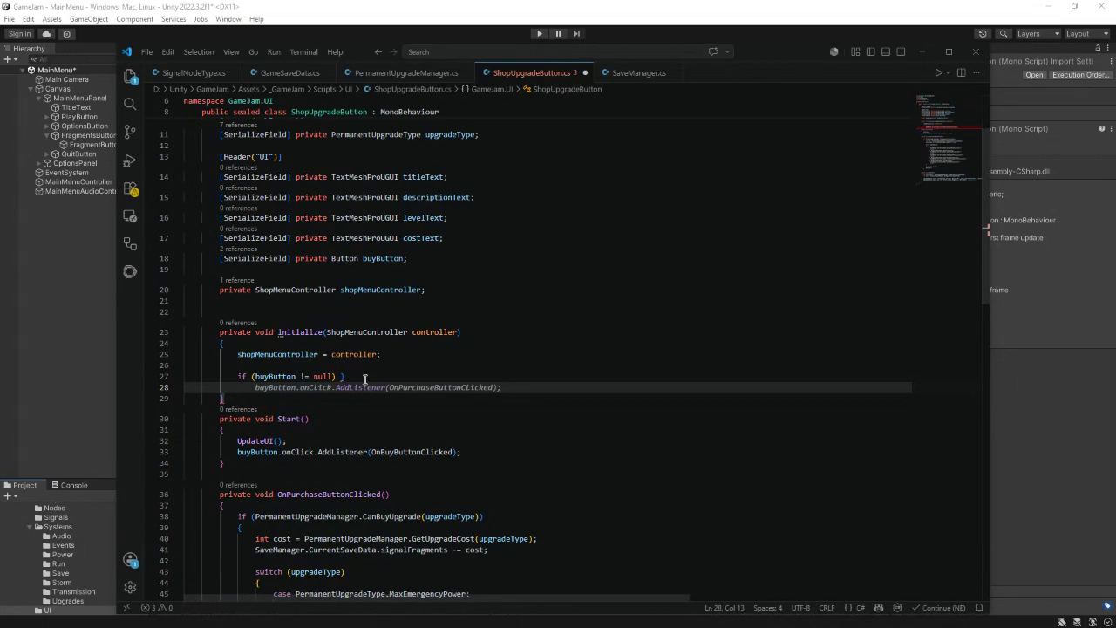
pyautogui.click(365, 377)
pyautogui.press('Return')
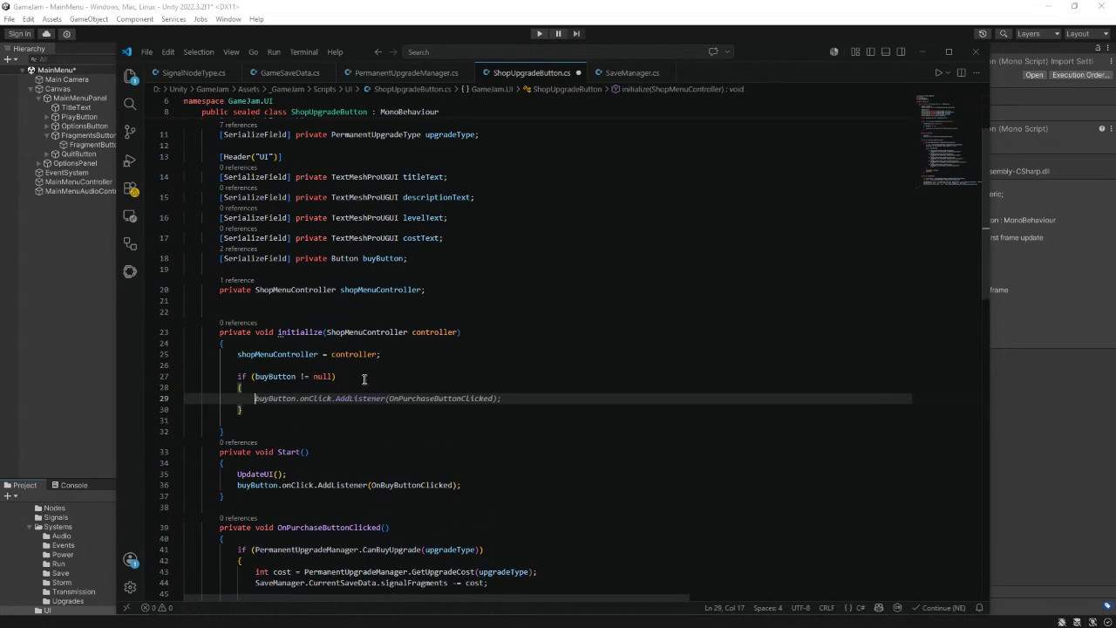
# - Inside the check, call buyButton.onClick.RemoveAllListeners() then AddListener(BuyUpgrade)
pyautogui.write('buyButto')
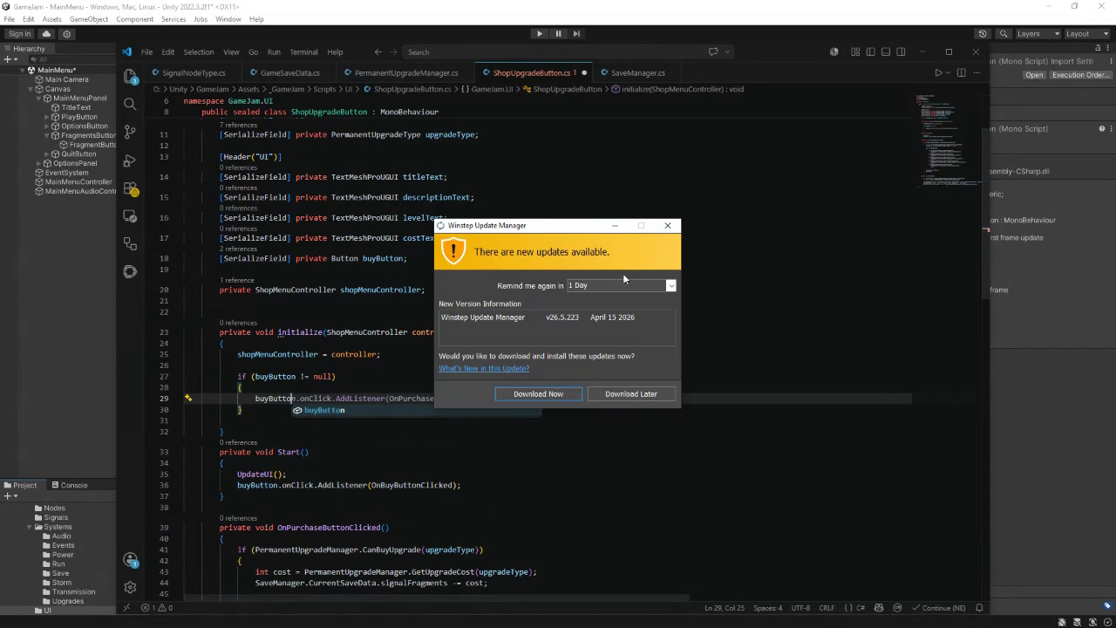
pyautogui.click(668, 225)
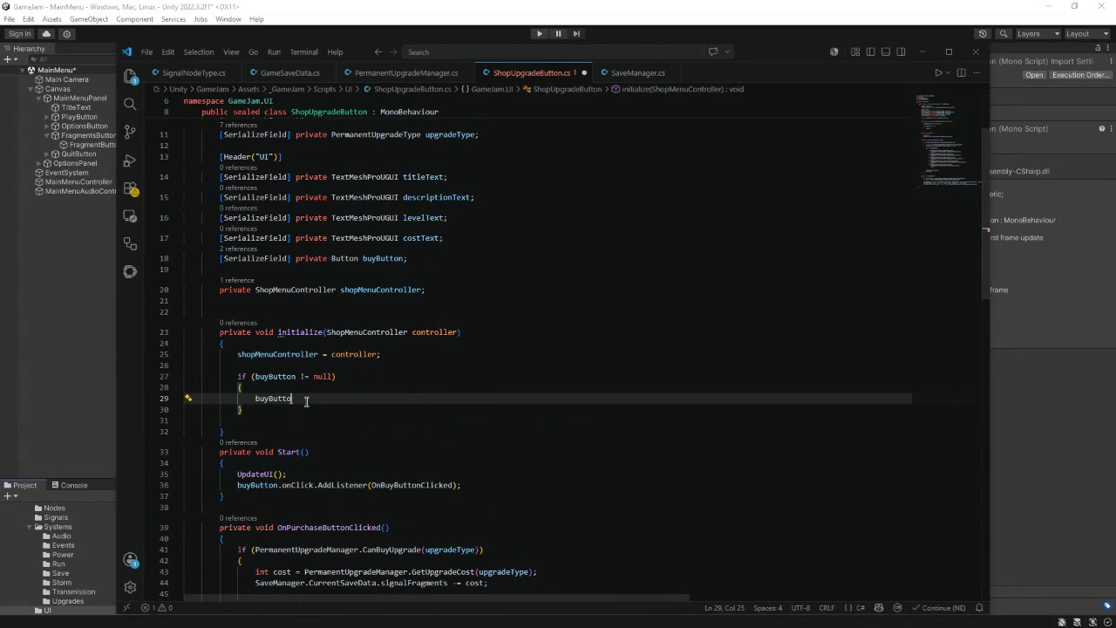
pyautogui.write('n.')
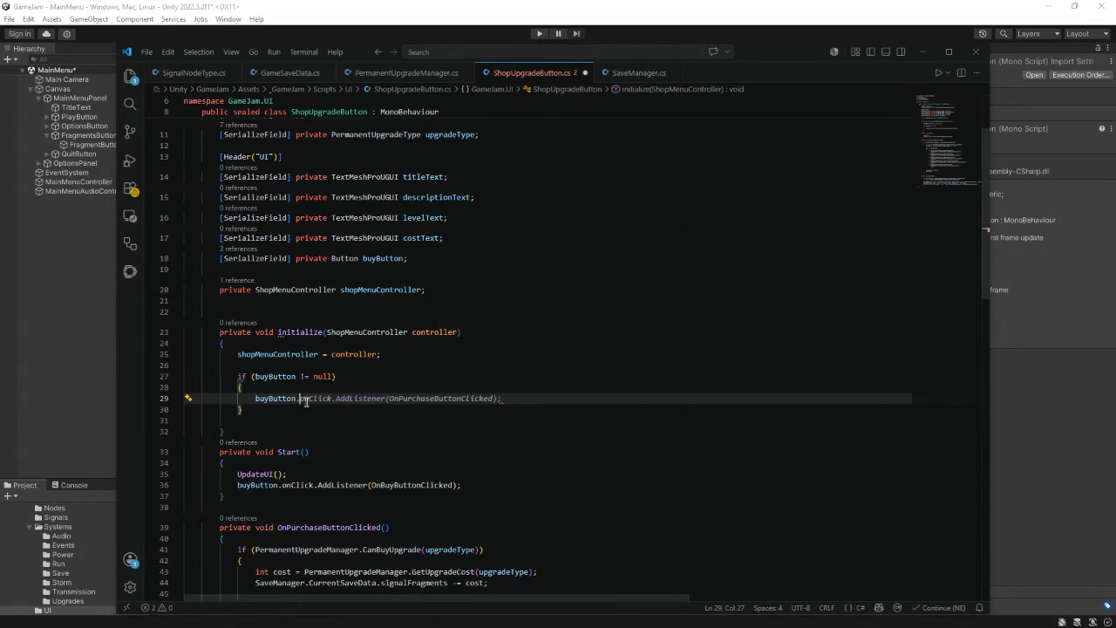
pyautogui.write('onClick')
pyautogui.write('.Remove')
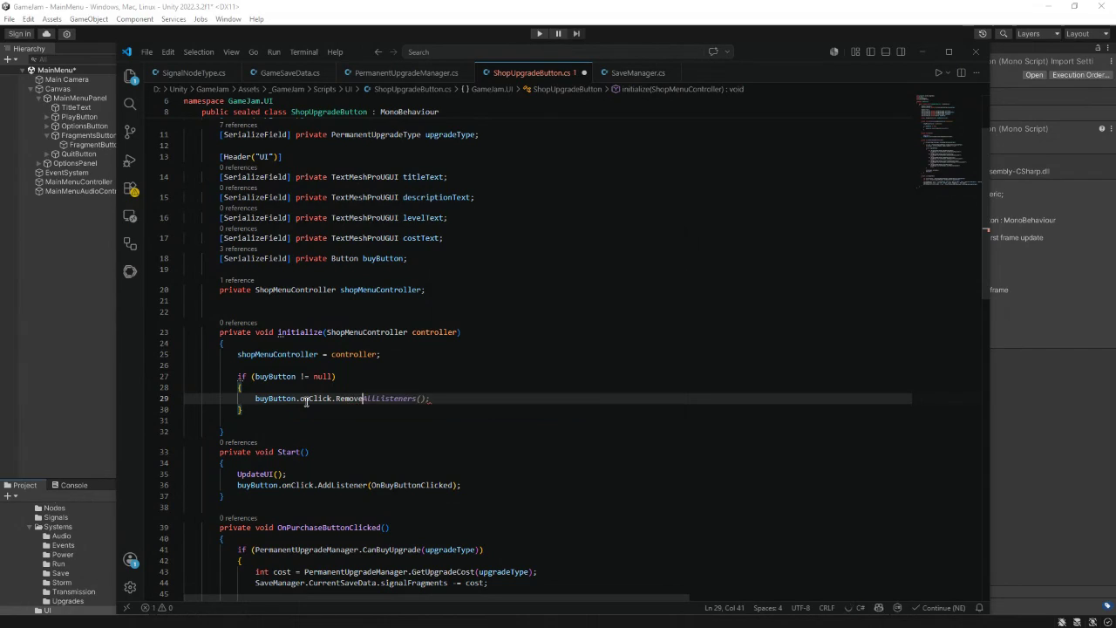
pyautogui.write('AllListeners')
pyautogui.press('Tab')
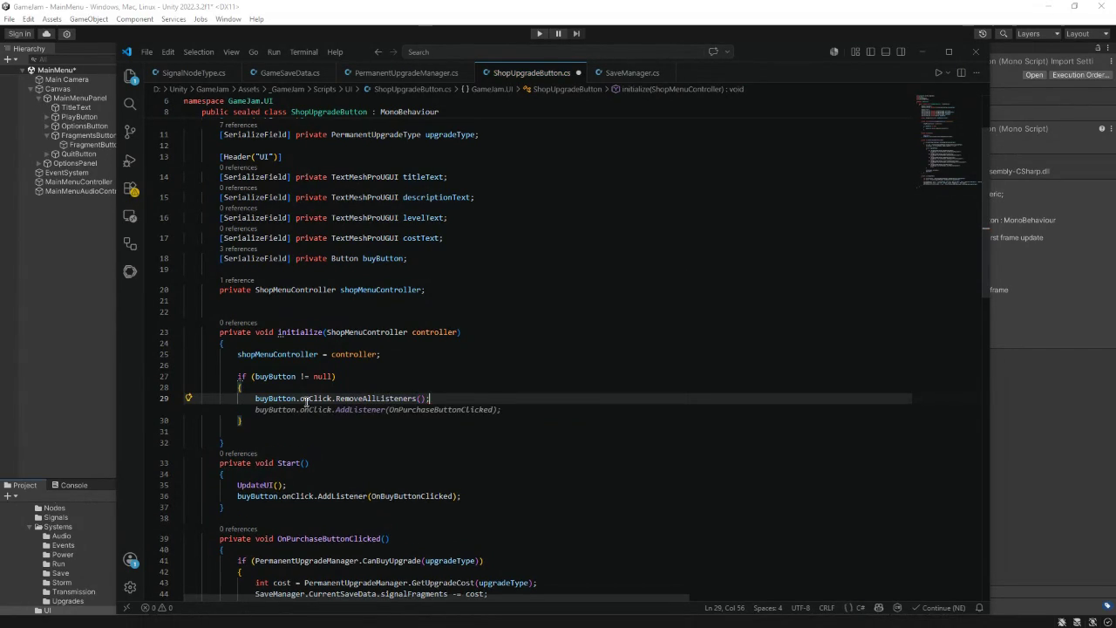
pyautogui.press('Return')
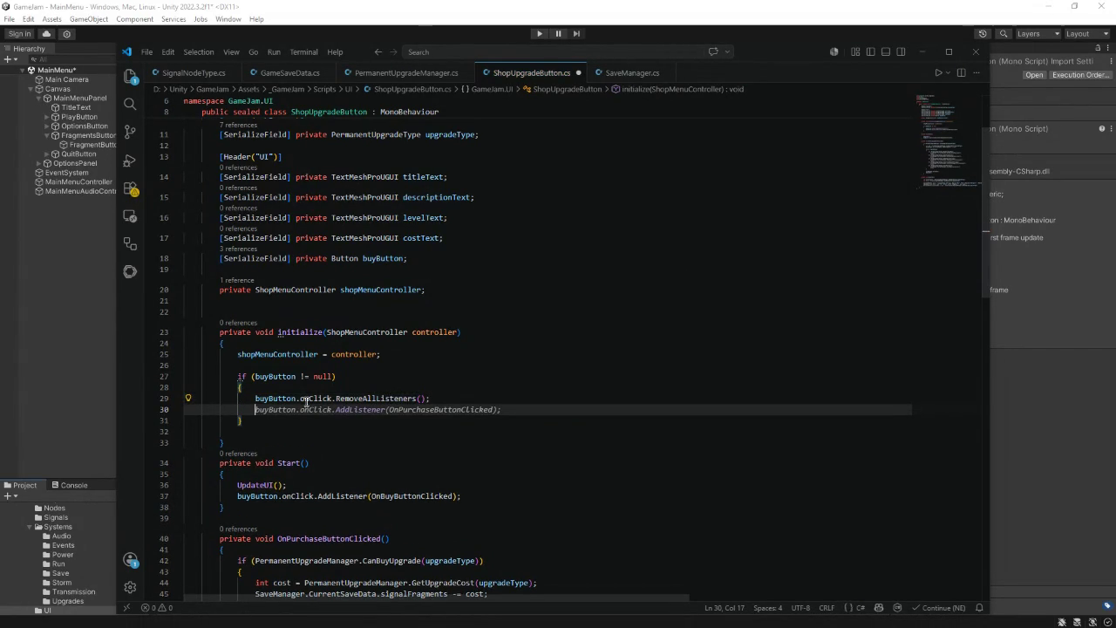
pyautogui.write('buyButton.')
pyautogui.write('onC')
pyautogui.write('lick.AddListener')
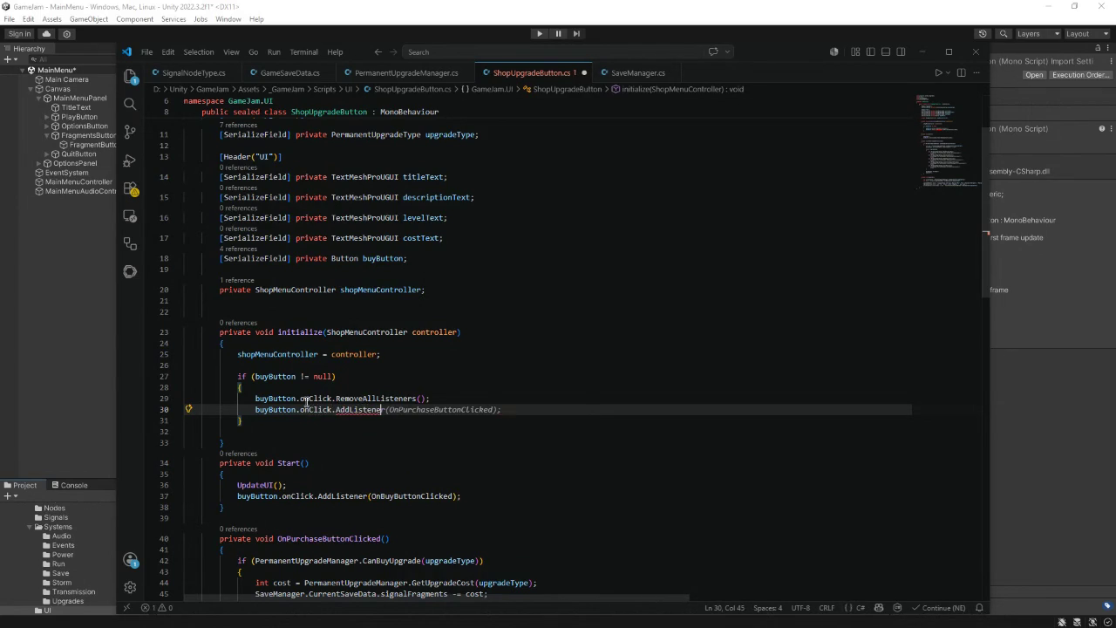
pyautogui.write('(')
pyautogui.write('BuyUp')
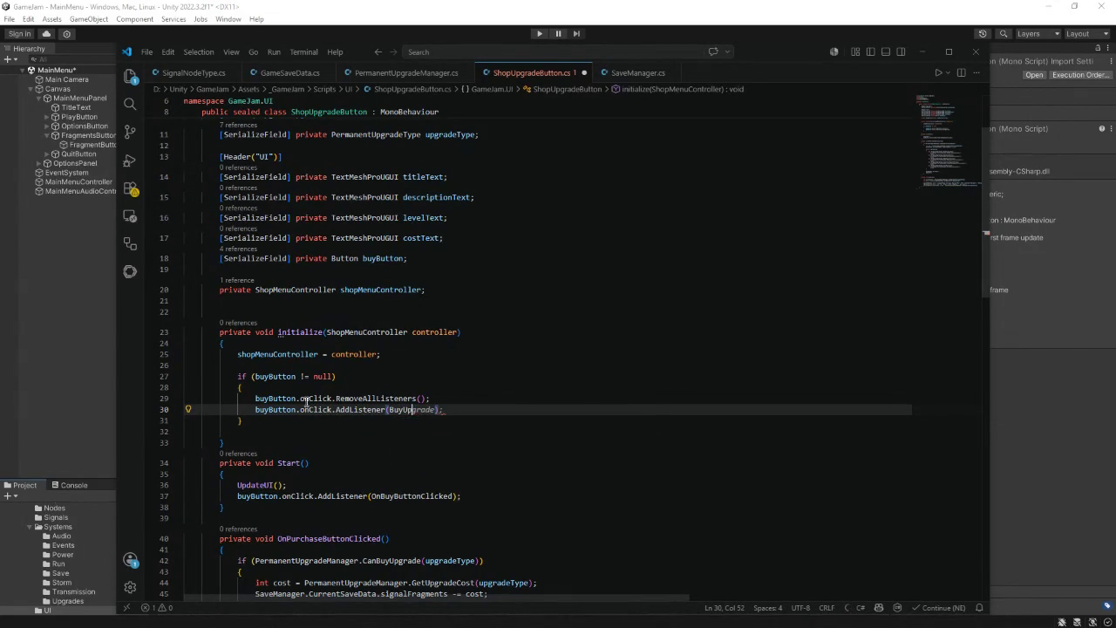
pyautogui.write('grade);')
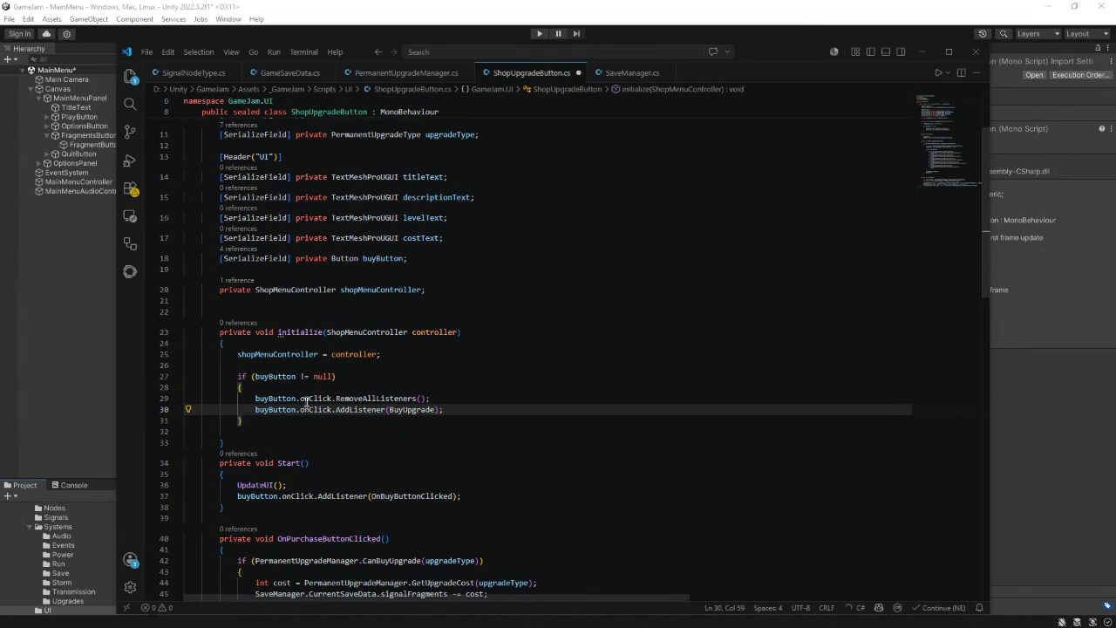
pyautogui.click(273, 421)
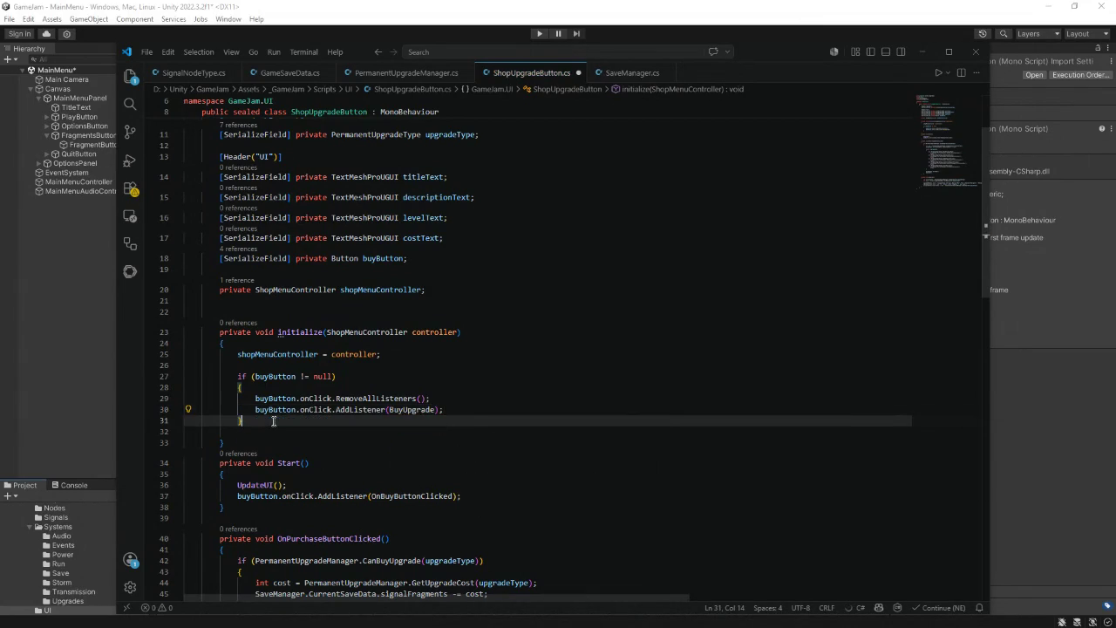
# - End initialize with a Refresh(); call, removing the autocompleted EventArgs suffix
pyautogui.press('Return')
pyautogui.press('Down')
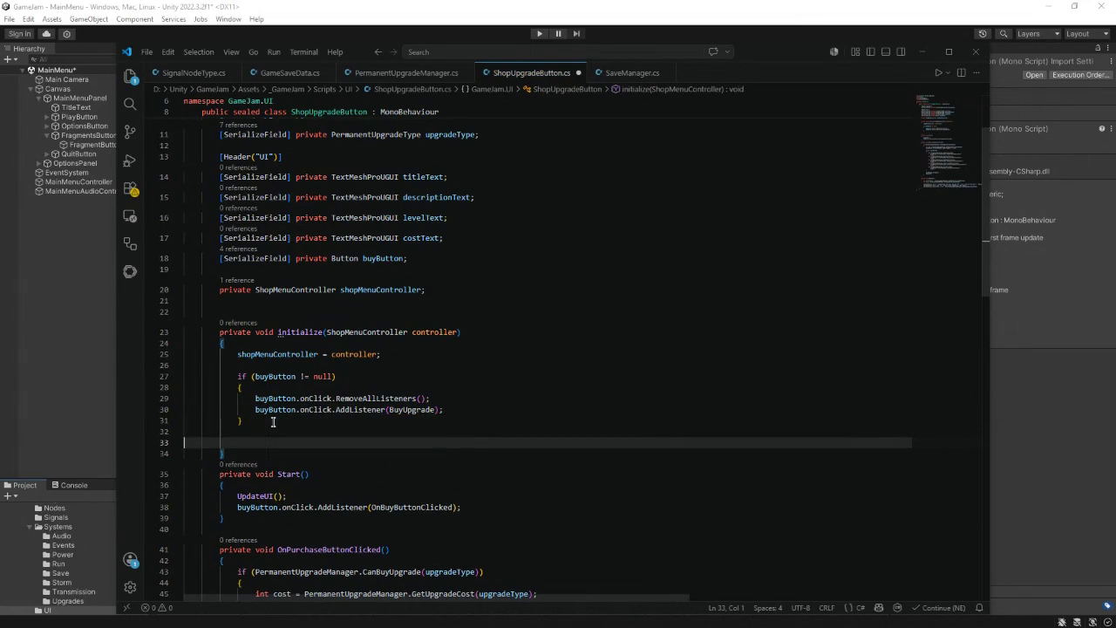
pyautogui.press('Return')
pyautogui.press('Up')
pyautogui.press('Tab')
pyautogui.press('Tab')
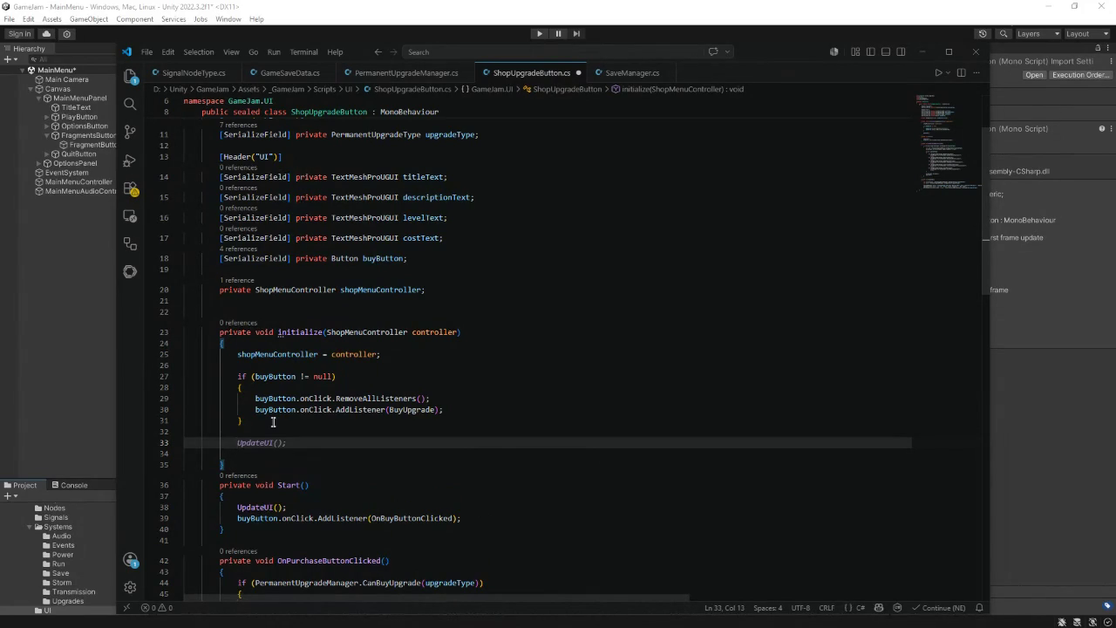
pyautogui.write('Refresh')
pyautogui.press('Tab')
pyautogui.write('();')
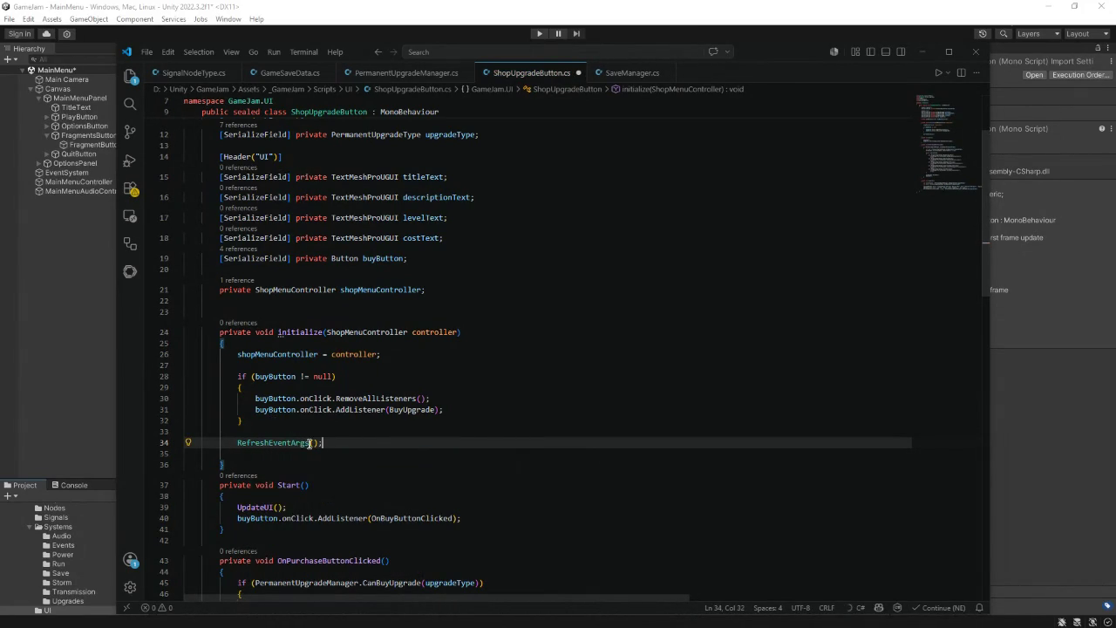
pyautogui.moveTo(309, 443); pyautogui.dragTo(275, 443)
pyautogui.press('BackSpace')
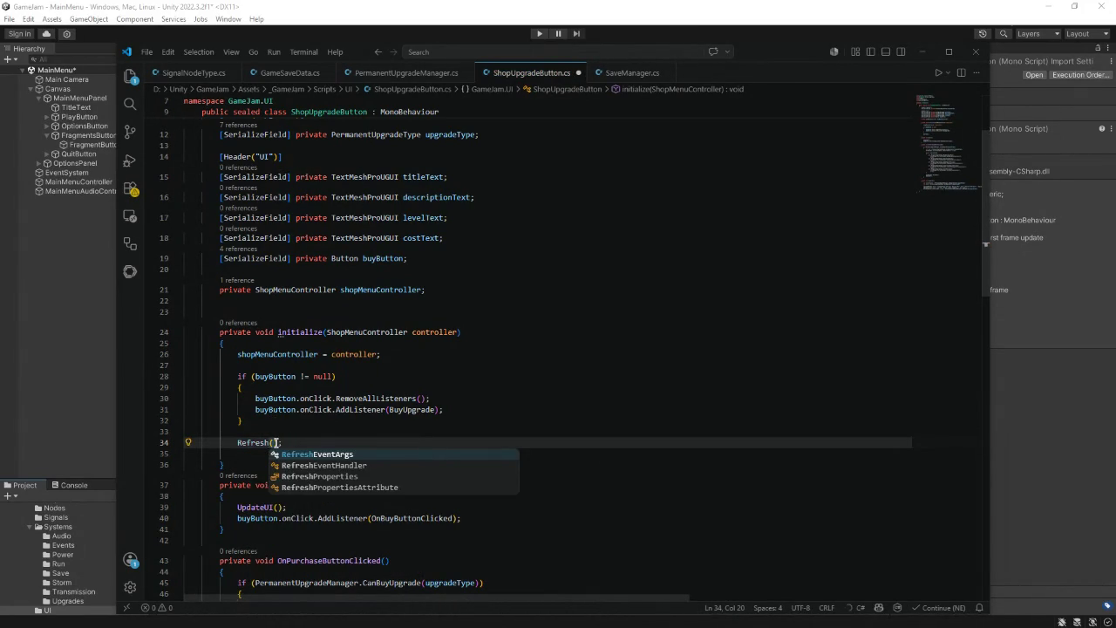
# - Open blank lines below initialize's closing brace for a new method
pyautogui.click(240, 455)
pyautogui.click(240, 466)
pyautogui.press('Return')
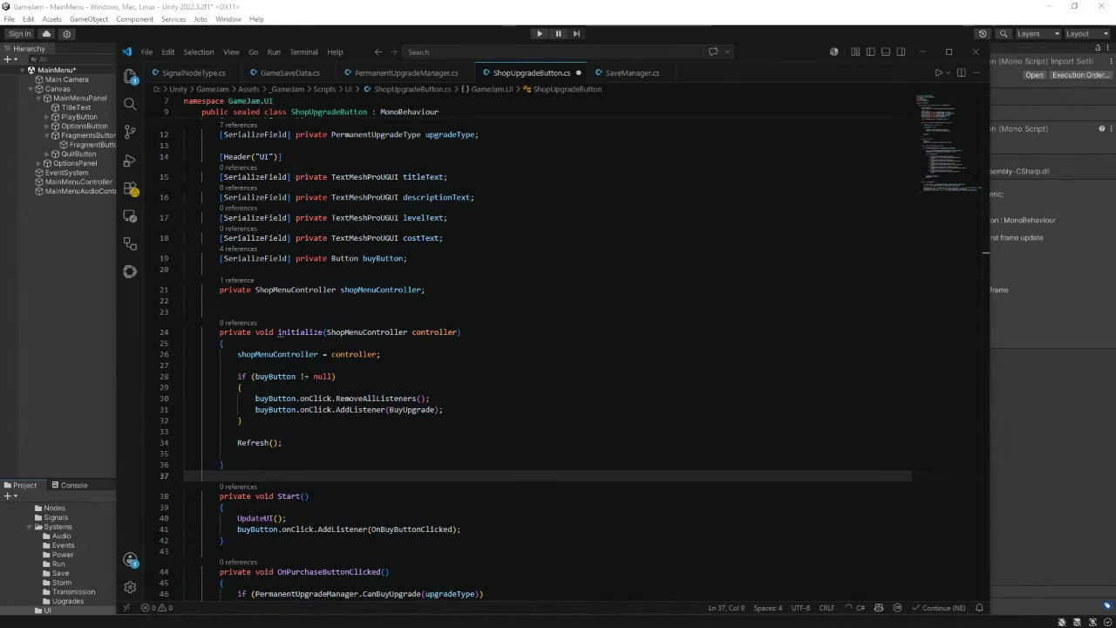
pyautogui.press('Return')
# - Declare public void Refresh() with an opening brace
pyautogui.write('public void Re')
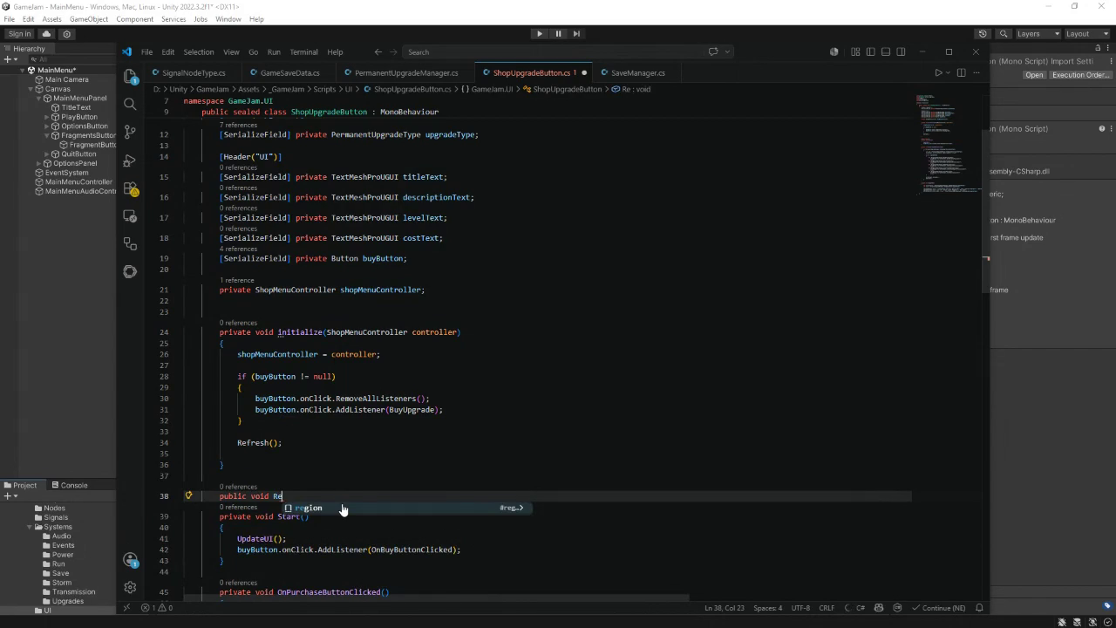
pyautogui.write('fresh()')
pyautogui.press('Return')
pyautogui.write('{')
pyautogui.press('Return')
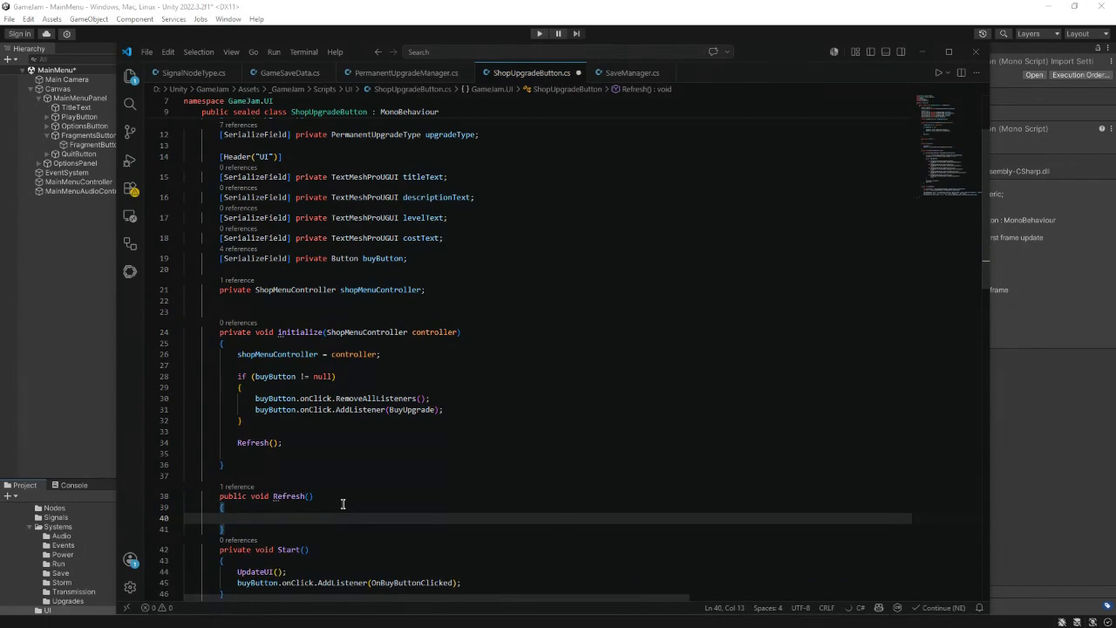
# - Add int level and int cost lookups from PermanentUpgradeManager, then begin bool maxed =
pyautogui.write('int level =')
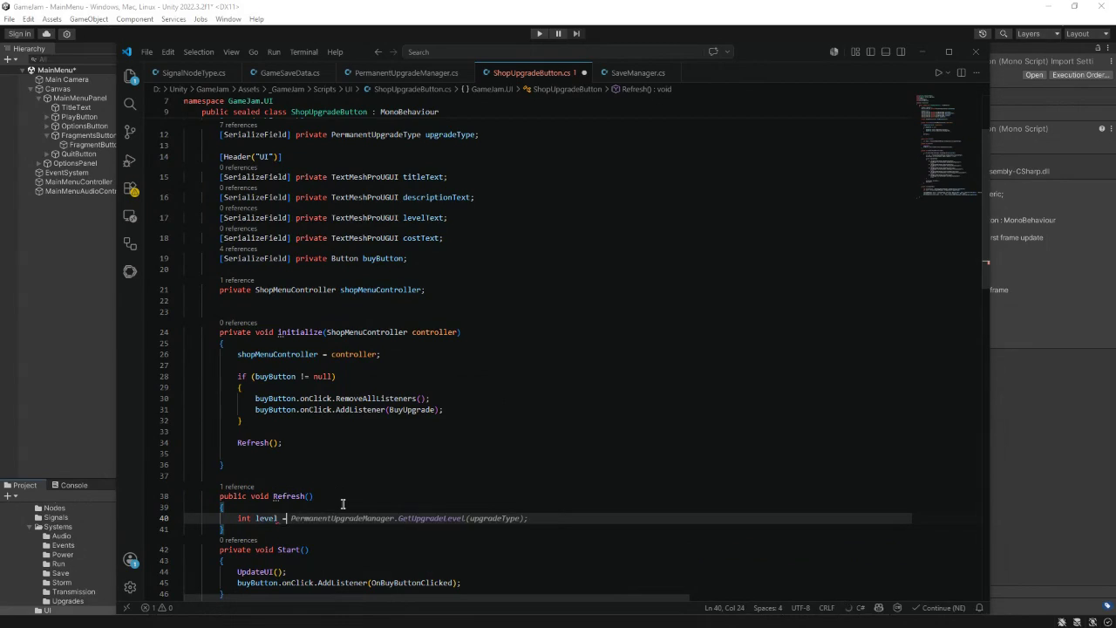
pyautogui.write(' Perm')
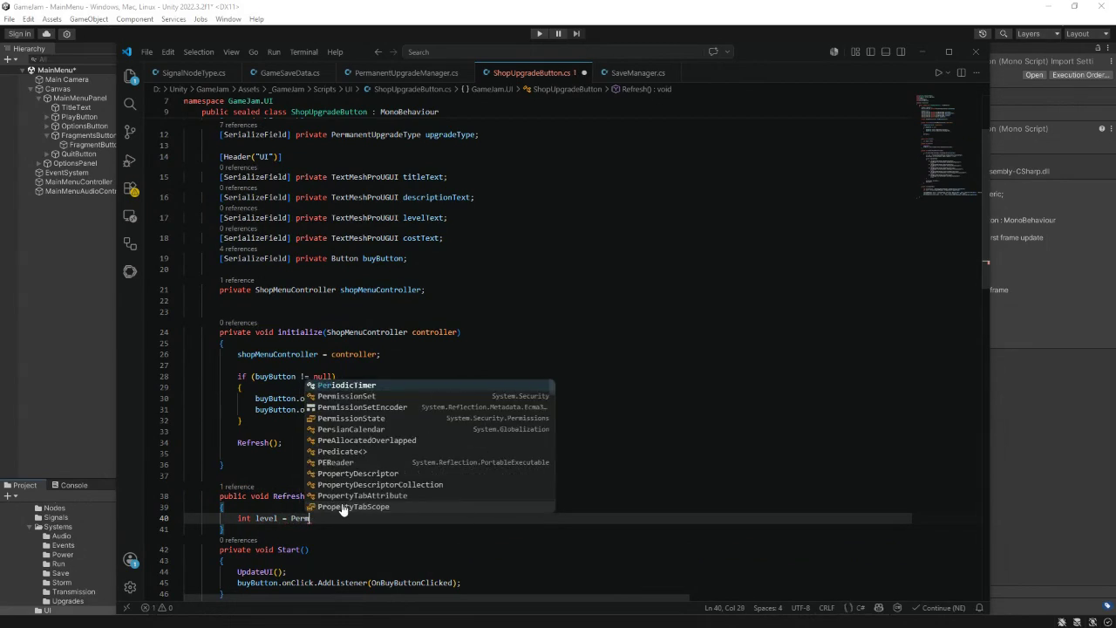
pyautogui.write('a')
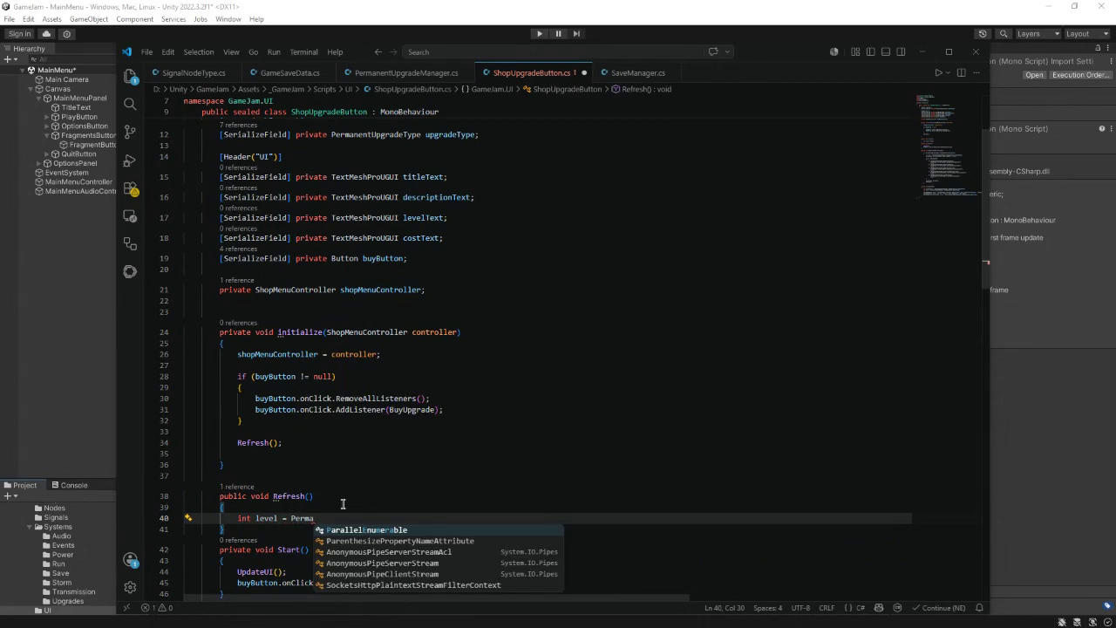
pyautogui.write('nen')
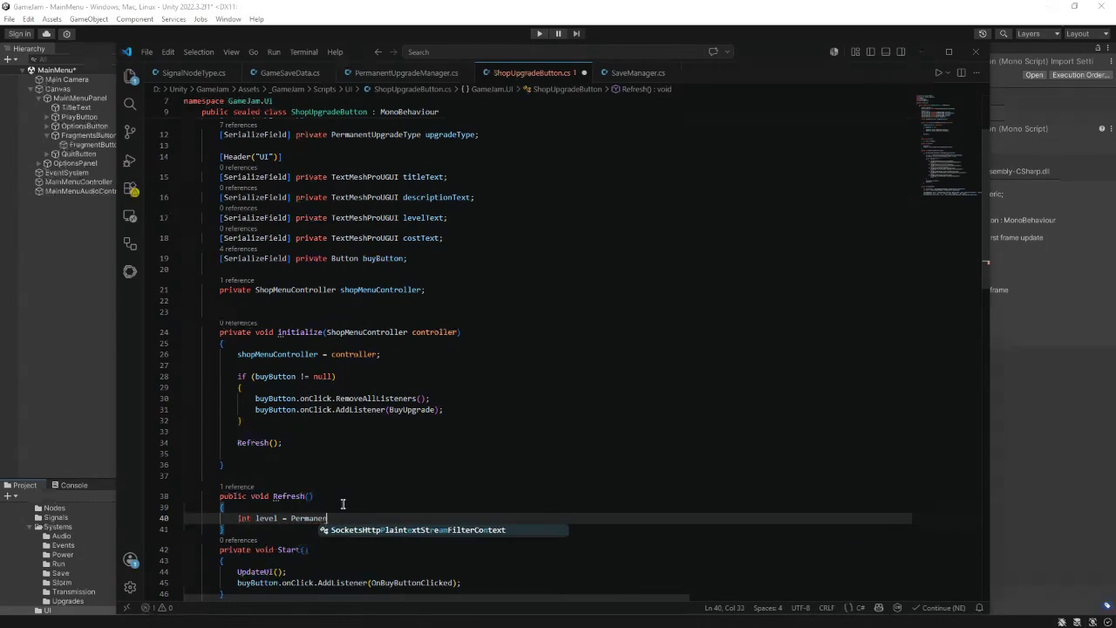
pyautogui.write('tUpgra')
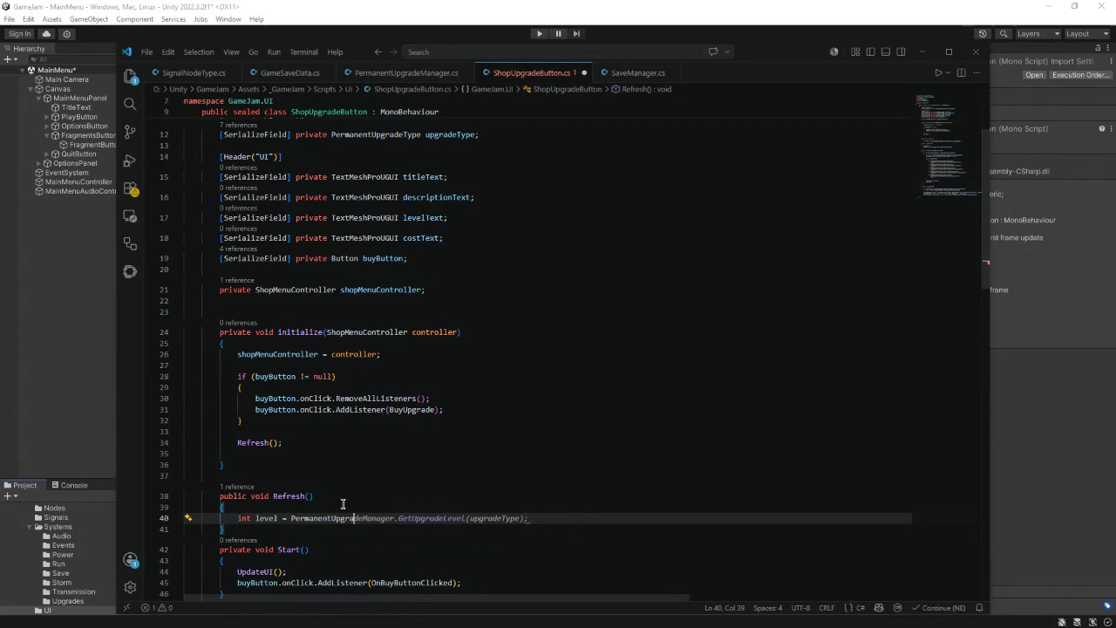
pyautogui.write('deManager')
pyautogui.write('.GetUp')
pyautogui.write('gradeLevel')
pyautogui.write('(upgrade')
pyautogui.write('Level)')
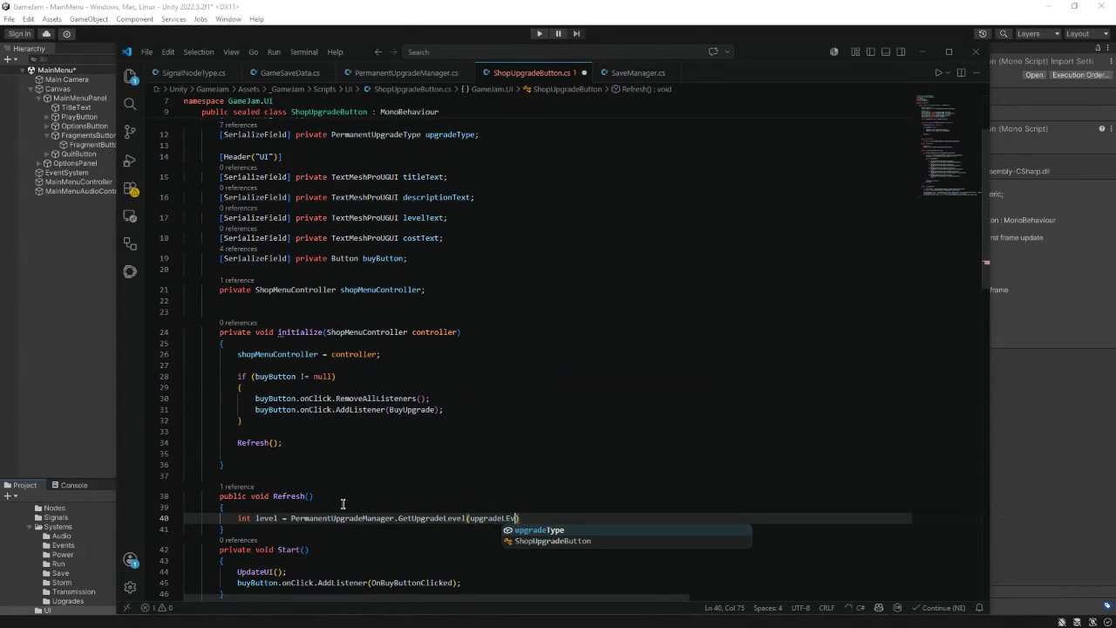
pyautogui.write(';')
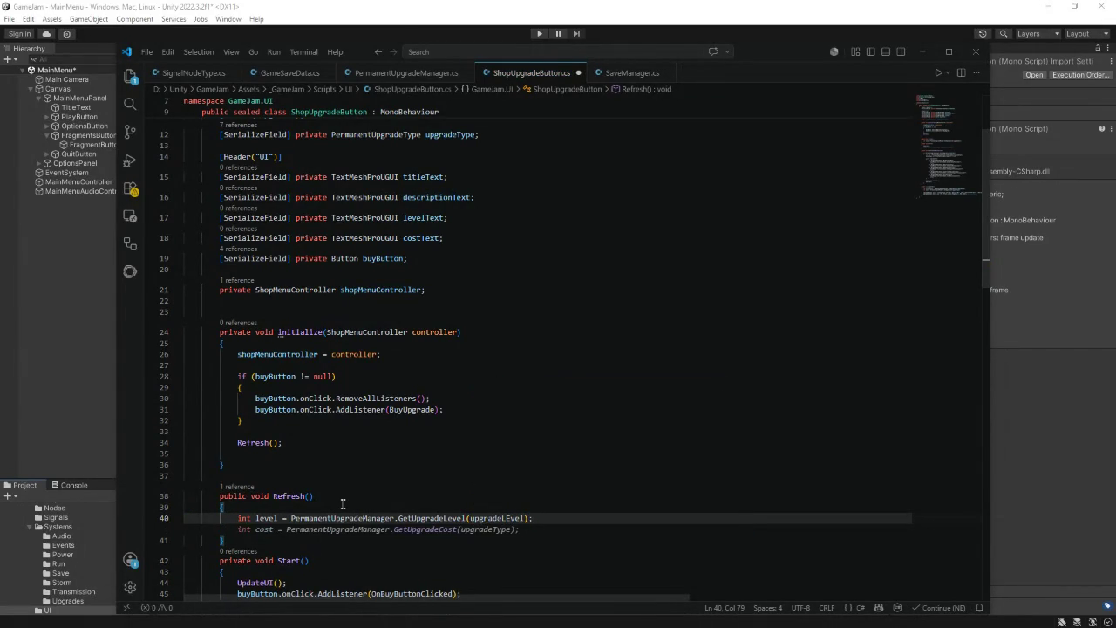
pyautogui.click(503, 518)
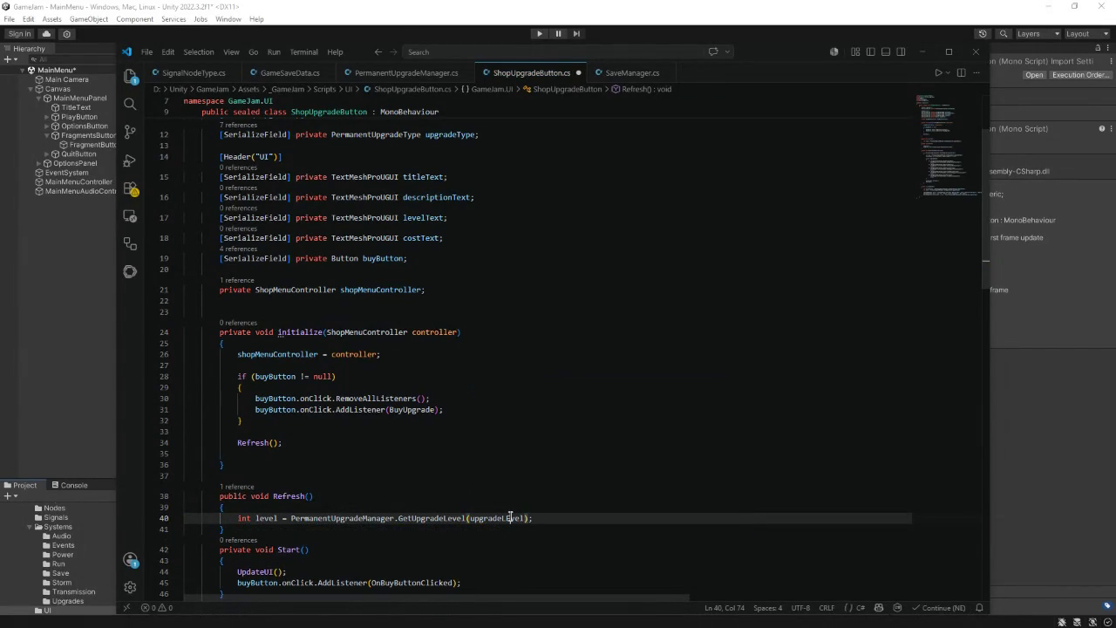
pyautogui.press('End')
pyautogui.press('Return')
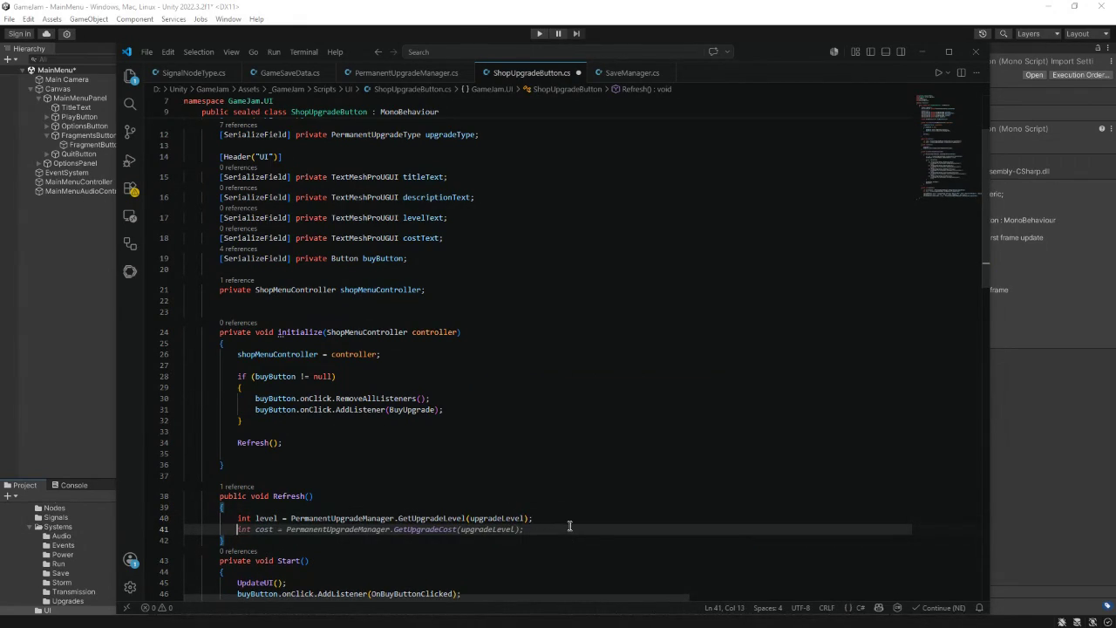
pyautogui.press('Tab')
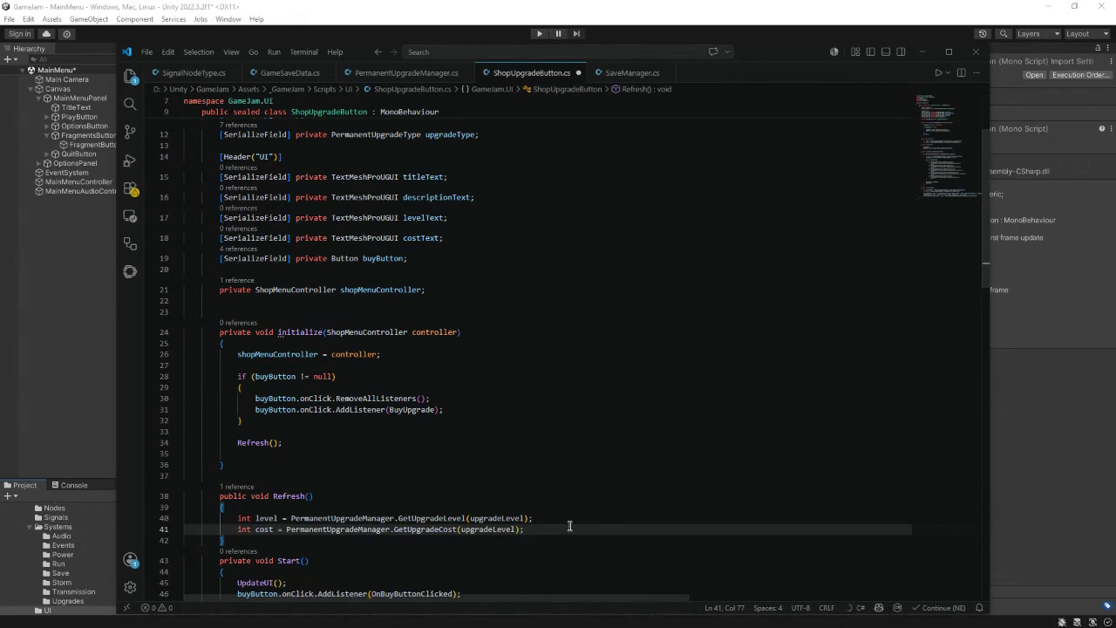
pyautogui.press('Return')
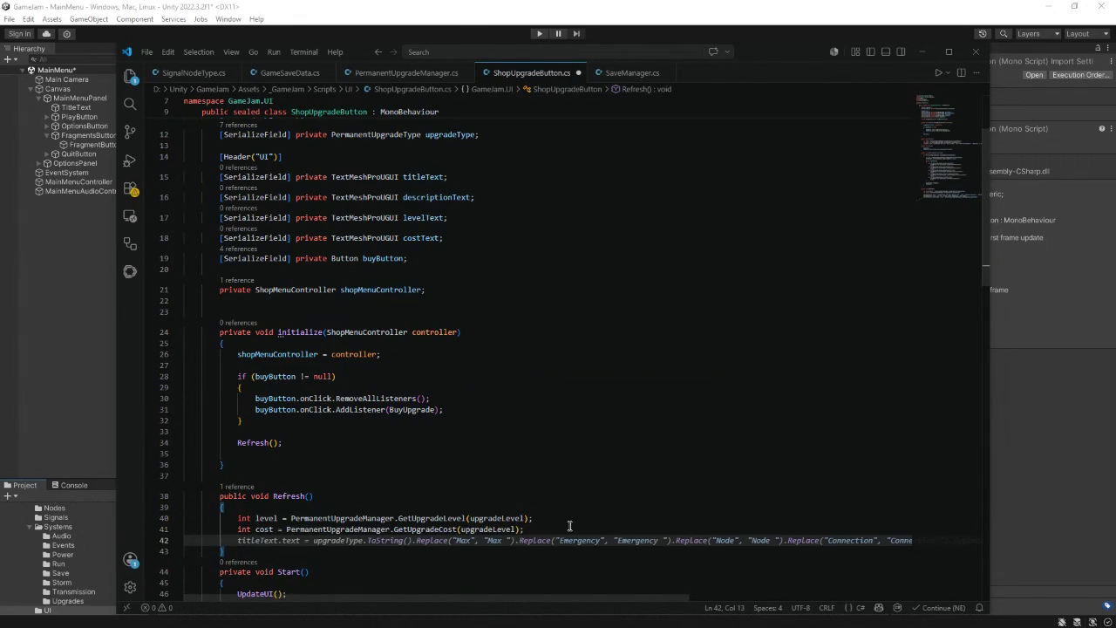
pyautogui.write('bool ma')
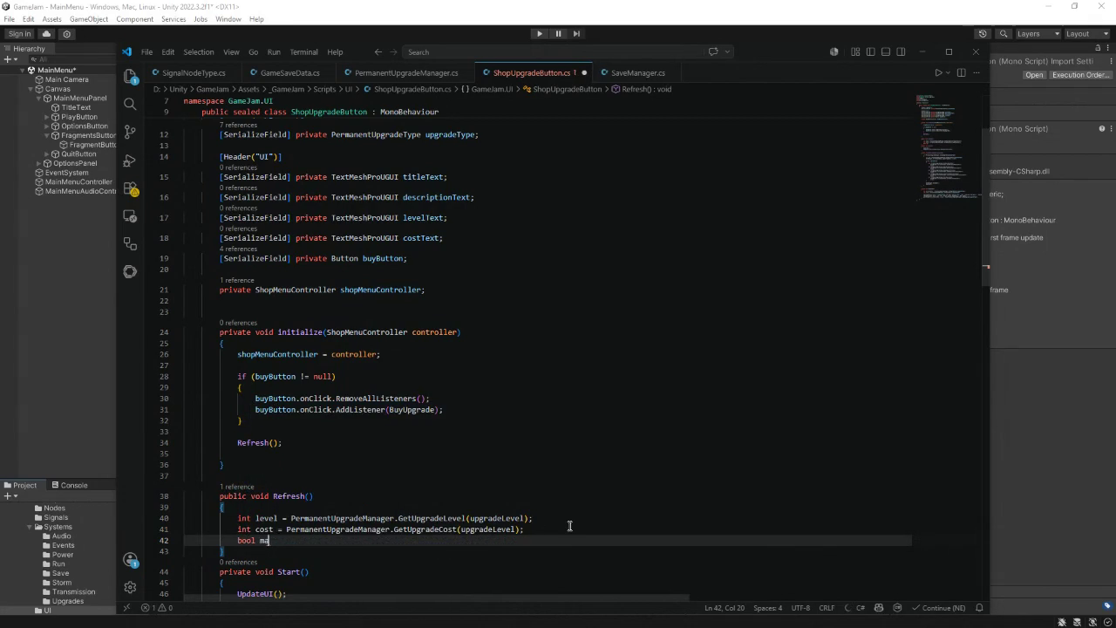
pyautogui.write('xed =')
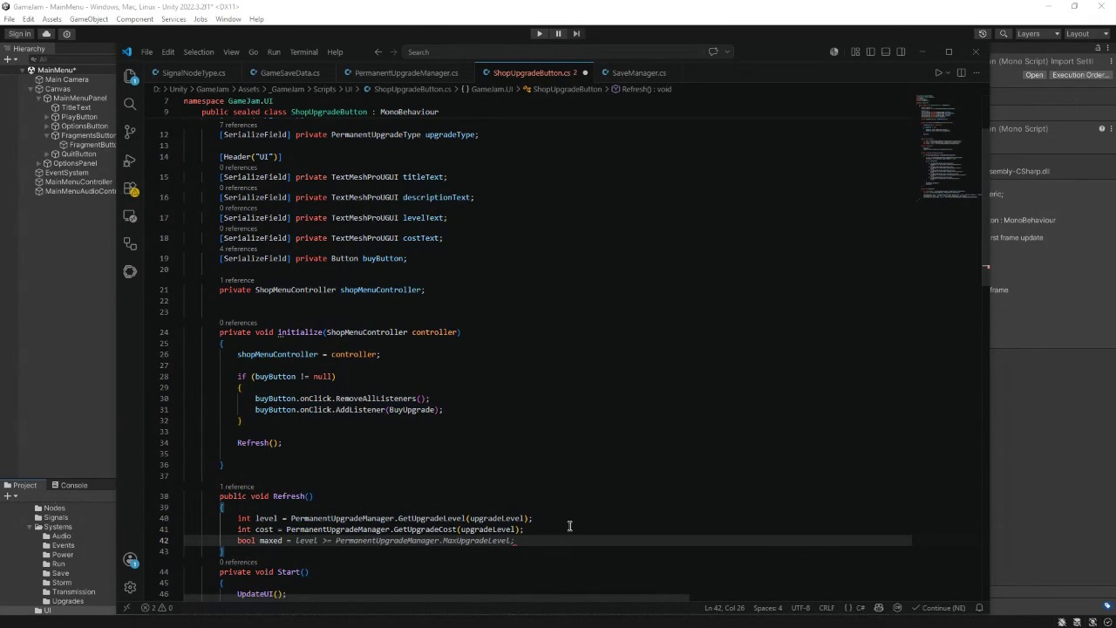
# - Compare maxed against MaxUpgradeLevel and set titleText.text from GetUpgradeTitle when titleText exists
pyautogui.press('Tab')
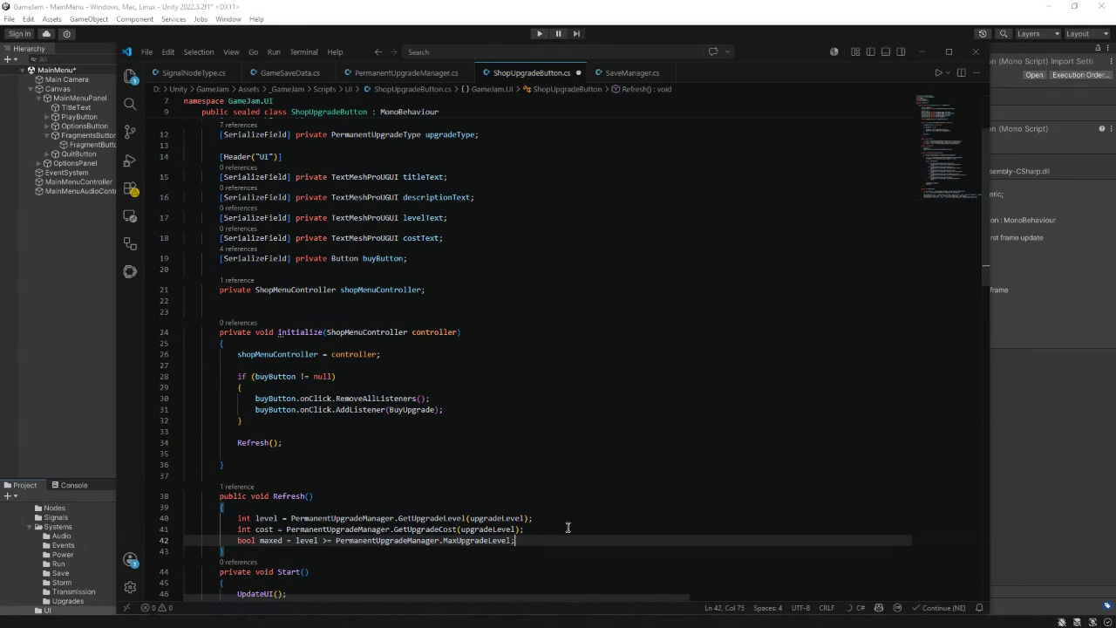
pyautogui.press('Return')
pyautogui.press('Return')
pyautogui.write('if(')
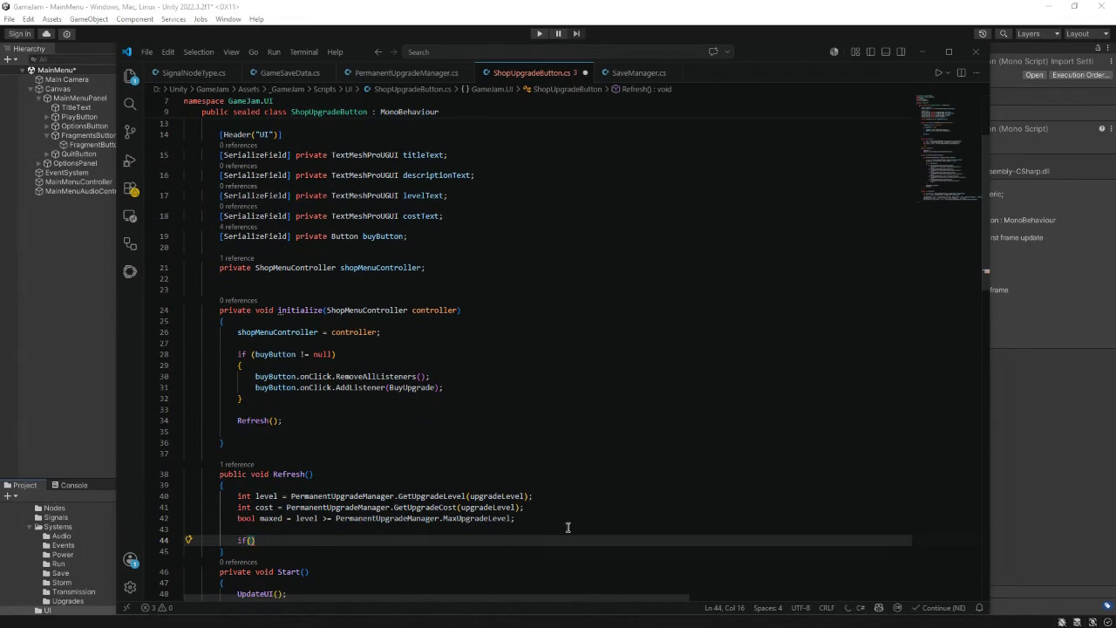
pyautogui.write('titleText ')
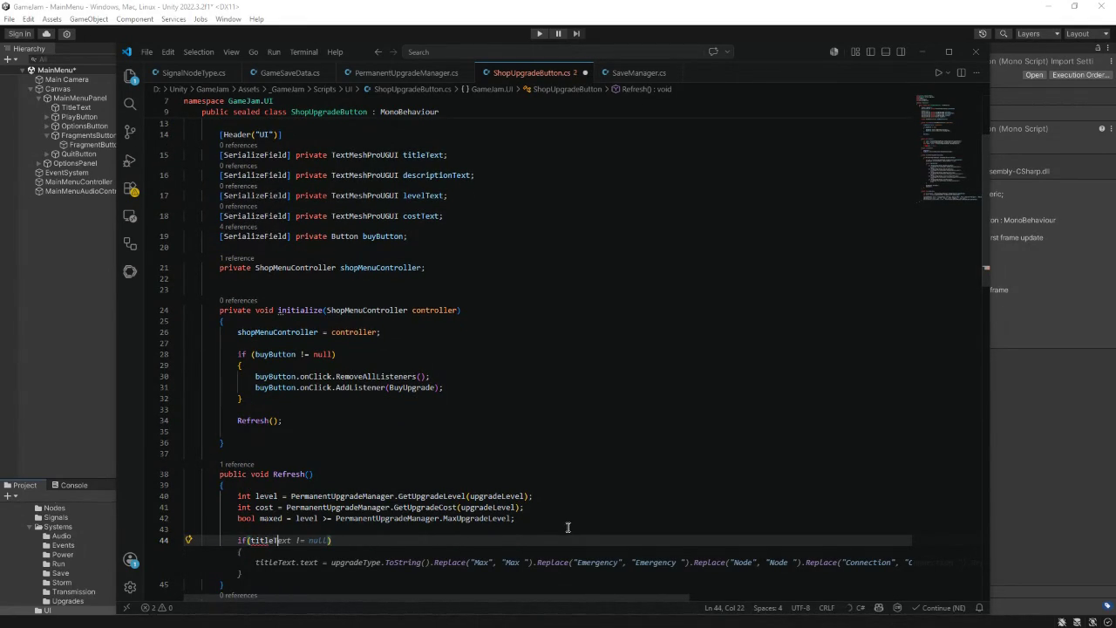
pyautogui.write('!= null')
pyautogui.press('Return')
pyautogui.write('{')
pyautogui.press('Return')
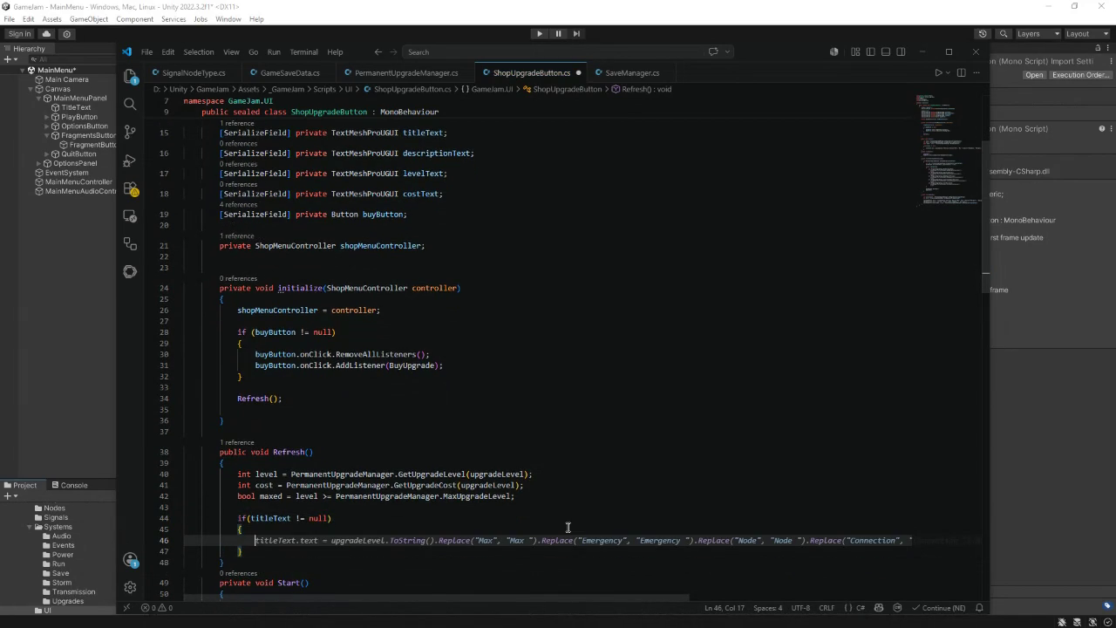
pyautogui.write('titleText')
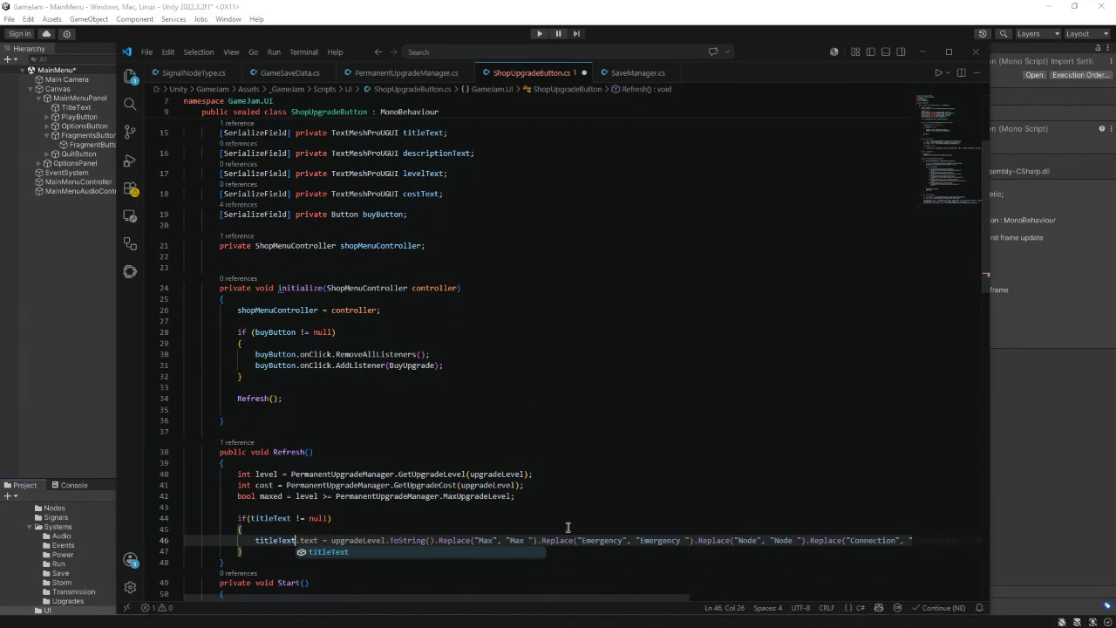
pyautogui.write('.text ')
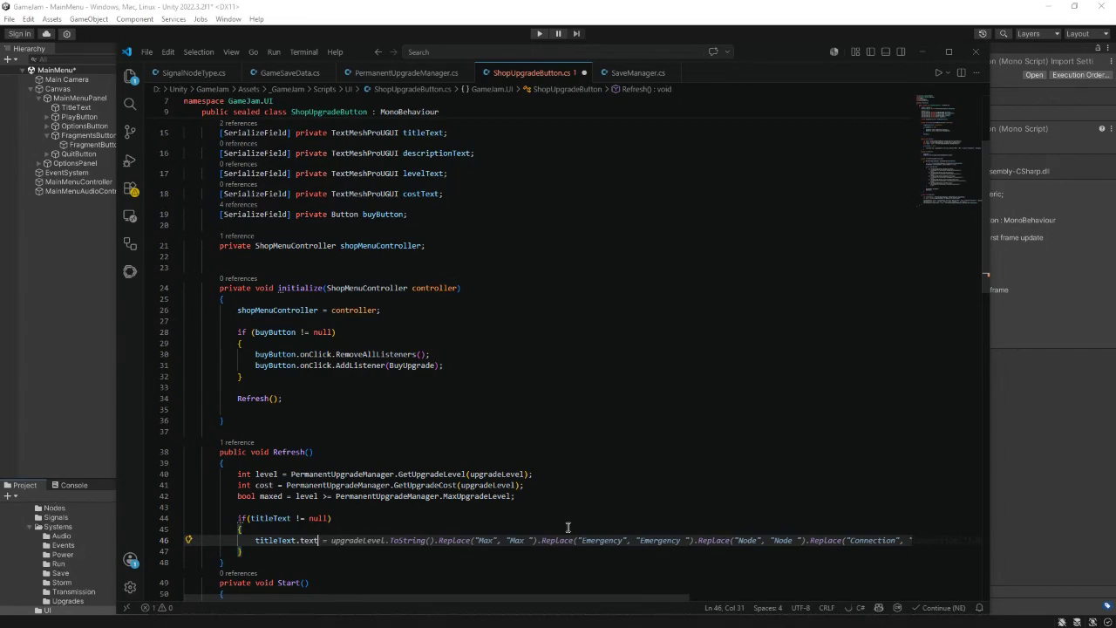
pyautogui.write('= Permane')
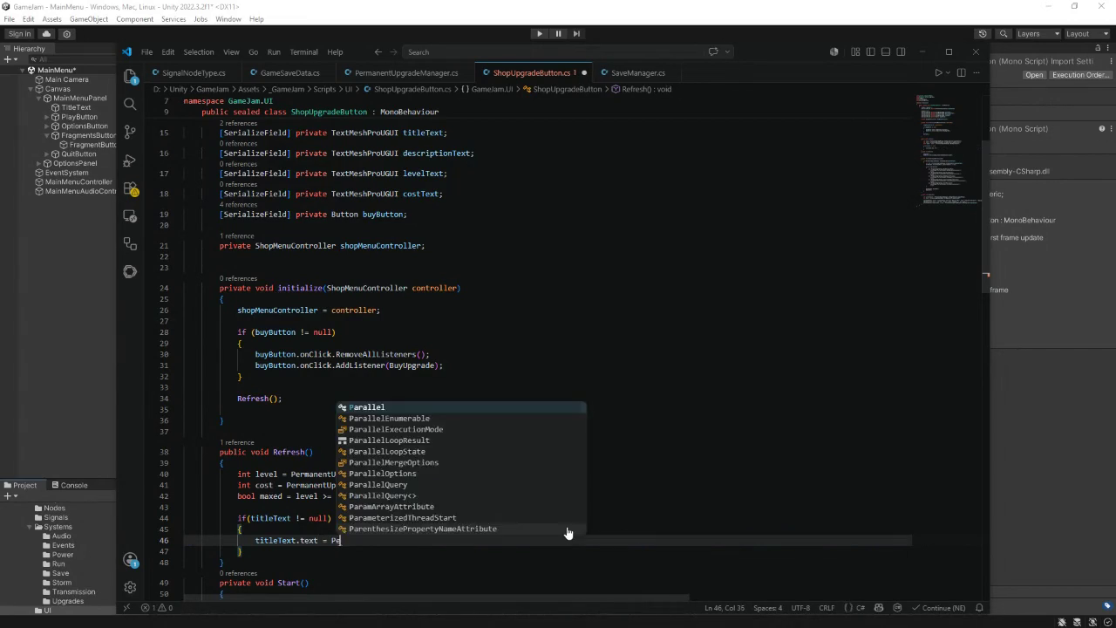
pyautogui.write('nt')
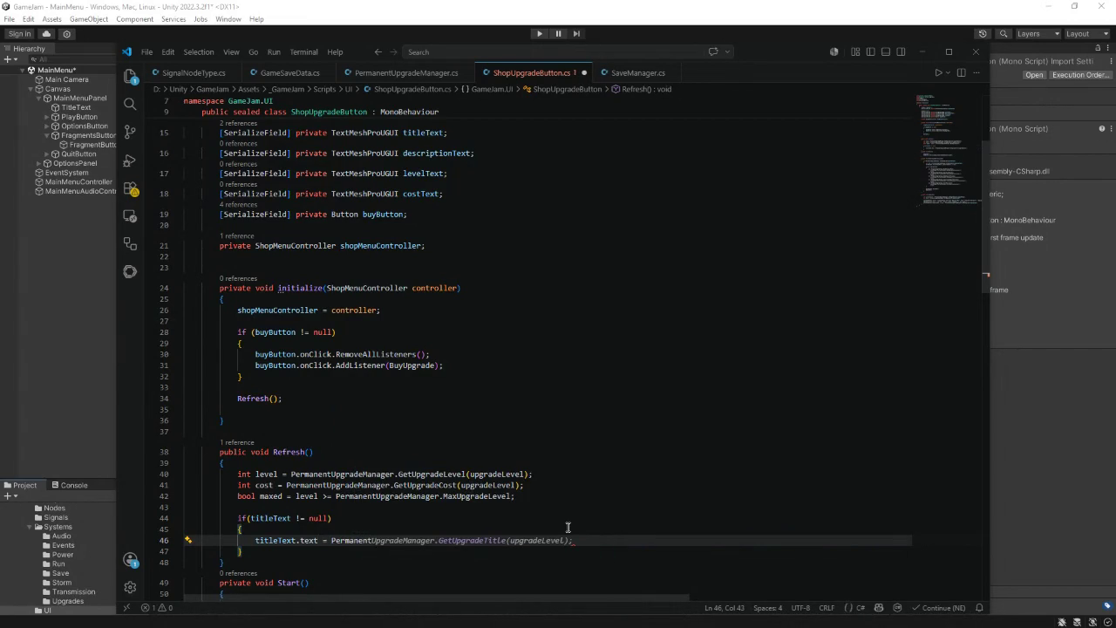
pyautogui.press('Tab')
# - Accept the suggested descriptionText null-check block after the title block
pyautogui.scroll(-2, 567, 528)
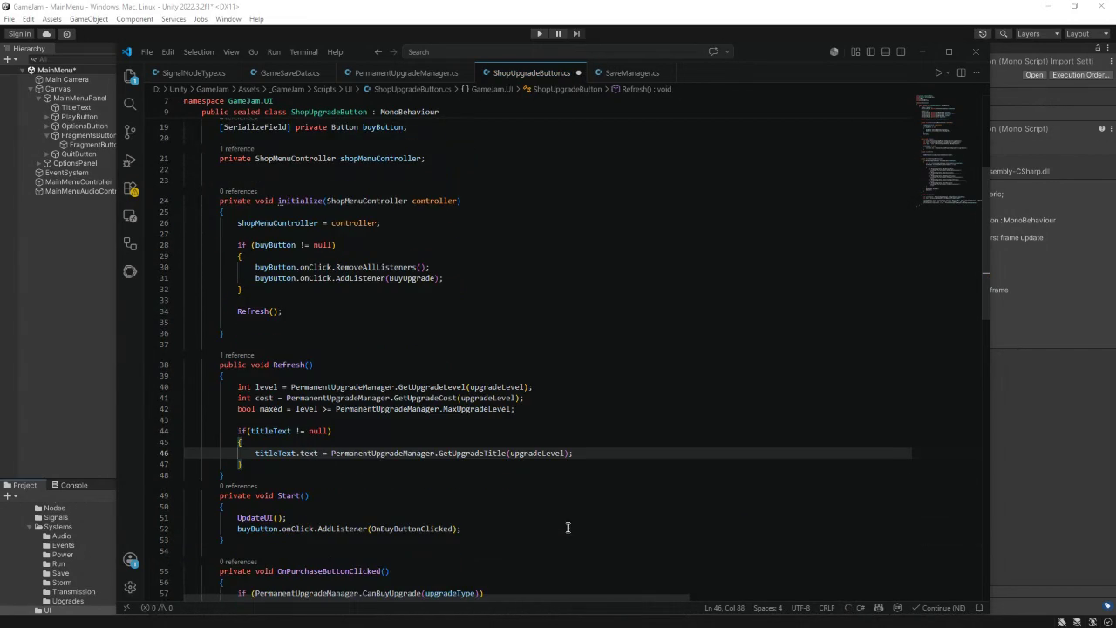
pyautogui.click(253, 465)
pyautogui.press('Return')
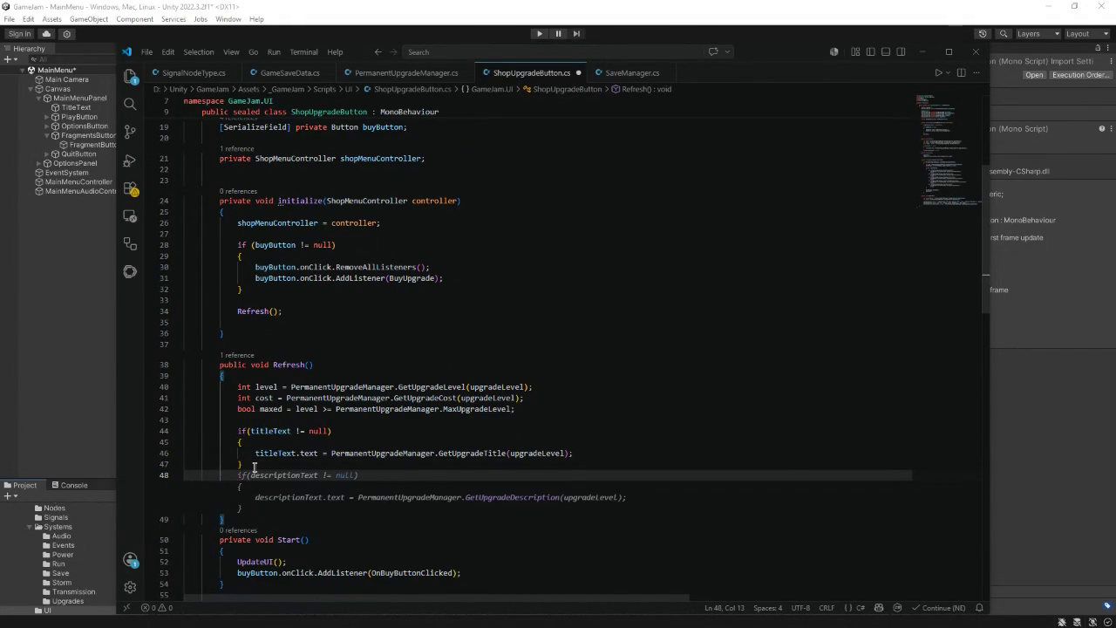
pyautogui.press('Tab')
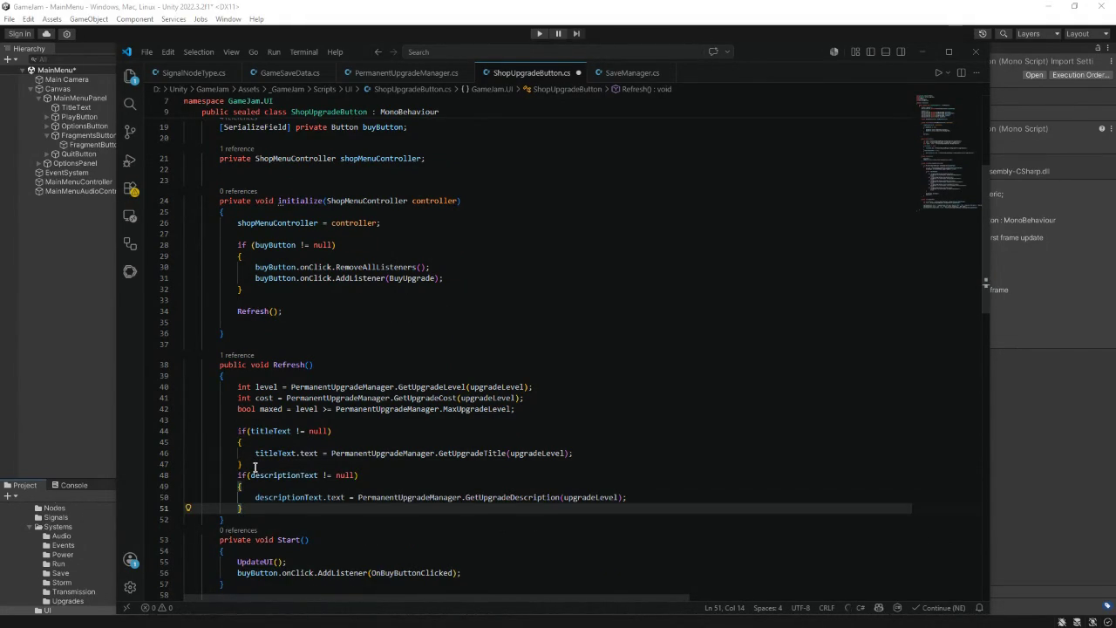
# - Pass upgradeType instead of upgradeLevel to the title and description lookups
pyautogui.click(563, 453)
pyautogui.press('BackSpace')
pyautogui.press('BackSpace')
pyautogui.press('BackSpace')
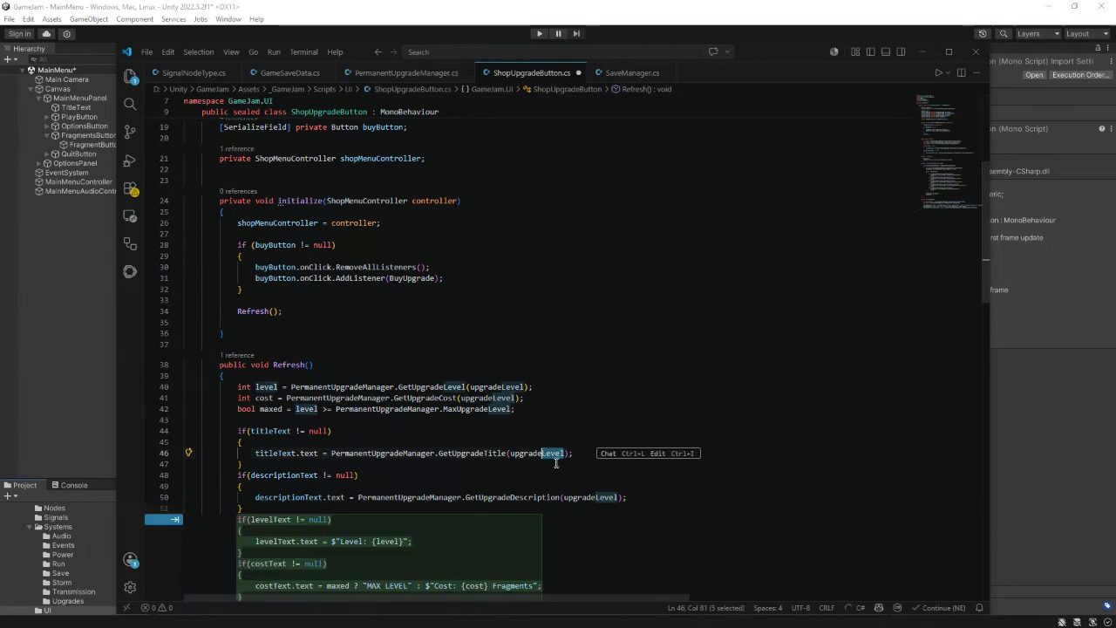
pyautogui.write('Type')
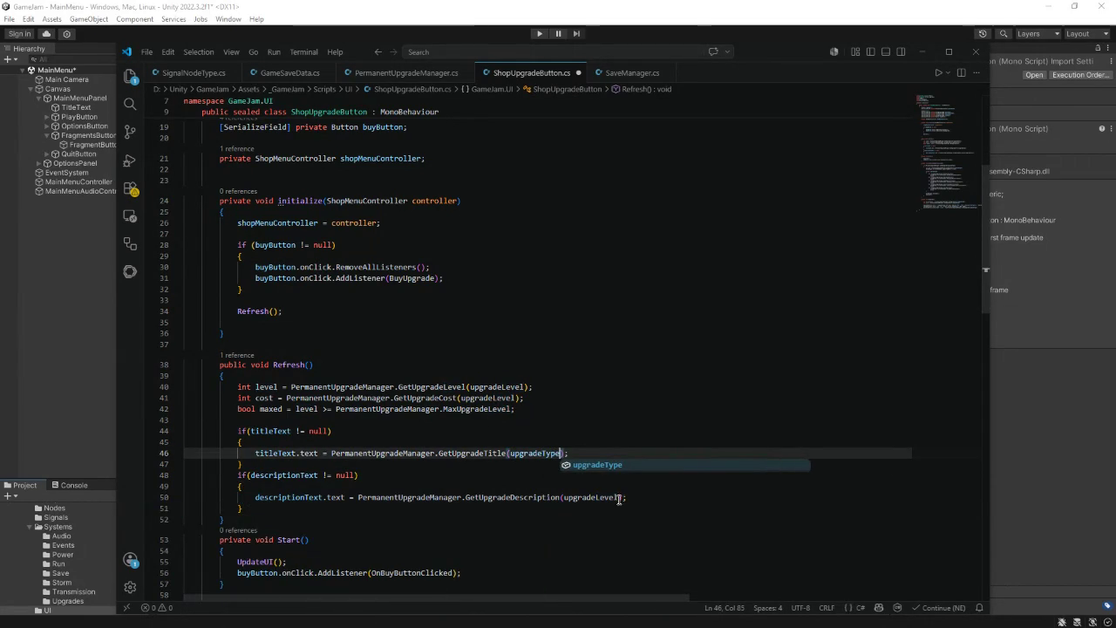
pyautogui.click(618, 497)
pyautogui.press('Tab')
# - Add levelText "Level: {level}/{MaxUpgradeLevel}" and costText "Cost: {cost} Fragments" blocks, then select the cost string
pyautogui.click(288, 507)
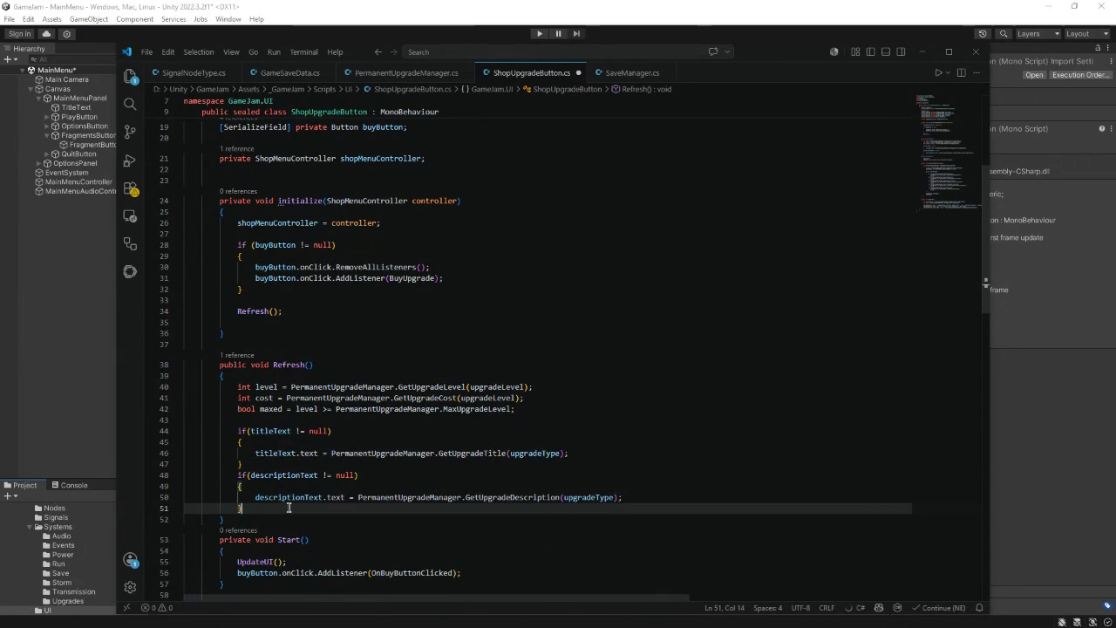
pyautogui.press('Return')
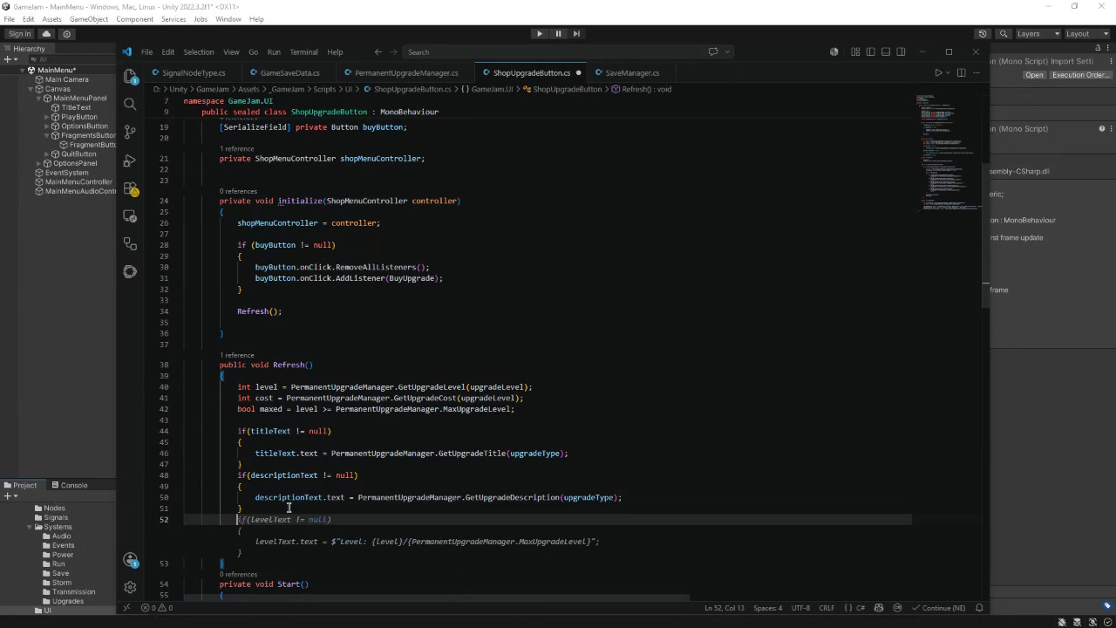
pyautogui.press('Tab')
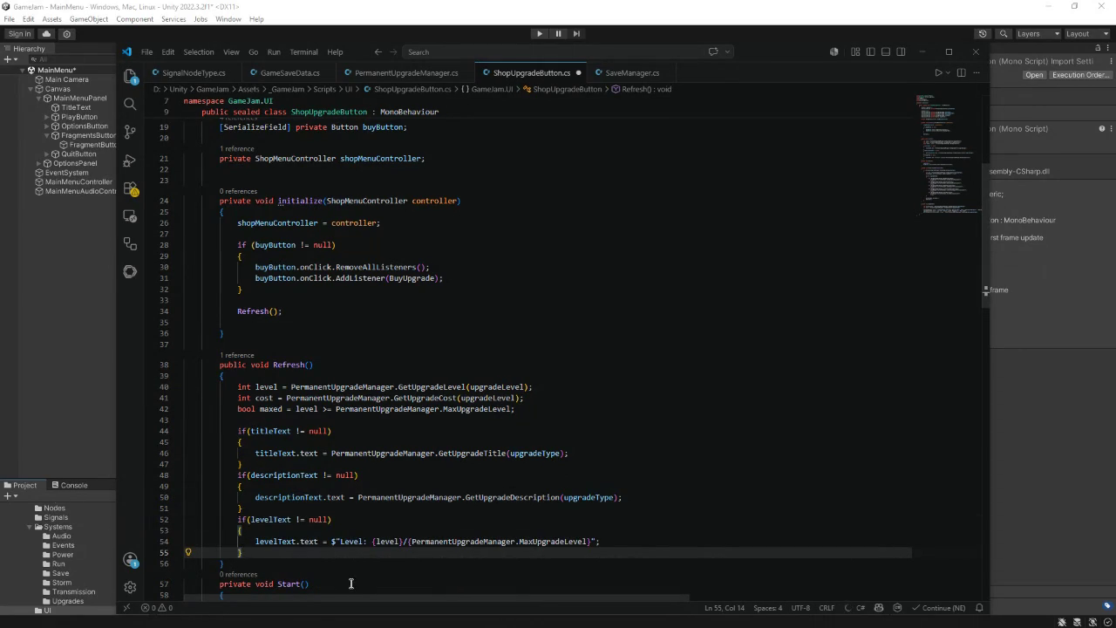
pyautogui.scroll(-3, 523, 523)
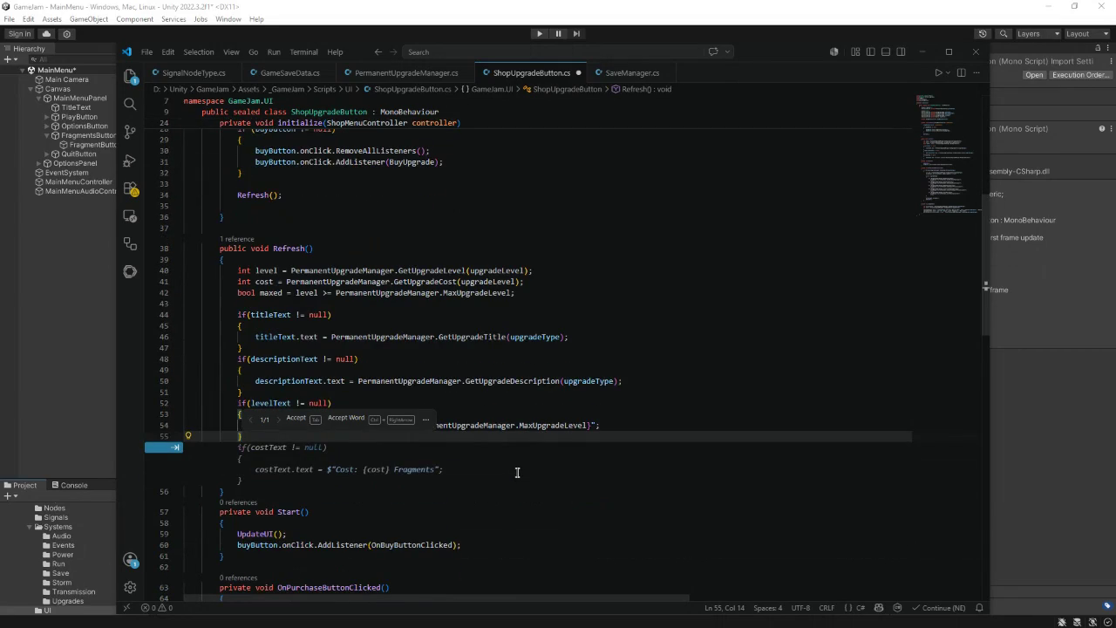
pyautogui.press('Tab')
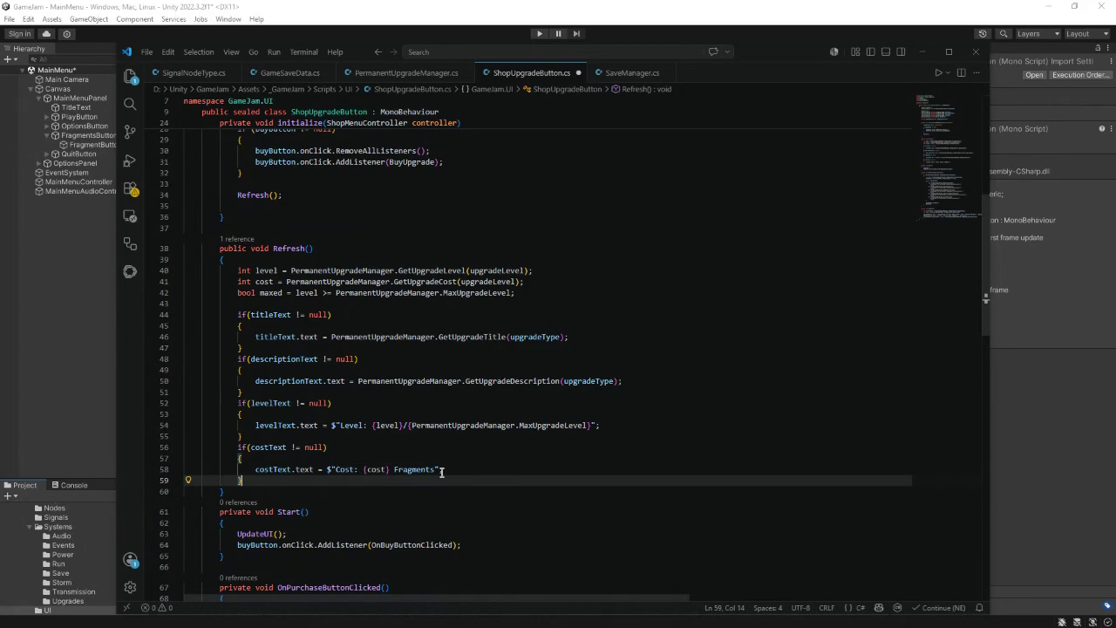
pyautogui.moveTo(439, 471); pyautogui.dragTo(328, 472)
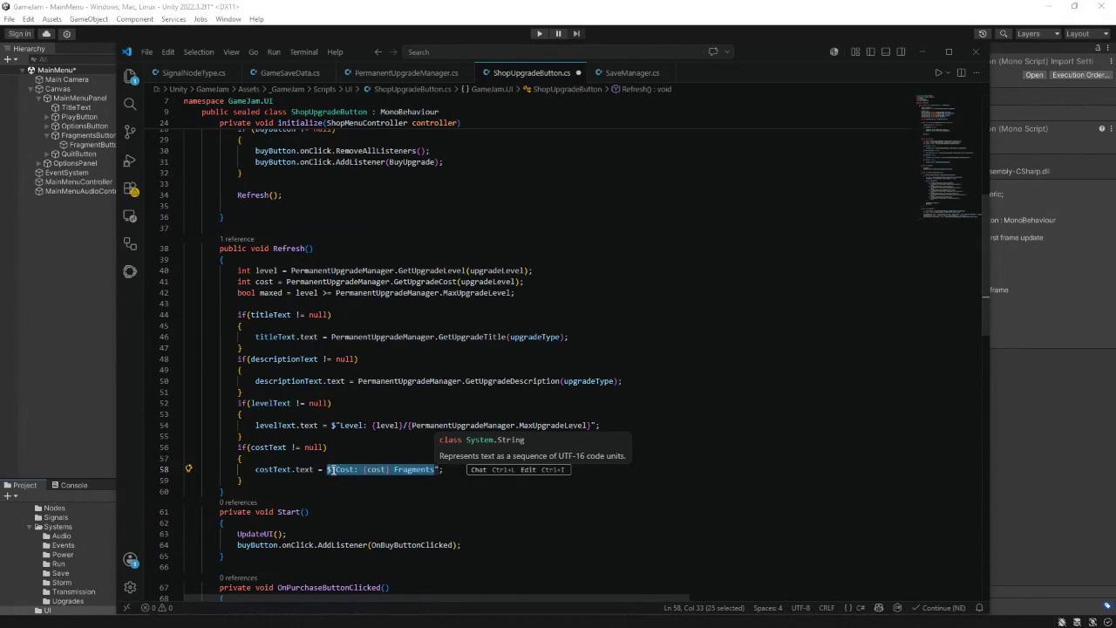
# - Make costText read "MAXED" when maxed, otherwise "Cost: {cost} Fragments"
pyautogui.write('maxed ')
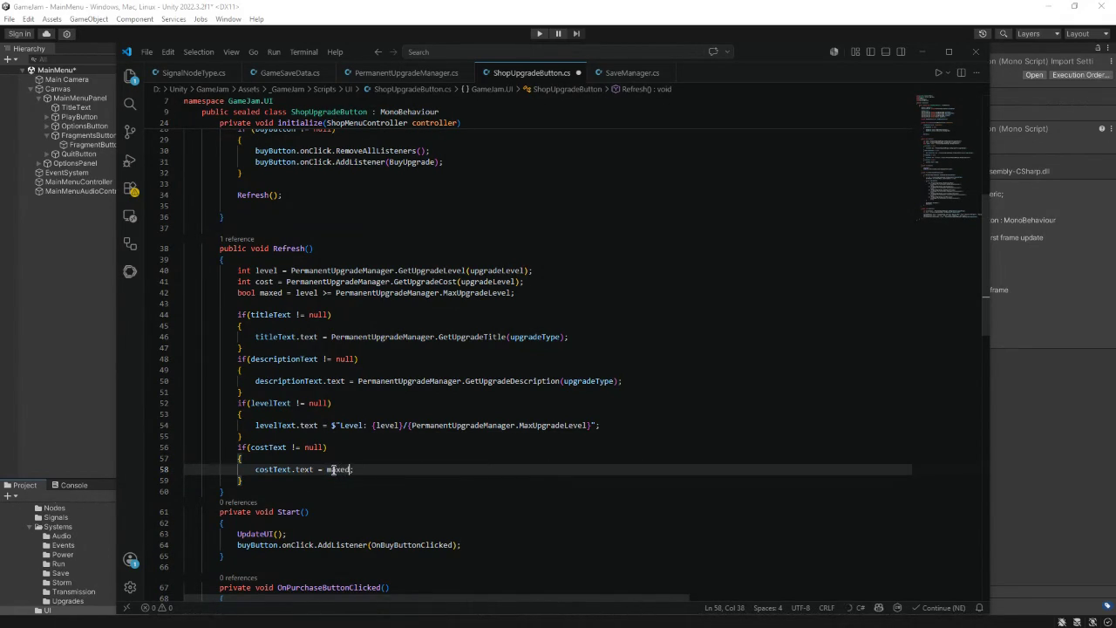
pyautogui.write('? "MA')
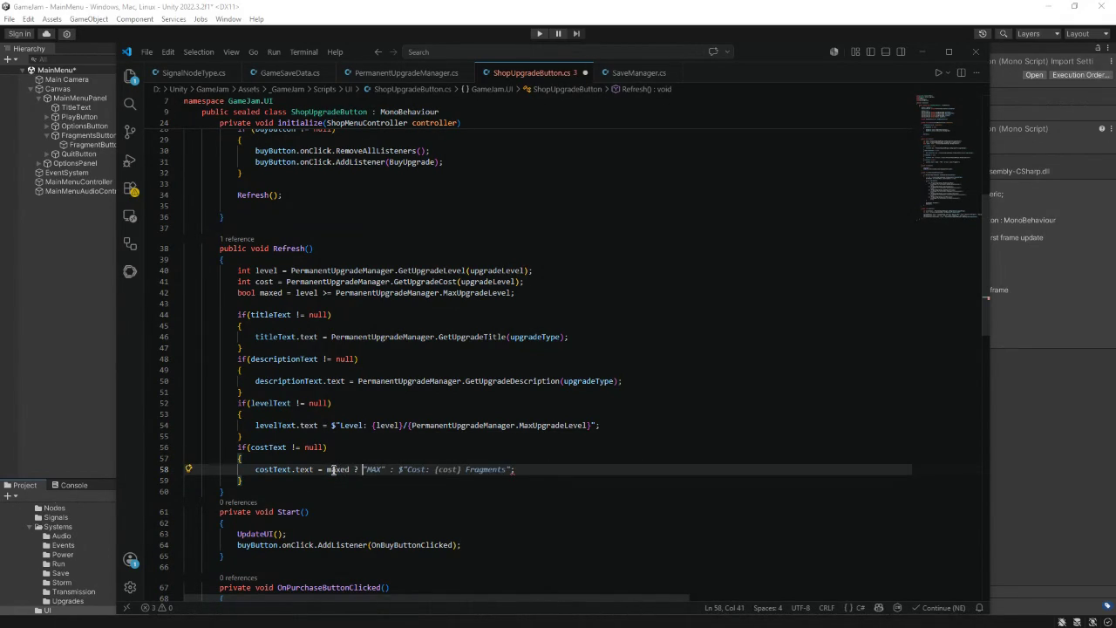
pyautogui.write('XED"')
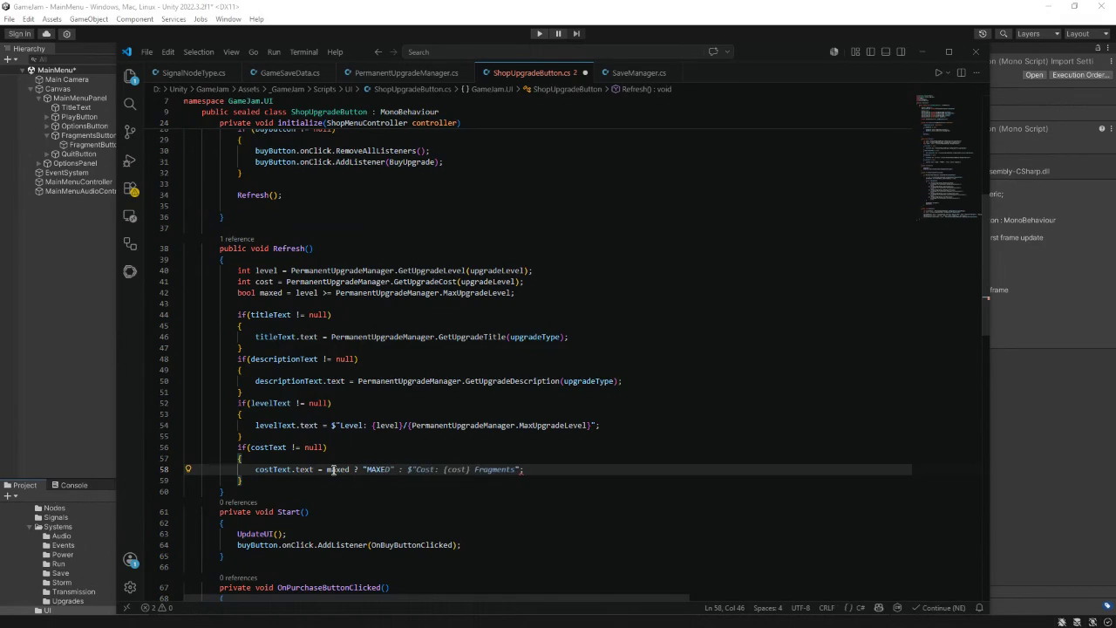
pyautogui.write(' : ')
pyautogui.write('$"Cos')
pyautogui.write('t: ')
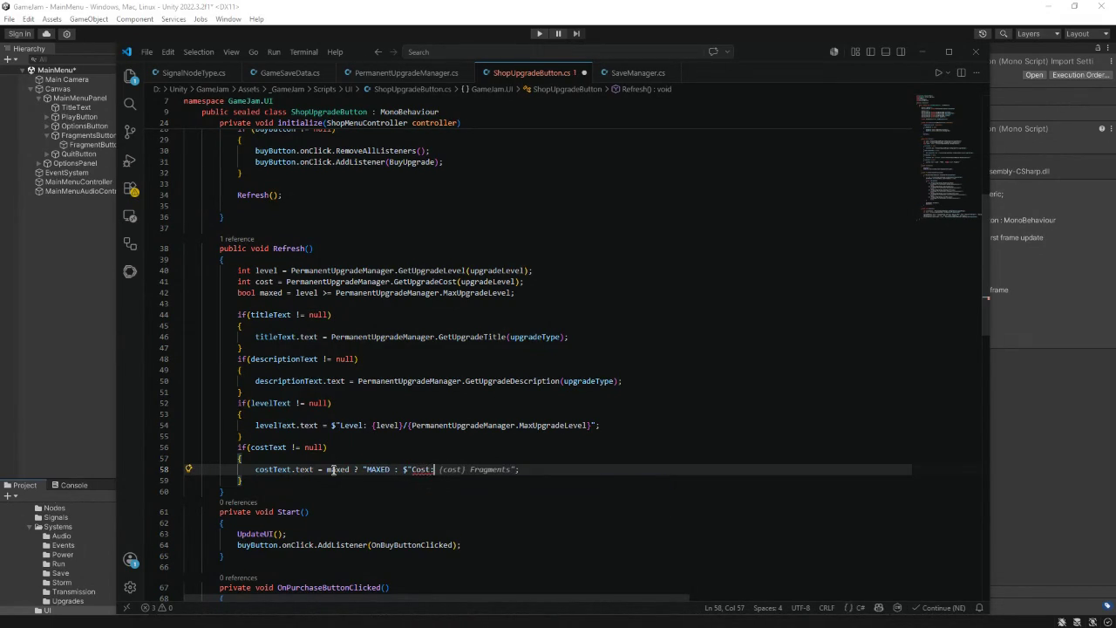
pyautogui.write('{cost}')
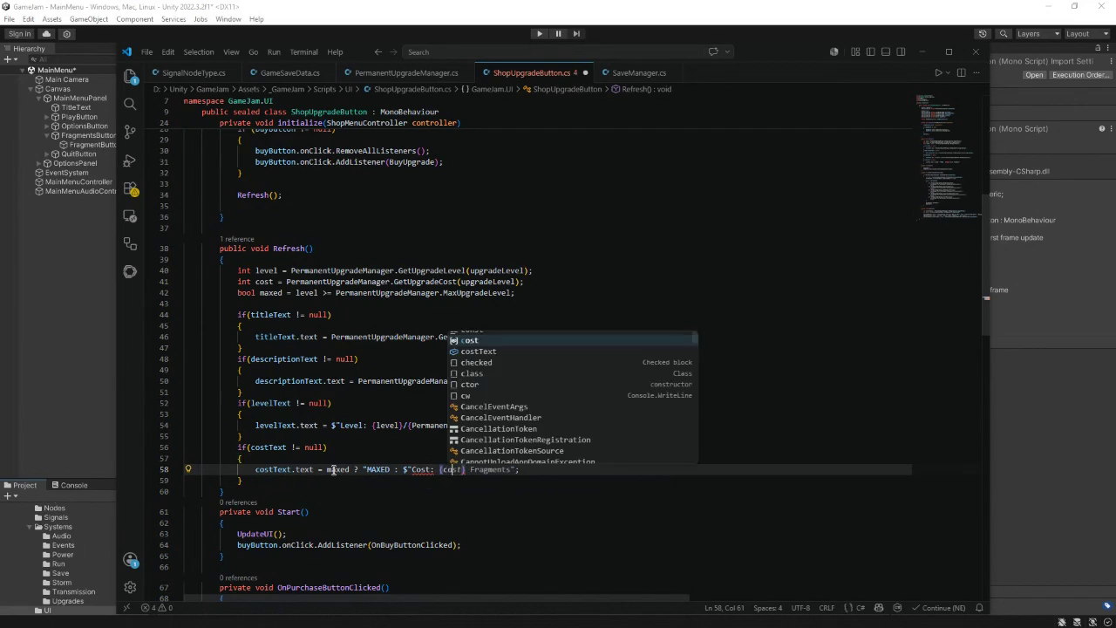
pyautogui.write('";')
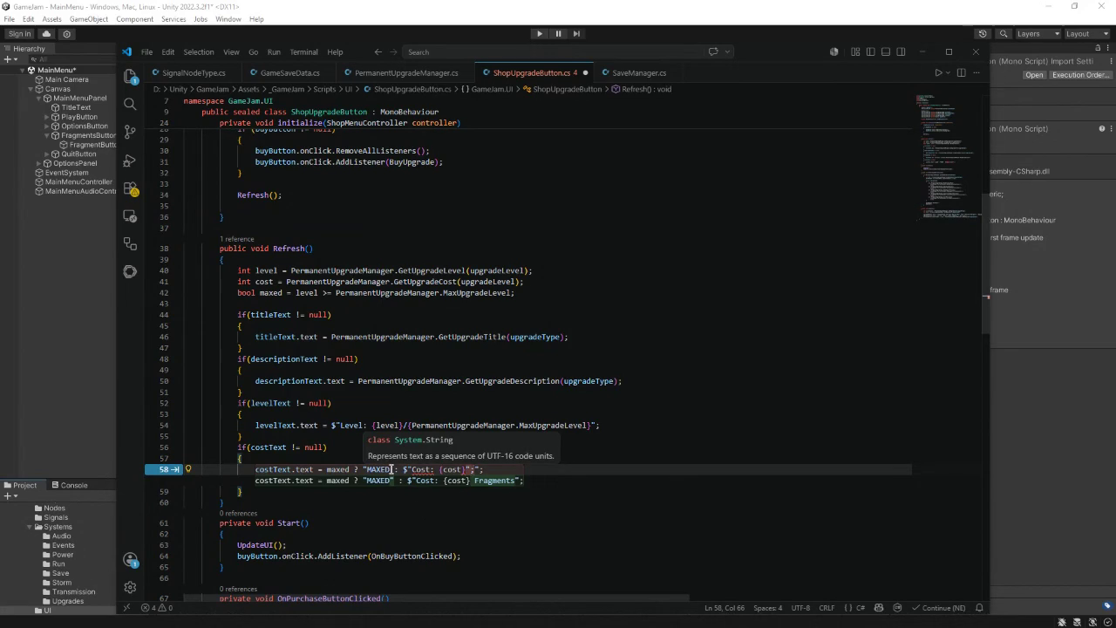
pyautogui.press('Tab')
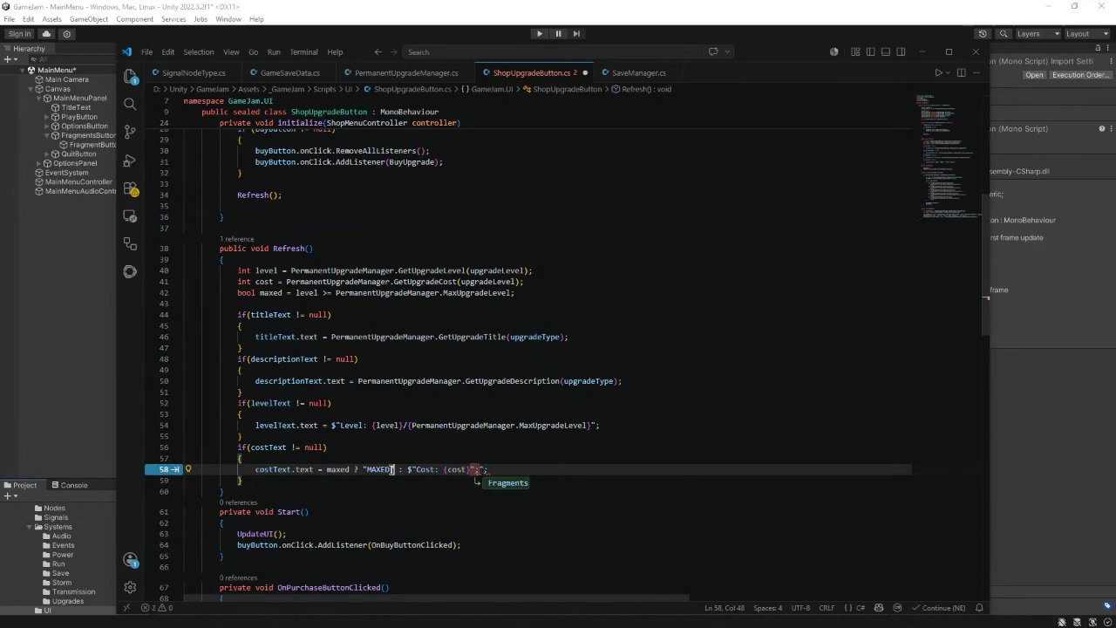
pyautogui.click(488, 470)
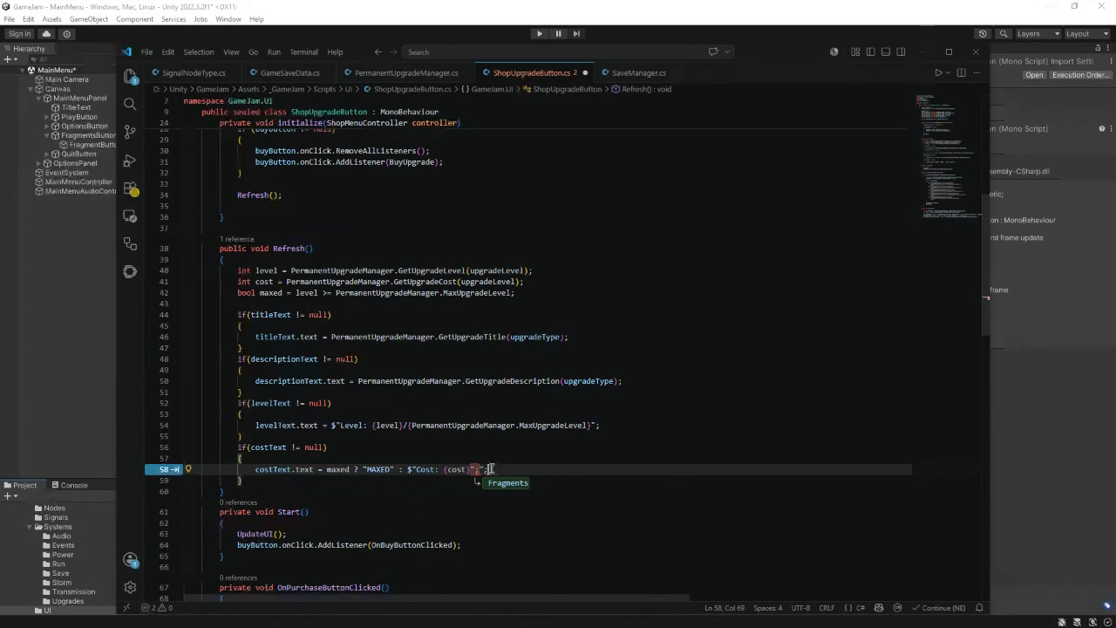
pyautogui.press('BackSpace')
pyautogui.press('BackSpace')
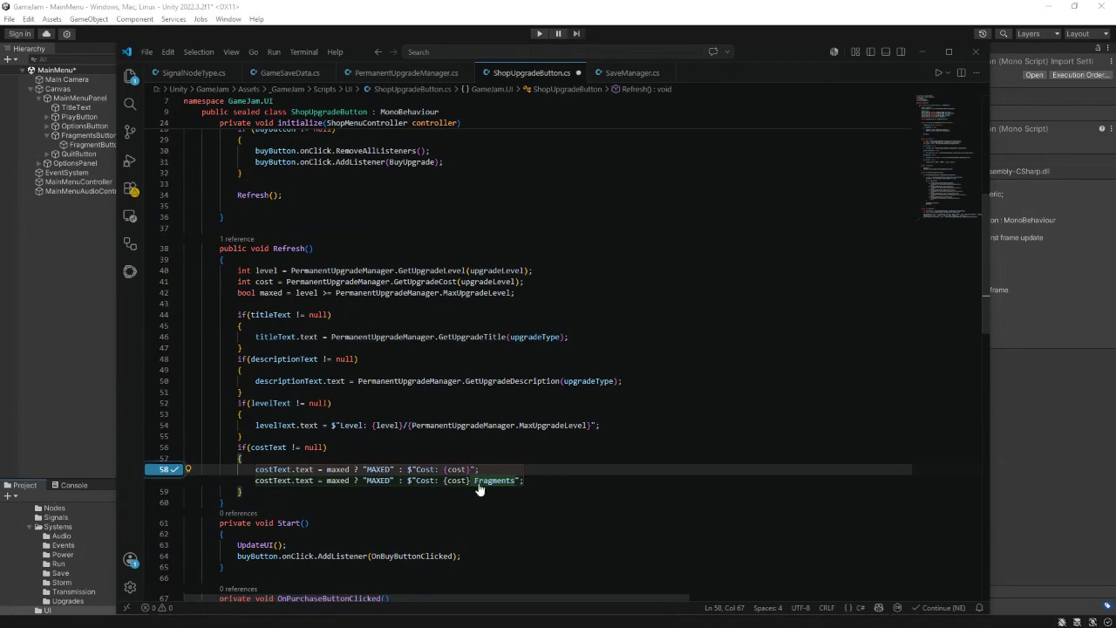
pyautogui.press('Tab')
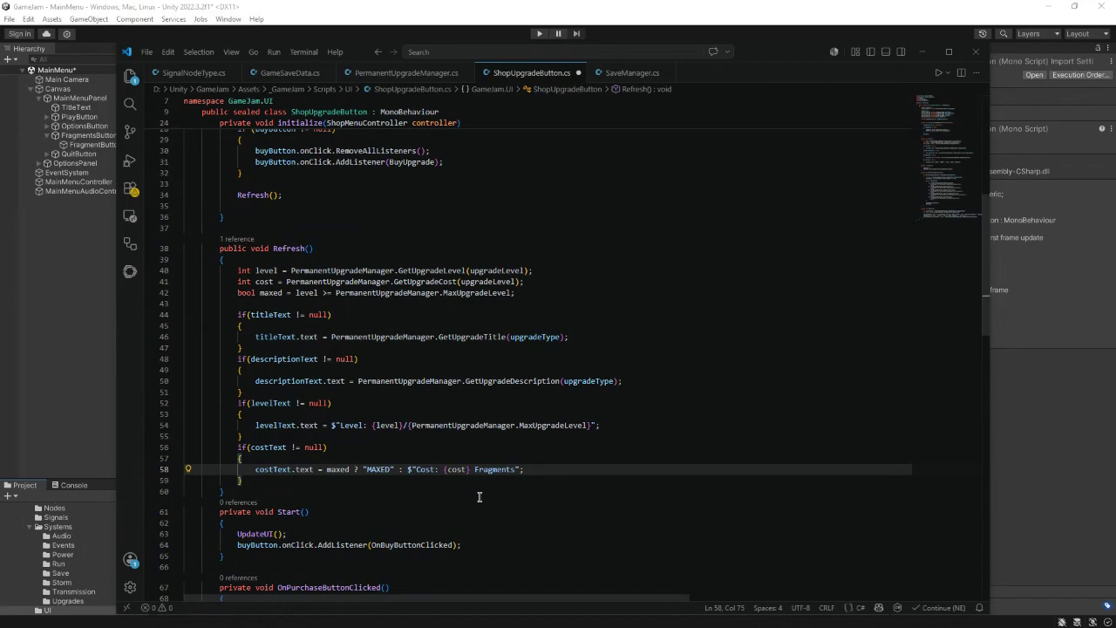
pyautogui.click(254, 481)
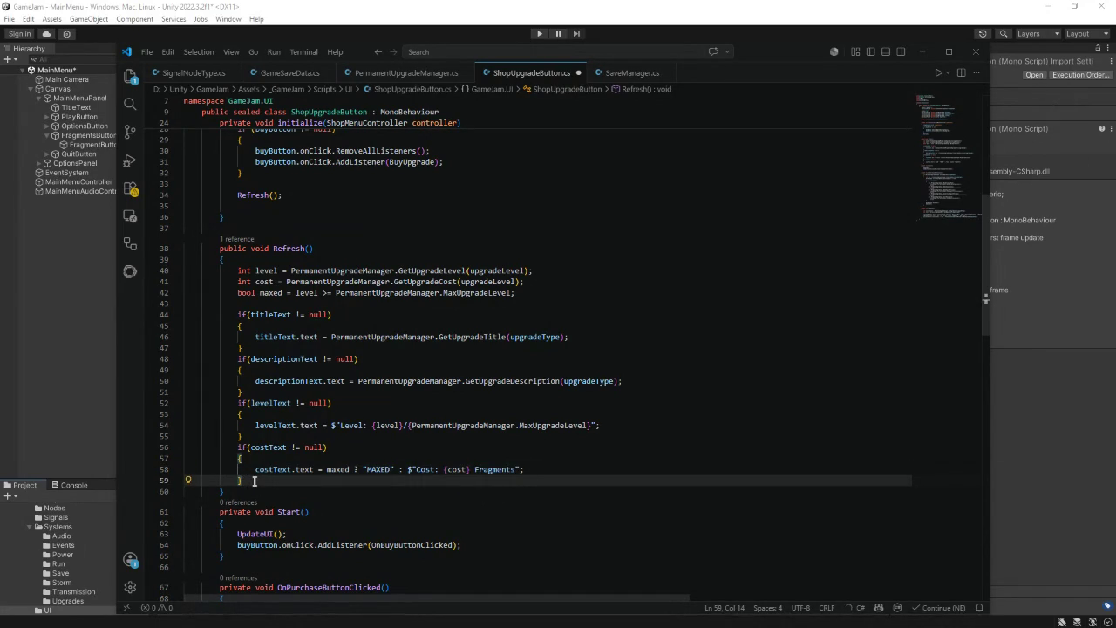
# - Set buyButton.interactable to !maxed && CanBuyUpgrade(upgradeType) when the button exists
pyautogui.press('Return')
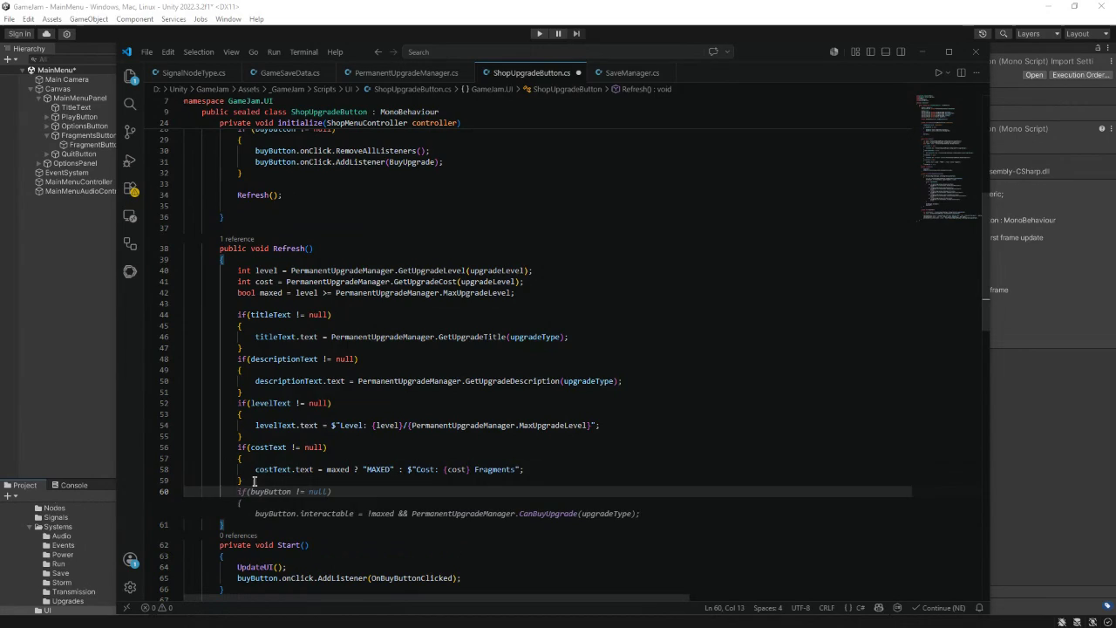
pyautogui.press('Tab')
pyautogui.moveTo(399, 513); pyautogui.dragTo(403, 513)
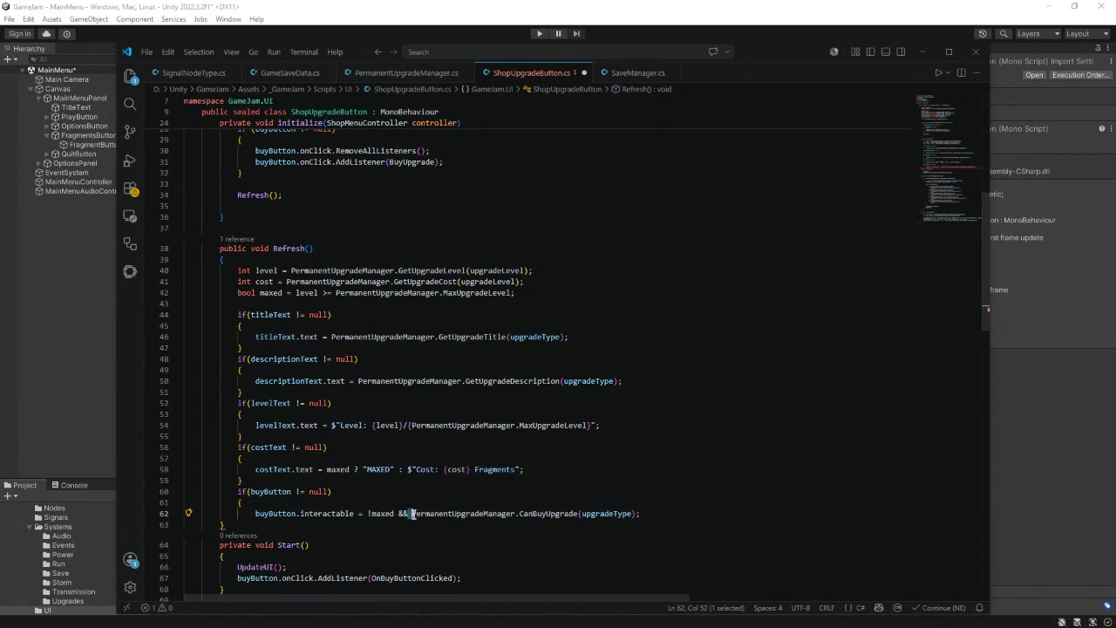
pyautogui.click(653, 514)
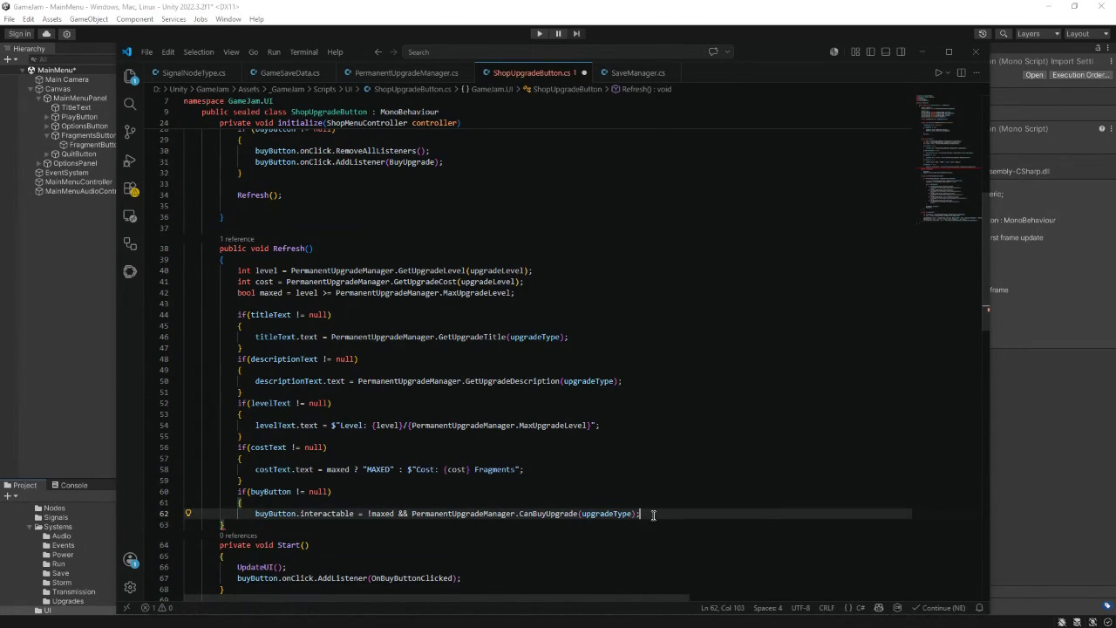
# - Below Refresh's closing brace, declare a new public void BuyUpgrade() method
pyautogui.scroll(-2, 423, 480)
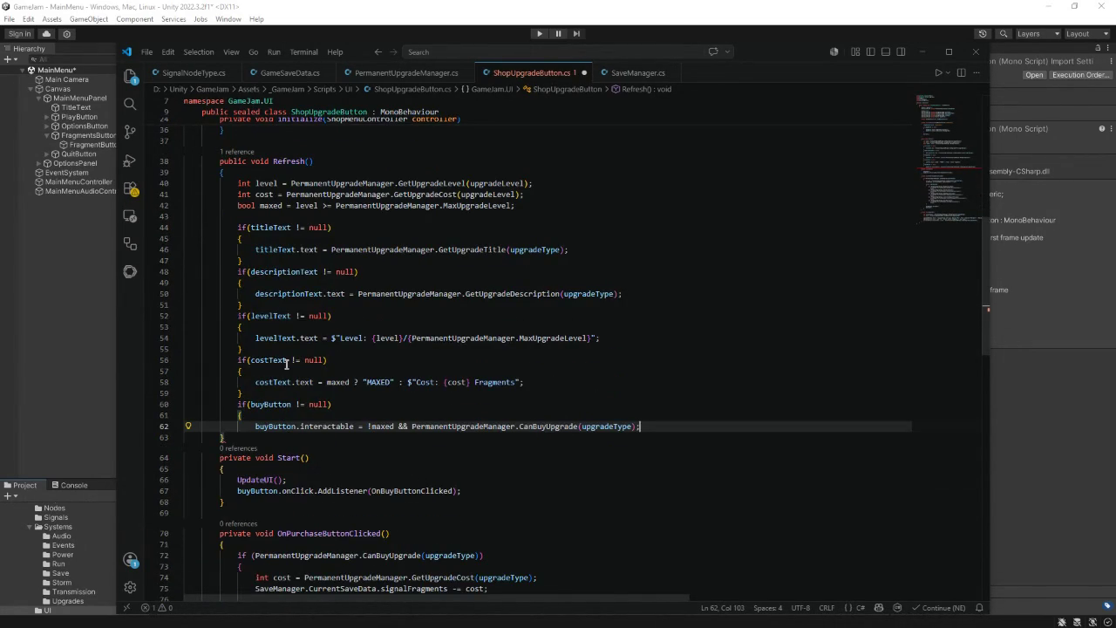
pyautogui.click(251, 175)
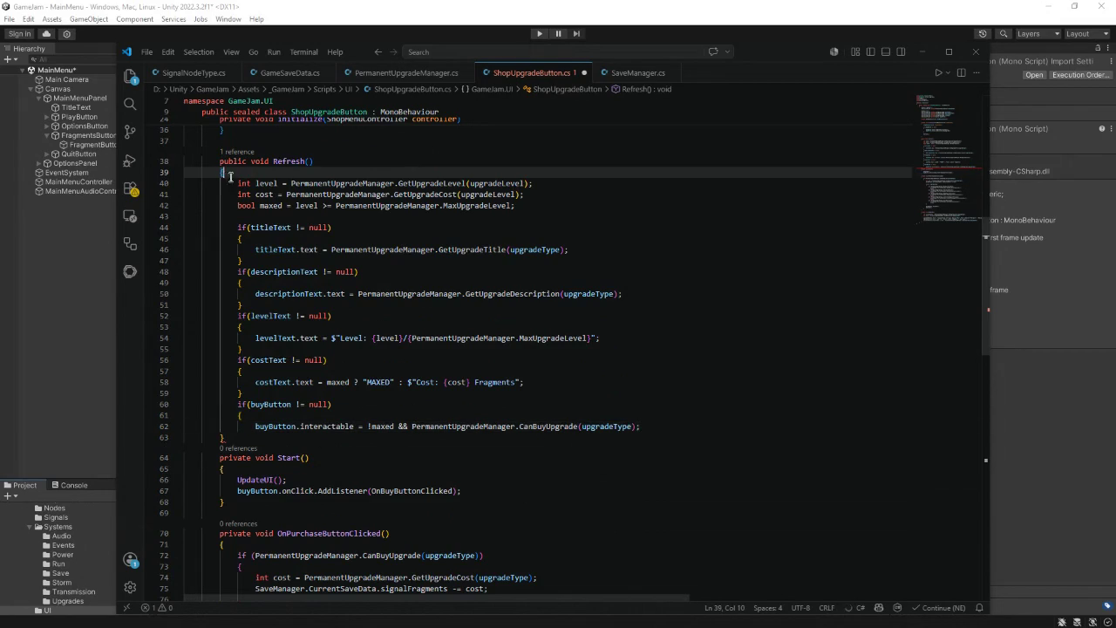
pyautogui.click(229, 438)
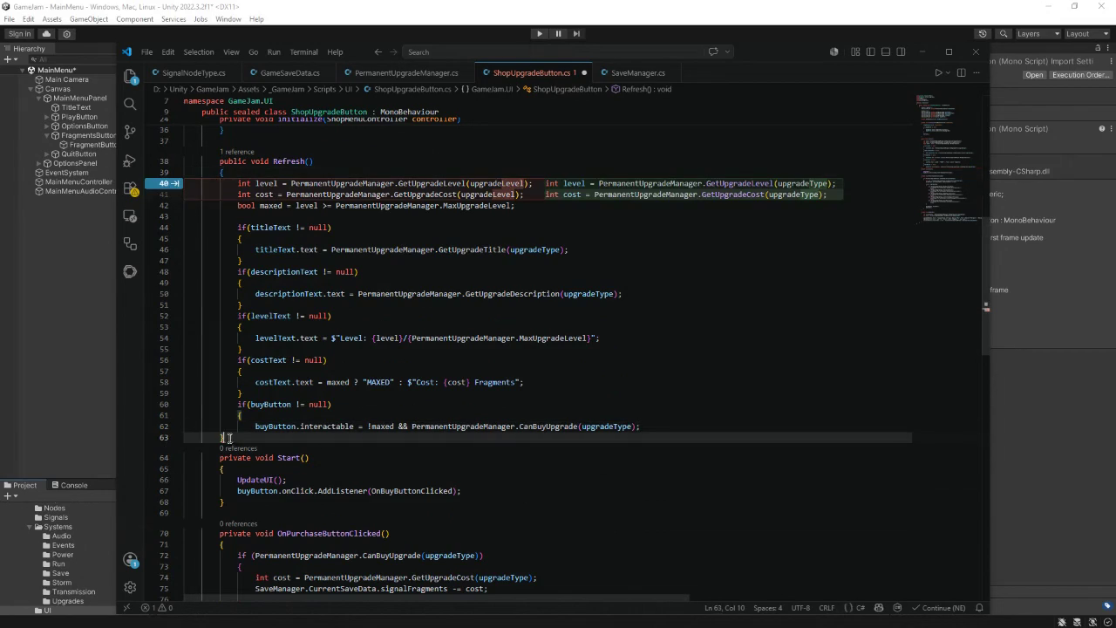
pyautogui.press('Return')
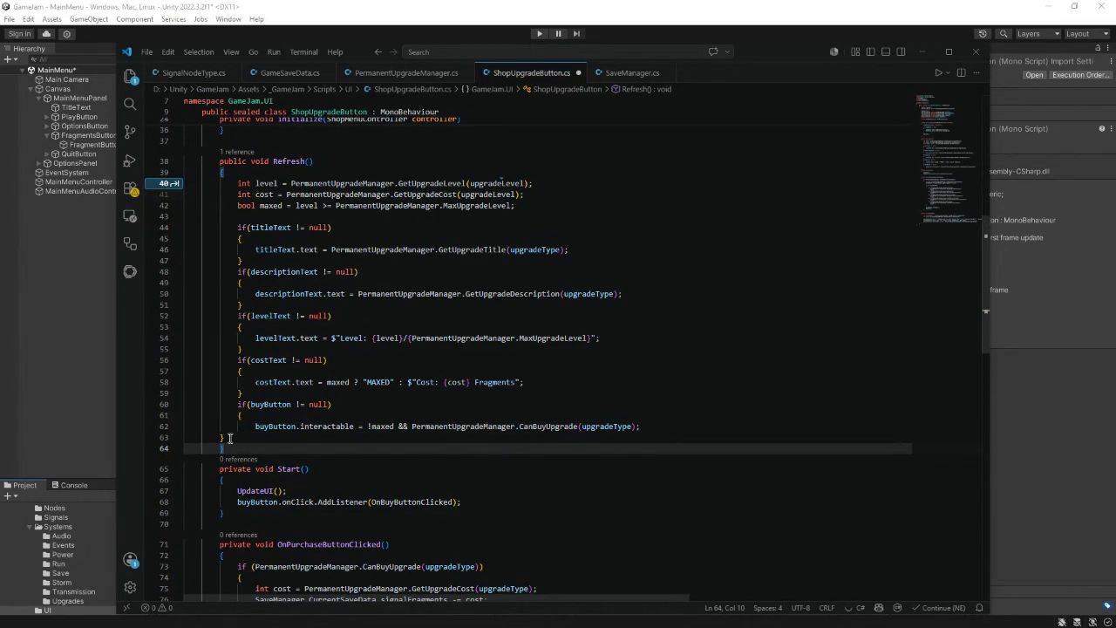
pyautogui.press('Return')
pyautogui.press('Return')
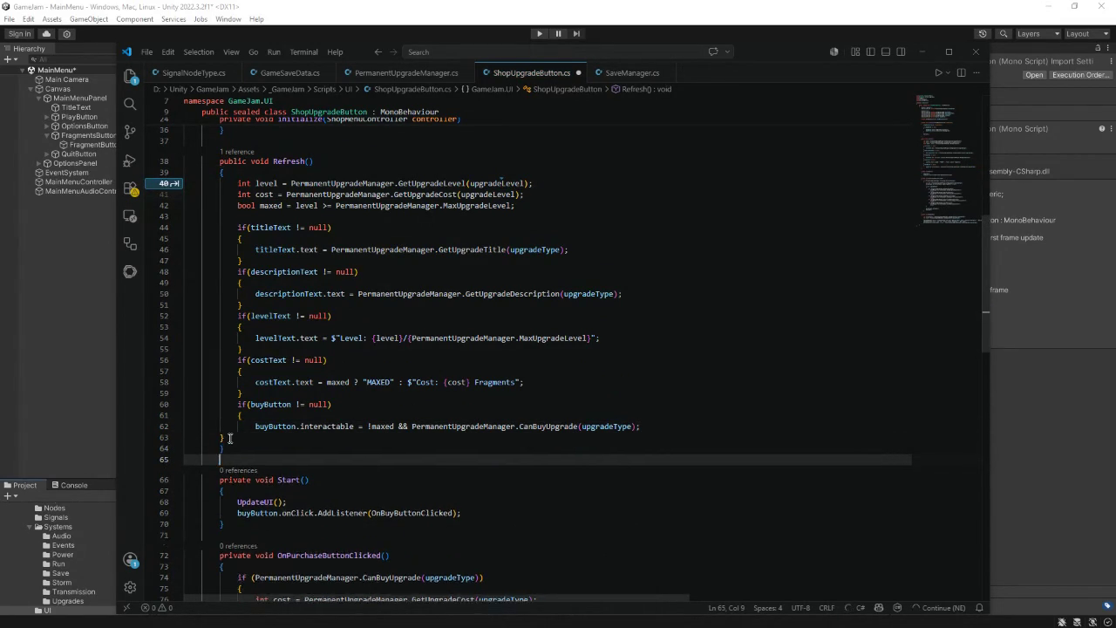
pyautogui.write('public void BuyUp')
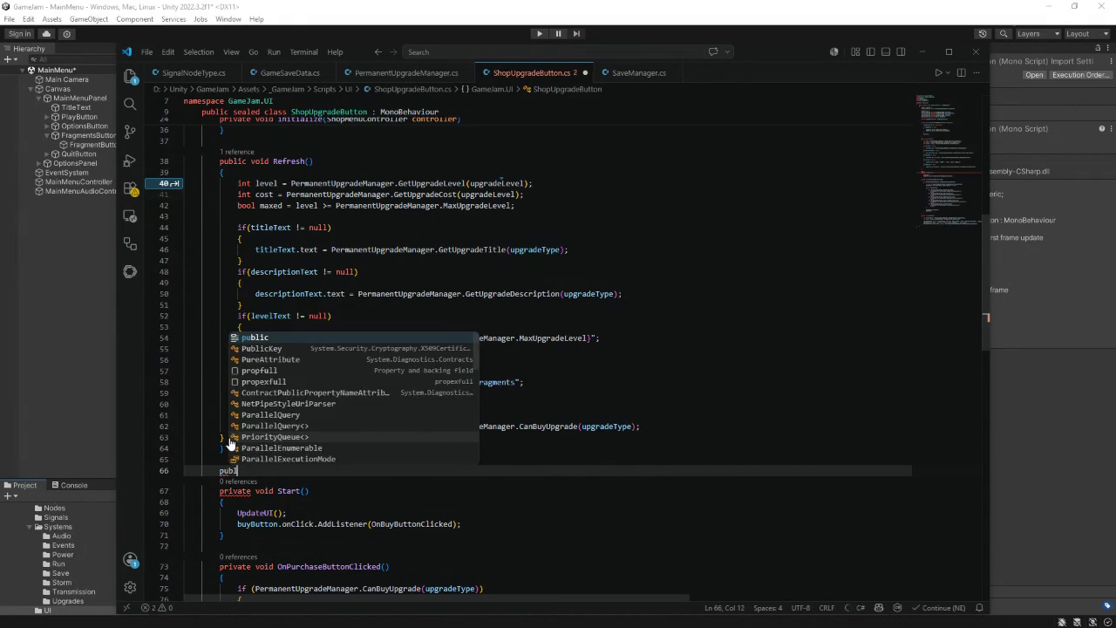
pyautogui.write('grade()')
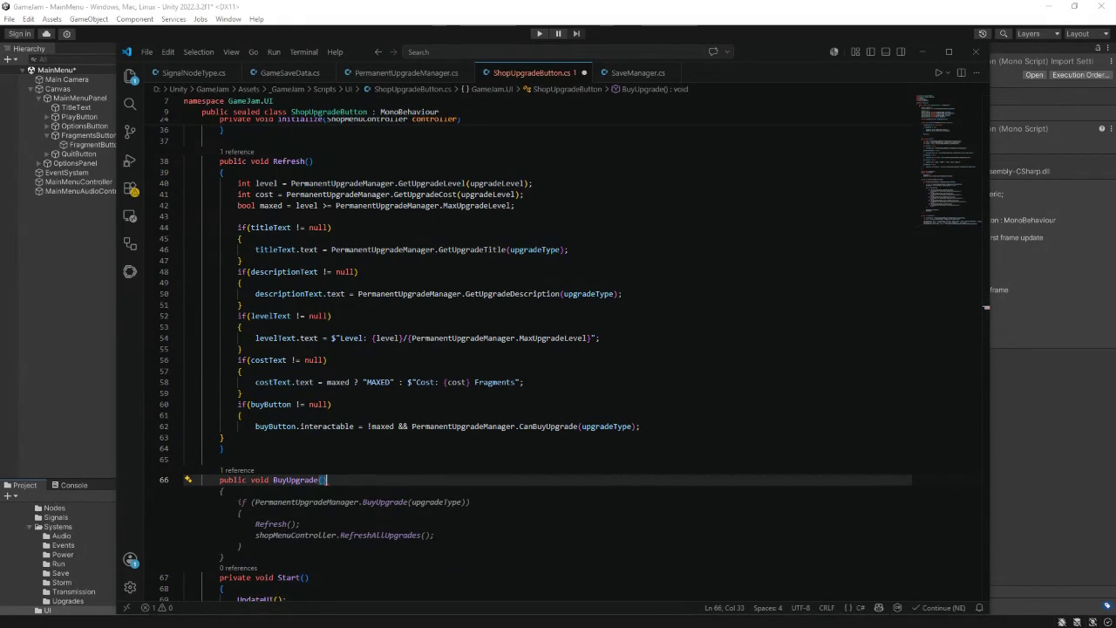
# - Delete the old Start and purchase-handler code below BuyUpgrade
pyautogui.scroll(-7, 261, 370)
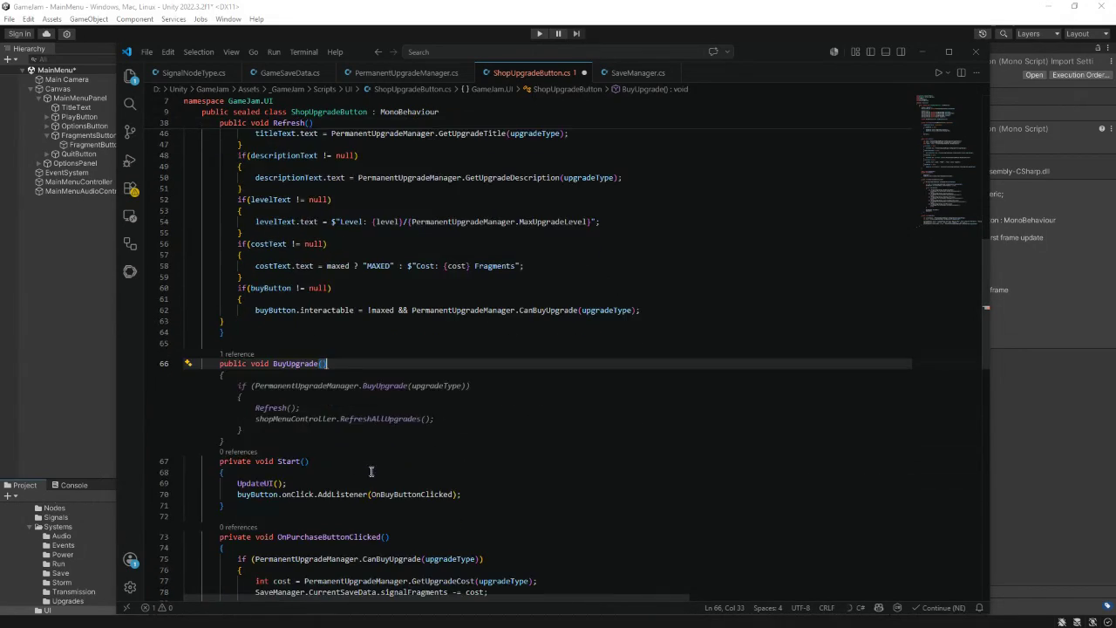
pyautogui.moveTo(219, 347)
pyautogui.mouseDown()
pyautogui.moveTo(268, 370)
pyautogui.moveTo(261, 357)
pyautogui.moveTo(259, 434)
pyautogui.mouseUp()
pyautogui.scroll(-7, 260, 368)
pyautogui.scroll(-5, 261, 357)
pyautogui.press('BackSpace')
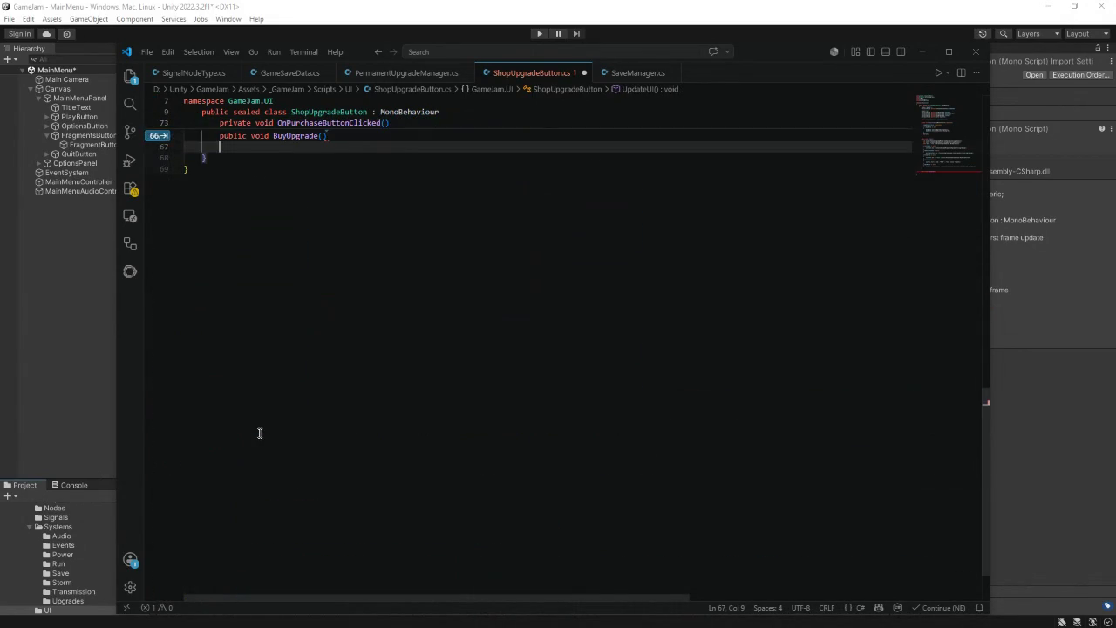
pyautogui.scroll(6, 259, 434)
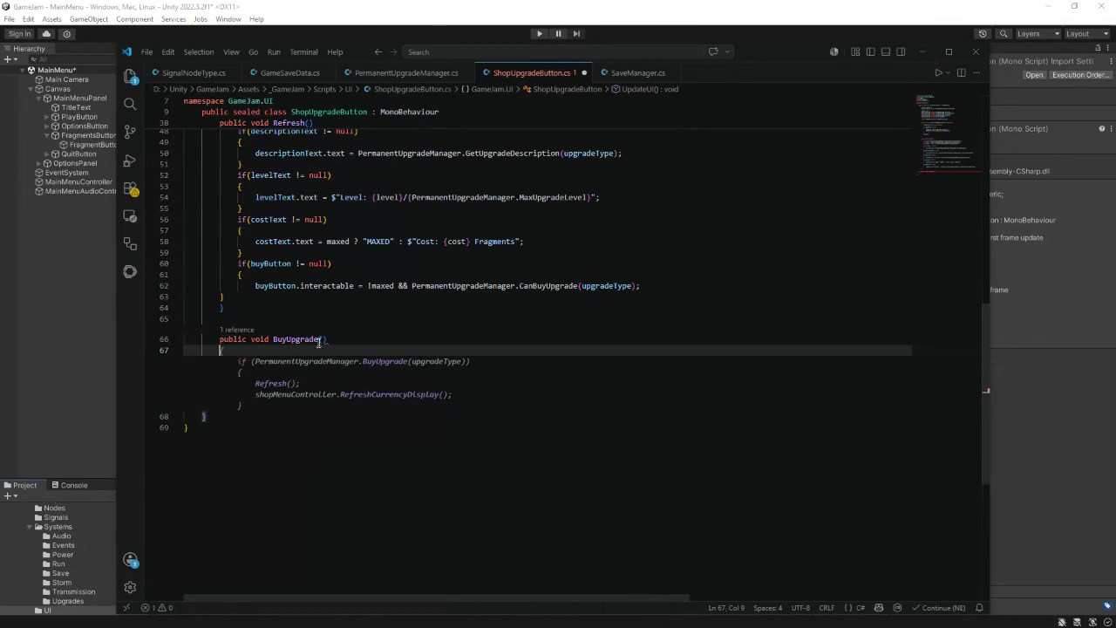
# - Fill BuyUpgrade with a bool bought purchase call and an if (bought && shopMenuController) refresh block
pyautogui.moveTo(338, 351)
pyautogui.write('{')
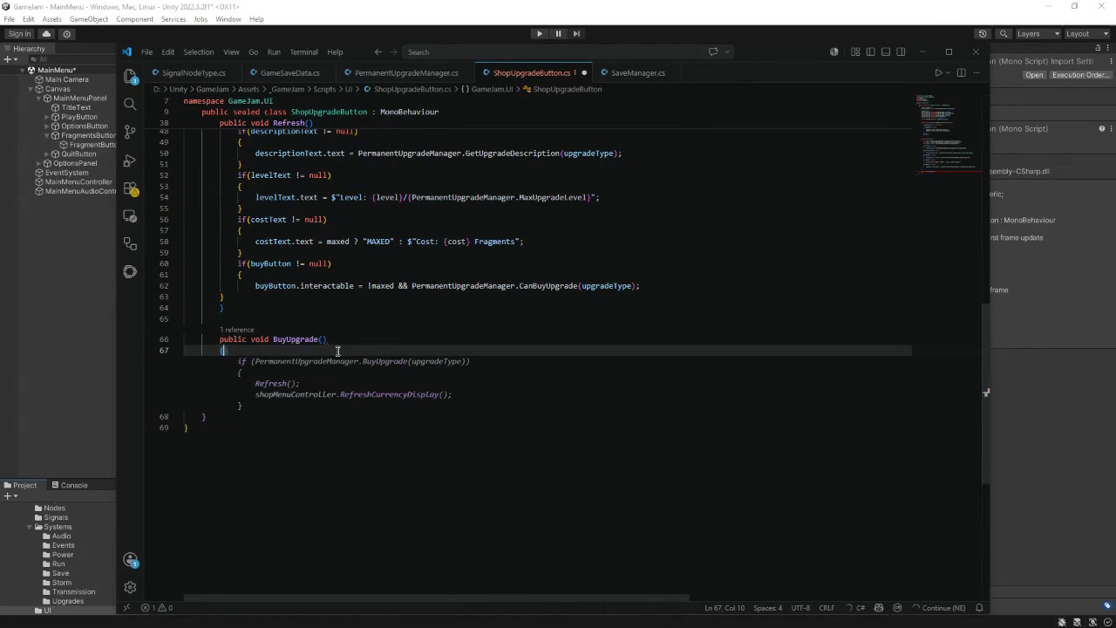
pyautogui.press('Return')
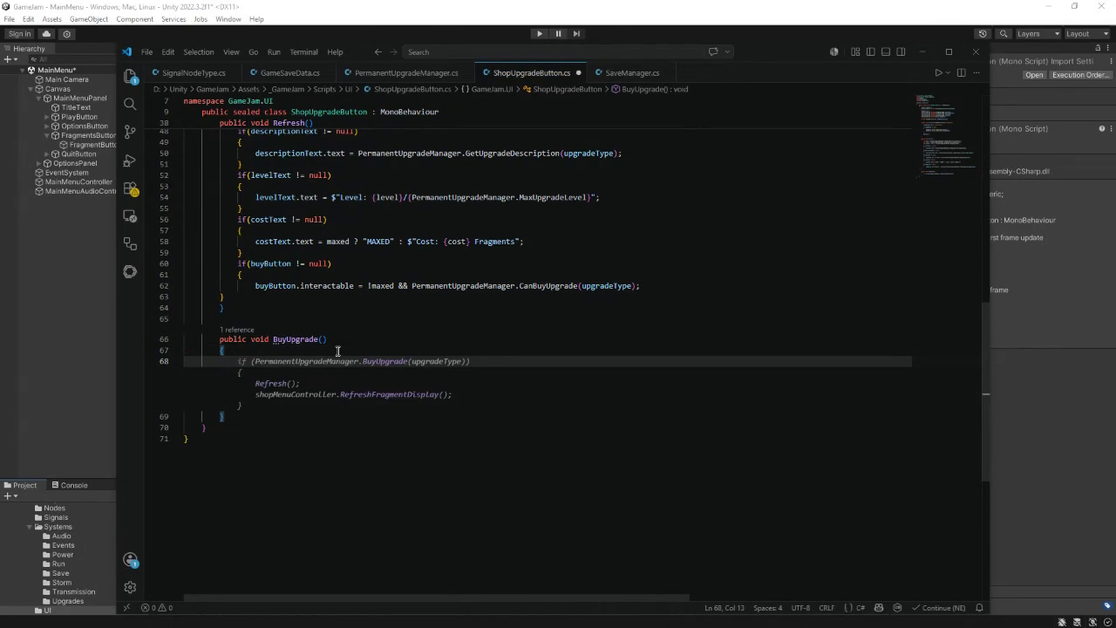
pyautogui.write('boo')
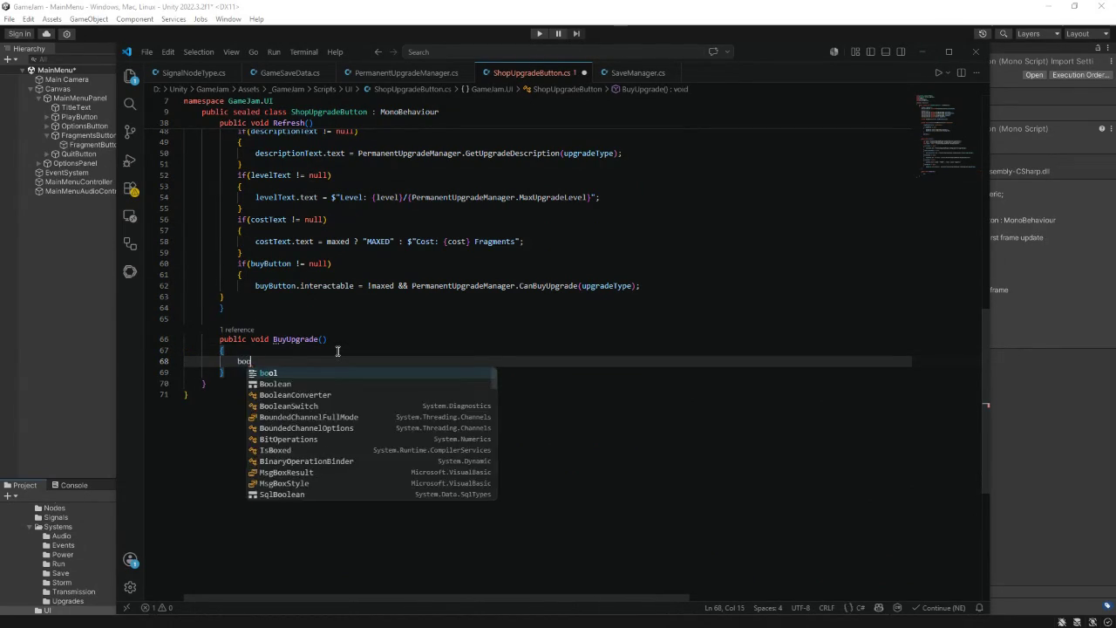
pyautogui.write('l bought =')
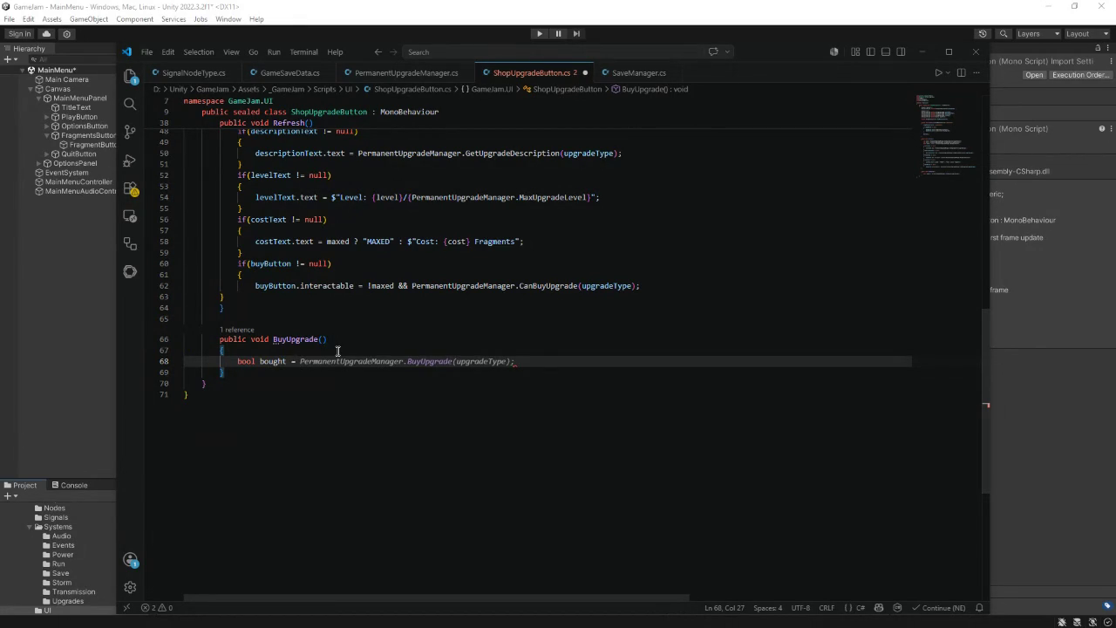
pyautogui.press('Tab')
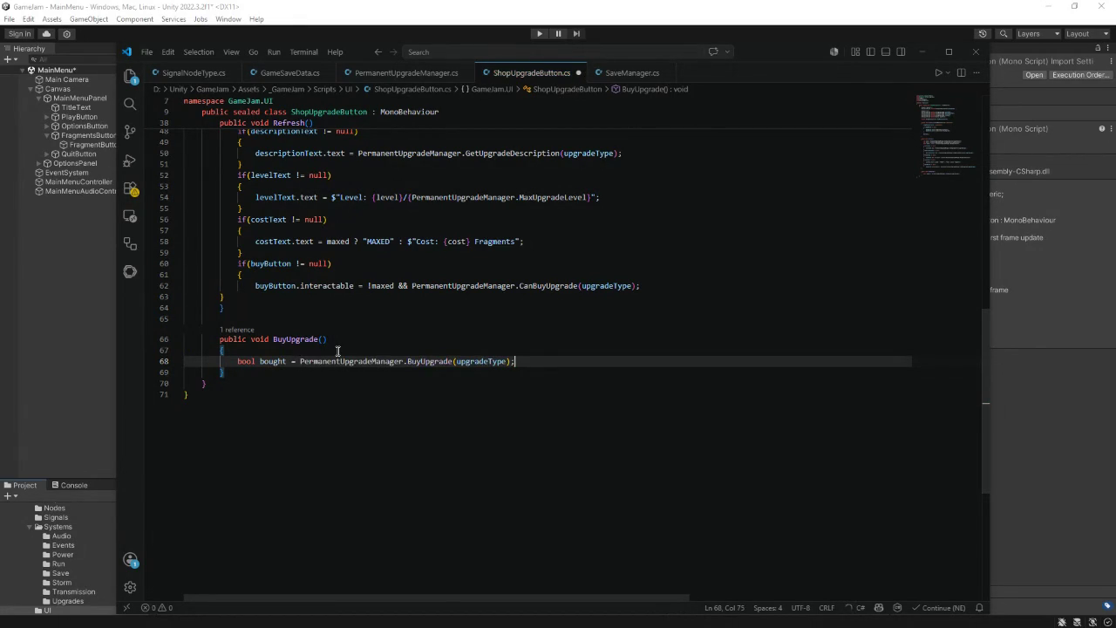
pyautogui.press('Return')
pyautogui.press('Return')
pyautogui.write('if(b')
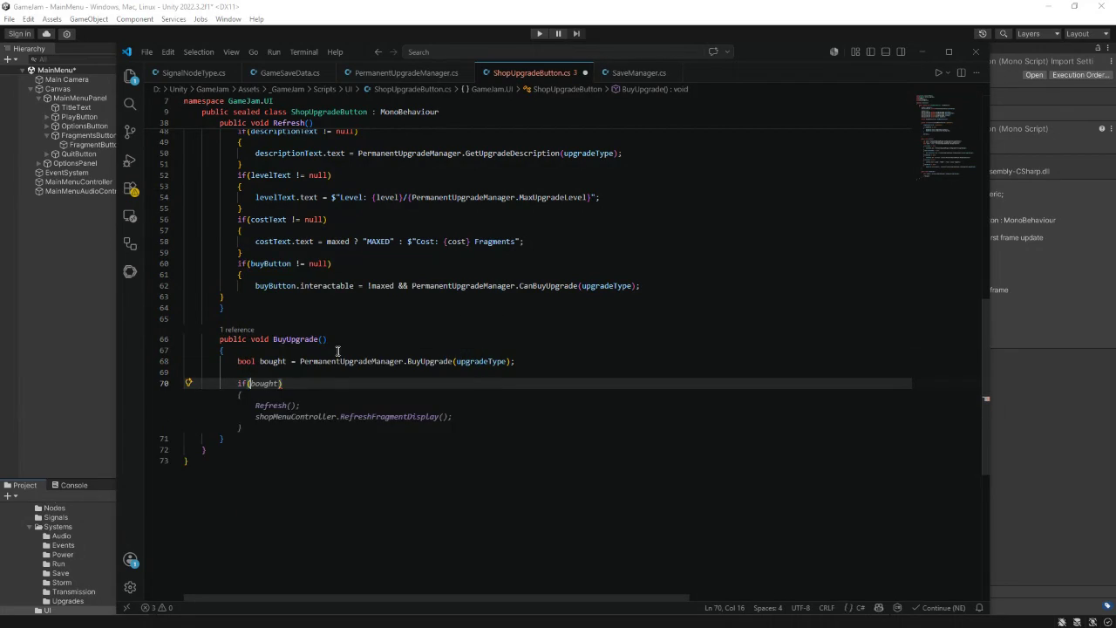
pyautogui.write('ought && s')
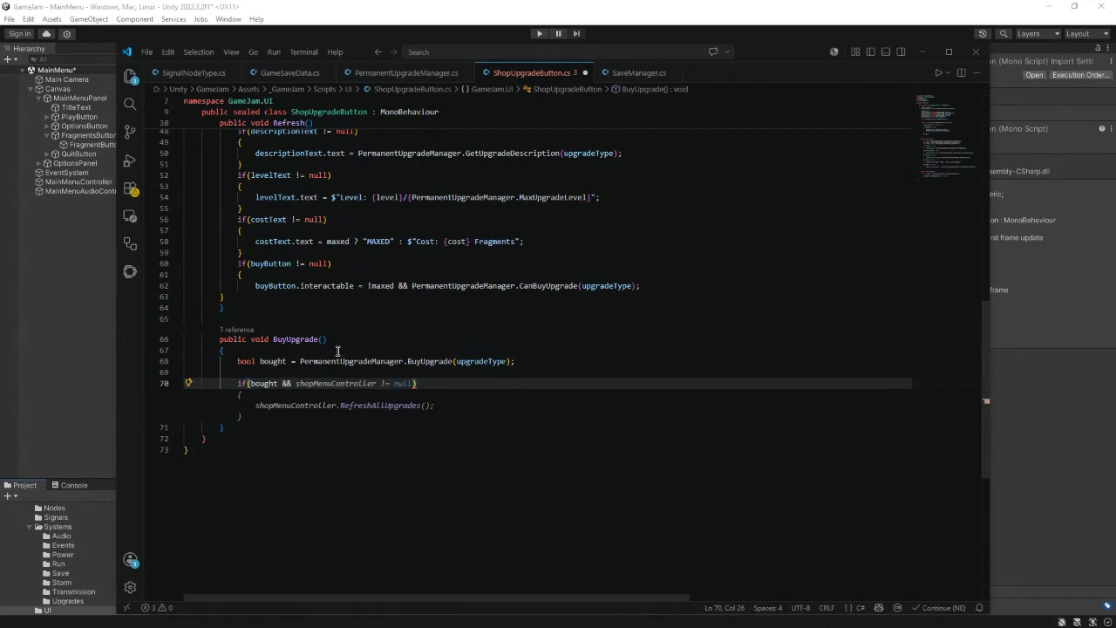
pyautogui.write('hopM')
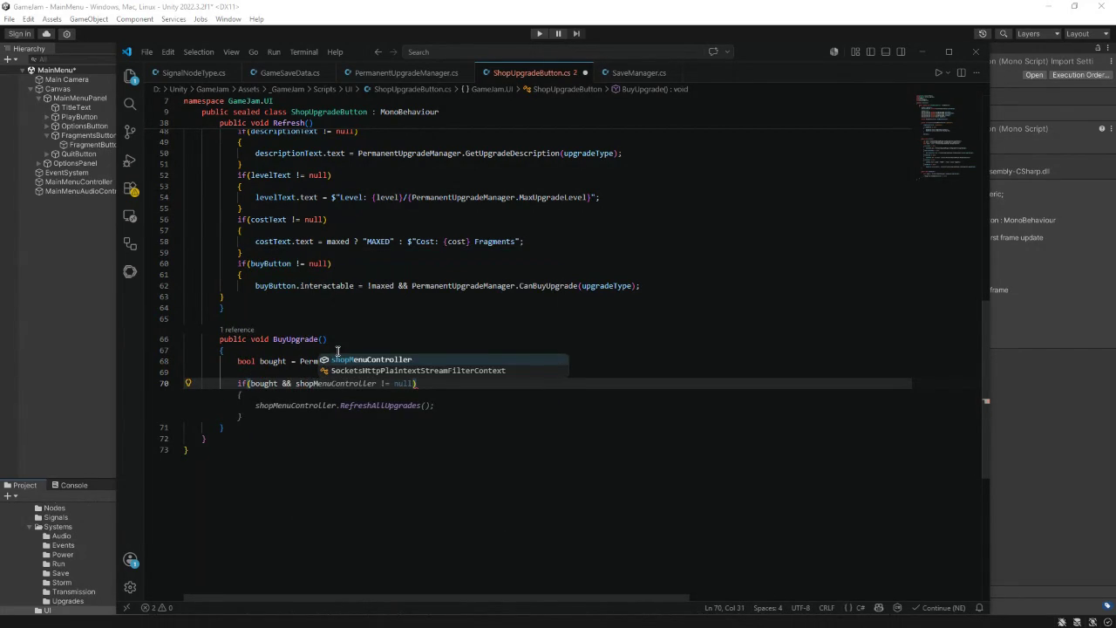
pyautogui.press('Tab')
pyautogui.press('Tab')
pyautogui.hotkey('ctrl', 's')
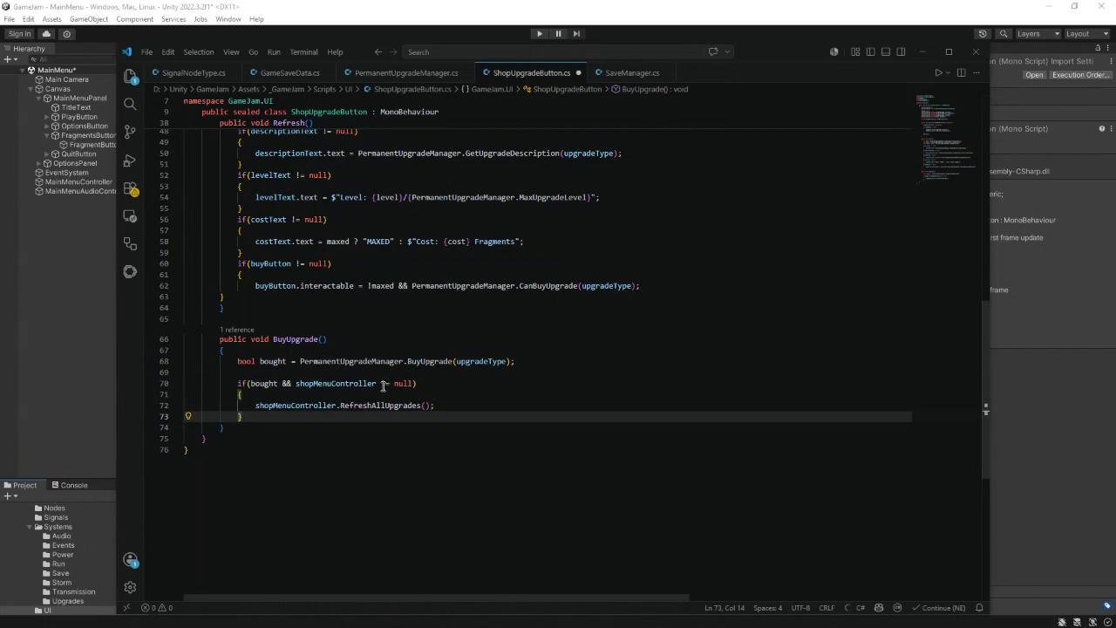
# - Rename the RefreshAllUpgrades call to RefreshShop and save ShopUpgradeButton.cs
pyautogui.moveTo(420, 407); pyautogui.dragTo(369, 411)
pyautogui.write('Shop')
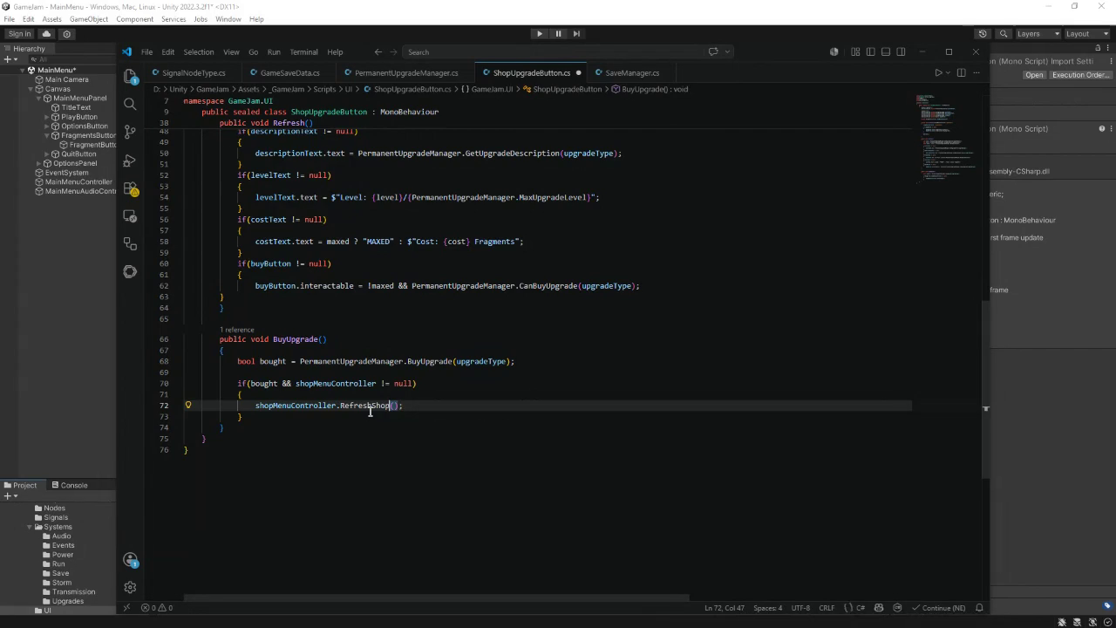
pyautogui.hotkey('ctrl', 's')
pyautogui.click(921, 52)
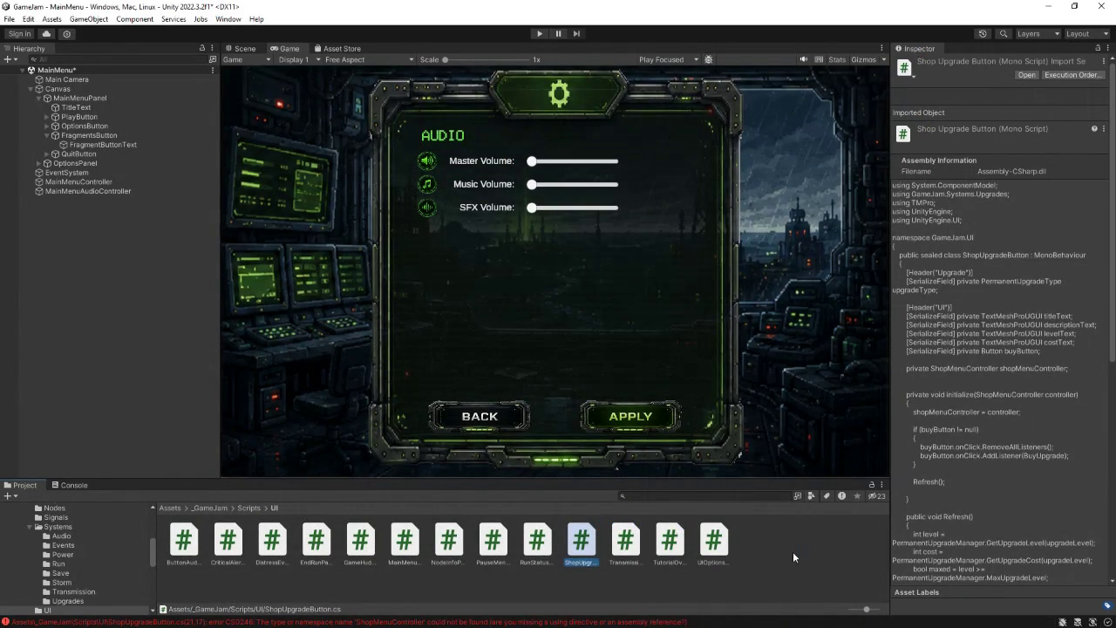
# - Create a C# script named ShopMenuController in the UI scripts folder
pyautogui.rightClick(793, 556)
pyautogui.moveTo(820, 235)
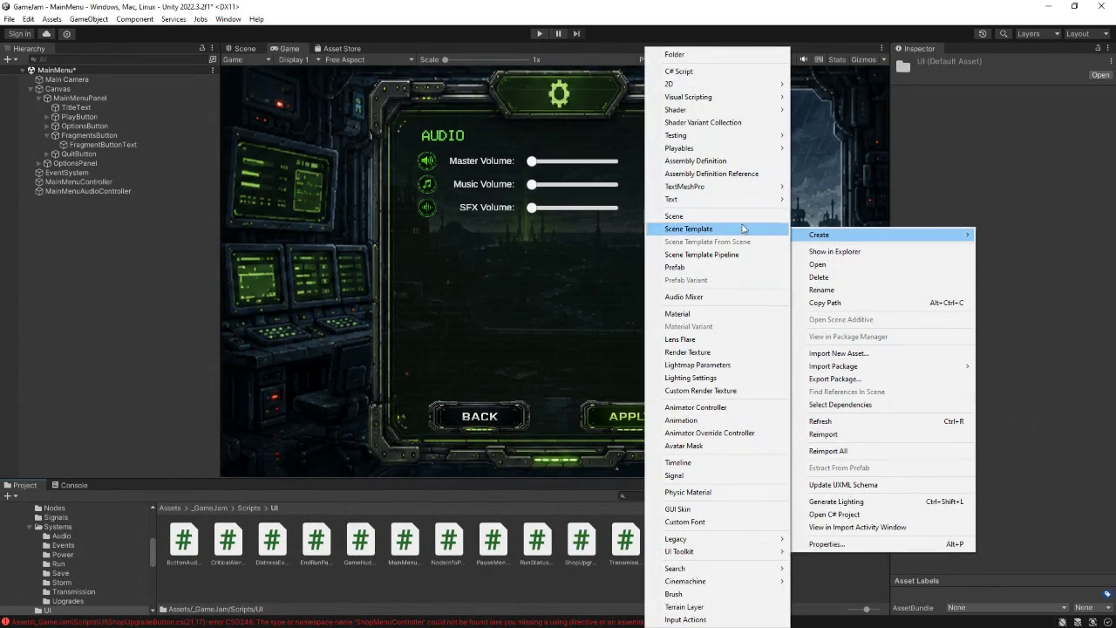
pyautogui.click(696, 71)
pyautogui.write('ShopMe')
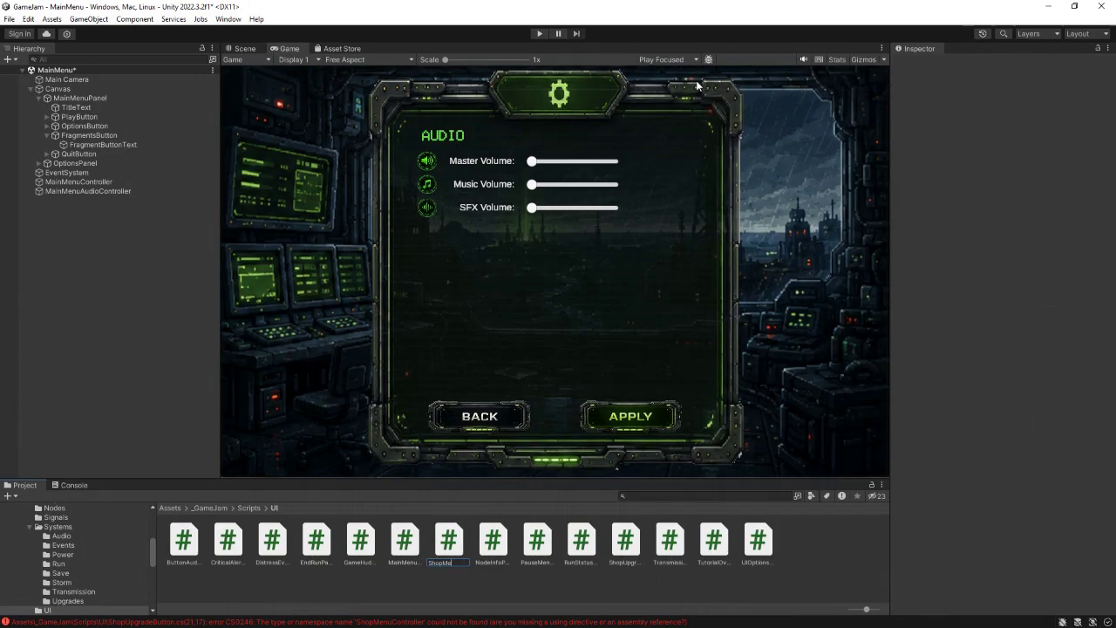
pyautogui.write('ntroller')
pyautogui.press('Return')
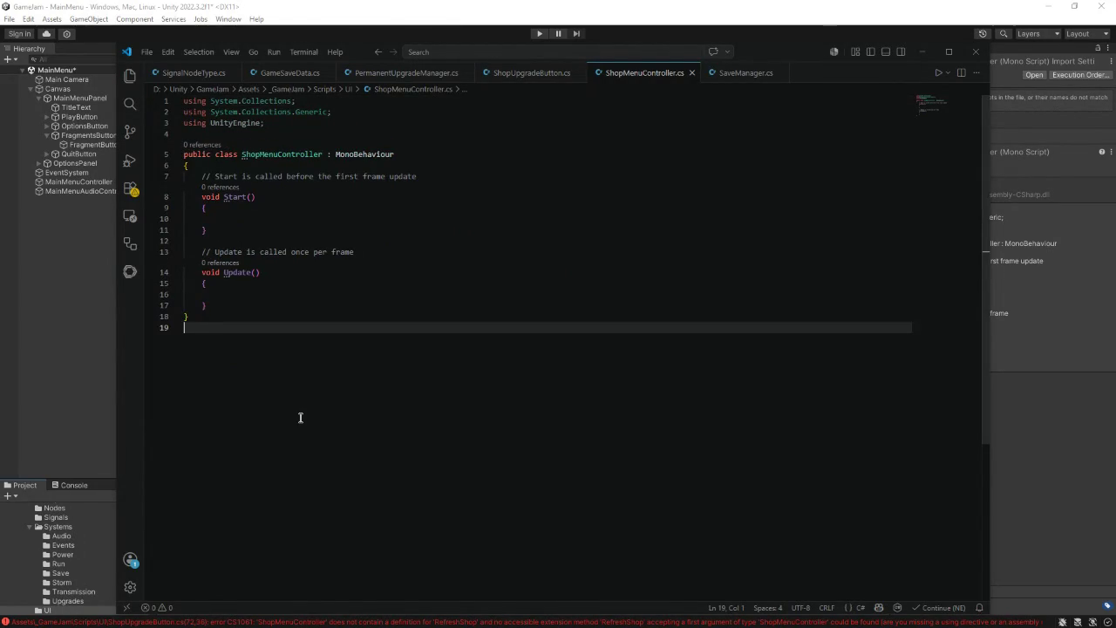
# - Replace the template with using lines for GameJam.Managers, TMPro and UnityEngine
pyautogui.hotkey('ctrl', 'a')
pyautogui.press('BackSpace')
pyautogui.write('using')
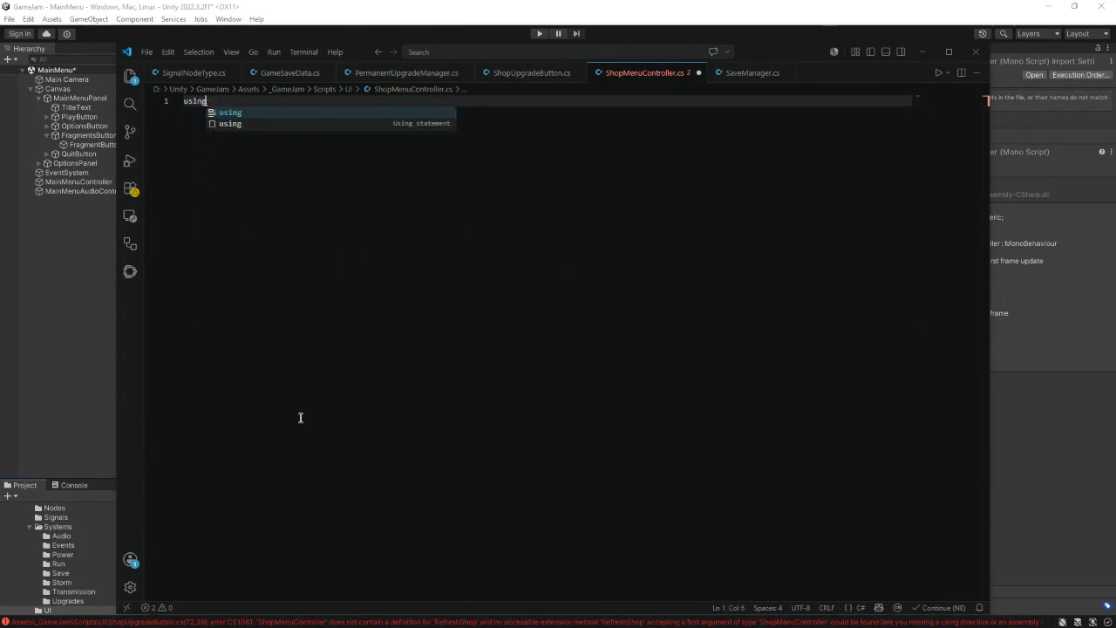
pyautogui.write(' GameJ')
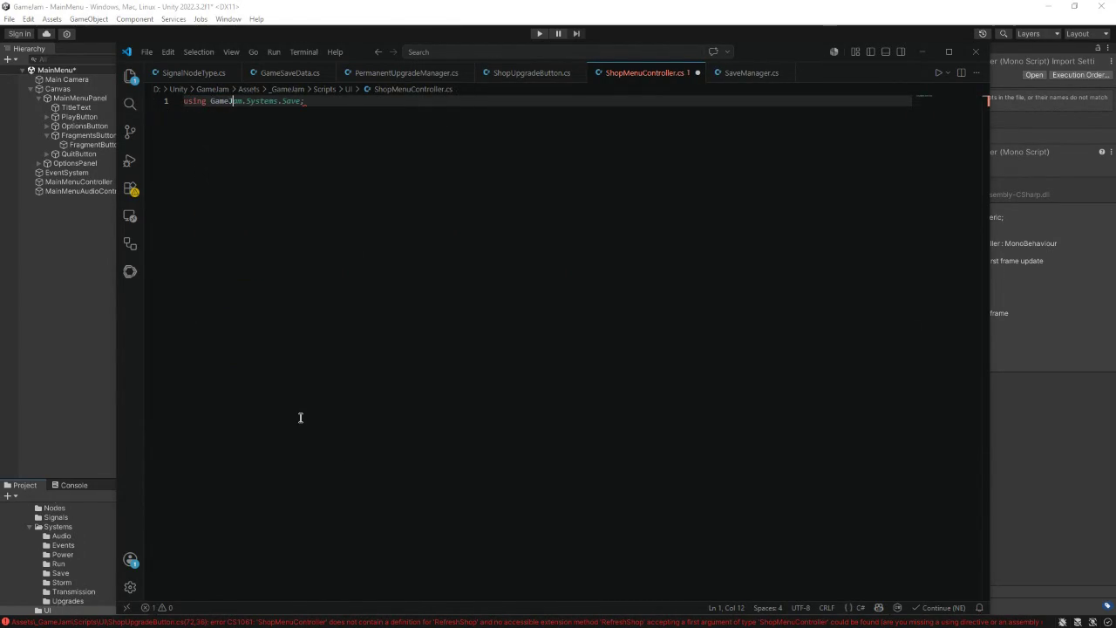
pyautogui.write('am.Managers;')
pyautogui.press('Return')
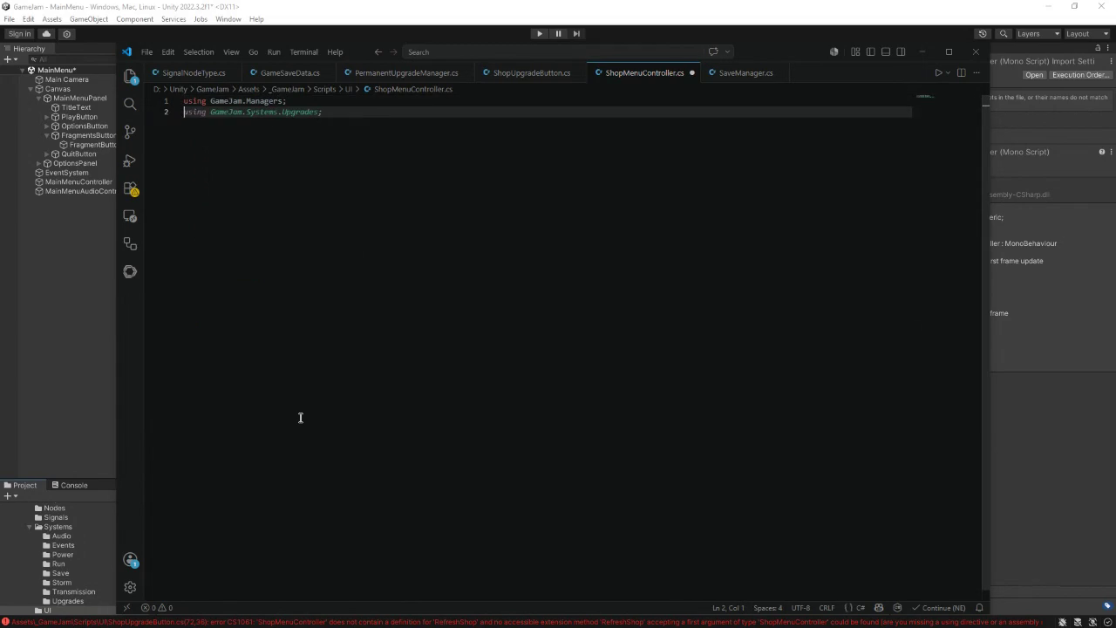
pyautogui.write('using TMP')
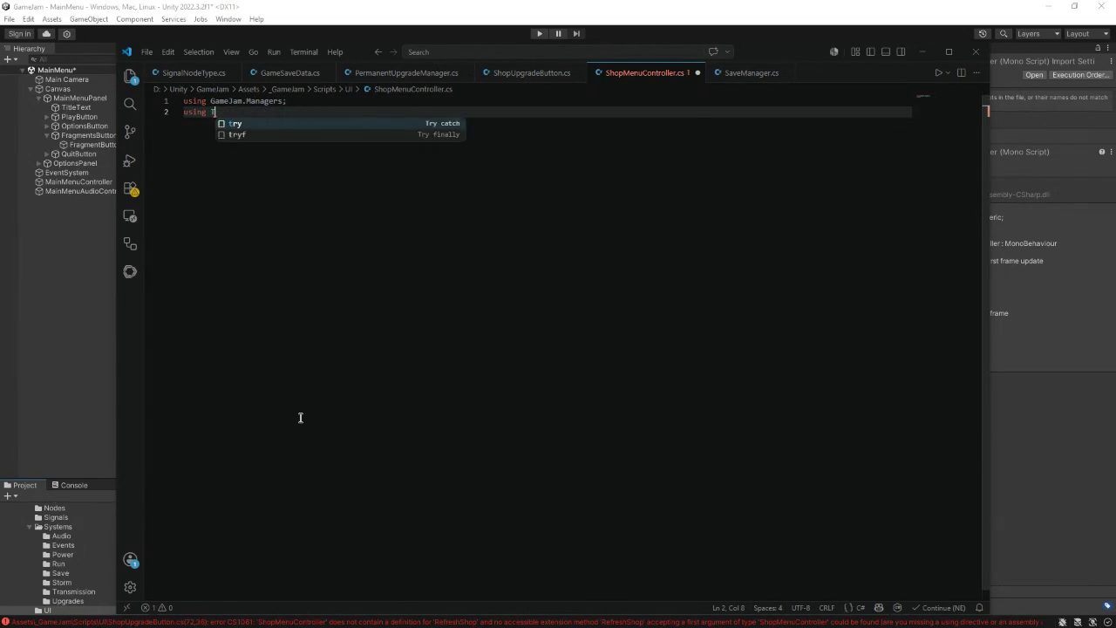
pyautogui.press('Tab')
pyautogui.press('Return')
pyautogui.press('Tab')
pyautogui.press('Return')
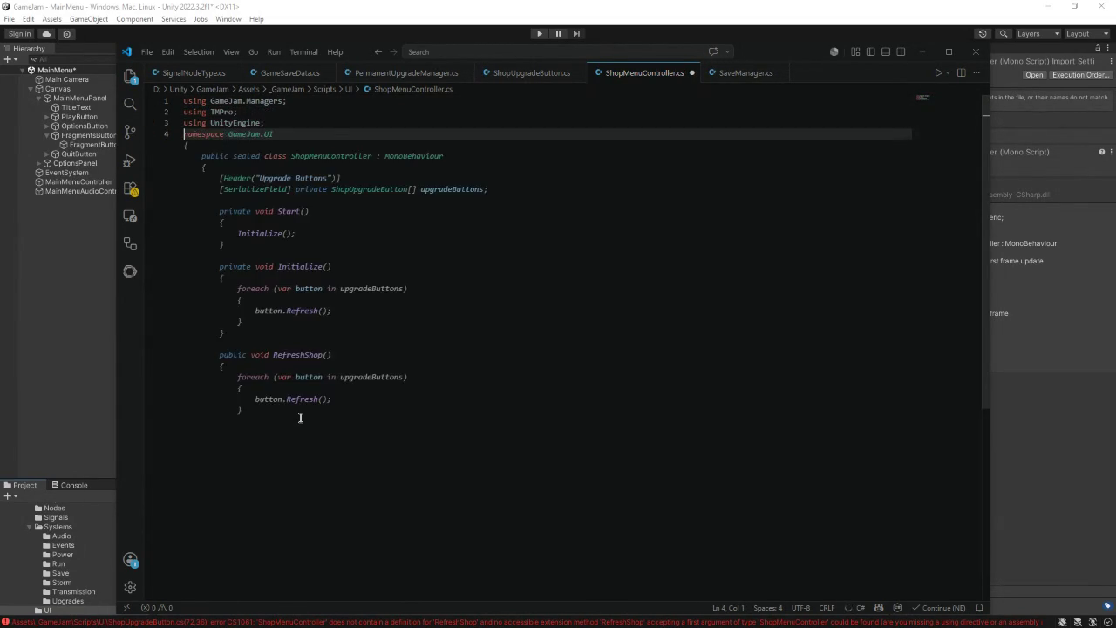
pyautogui.press('Return')
# - Open a GamJam.UI namespace block
pyautogui.write('amespace')
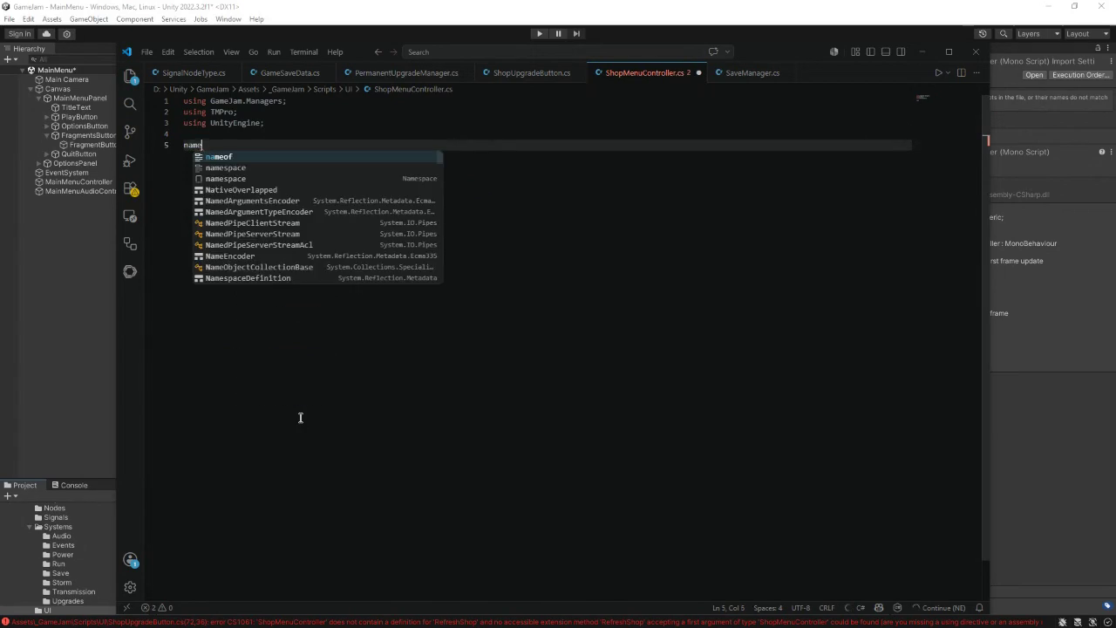
pyautogui.press('Tab')
pyautogui.write('Ja')
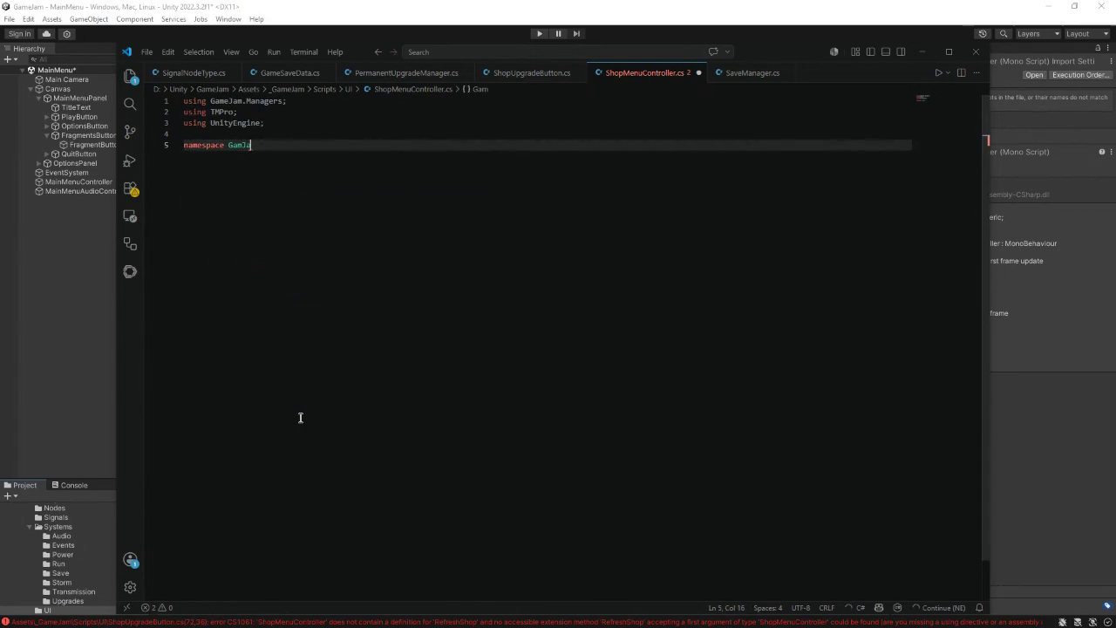
pyautogui.write('m.UI')
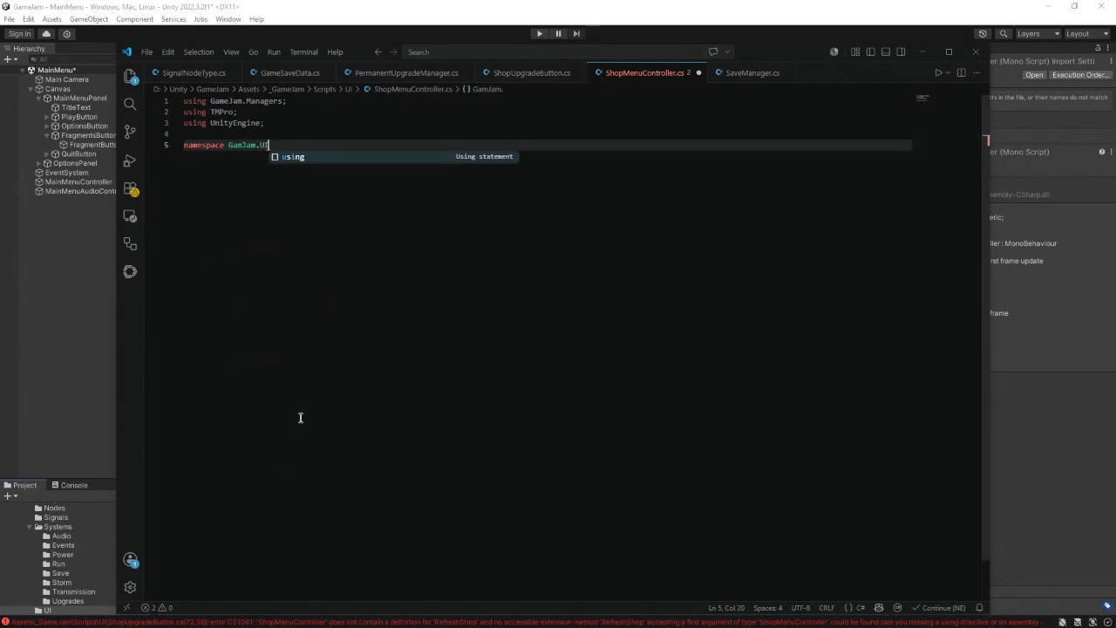
pyautogui.press('Return')
pyautogui.write('{')
pyautogui.press('Return')
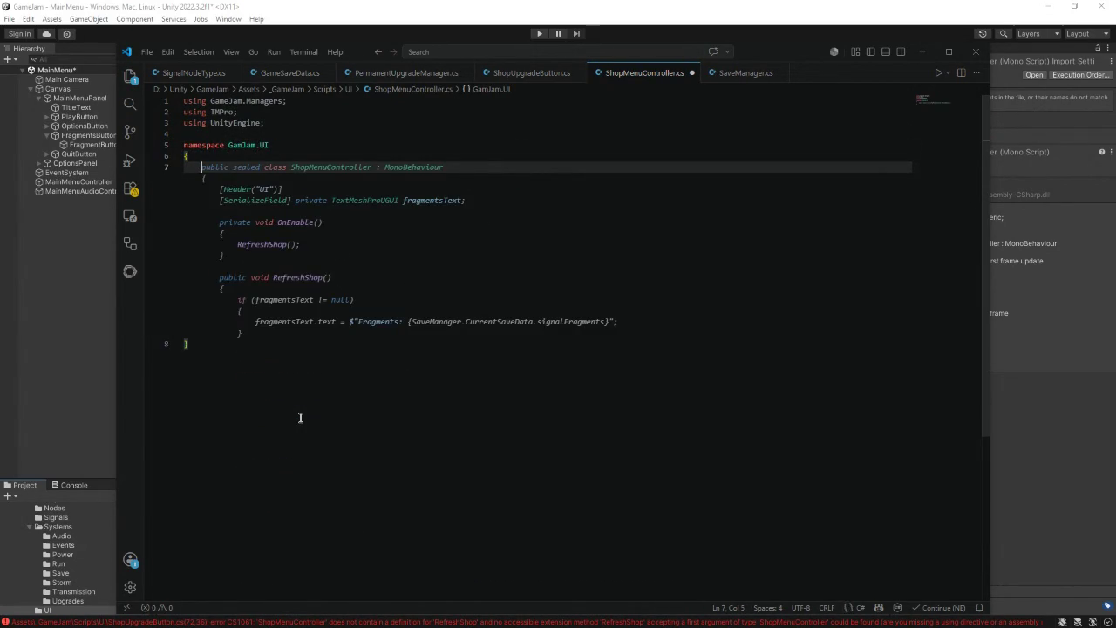
# - Add the public sealed ShopMenuController class body and rename its header to Shop UI
pyautogui.write('public ')
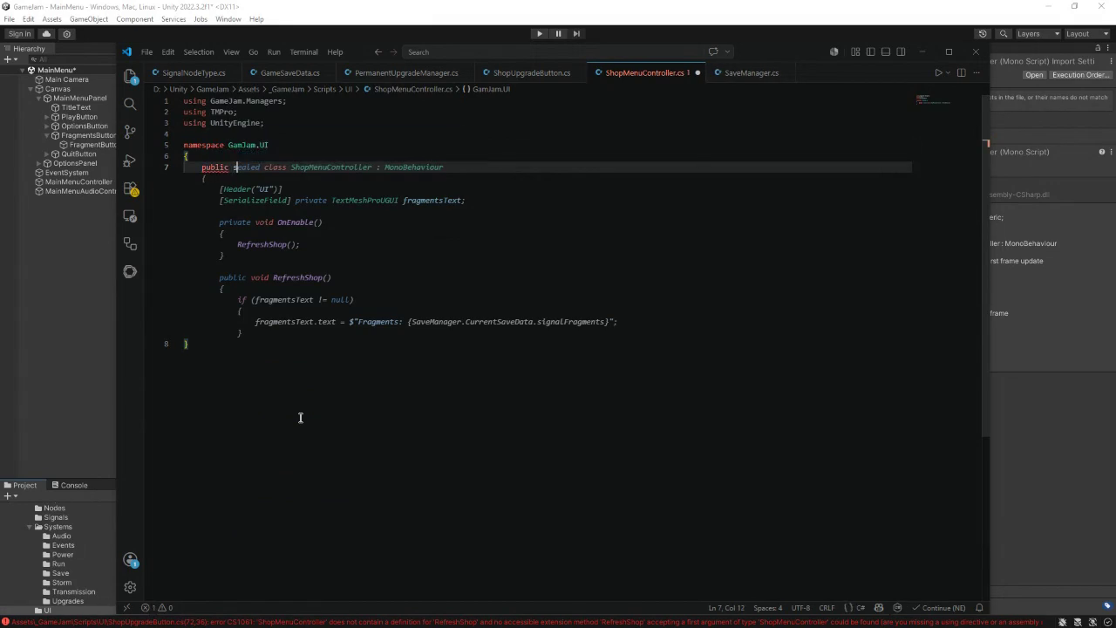
pyautogui.write('sealed class')
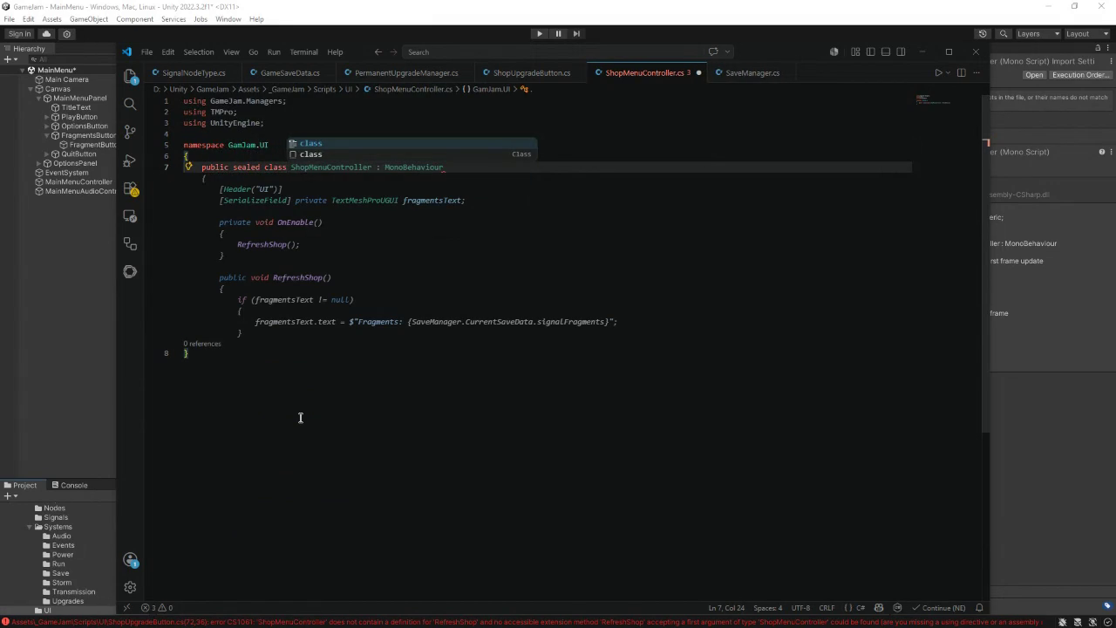
pyautogui.press('Escape')
pyautogui.press('Tab')
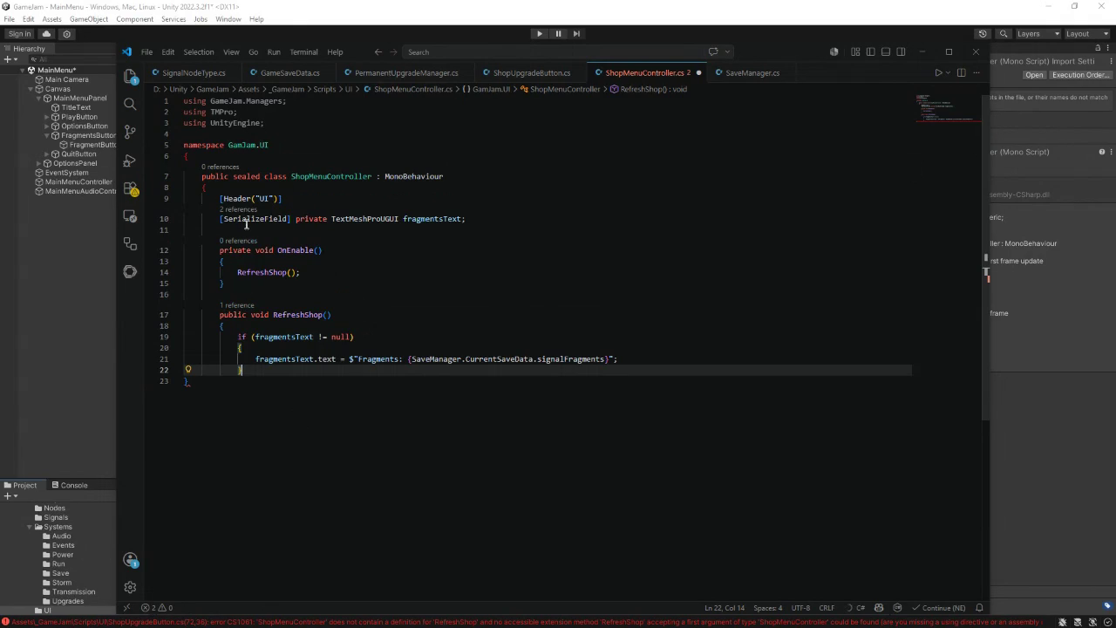
pyautogui.doubleClick(265, 199)
pyautogui.write('Shop')
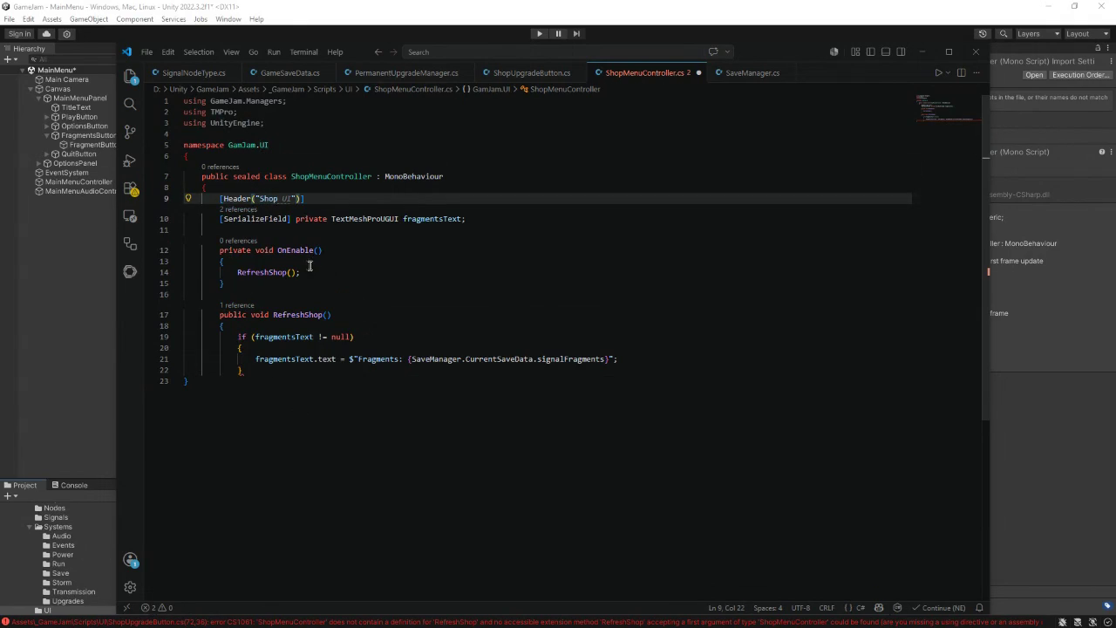
# - Add serialized GameObject shopRoot and ShopUpgradeButton[] upgradeButtons fields
pyautogui.click(313, 203)
pyautogui.press('Return')
pyautogui.write('[Serialize')
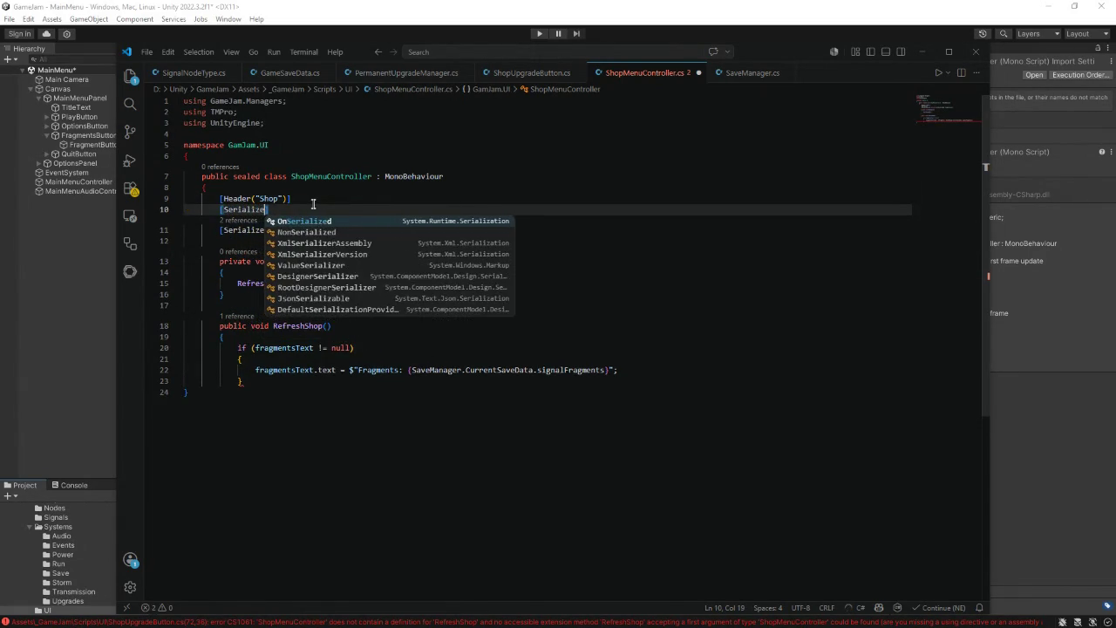
pyautogui.write('Field')
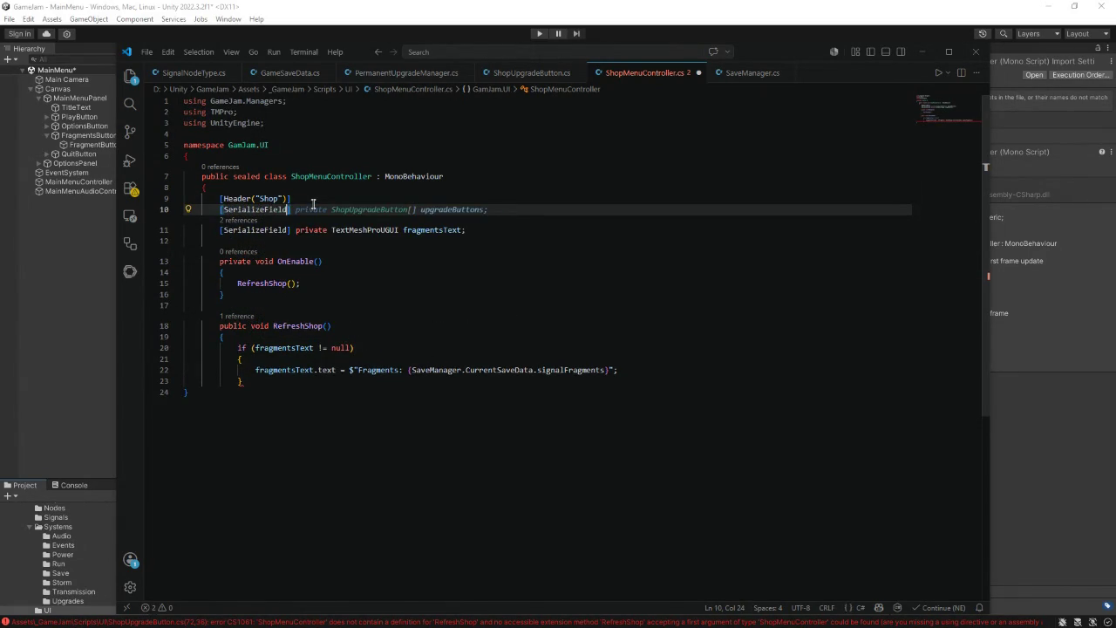
pyautogui.write('] private')
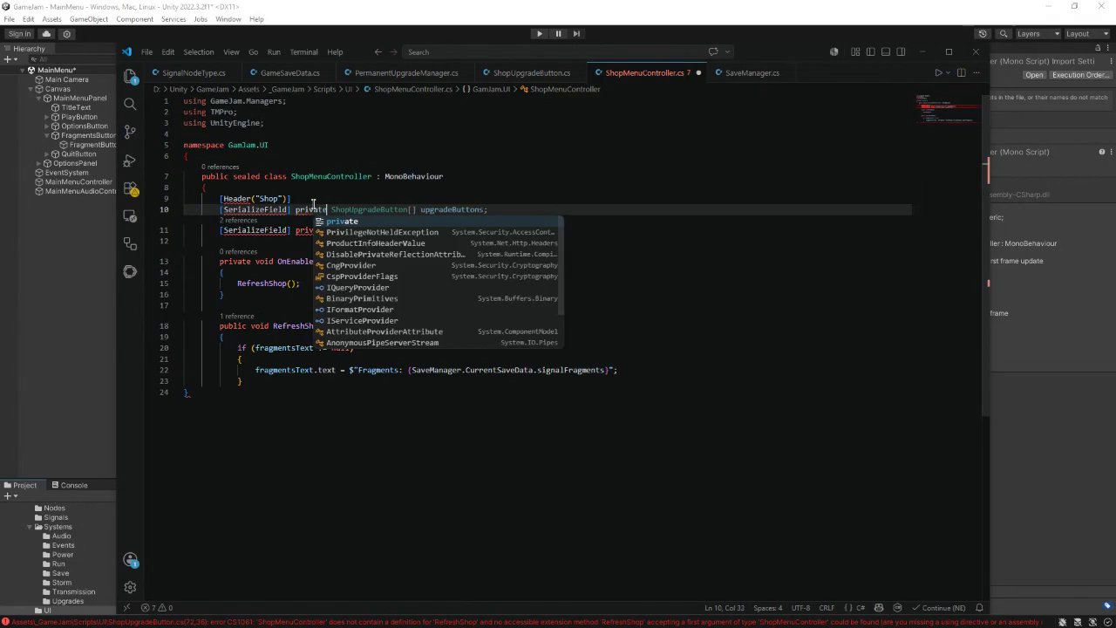
pyautogui.write(' GameObject shopRoot;')
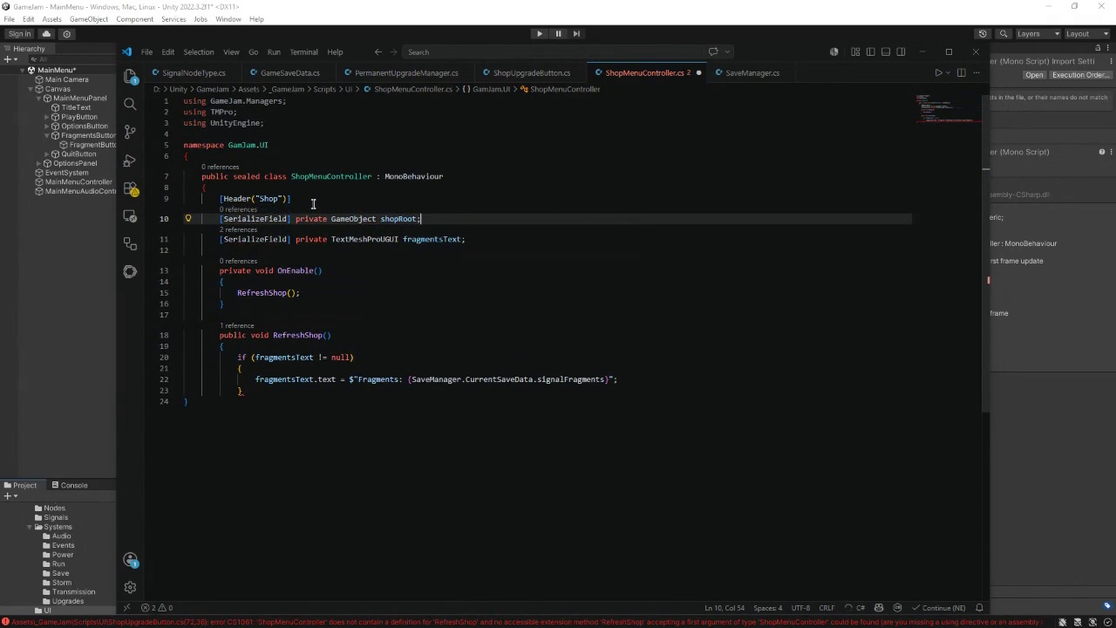
pyautogui.press('Return')
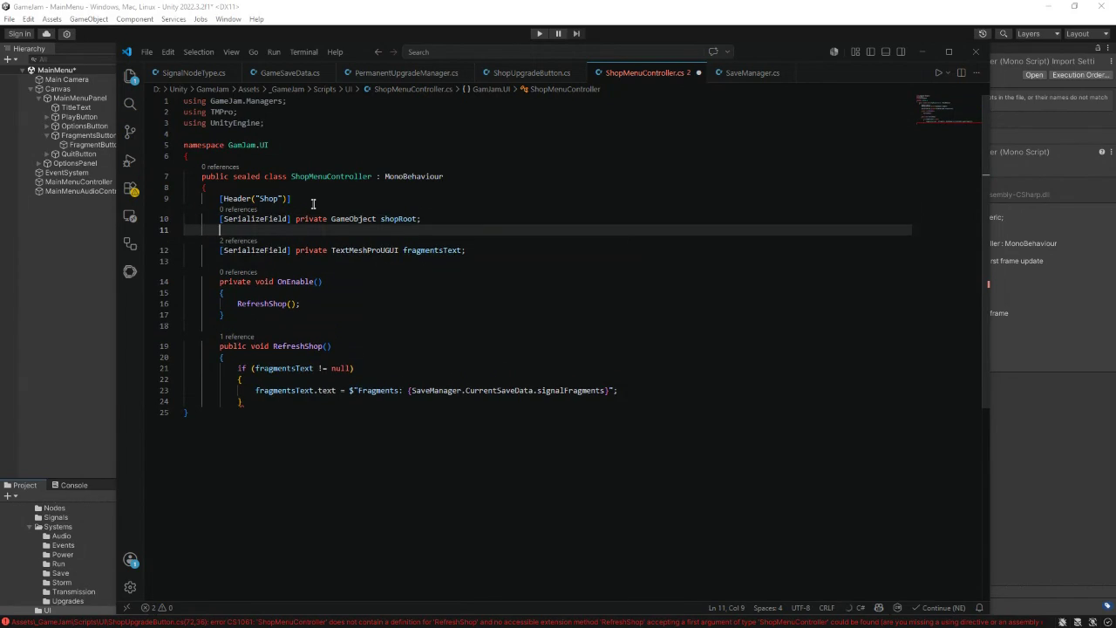
pyautogui.press('BackSpace')
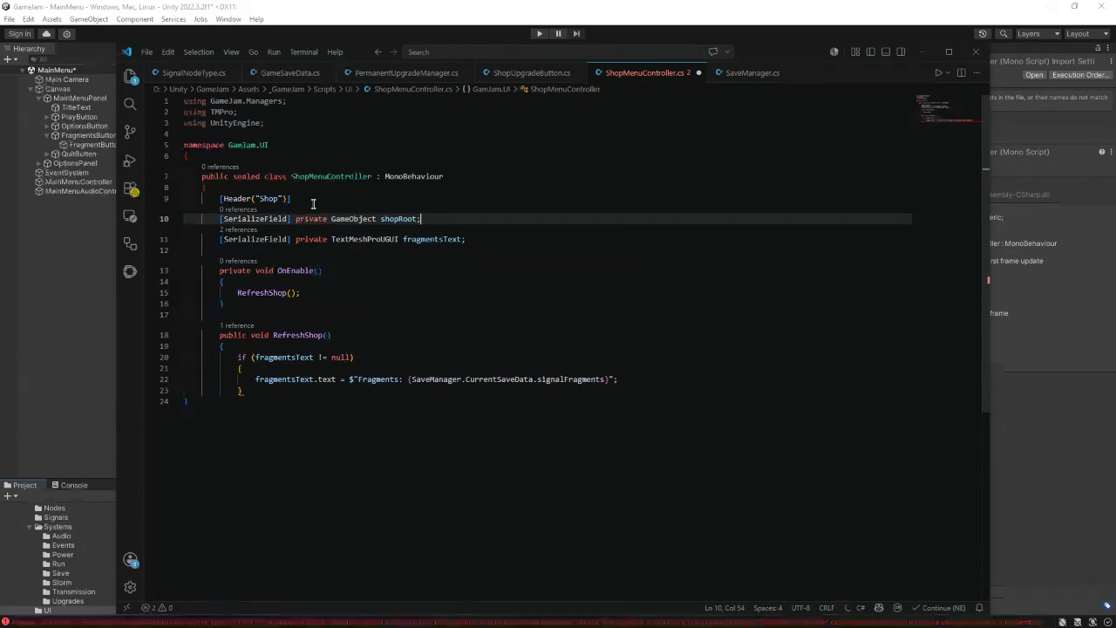
pyautogui.click(480, 247)
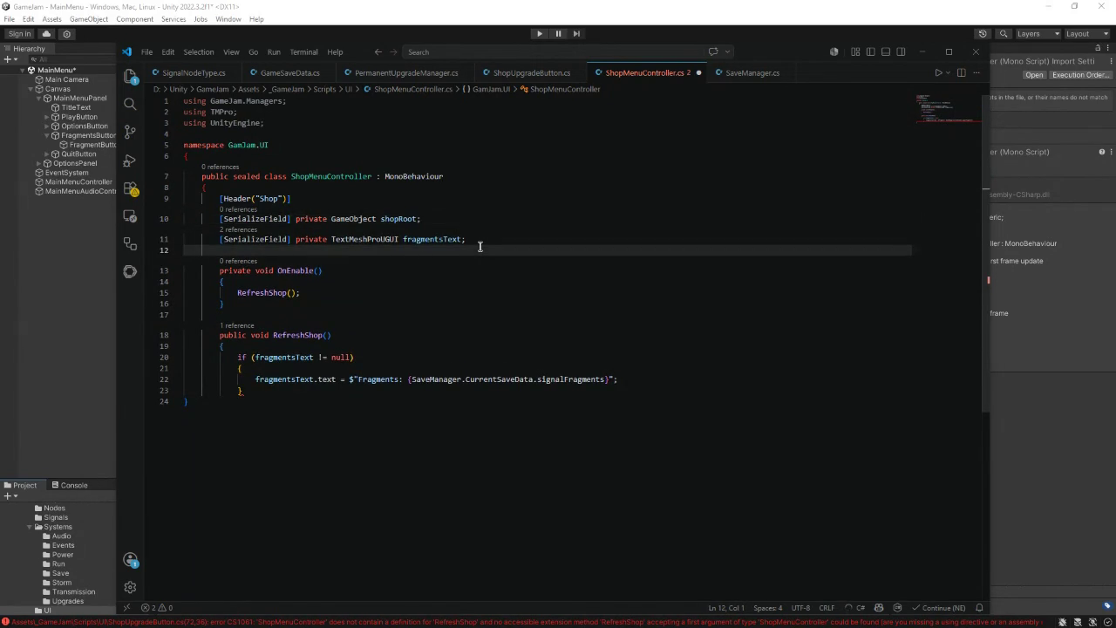
pyautogui.click(484, 239)
pyautogui.press('Return')
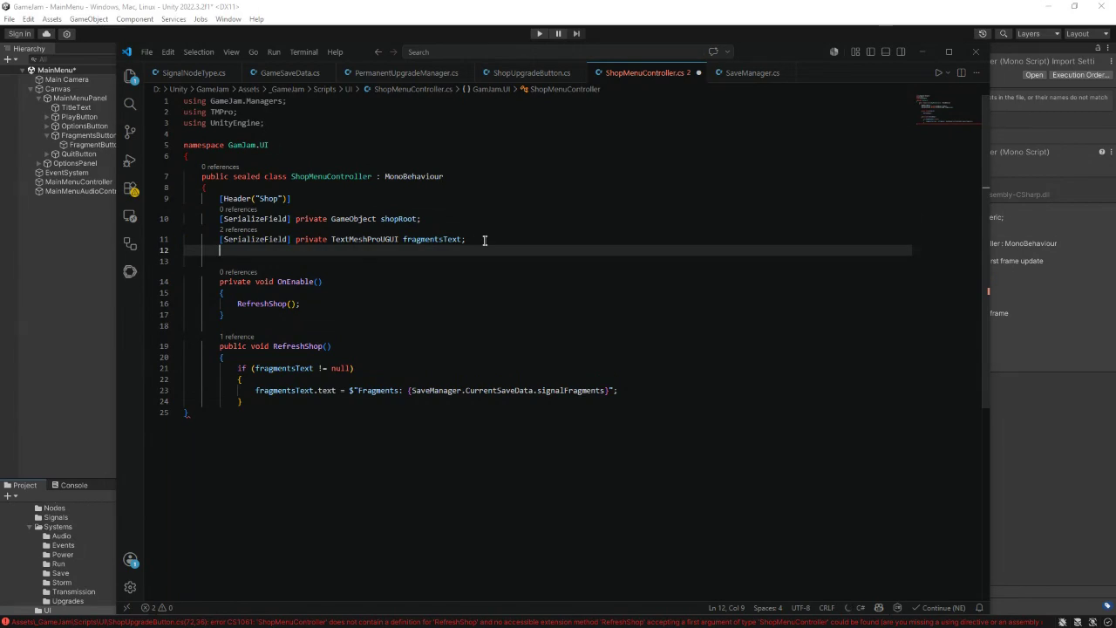
pyautogui.write('[Serializ')
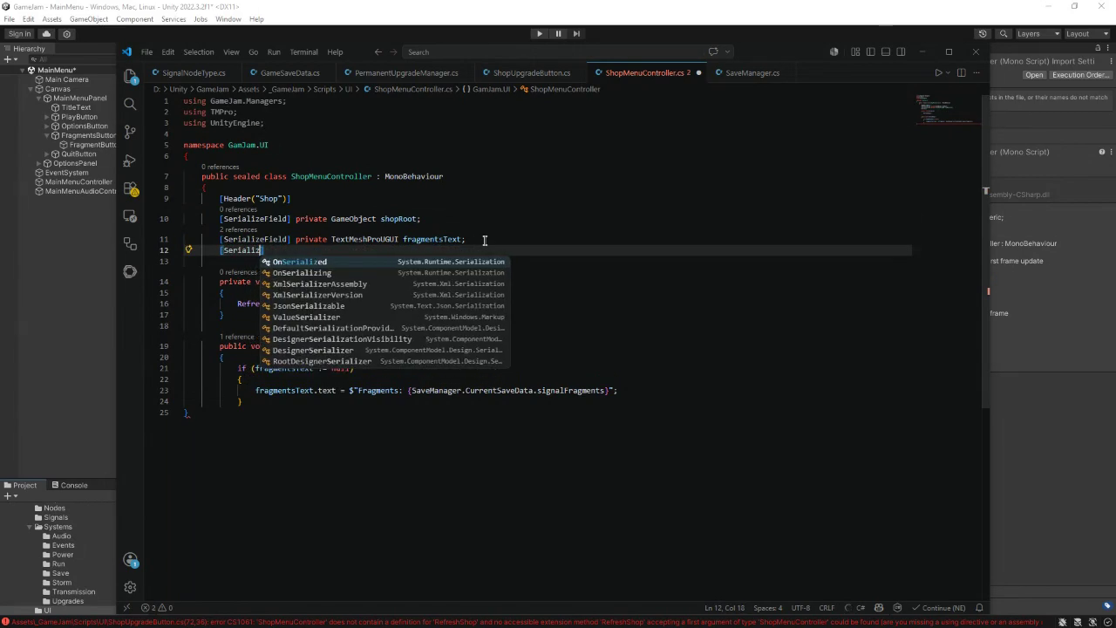
pyautogui.write('eField] private sh')
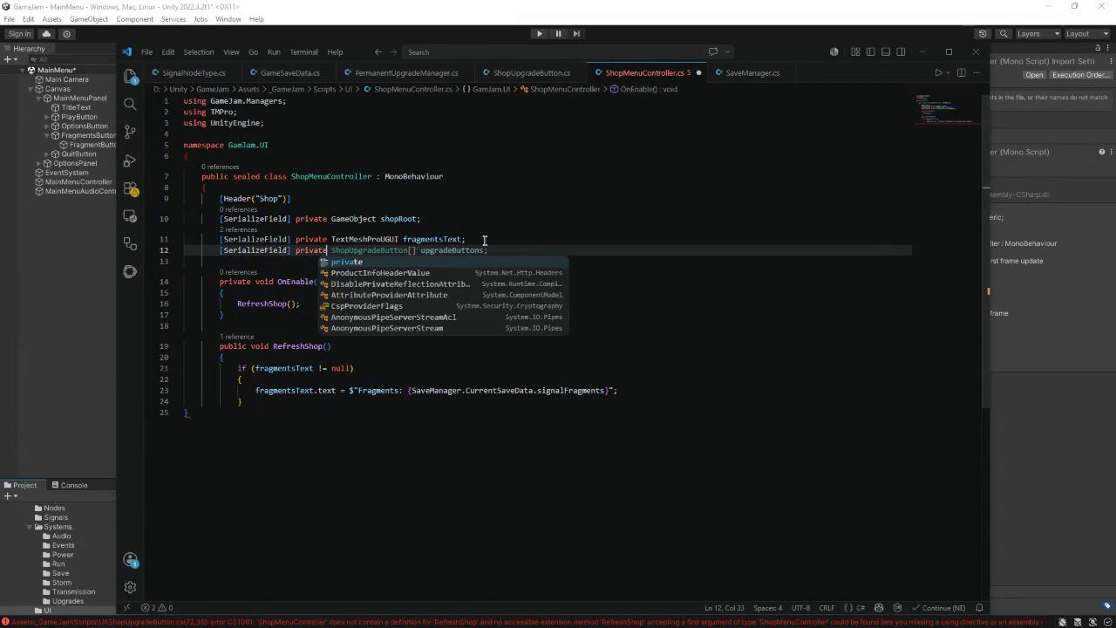
pyautogui.write('o')
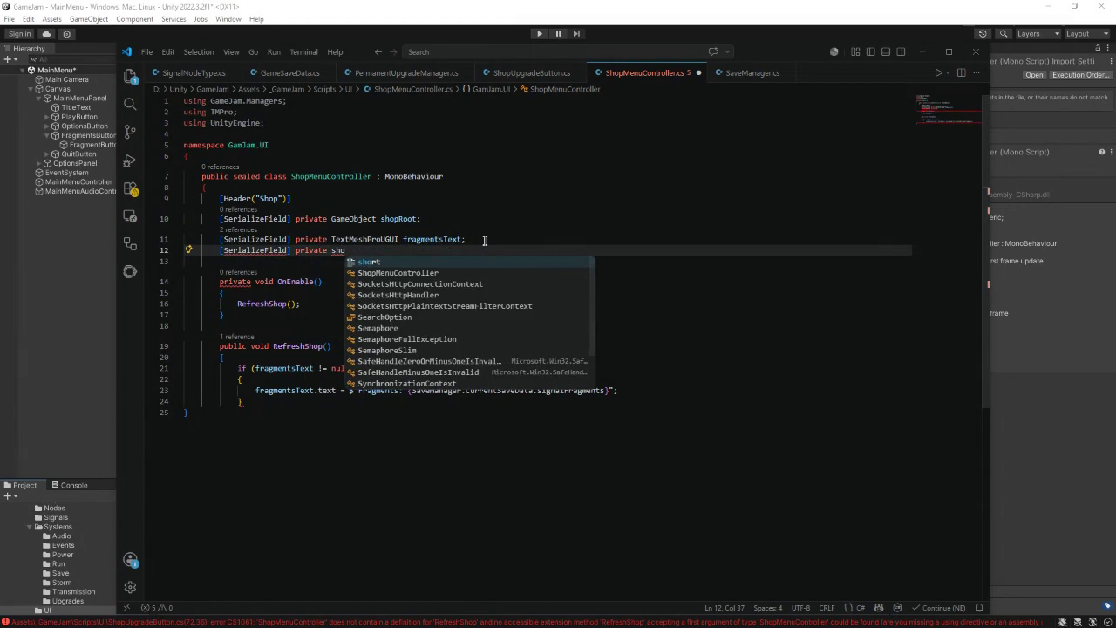
pyautogui.write('pUpgrade')
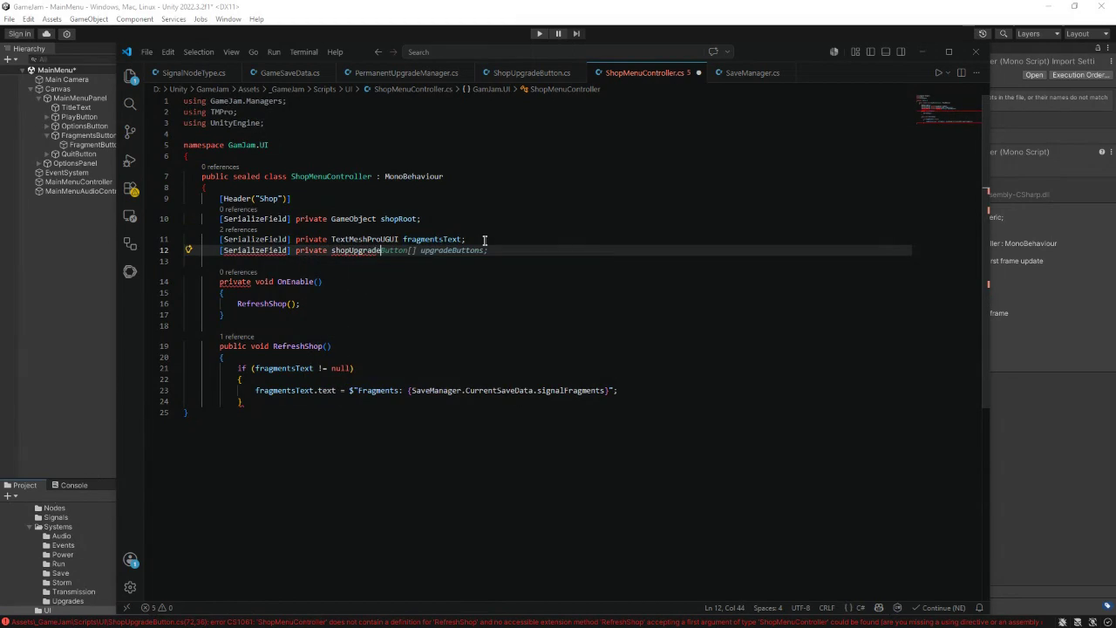
pyautogui.write('Button')
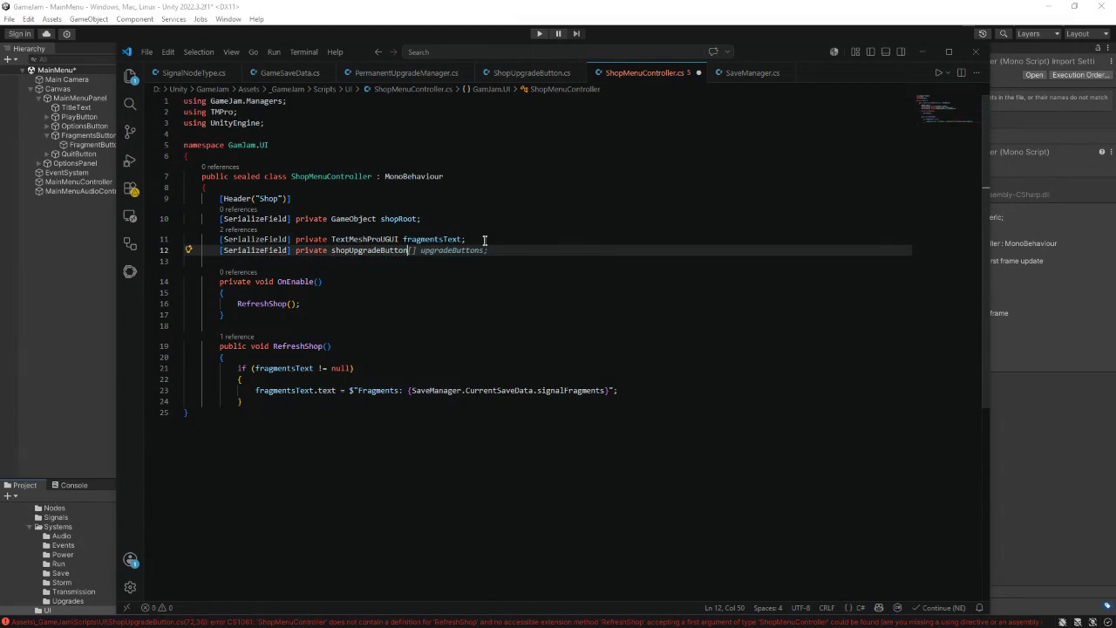
pyautogui.write('[]')
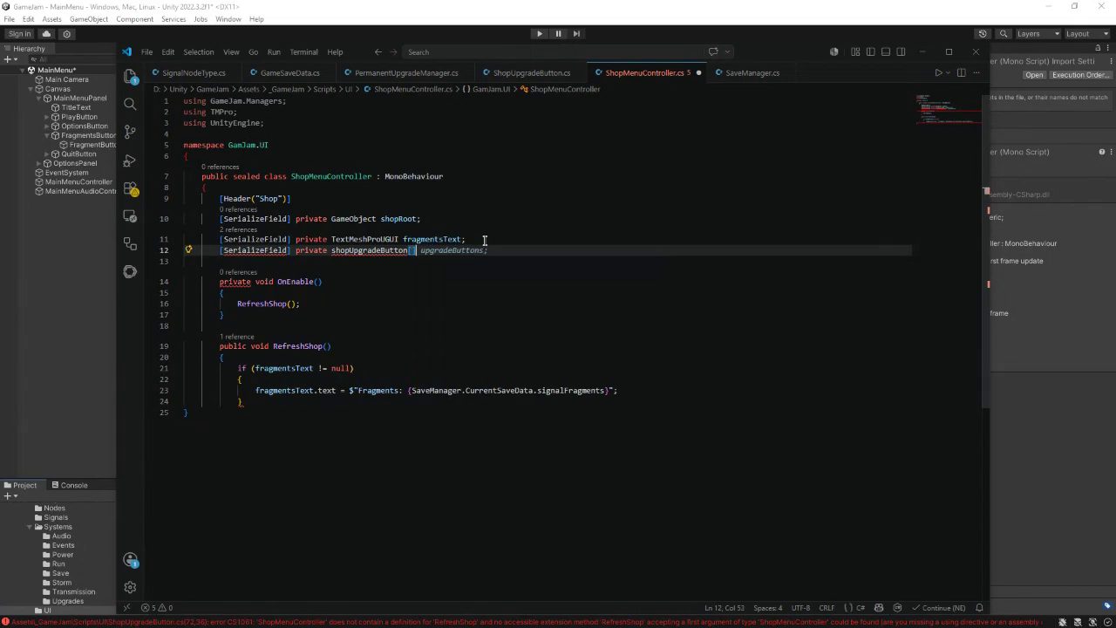
pyautogui.press('Tab')
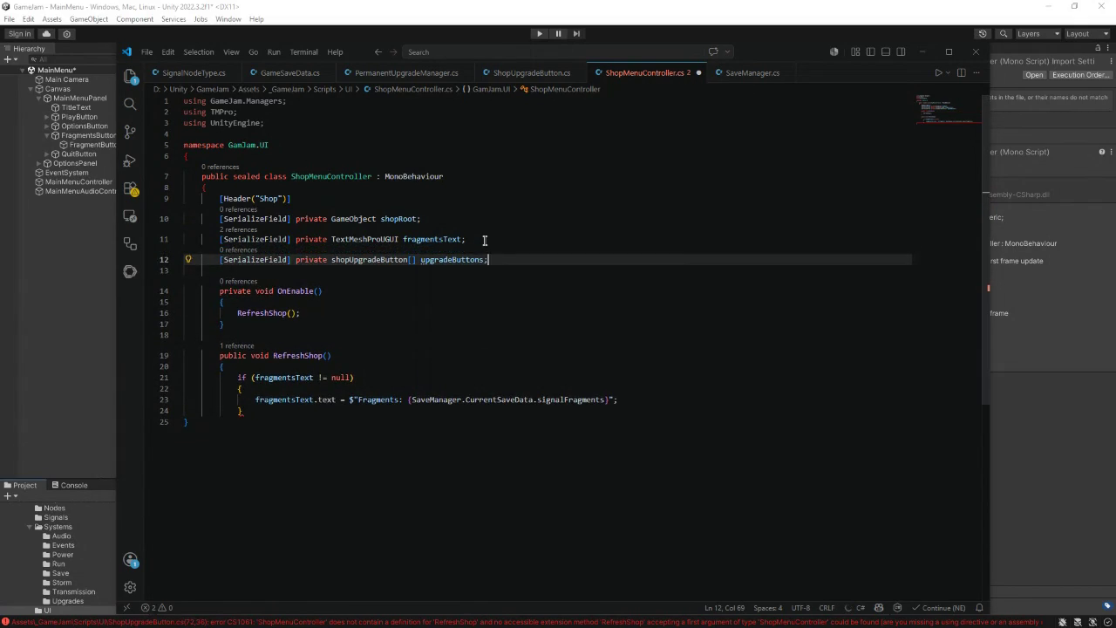
# - Add a Navigation header with a serialized string mainMenuSceneName = "MainMenu"
pyautogui.press('Return')
pyautogui.press('Return')
pyautogui.write('[Header(')
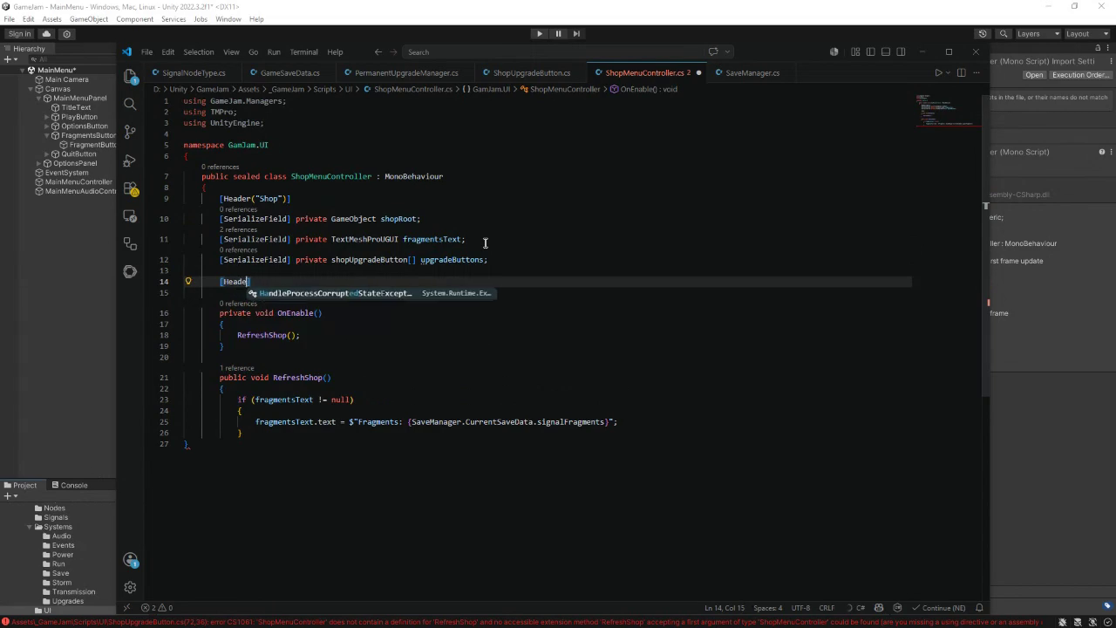
pyautogui.write('"Navigat')
pyautogui.write('ion')
pyautogui.press('End')
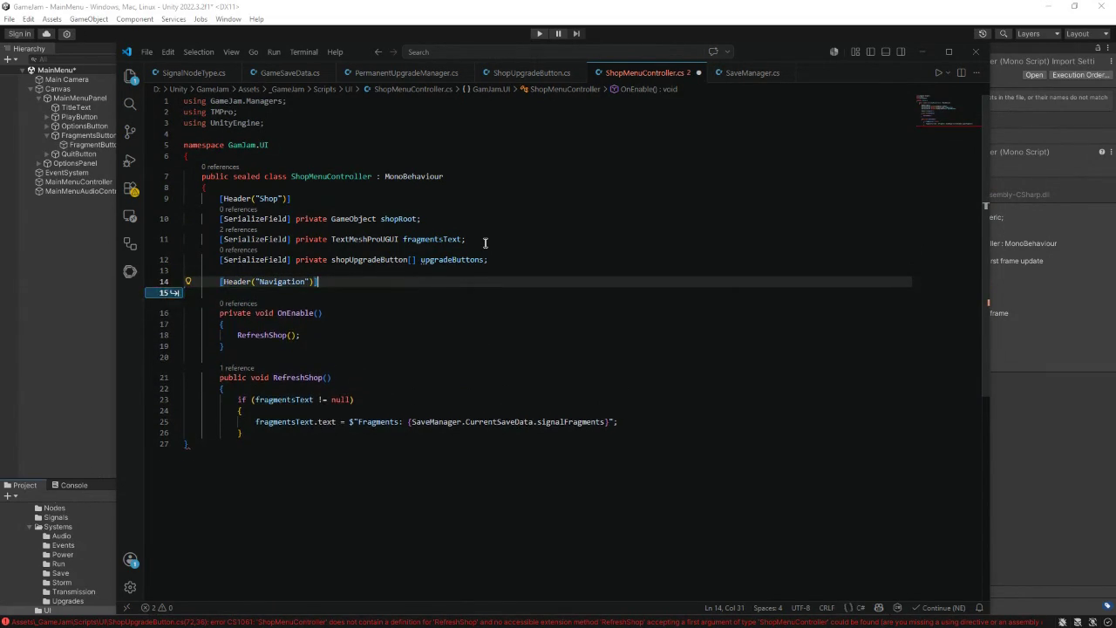
pyautogui.press('Return')
pyautogui.write('[SerializeFi')
pyautogui.write('e')
pyautogui.write('eld')
pyautogui.write(' p')
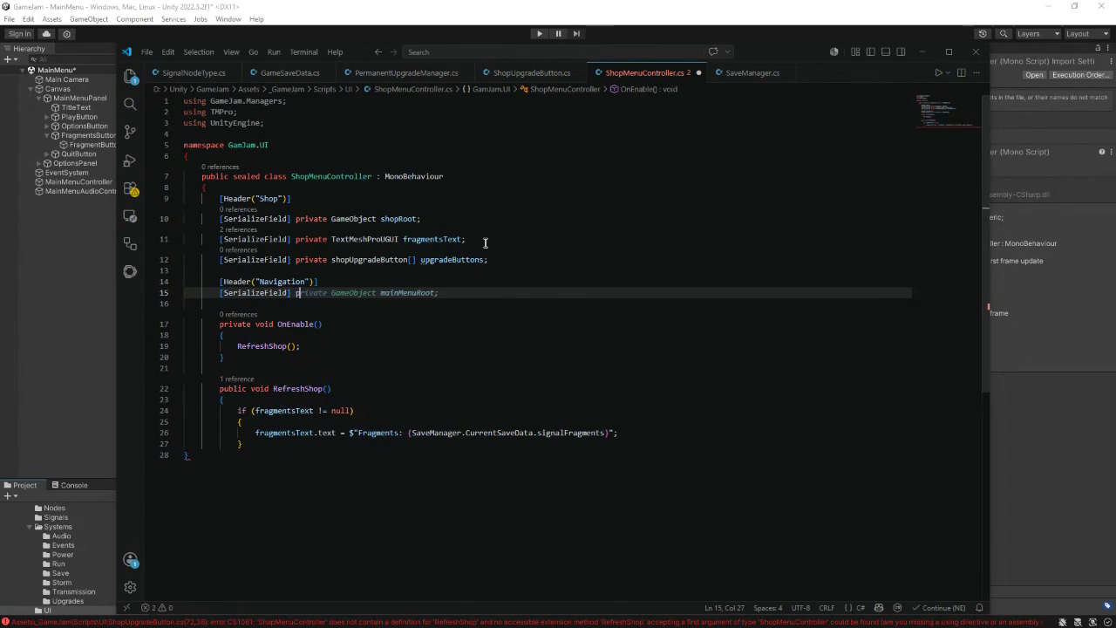
pyautogui.write('rivate ')
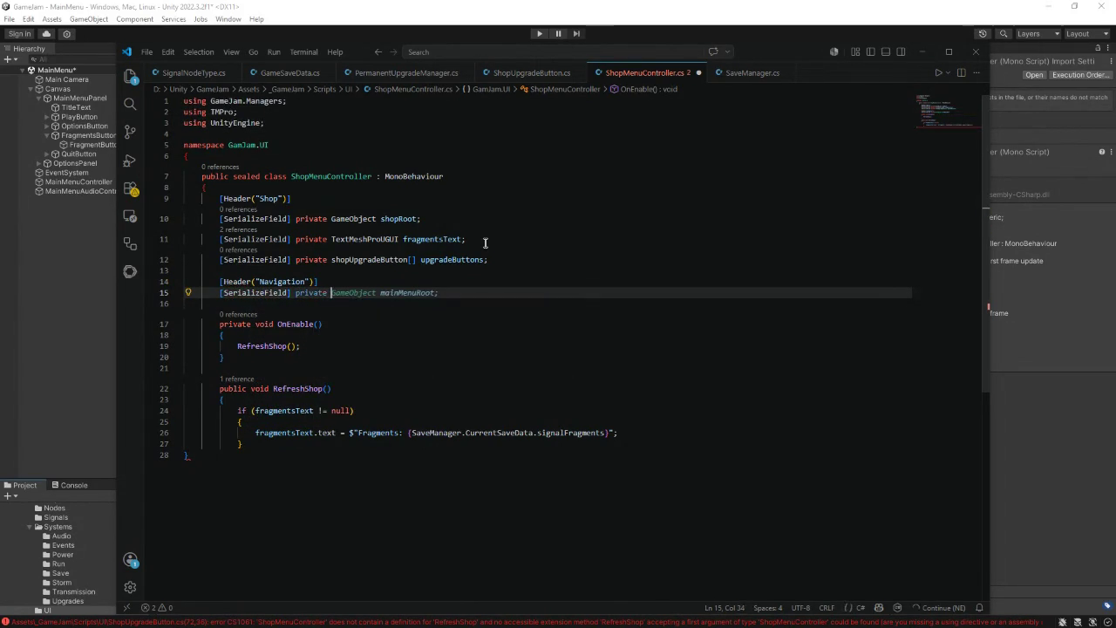
pyautogui.write('string ma')
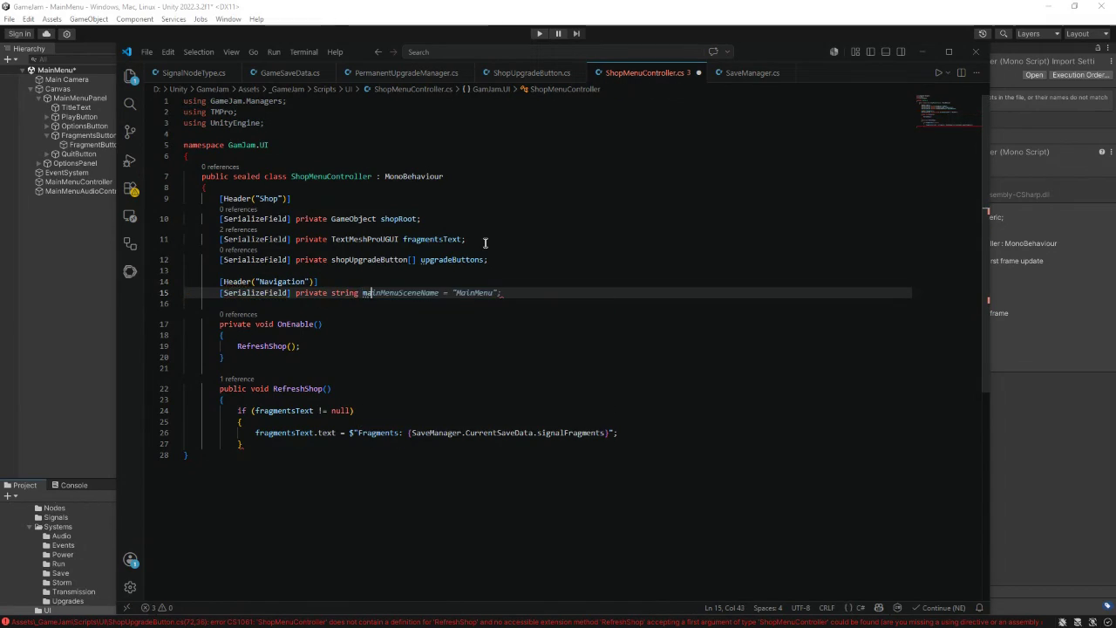
pyautogui.write('inMenu')
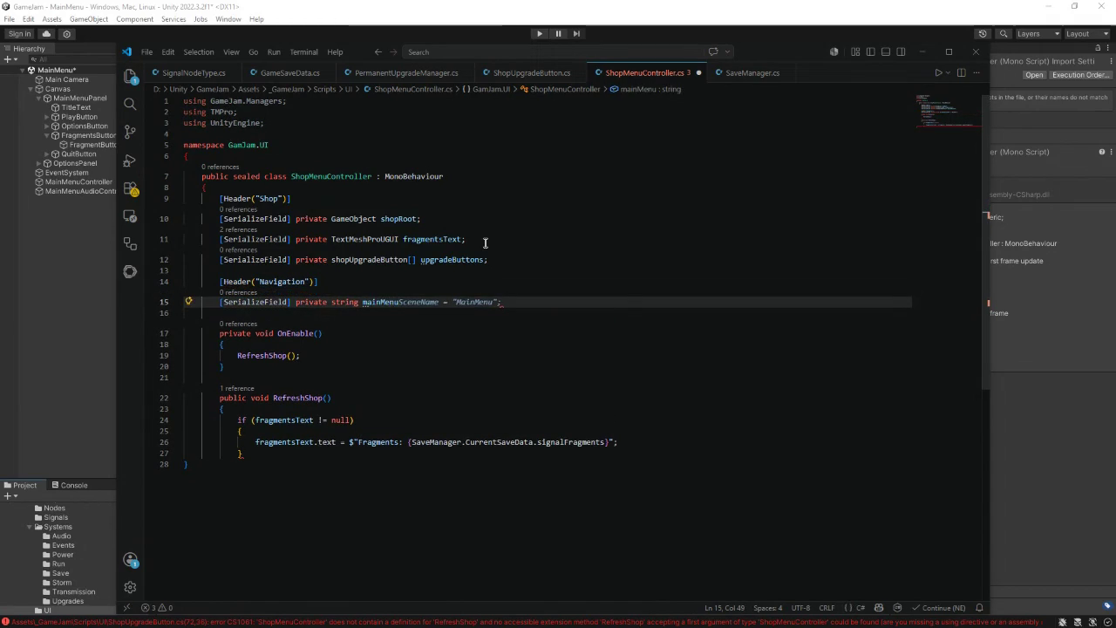
pyautogui.write('S')
pyautogui.write('ceneName')
pyautogui.write('e')
pyautogui.write('"M')
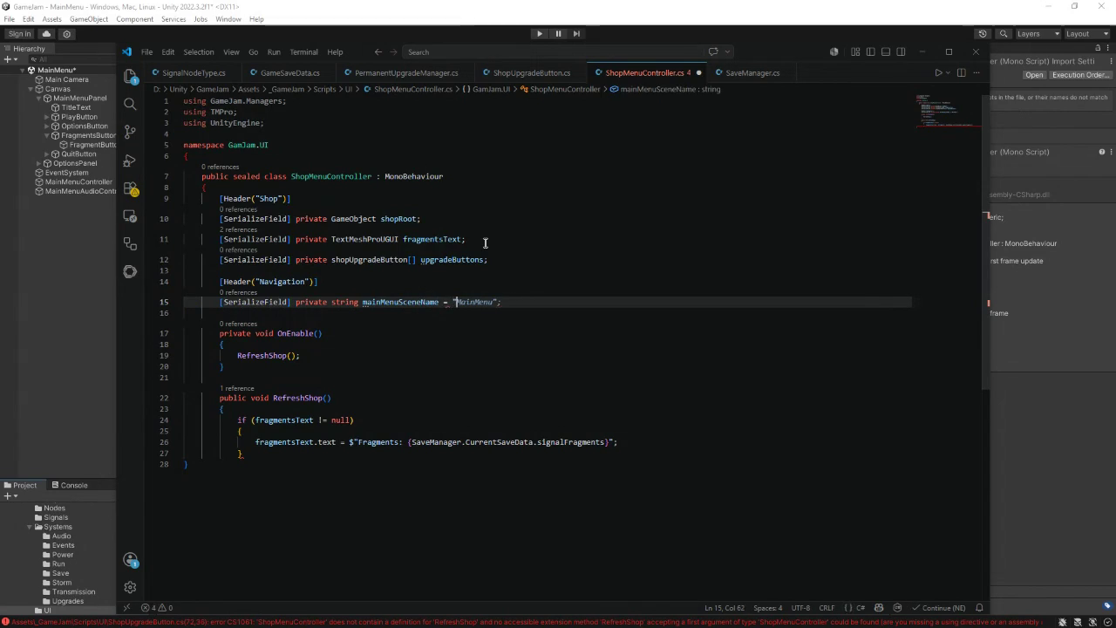
pyautogui.write('inMenu')
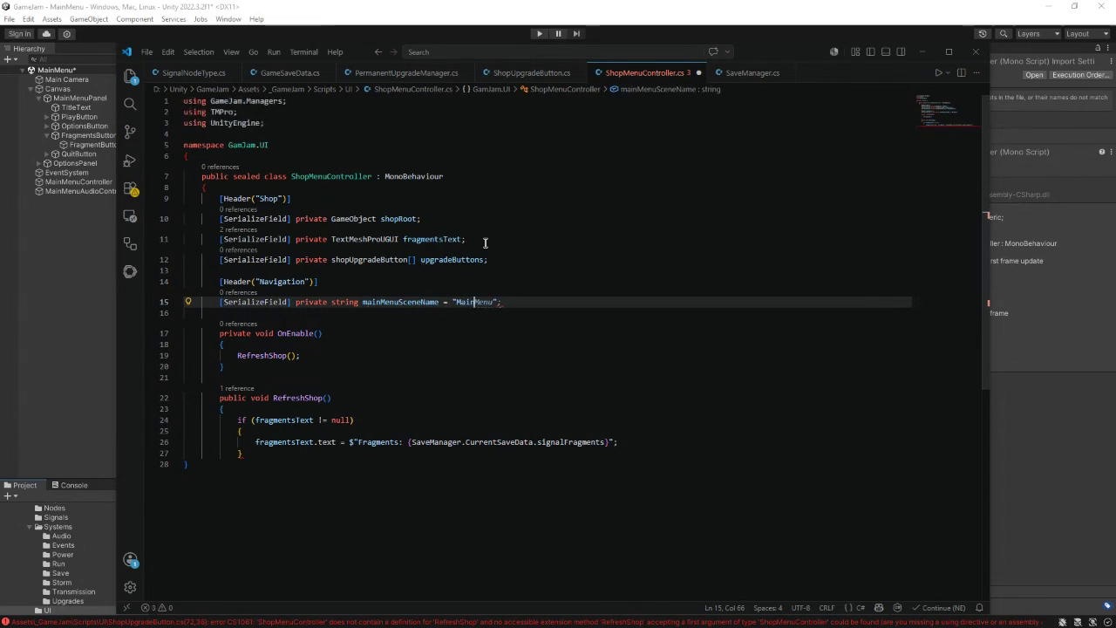
pyautogui.write(';')
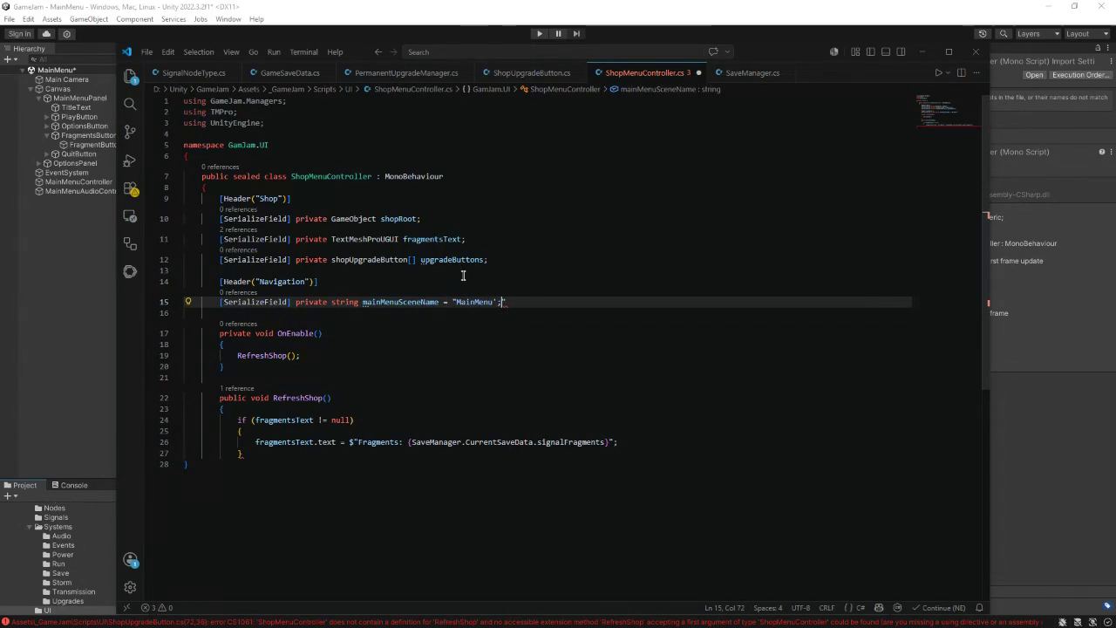
pyautogui.press('BackSpace')
pyautogui.write(';')
pyautogui.click(496, 301)
pyautogui.press('Left')
# - Close the RefreshShop body after the fragmentsText null check
pyautogui.moveTo(230, 373); pyautogui.dragTo(220, 323)
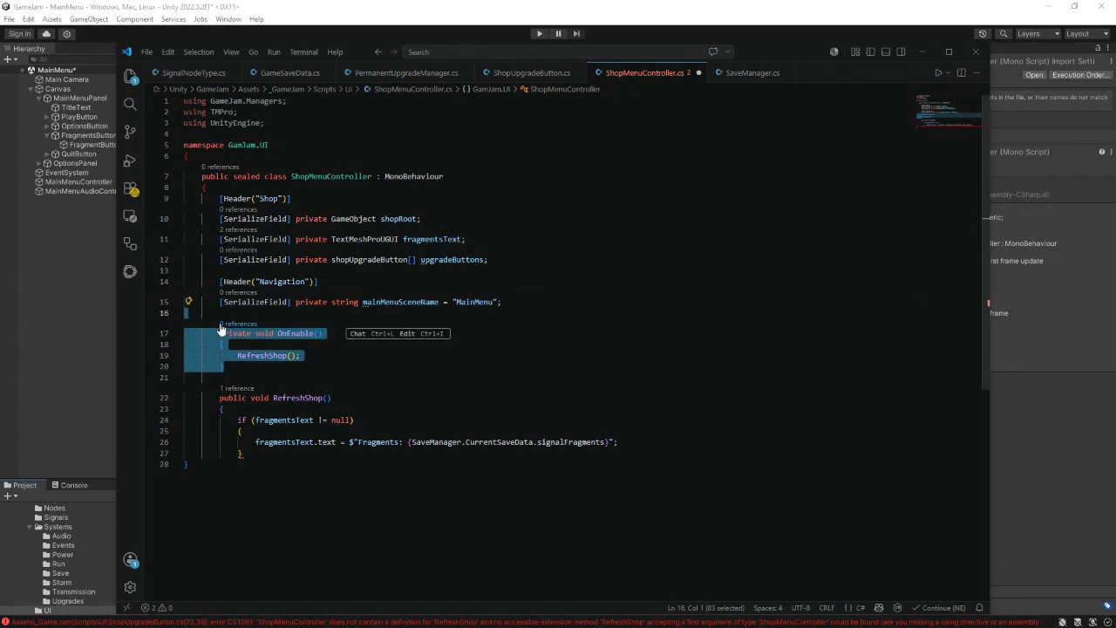
pyautogui.click(212, 187)
pyautogui.click(252, 457)
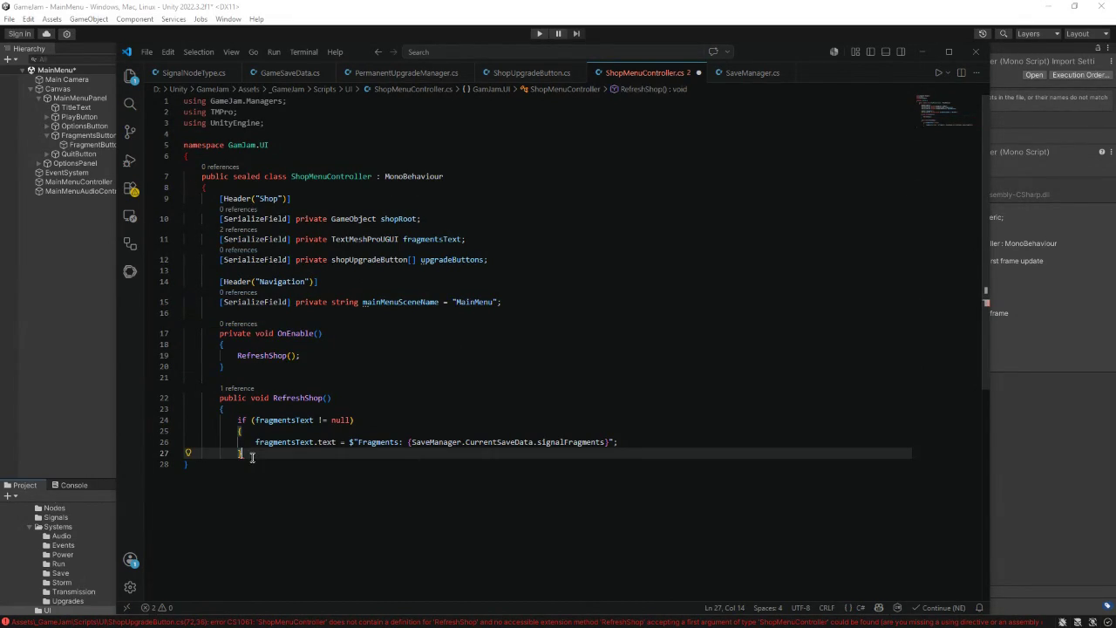
pyautogui.press('Return')
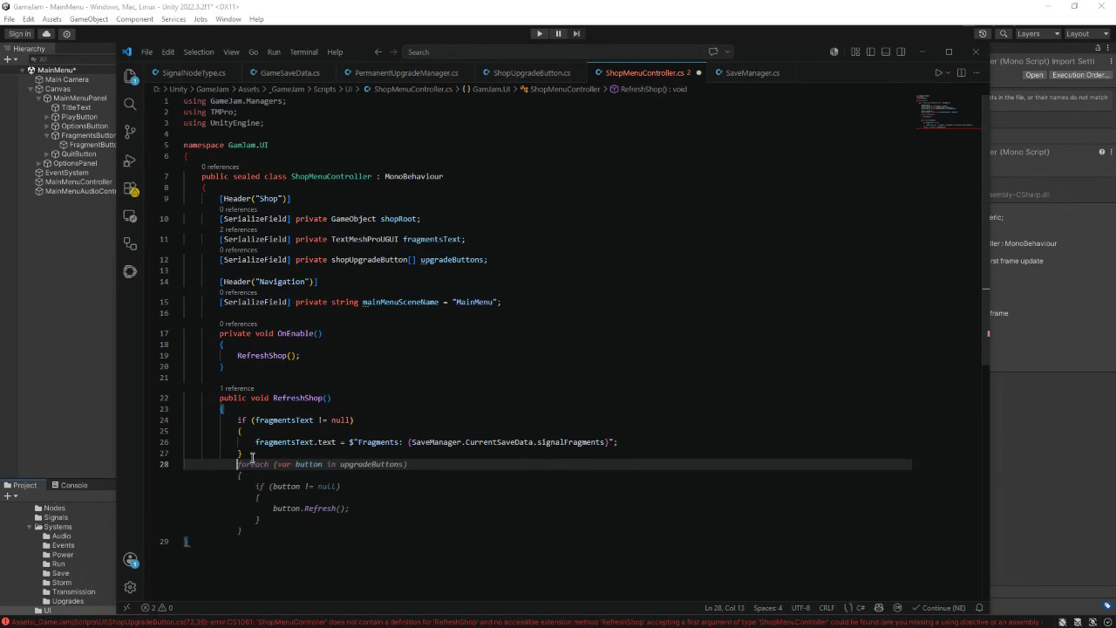
pyautogui.press('BackSpace')
pyautogui.press('BackSpace')
pyautogui.press('BackSpace')
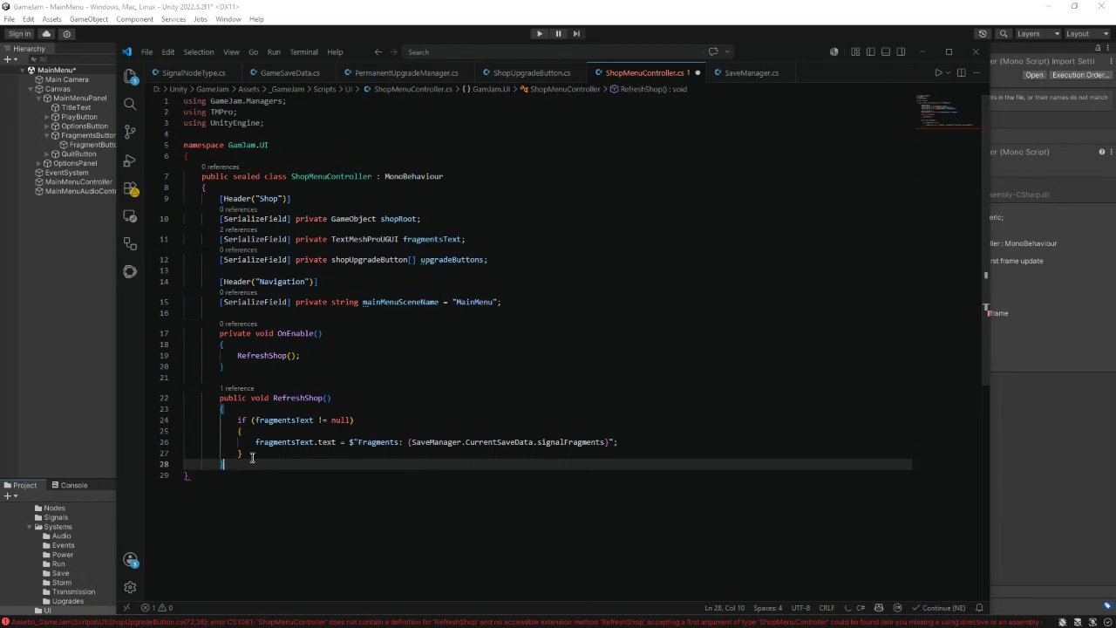
pyautogui.write('}')
pyautogui.press('Return')
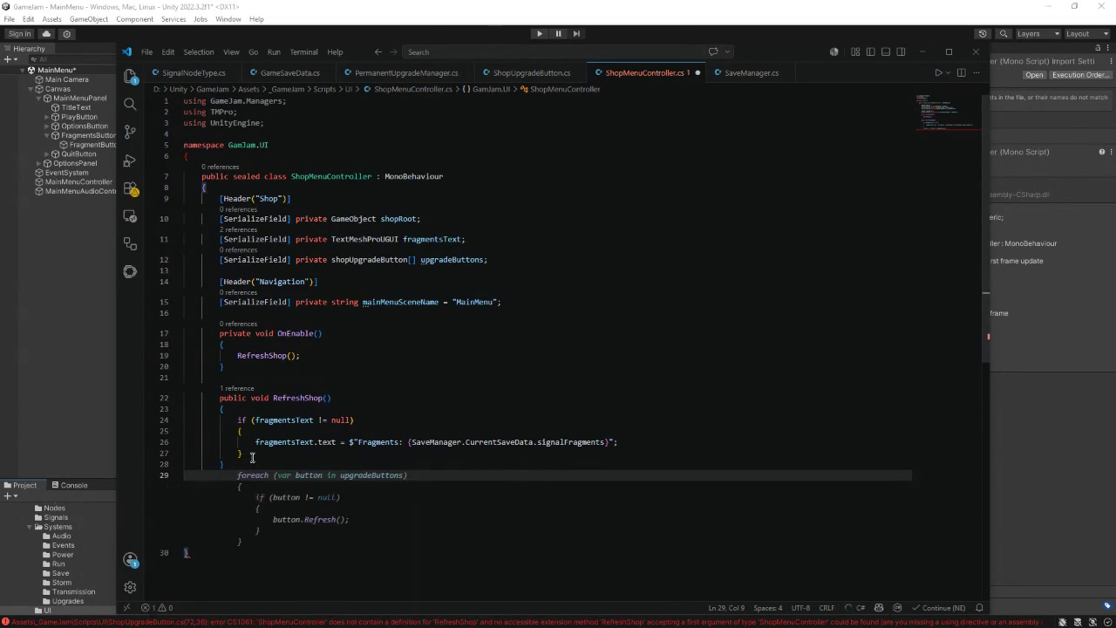
pyautogui.press('BackSpace')
pyautogui.press('BackSpace')
pyautogui.press('BackSpace')
pyautogui.write('}')
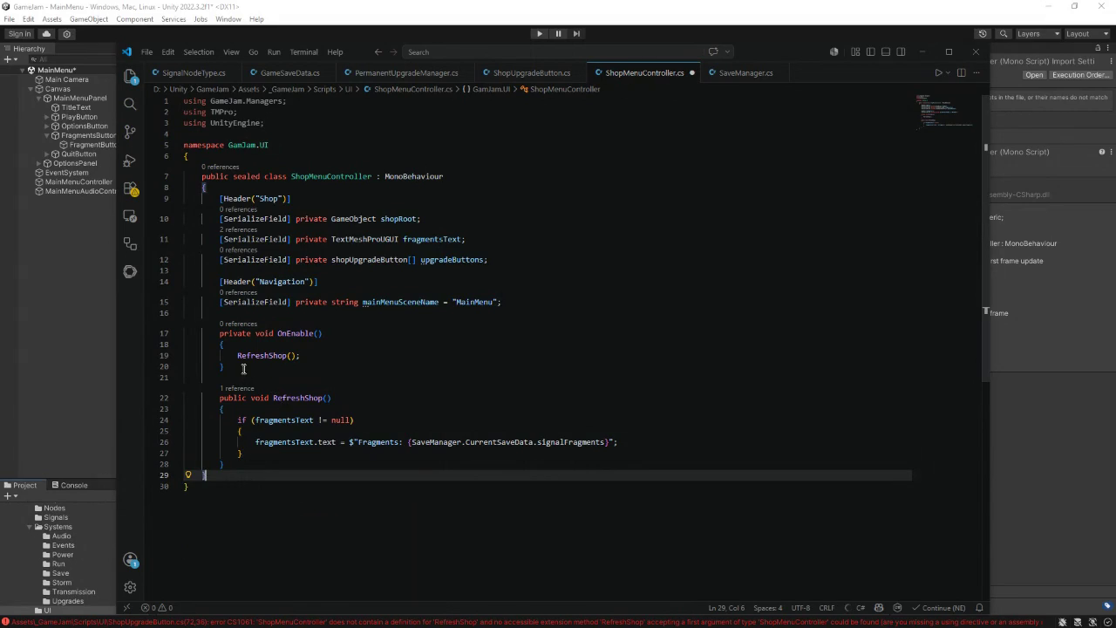
# - Replace OnEnable with a Start method that initializes SaveManager when not yet initialized
pyautogui.moveTo(245, 368); pyautogui.dragTo(223, 333)
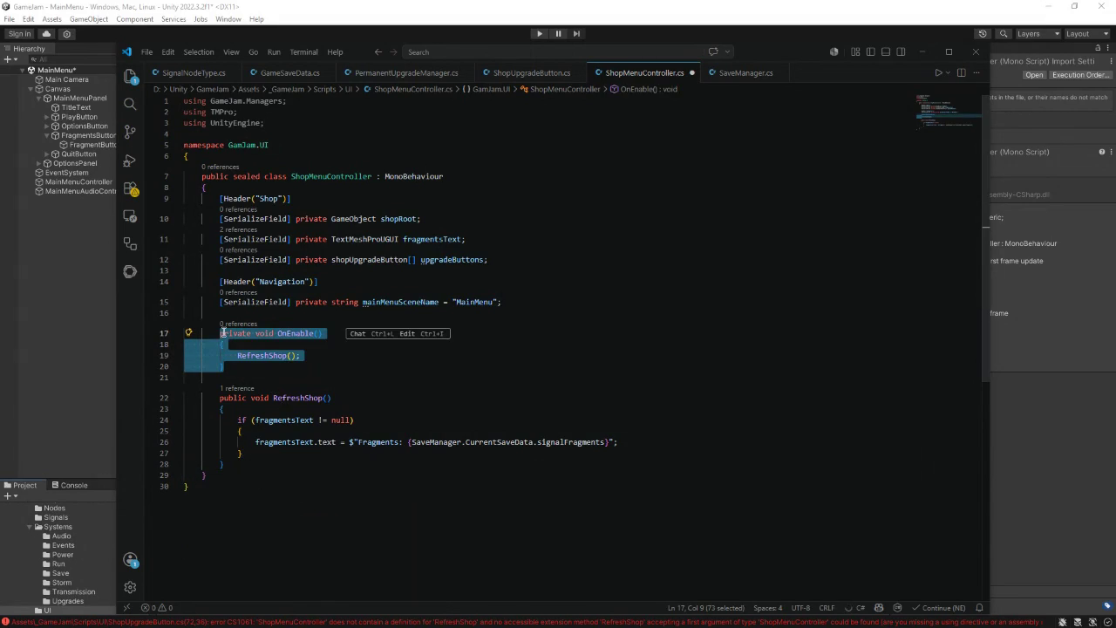
pyautogui.write('pr')
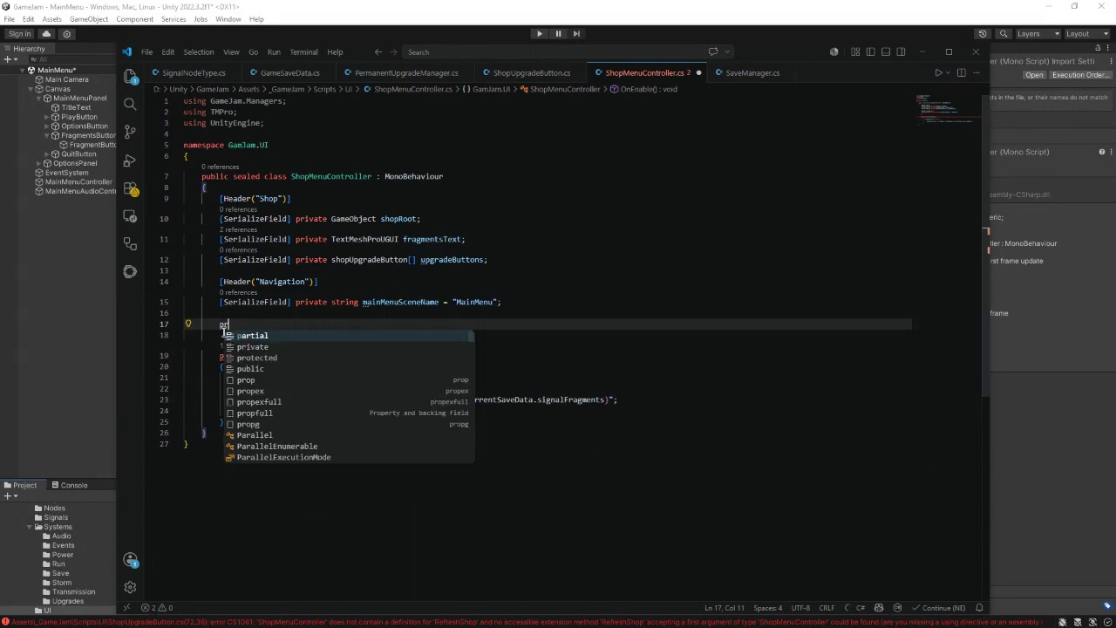
pyautogui.write('ivate void st')
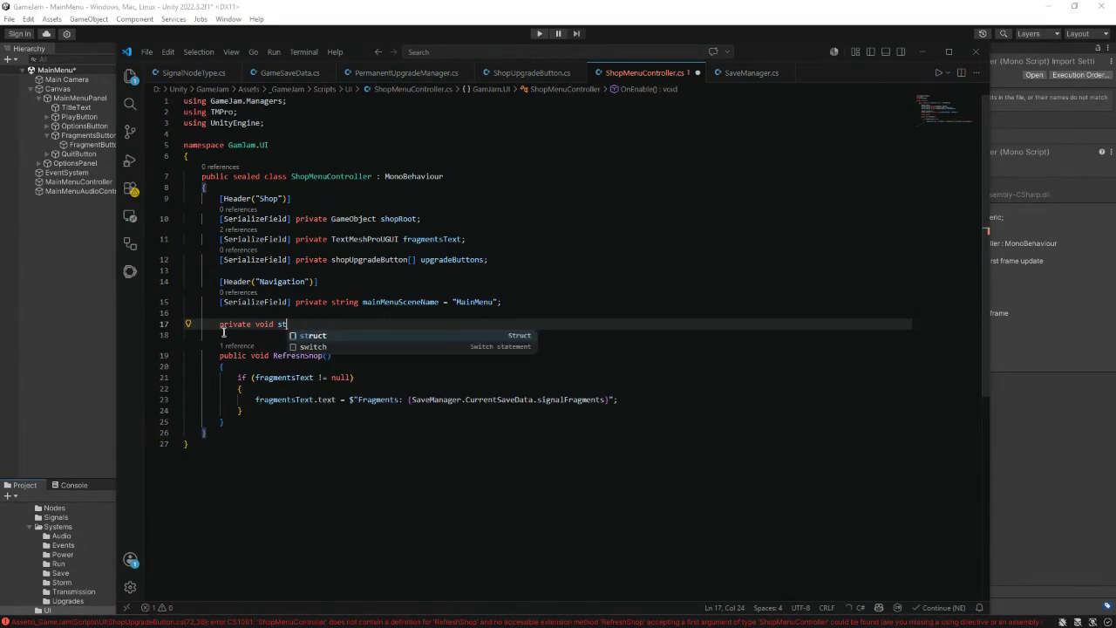
pyautogui.write('art(){')
pyautogui.press('Return')
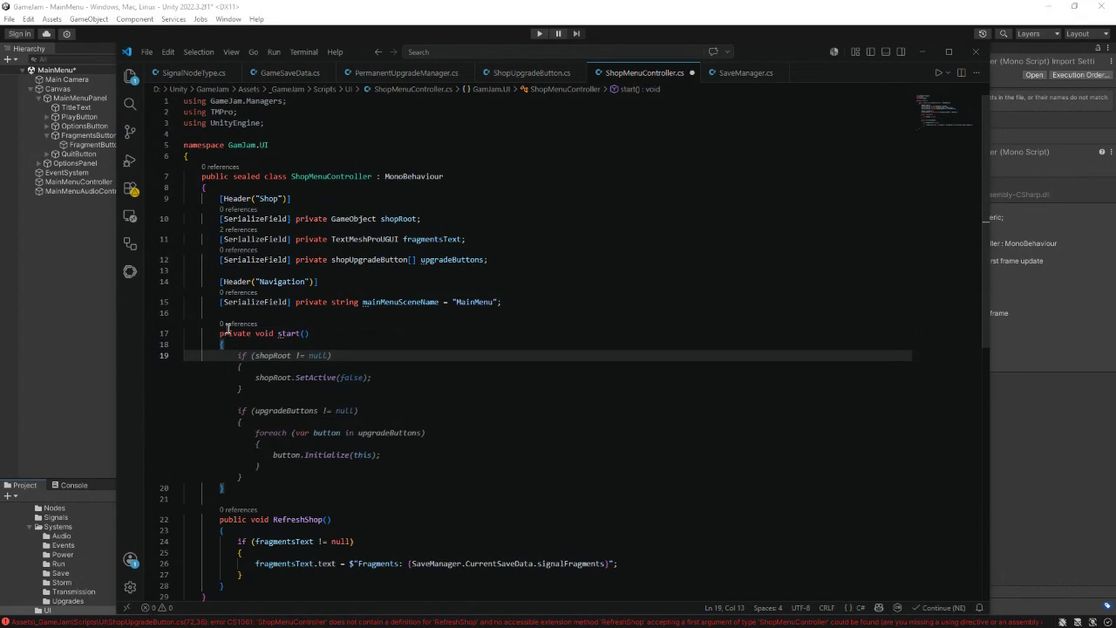
pyautogui.click(282, 333)
pyautogui.press('BackSpace')
pyautogui.write('S')
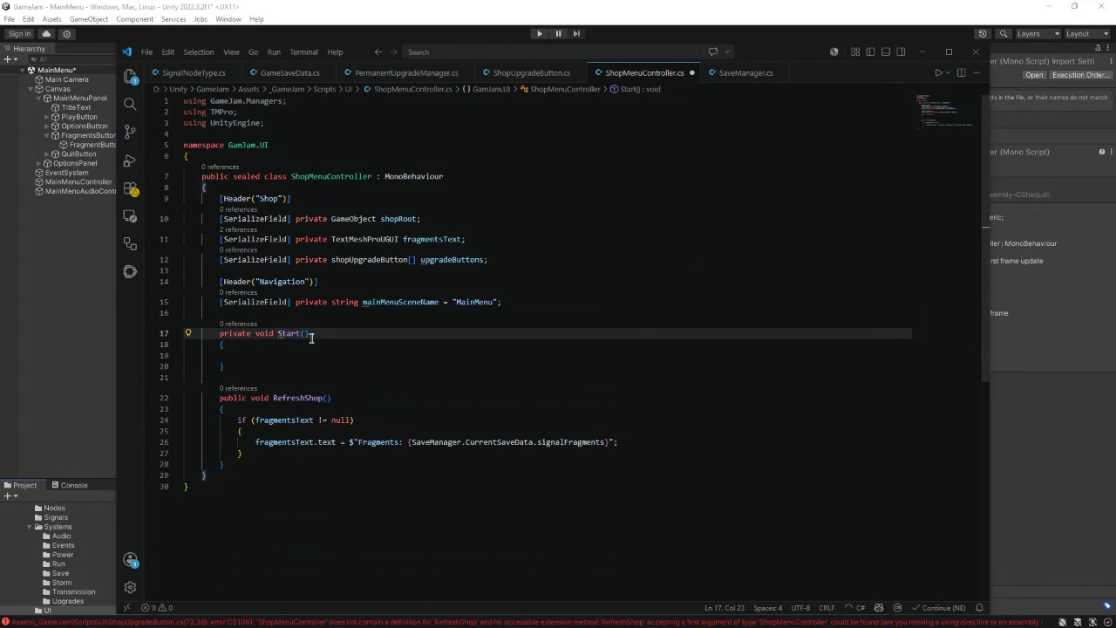
pyautogui.click(269, 359)
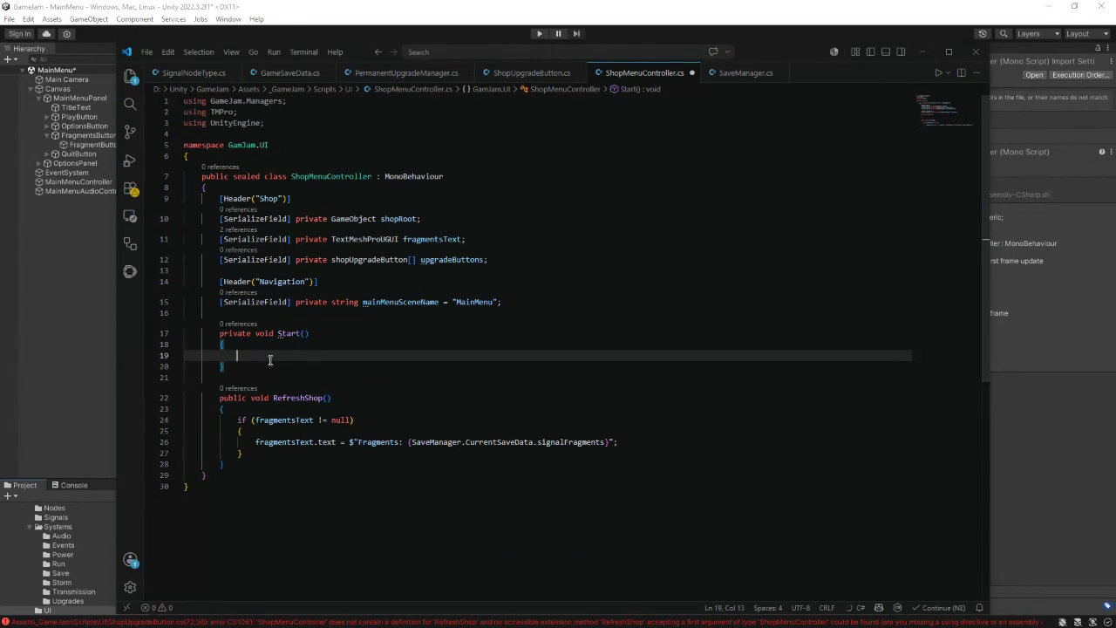
pyautogui.write('if (')
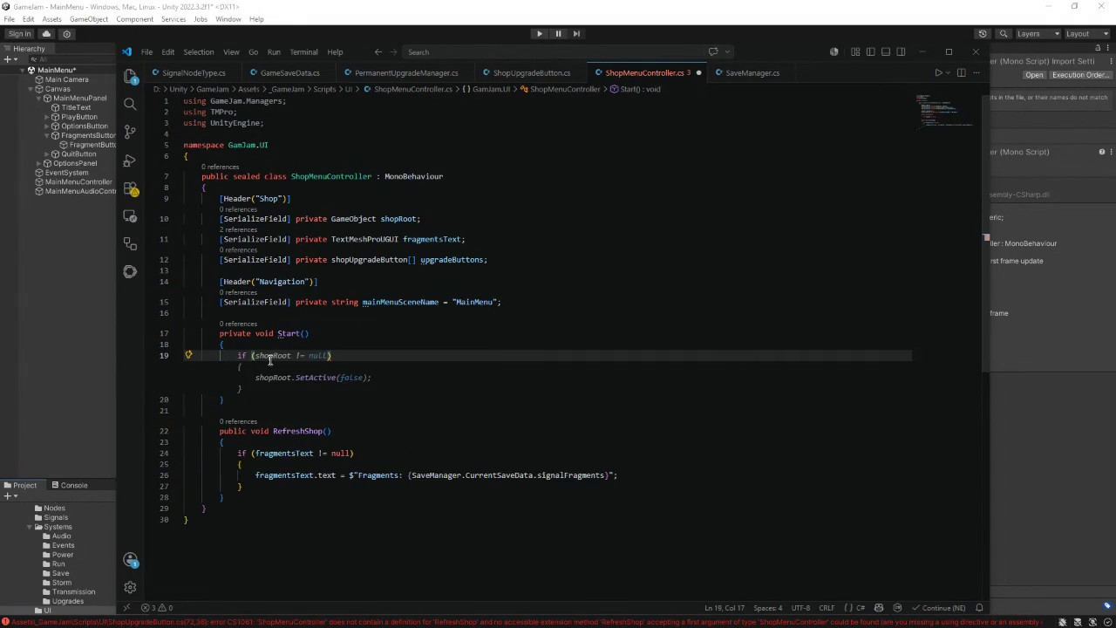
pyautogui.write('!SaveMa')
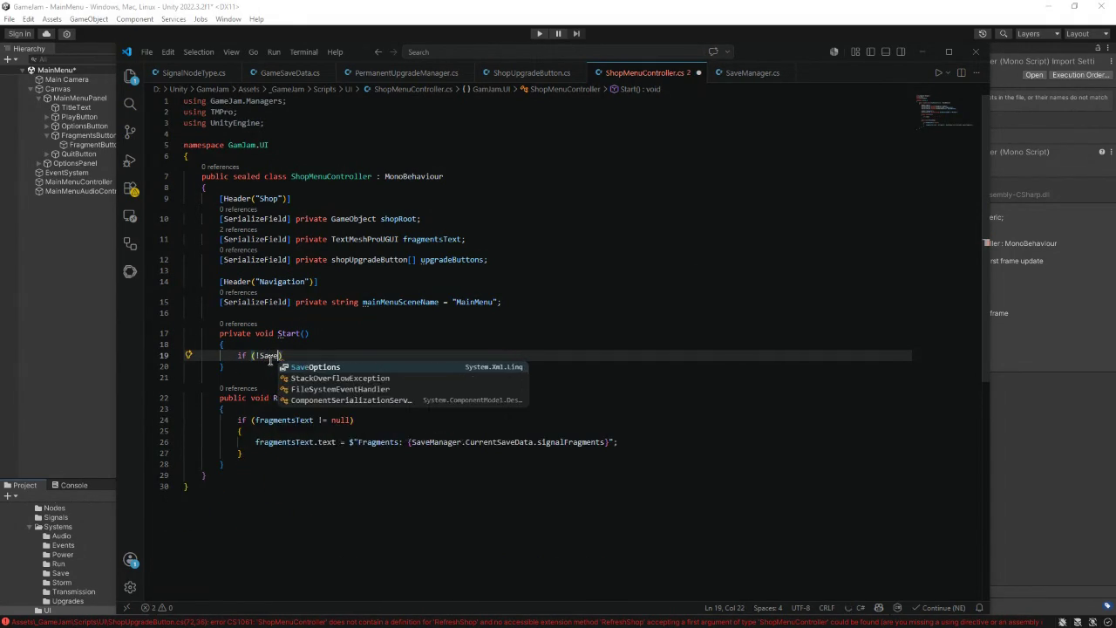
pyautogui.press('Tab')
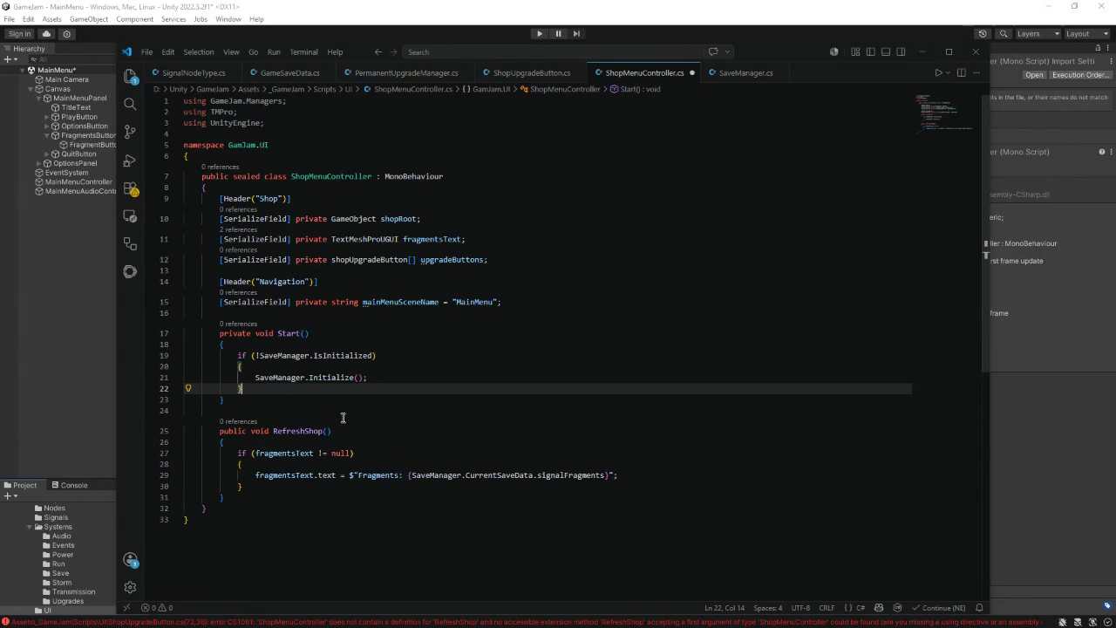
# - Loop over upgradeButtons, calling Initialize(this) on each non-null upgradeButton
pyautogui.press('Return')
pyautogui.press('Return')
pyautogui.write('foreach (S')
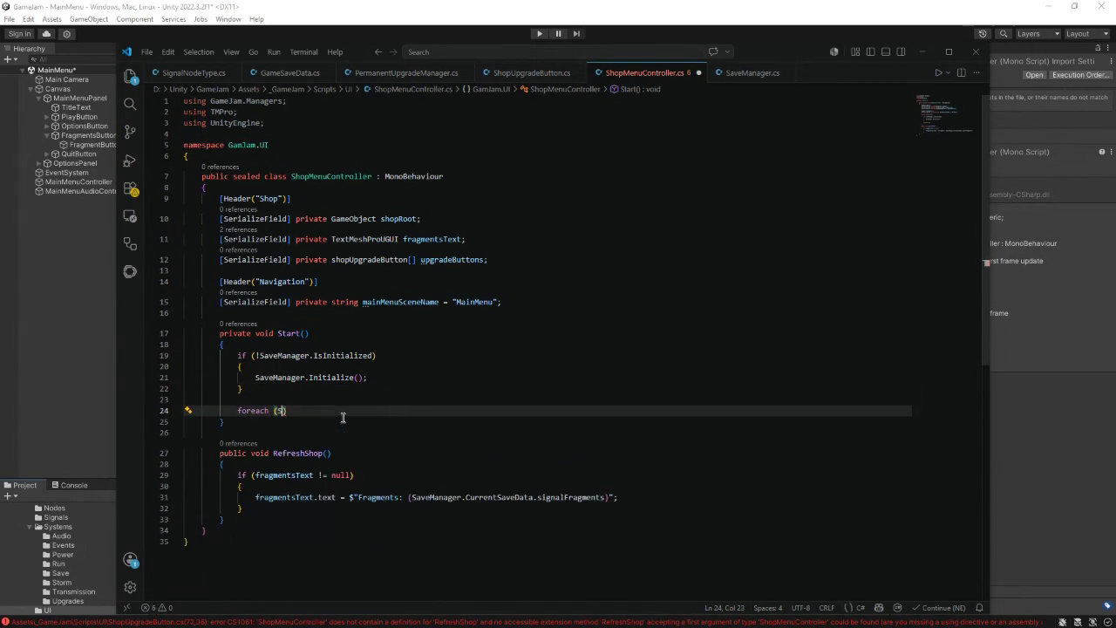
pyautogui.write('hopU')
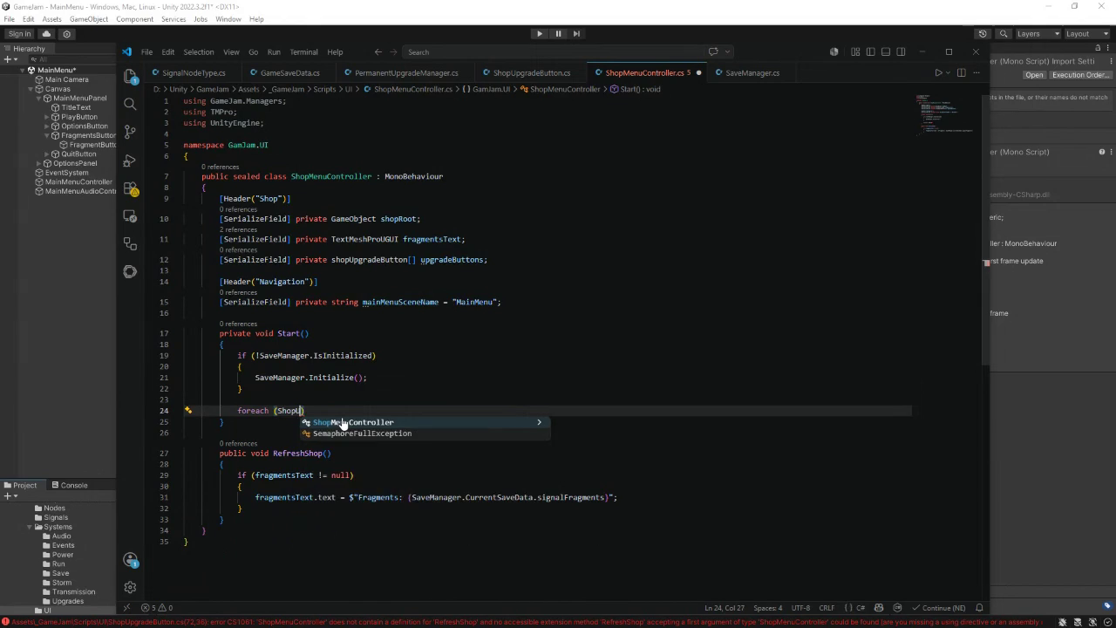
pyautogui.write('p')
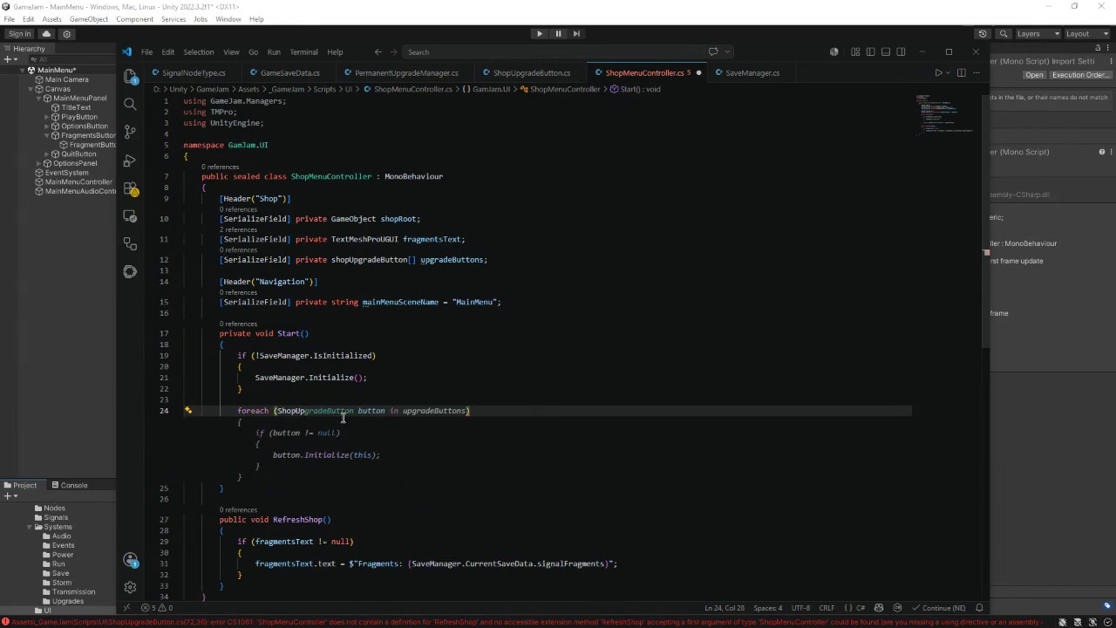
pyautogui.press('Tab')
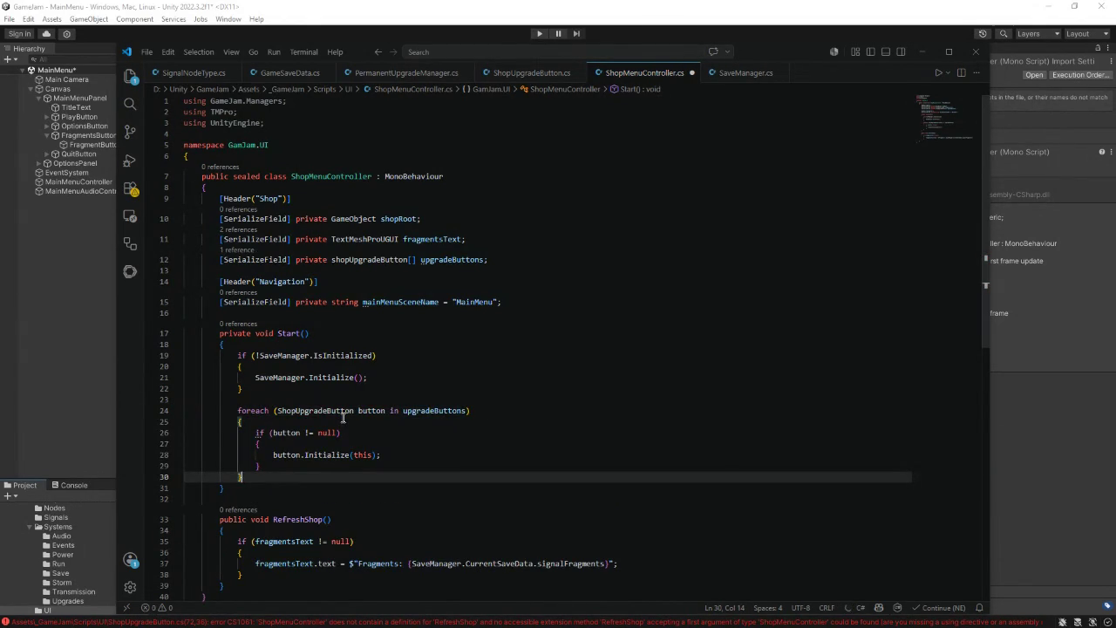
pyautogui.click(277, 432)
pyautogui.write('pgrade')
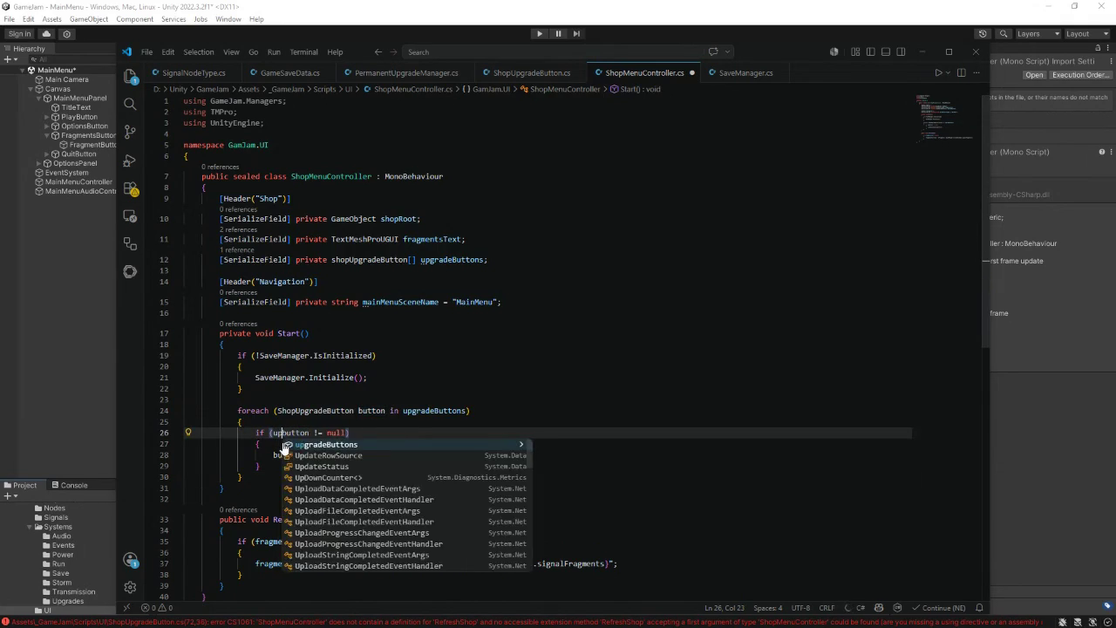
pyautogui.write('B')
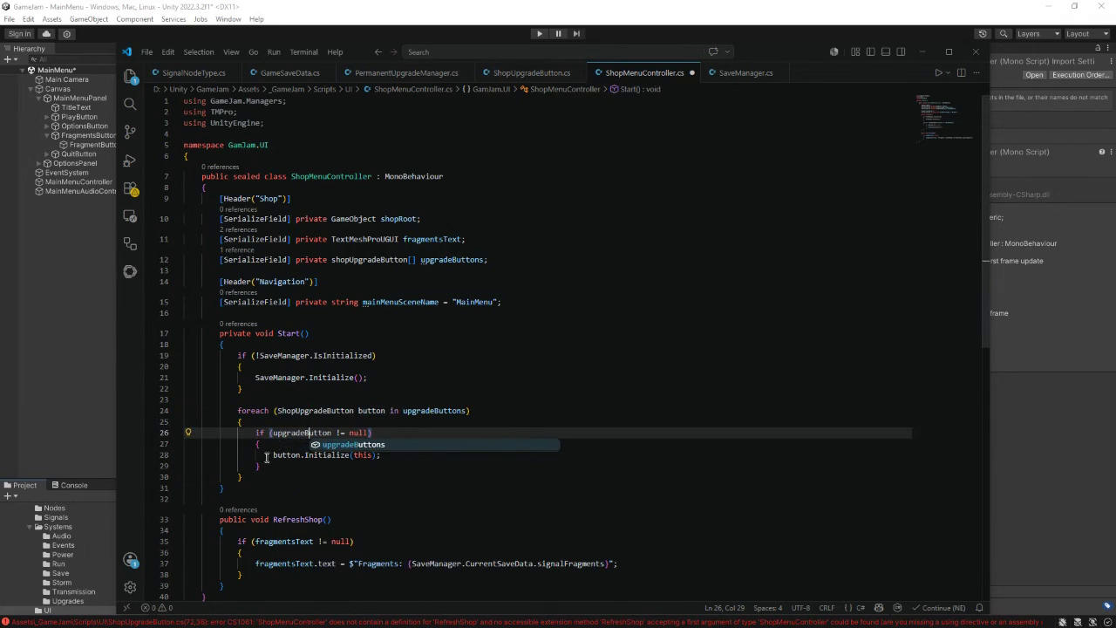
pyautogui.click(277, 455)
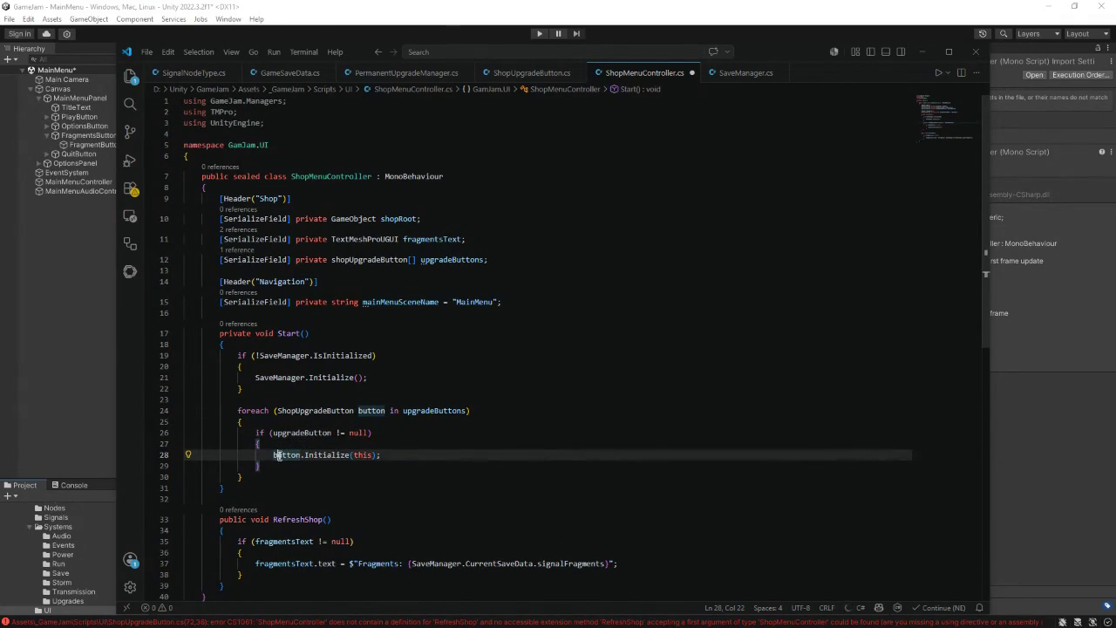
pyautogui.write('upgrade')
pyautogui.press('Delete')
pyautogui.write('B')
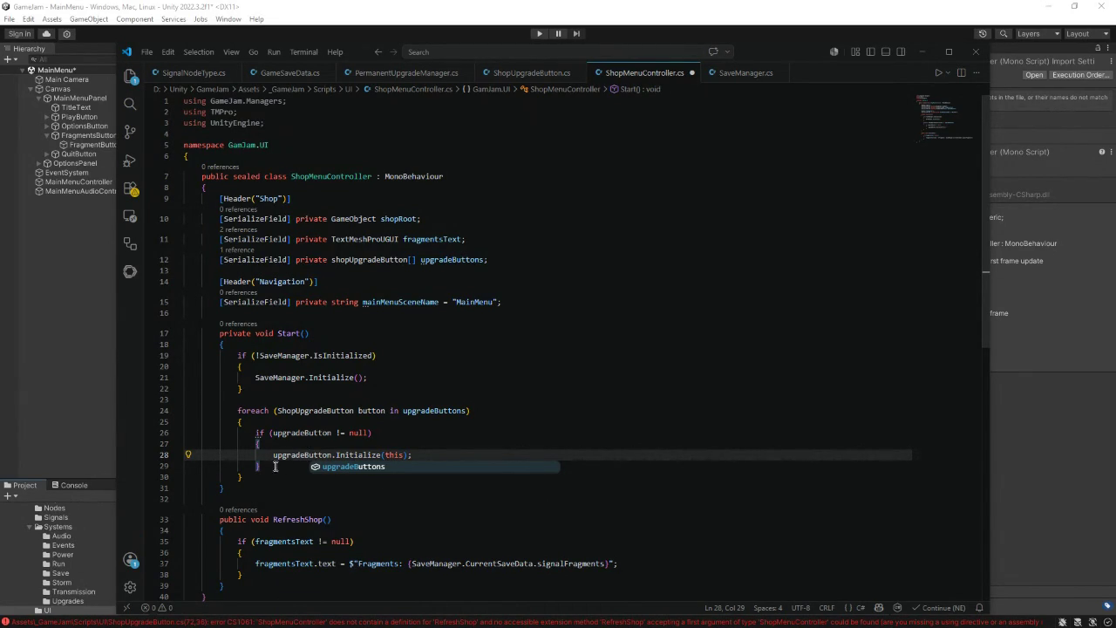
# - End Start with a call to RefreshShop()
pyautogui.click(293, 478)
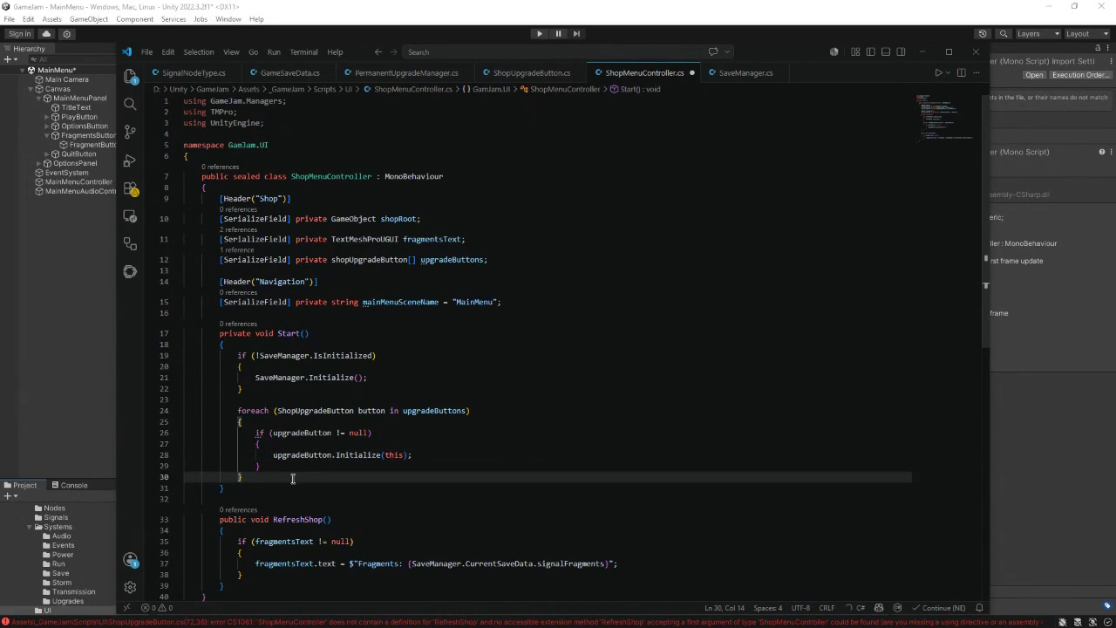
pyautogui.press('Return')
pyautogui.press('Tab')
pyautogui.scroll(-3, 371, 466)
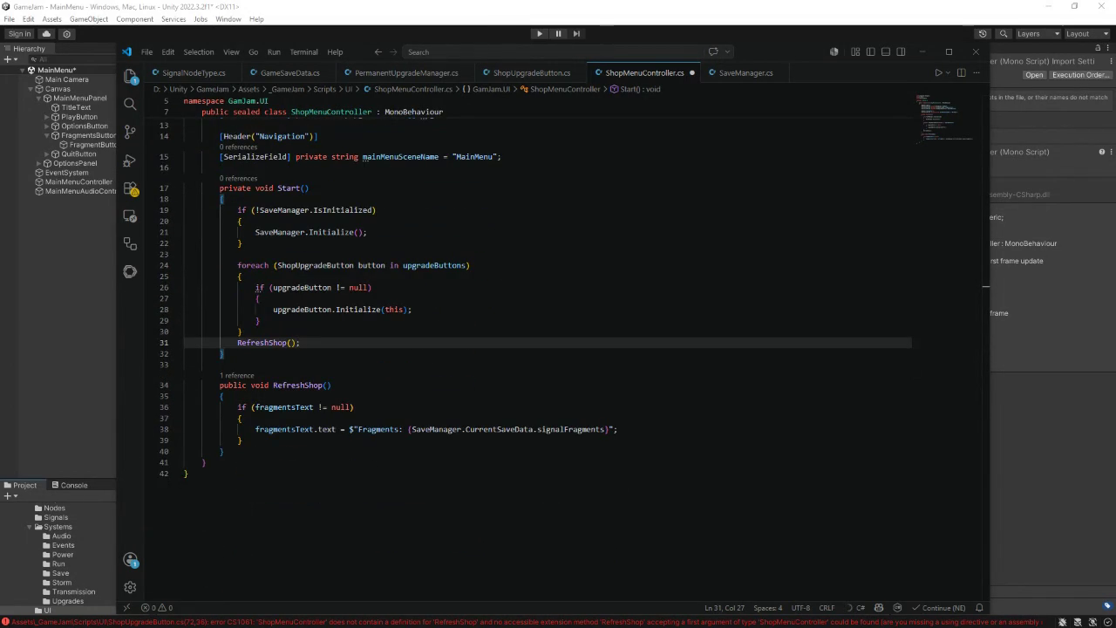
pyautogui.moveTo(243, 440); pyautogui.dragTo(239, 406)
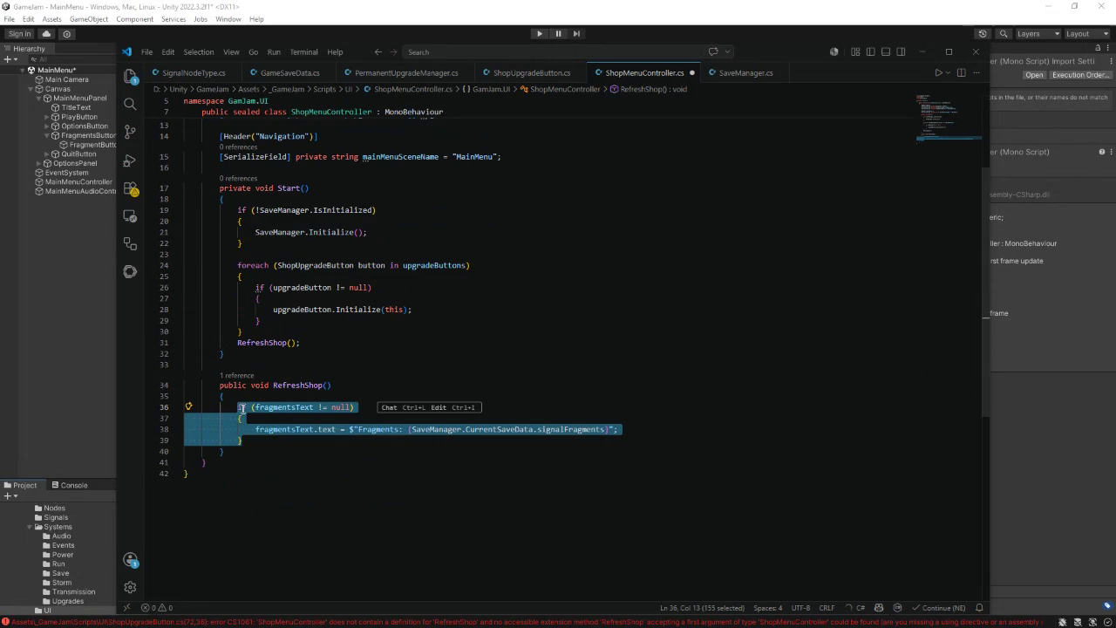
# - Set int fragments from SaveManager.CurrentSaveData, falling back to 0 when missing
pyautogui.write('if frag')
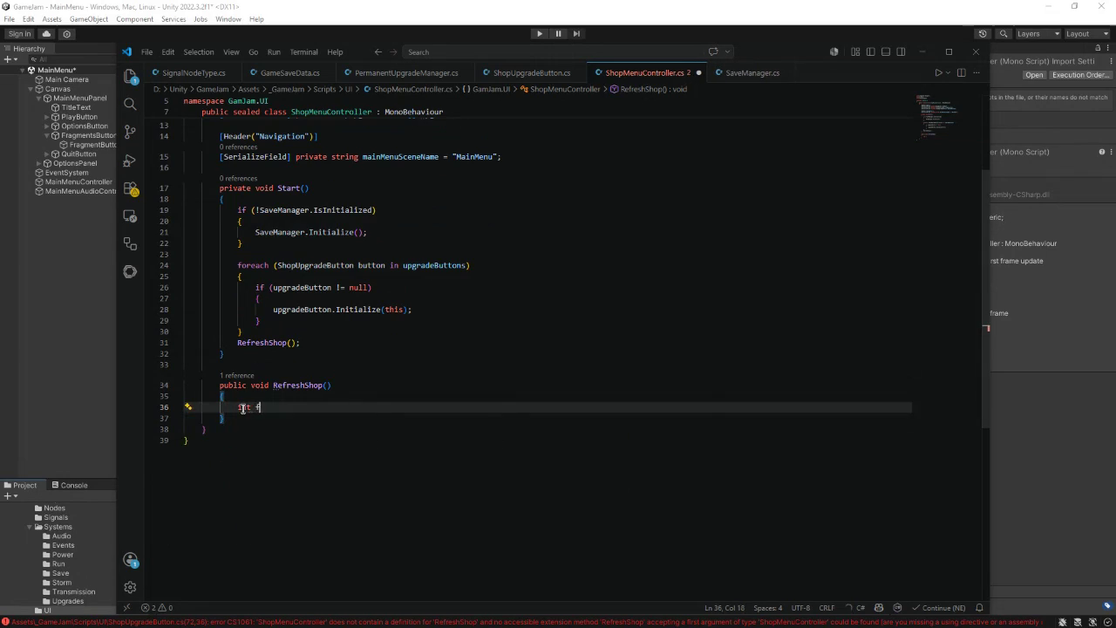
pyautogui.write('ments=SaveMAna')
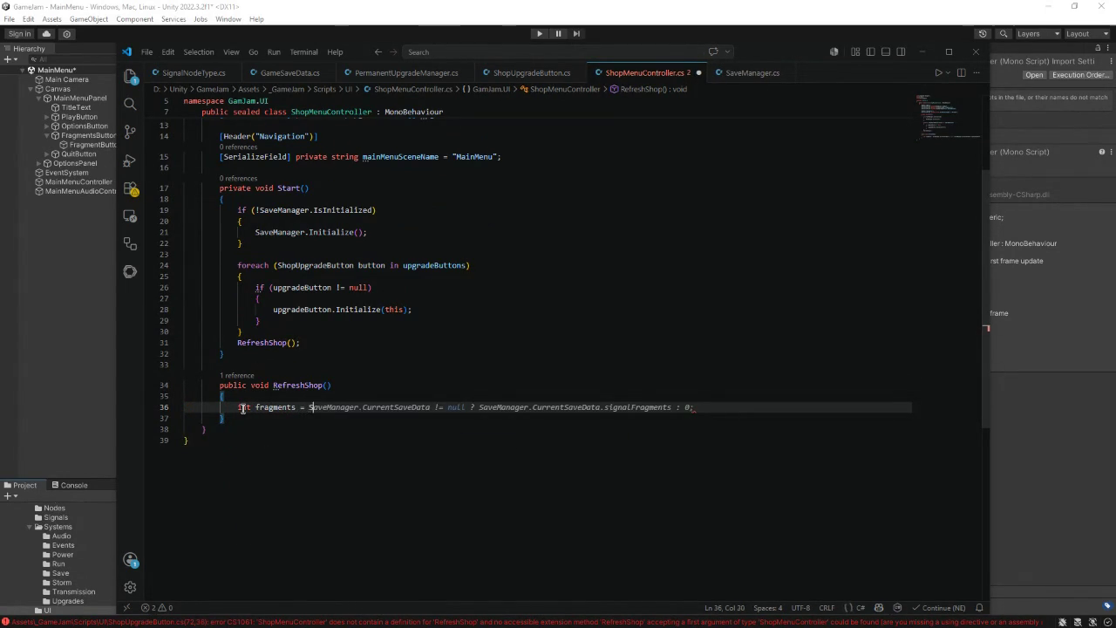
pyautogui.write('ger.')
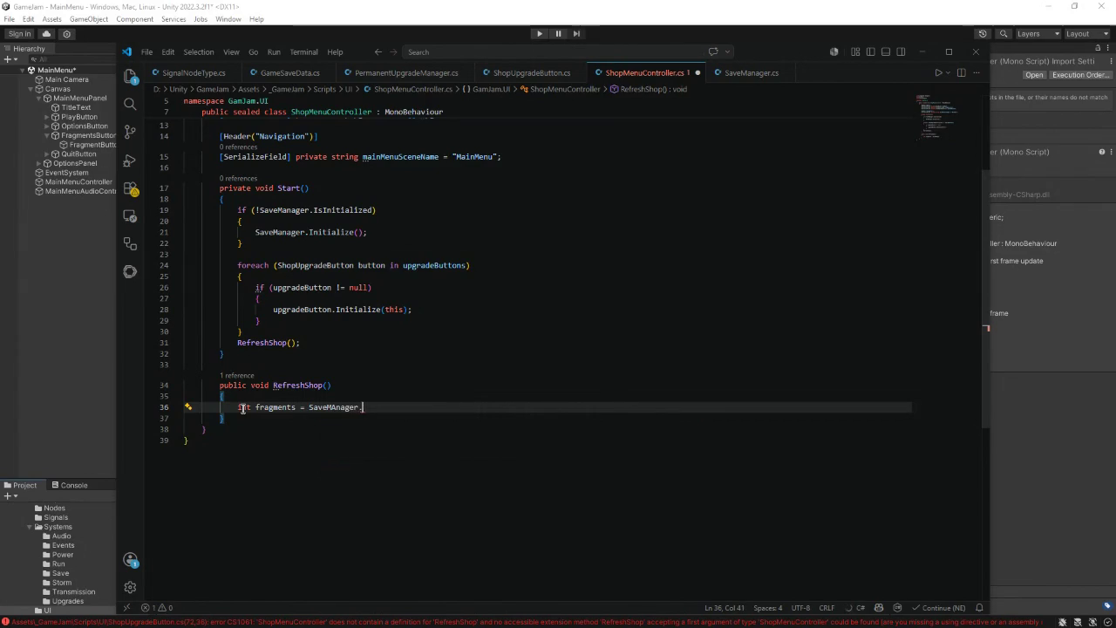
pyautogui.press('BackSpace')
pyautogui.press('BackSpace')
pyautogui.press('BackSpace')
pyautogui.write('anager')
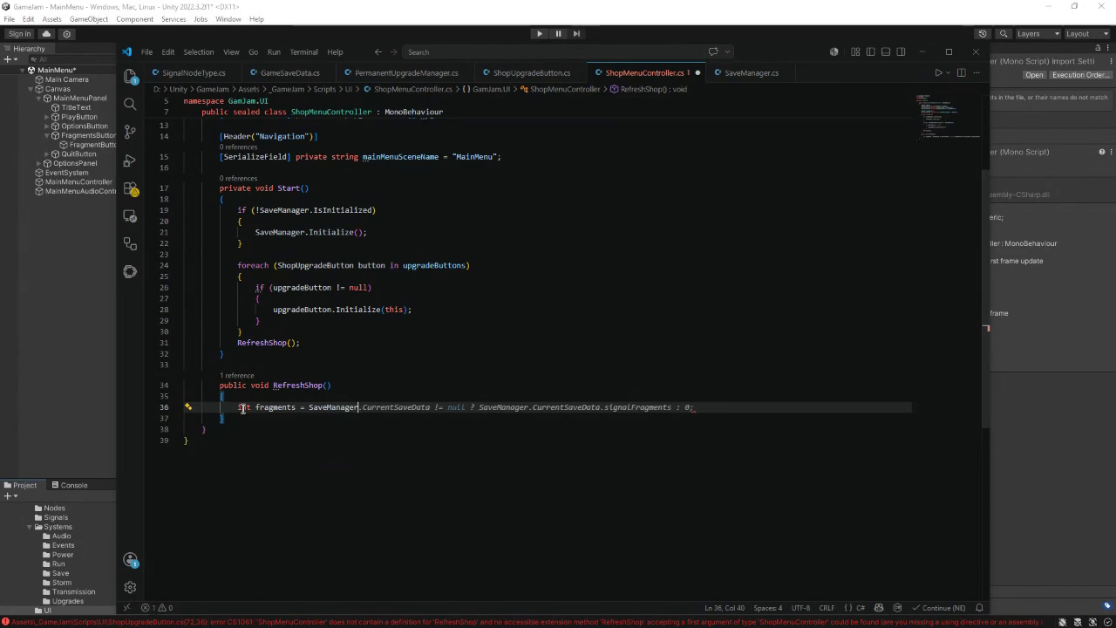
pyautogui.write('.Current')
pyautogui.write('Save')
pyautogui.write('Data')
pyautogui.press('Tab')
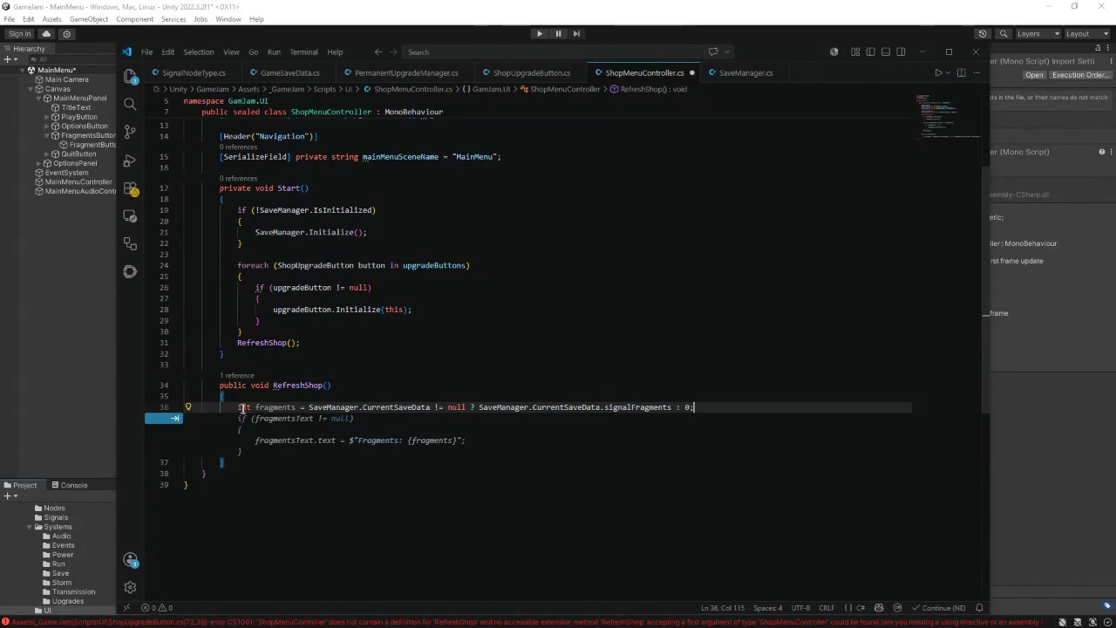
pyautogui.press('Return')
pyautogui.press('Return')
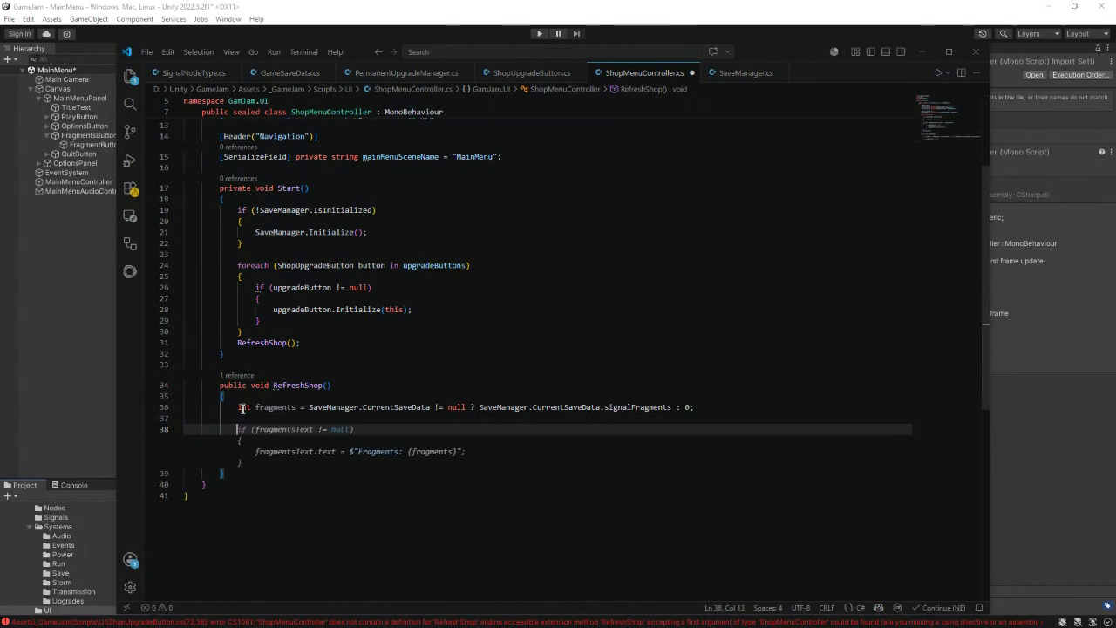
# - Set fragmentsText.text to $"Signal Fragments: {fragments}" when fragmentsText exists
pyautogui.write('if (fr')
pyautogui.write('agments')
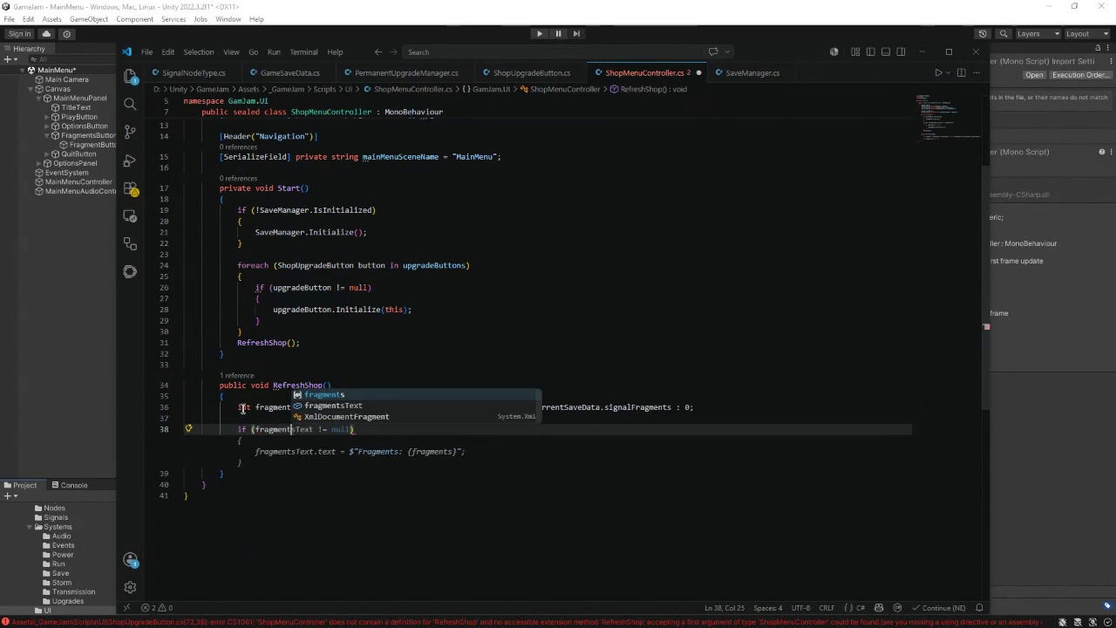
pyautogui.write('Text')
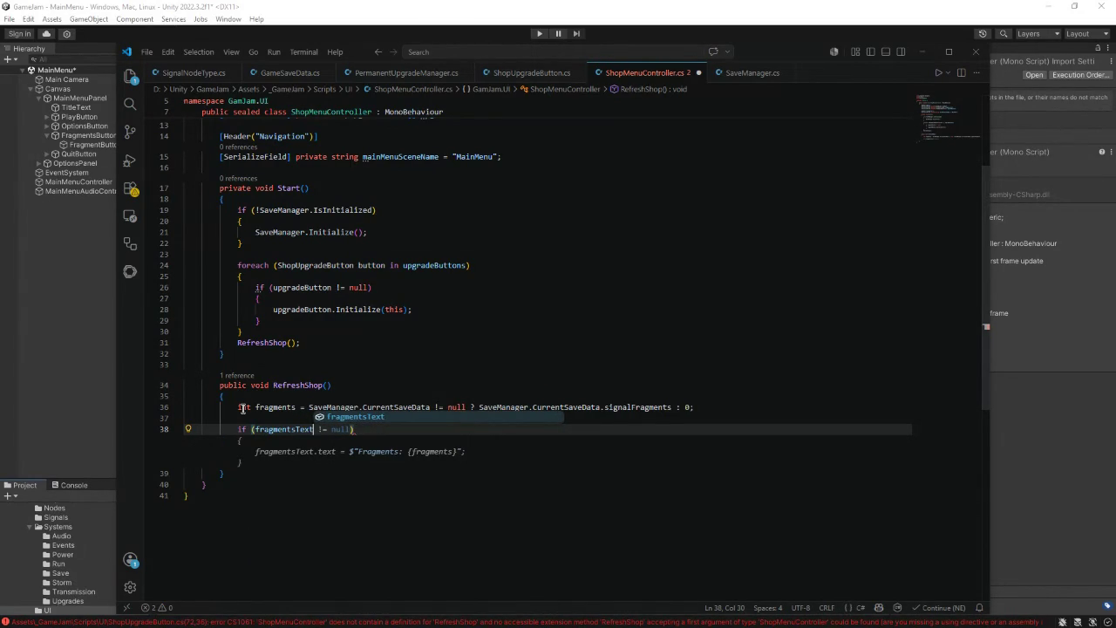
pyautogui.press('Escape')
pyautogui.press('Tab')
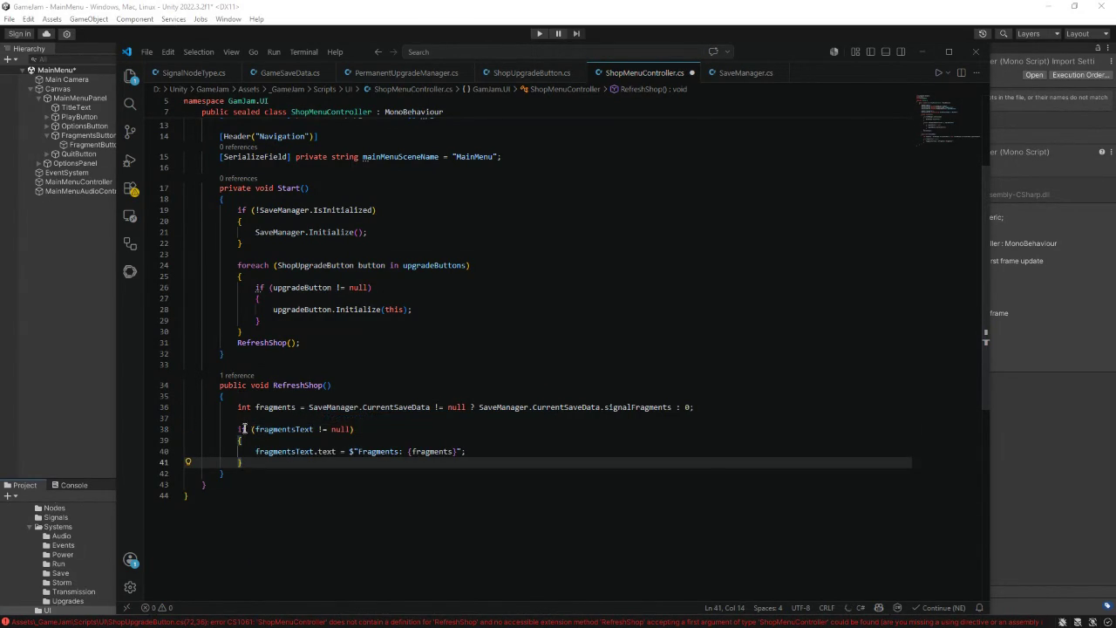
pyautogui.click(358, 451)
pyautogui.write('Signal')
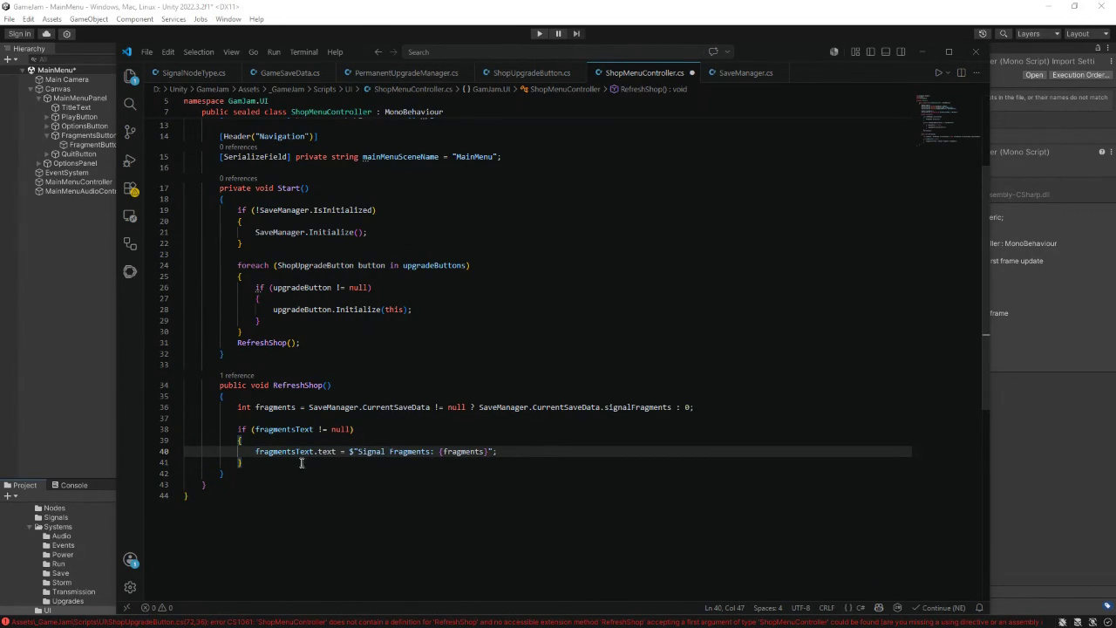
pyautogui.click(248, 462)
pyautogui.press('Return')
pyautogui.press('Return')
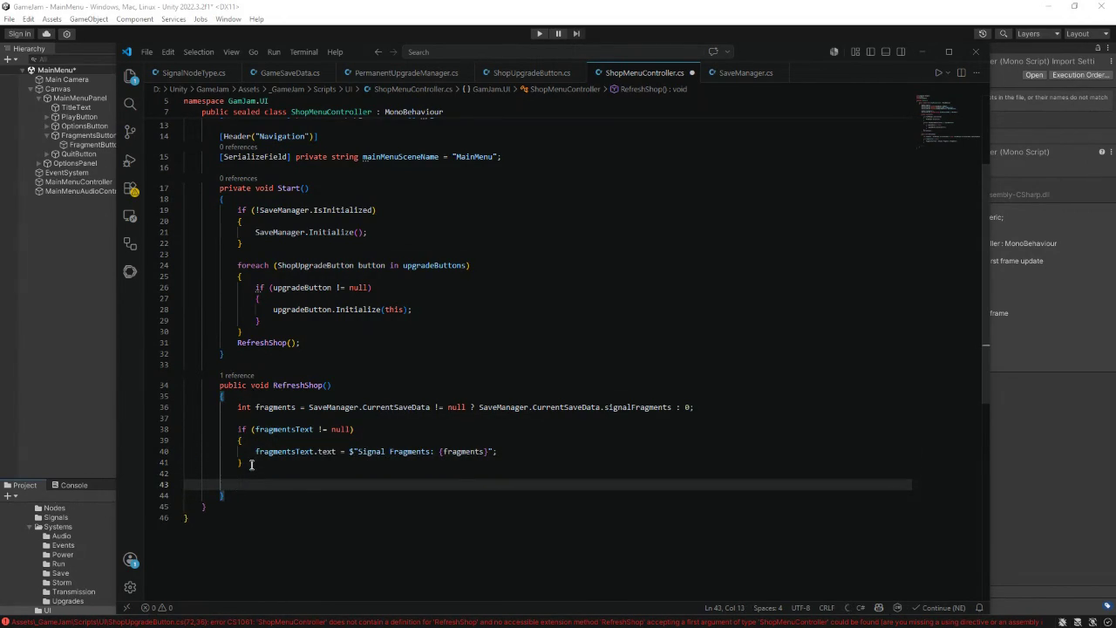